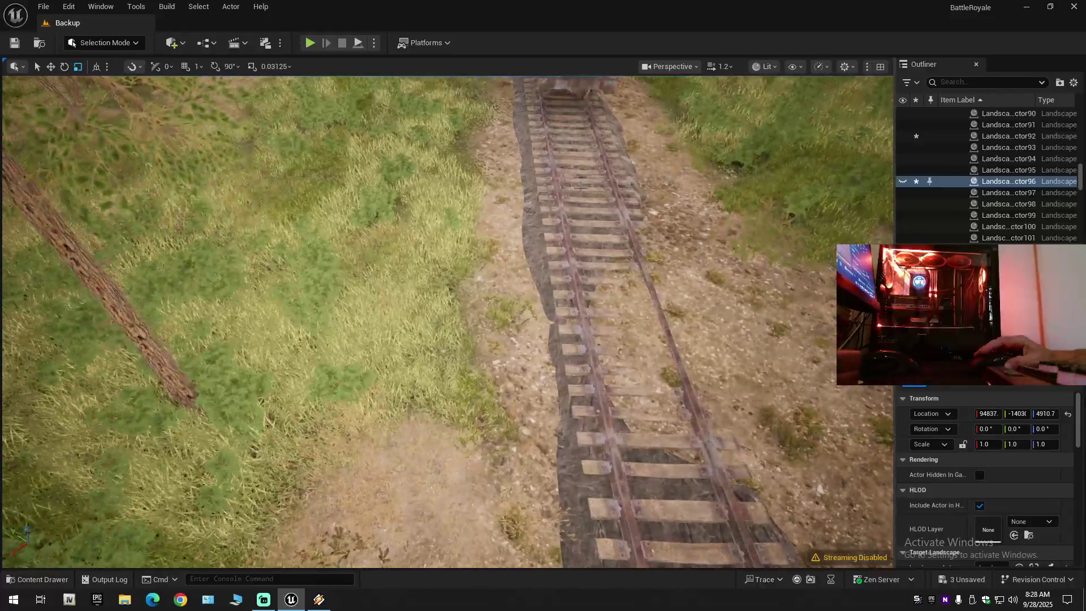
- Frame the track landscape piece and toggle its visibility off and on twice
double_click(905, 181)
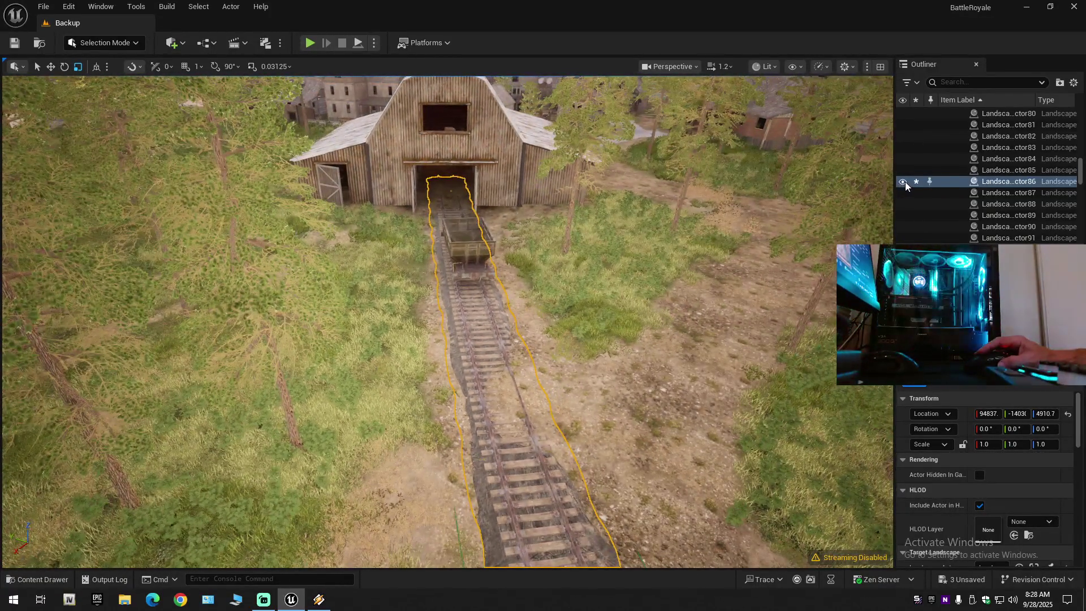
left_click(905, 181)
left_click(905, 181)
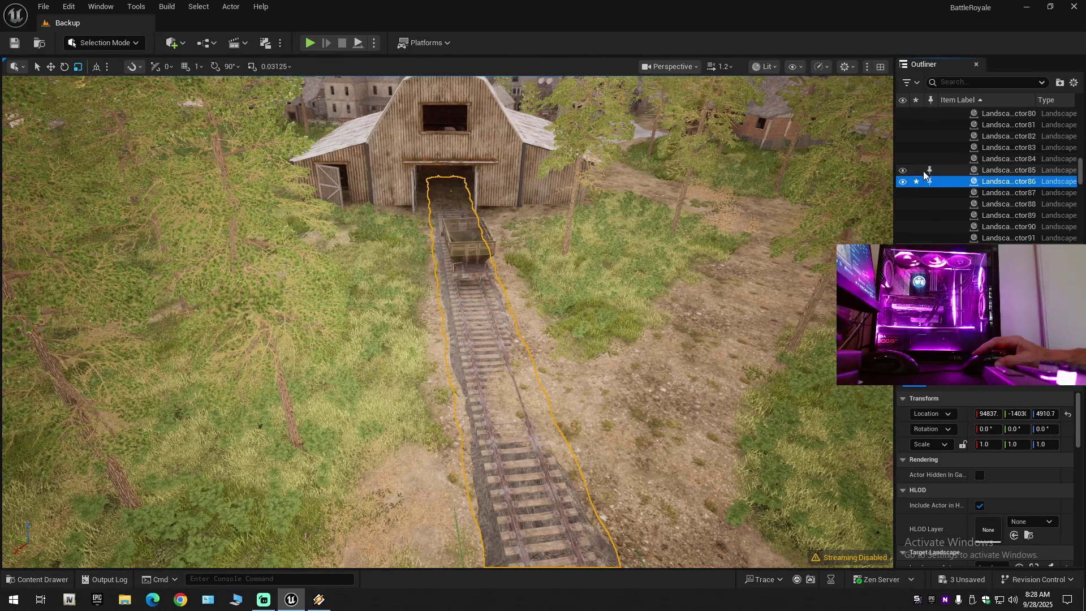
left_click(903, 181)
left_click(903, 181)
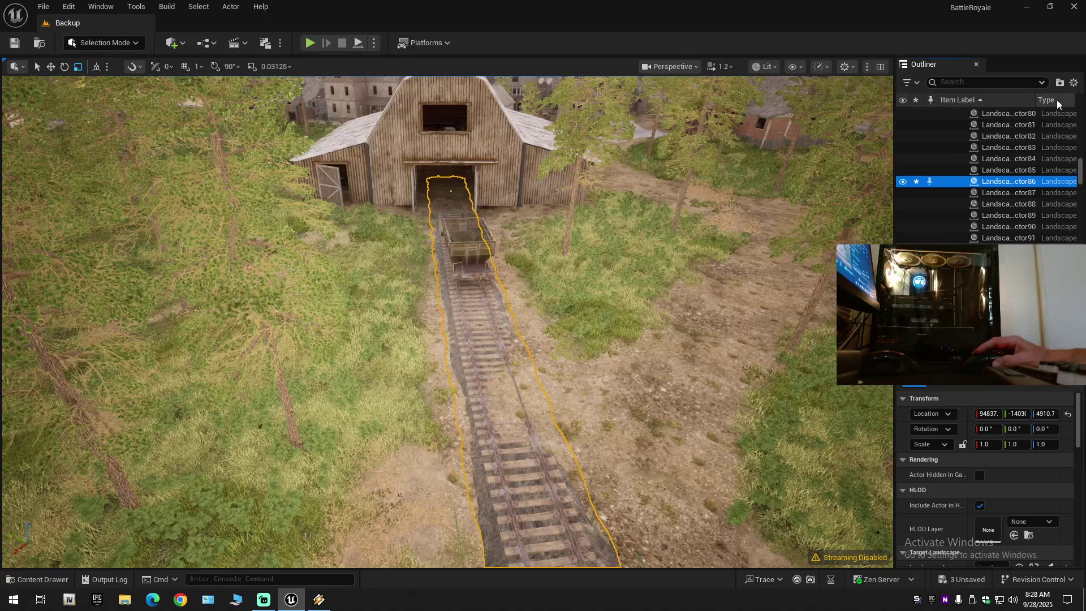
- Collapse the Outliner to Backup's top-level folders, toggle Landscape visibility, and save all changes
left_click(1074, 82)
left_click(956, 139)
left_click(944, 113)
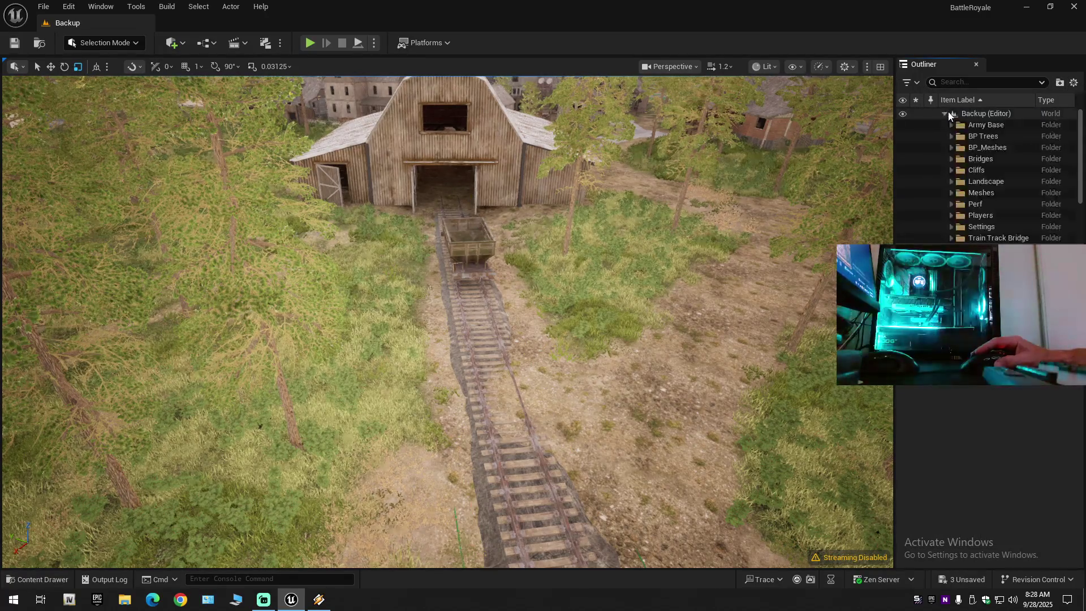
left_click(904, 181)
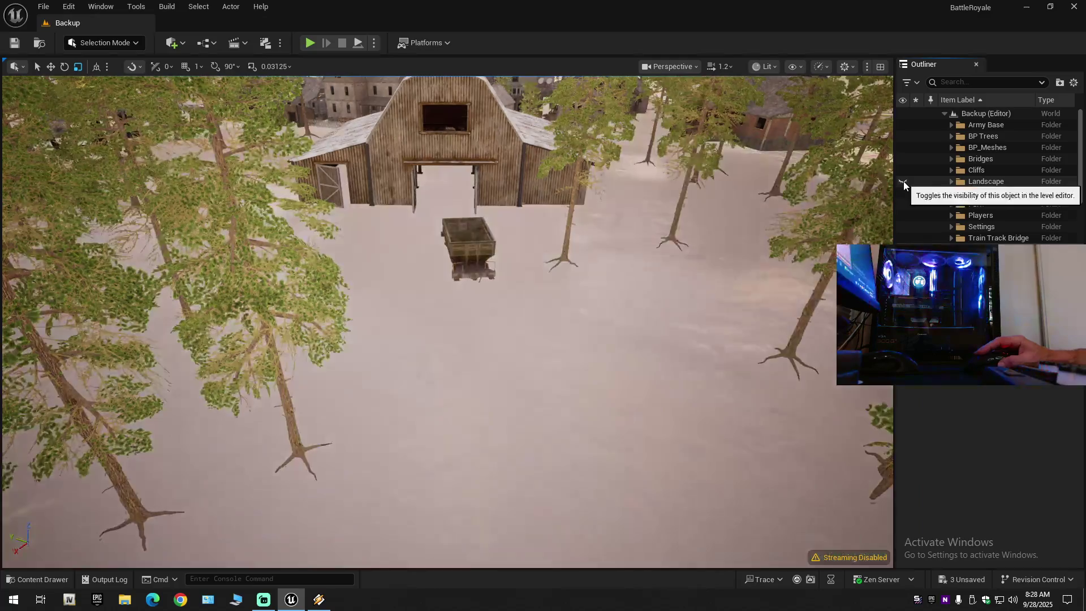
left_click(904, 181)
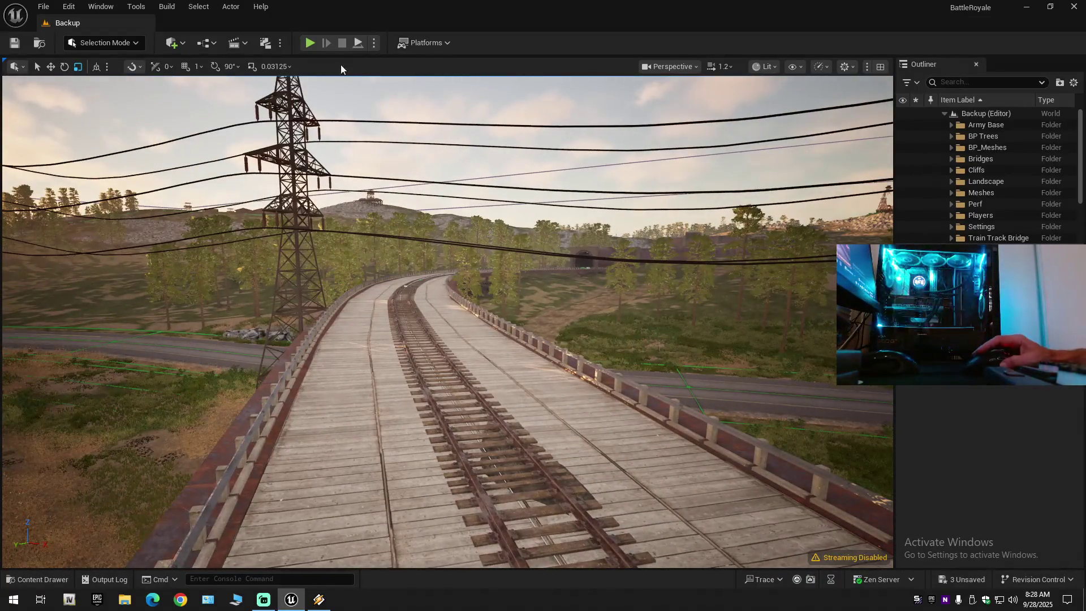
left_click(17, 43)
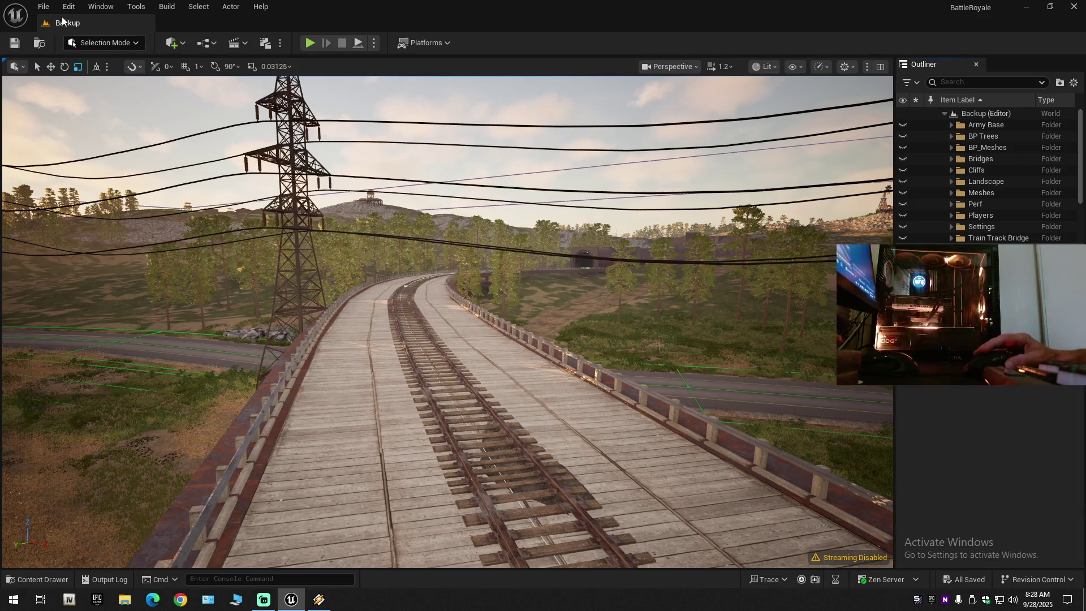
- Open and dismiss the File menu without choosing any command
left_click(43, 6)
left_click(98, 144)
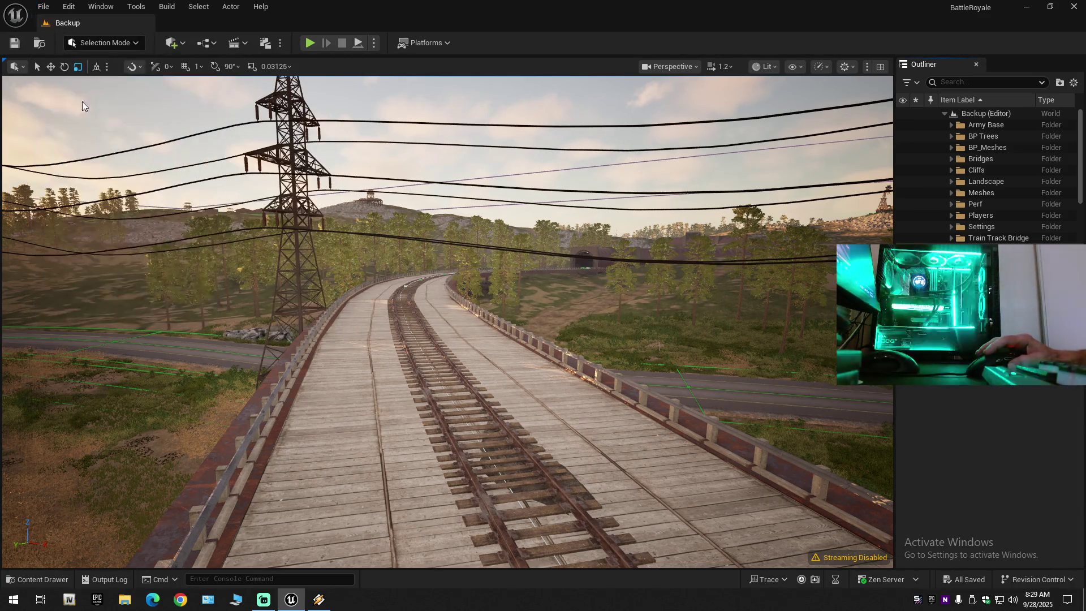
left_click(43, 7)
left_click(97, 172)
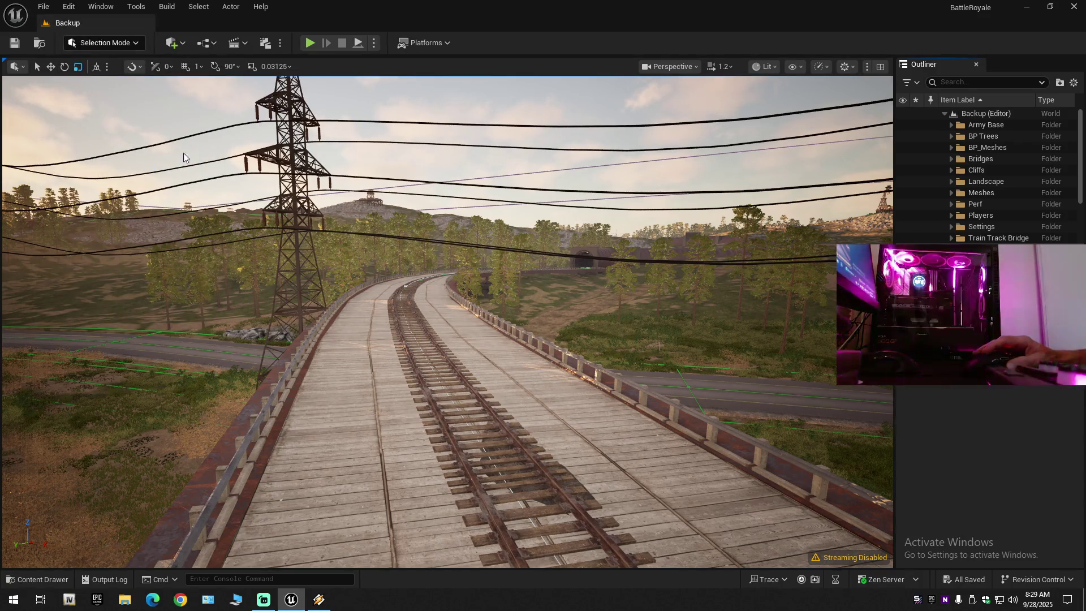
- Fly the viewport toward the tunnel road and bring up the Content Drawer
scroll(447, 322, "up", 2)
key("w")
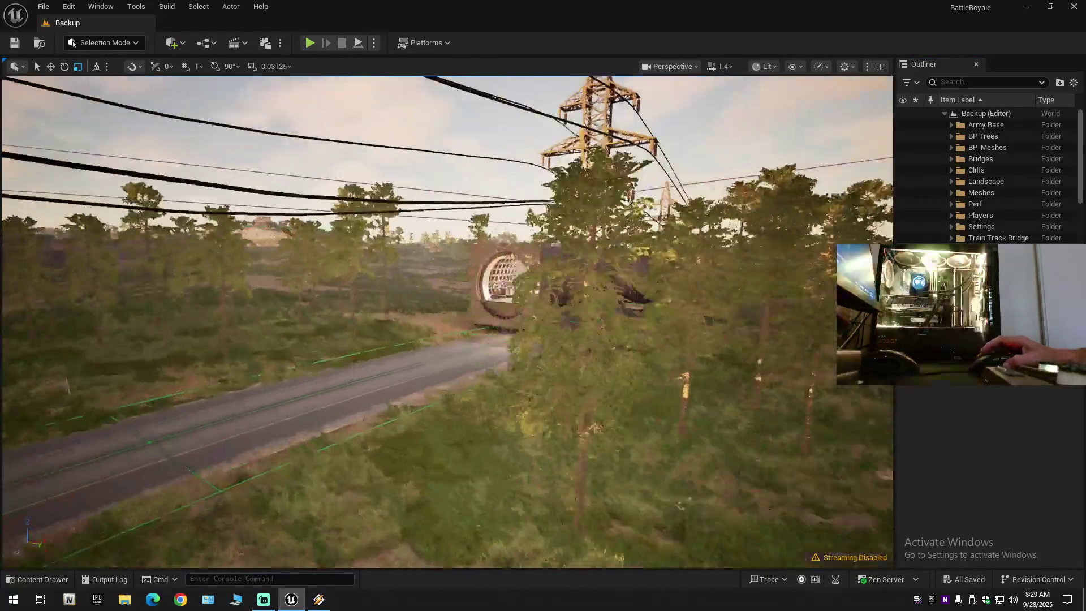
key("s")
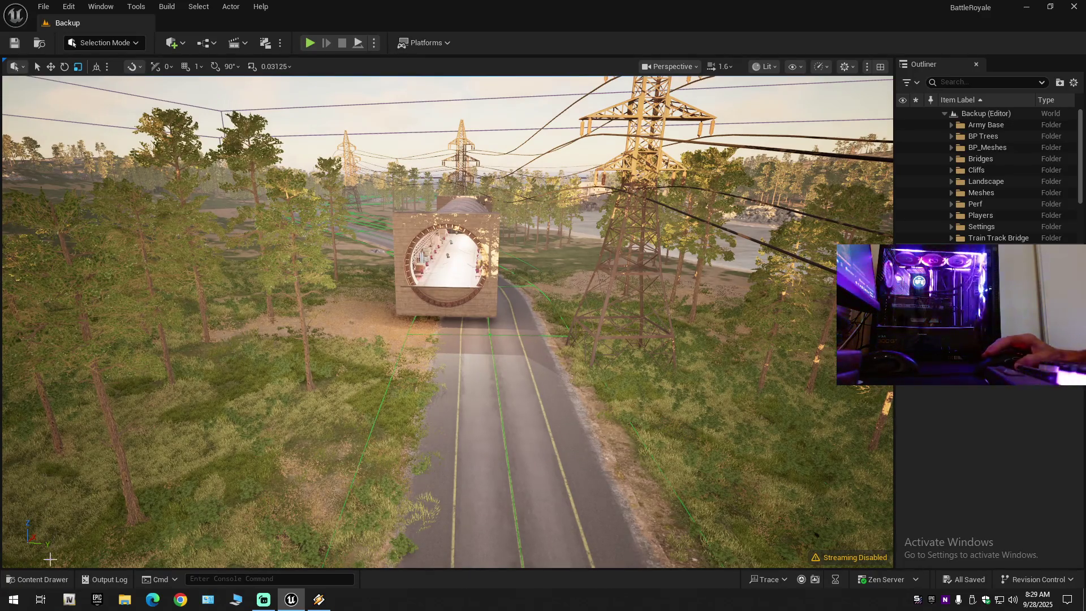
left_click(31, 580)
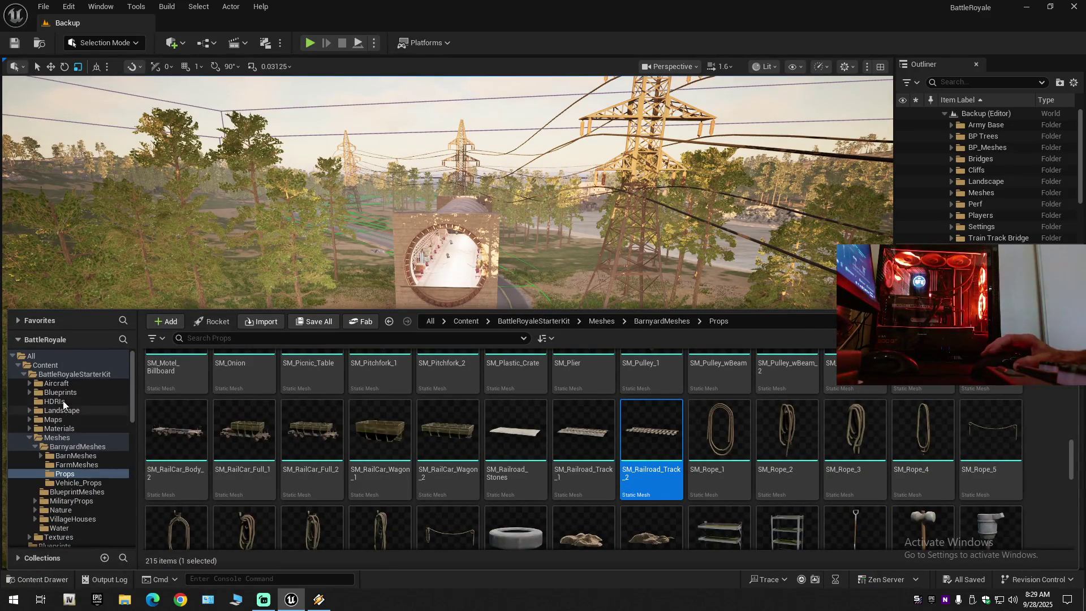
- Collapse the Meshes, BattleRoyaleStarterKit and MilitaryAirport folders and select ProceduralRoadGenerator
left_click(29, 439)
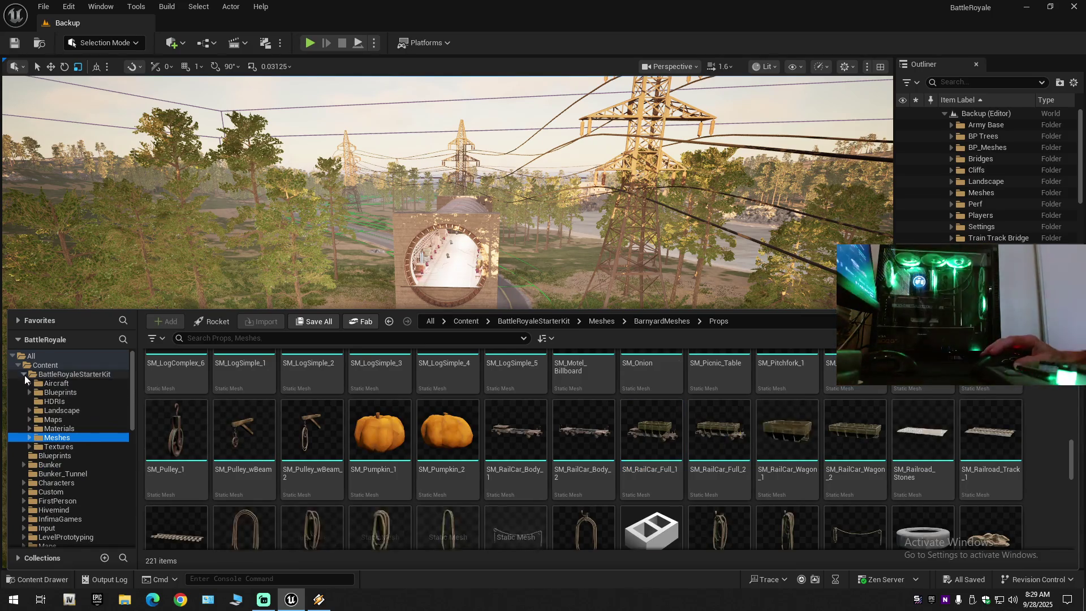
left_click(25, 375)
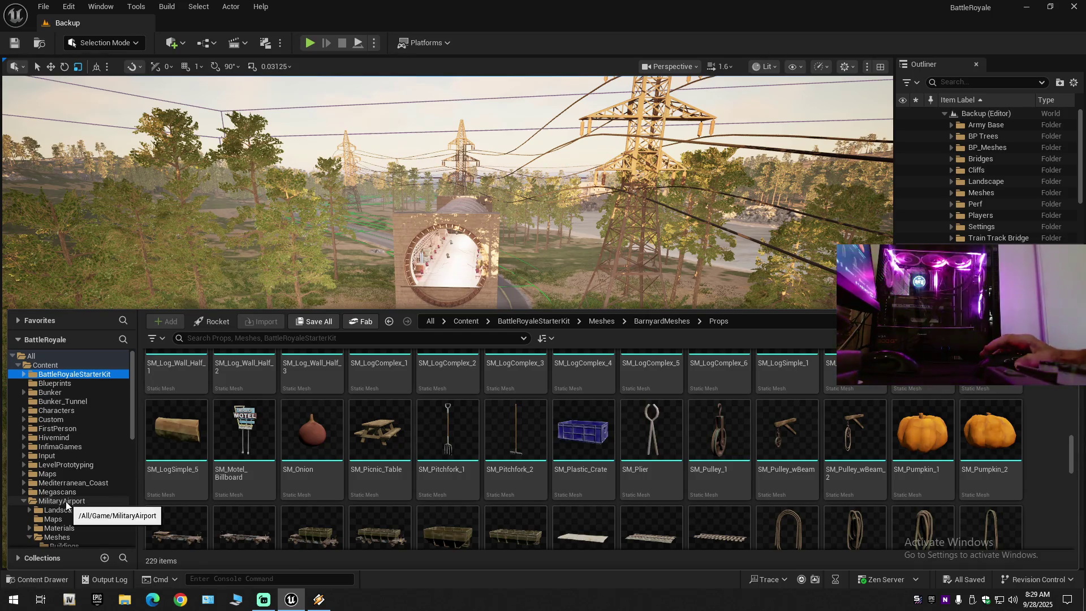
left_click(22, 501)
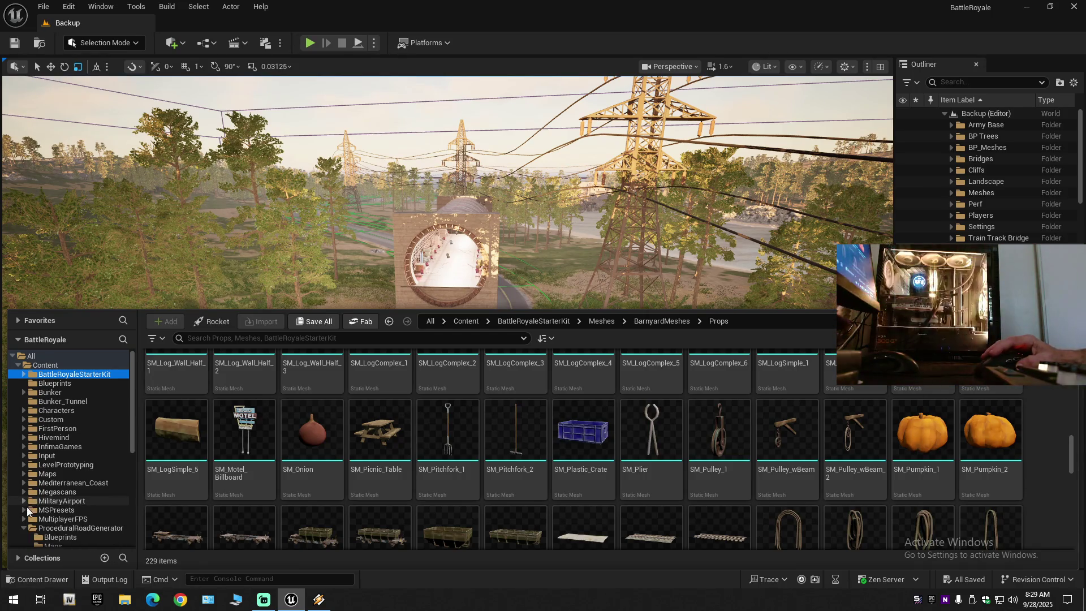
left_click(30, 528)
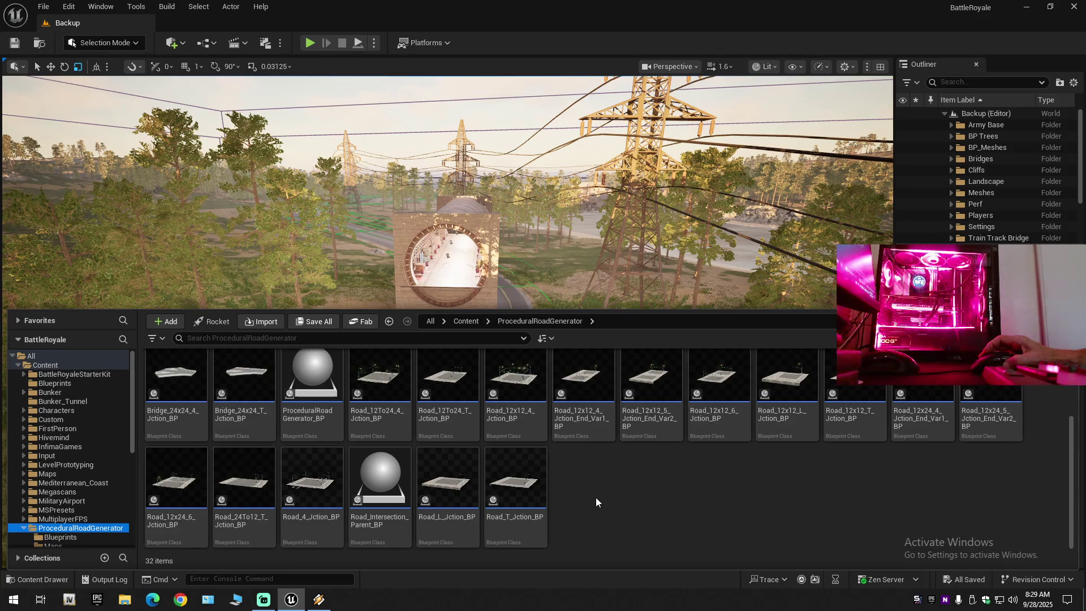
- Peek into the Blueprints folder, return, and open the Prefabs folder
scroll(596, 497, "up", 3)
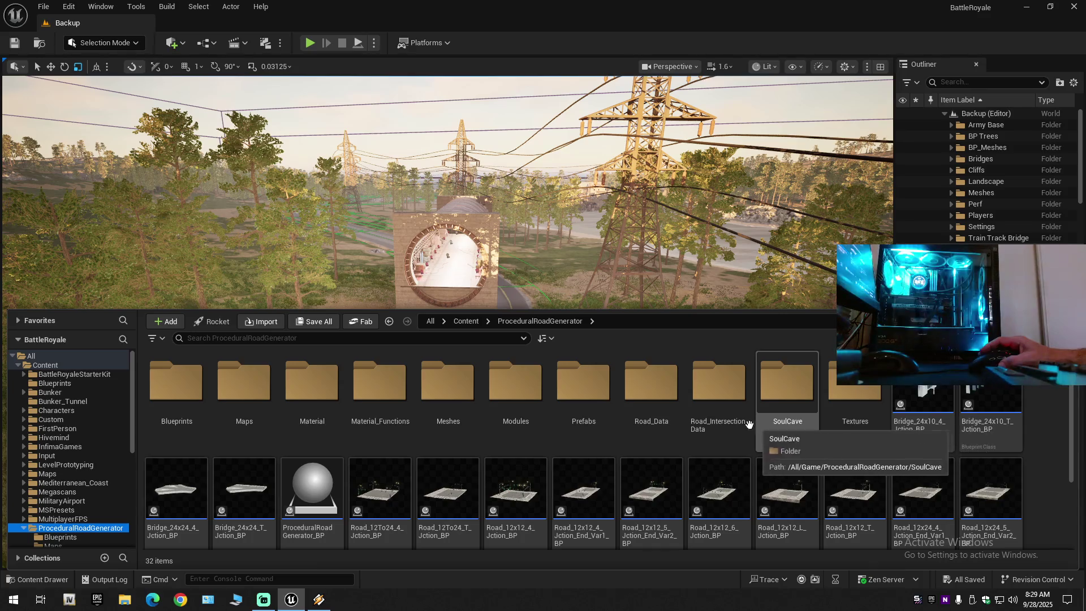
mouse_move(322, 482)
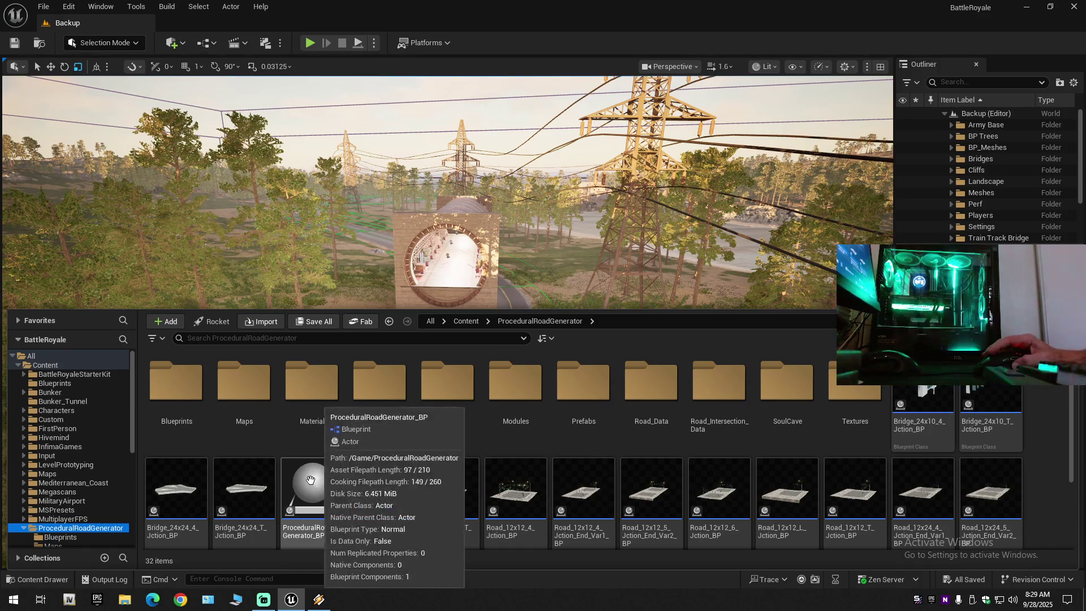
left_click(180, 401)
double_click(180, 400)
key("alt+Left")
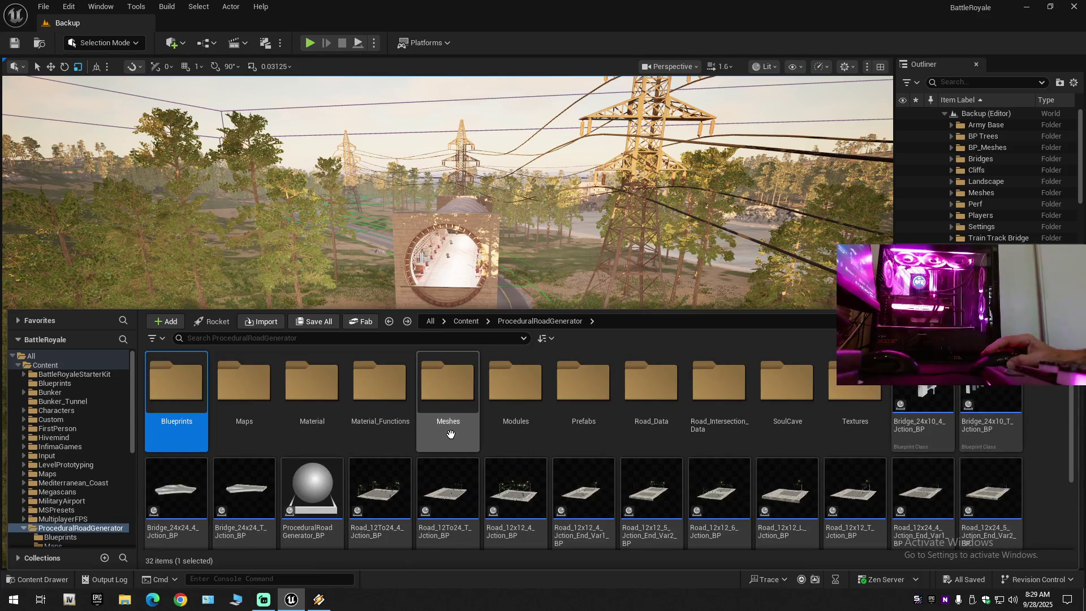
double_click(588, 411)
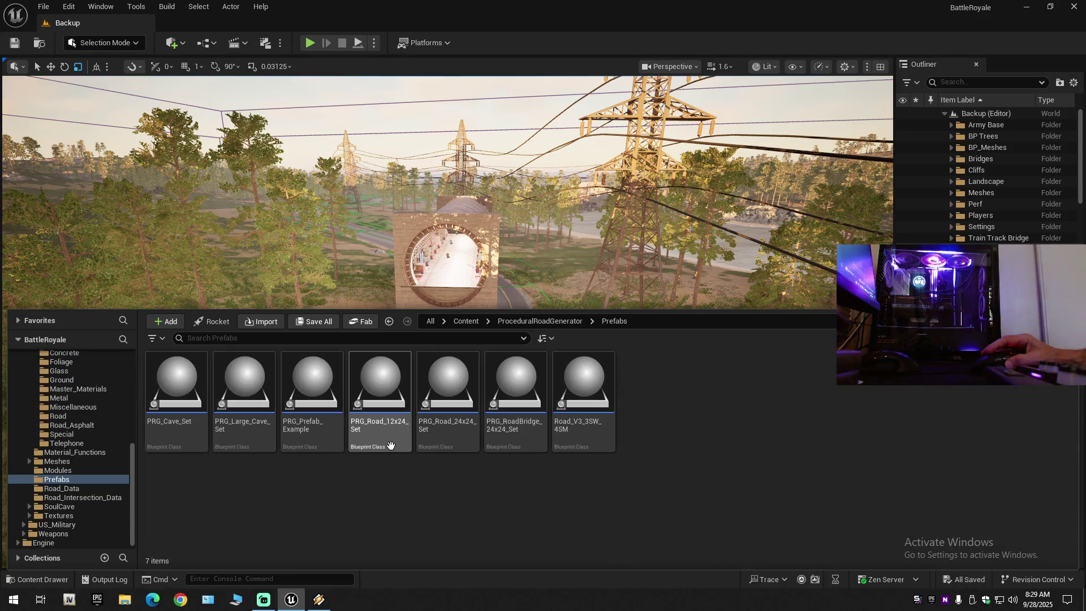
- Duplicate PRG_Road_12x24_Set as Tunnle_Bunker, then correct the copy's name to Bunker_Tunnel
right_click(383, 423)
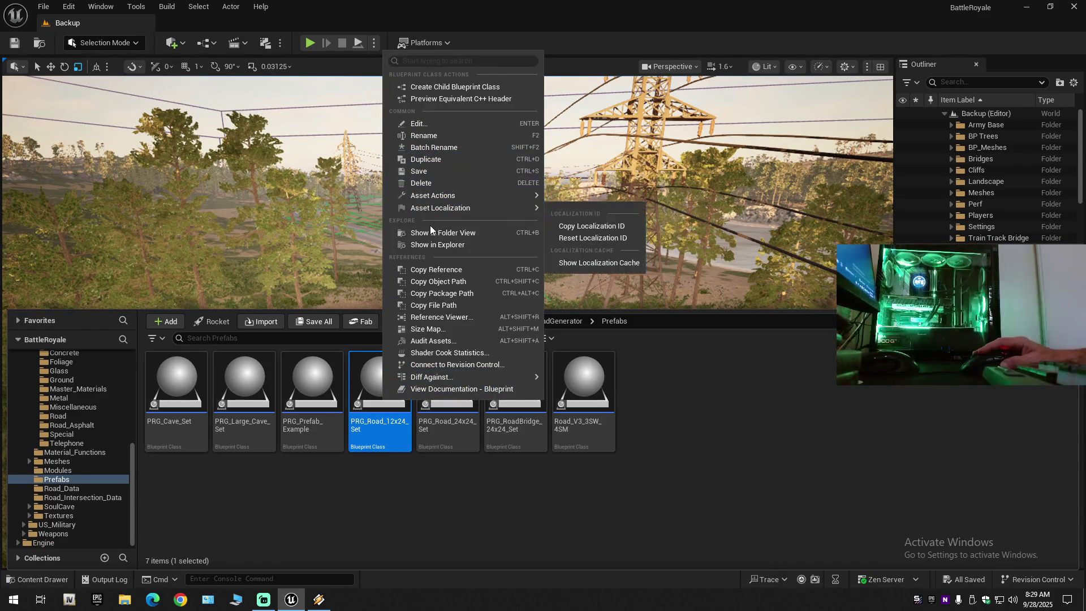
left_click(430, 159)
type("Tunnle")
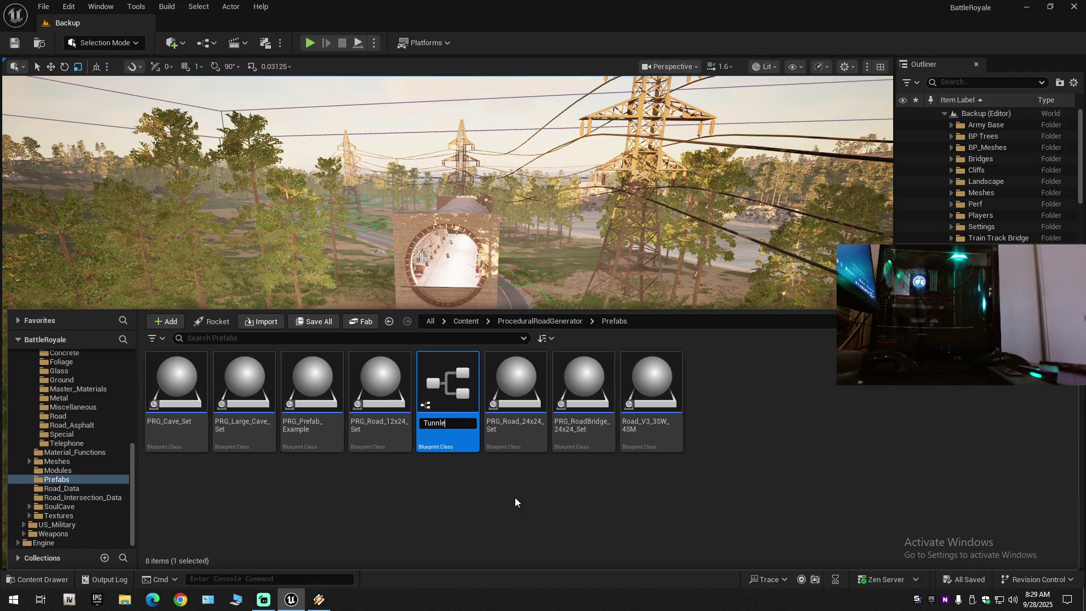
type("_Bunker")
key("Return")
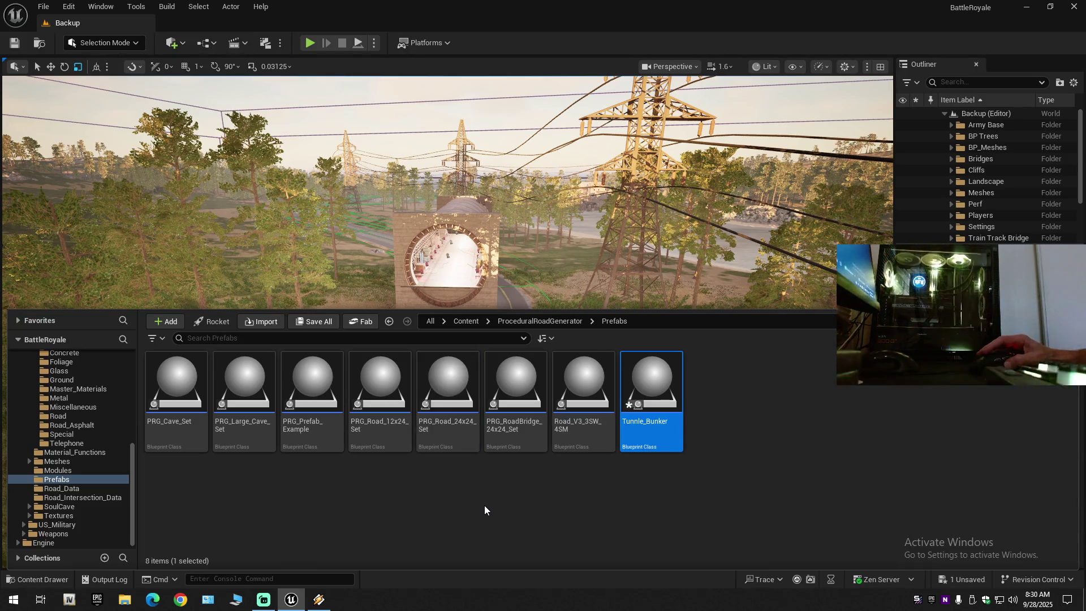
left_click(636, 428)
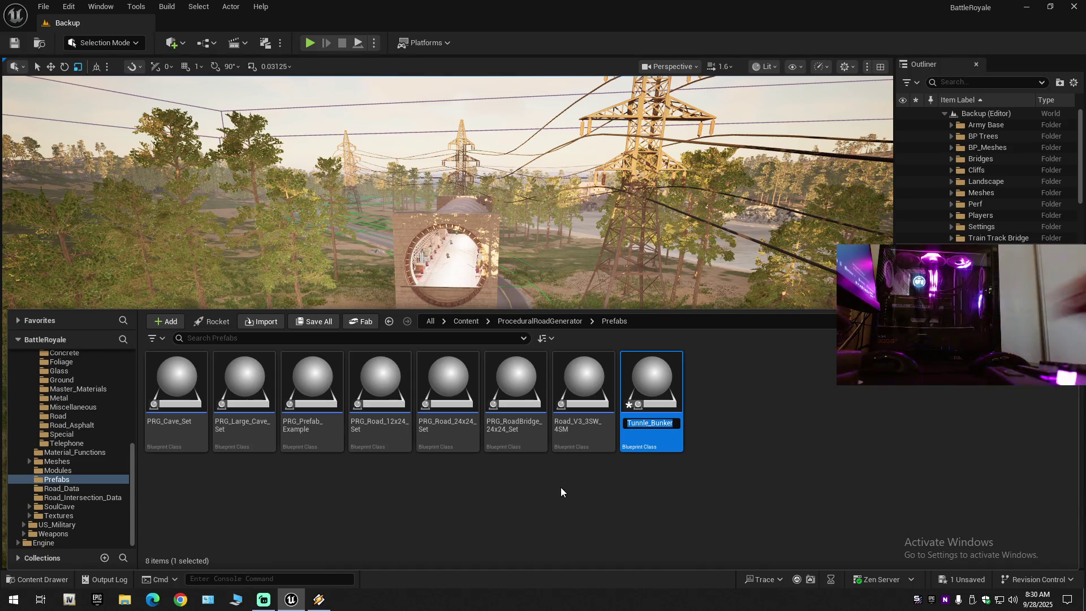
type("Bunk")
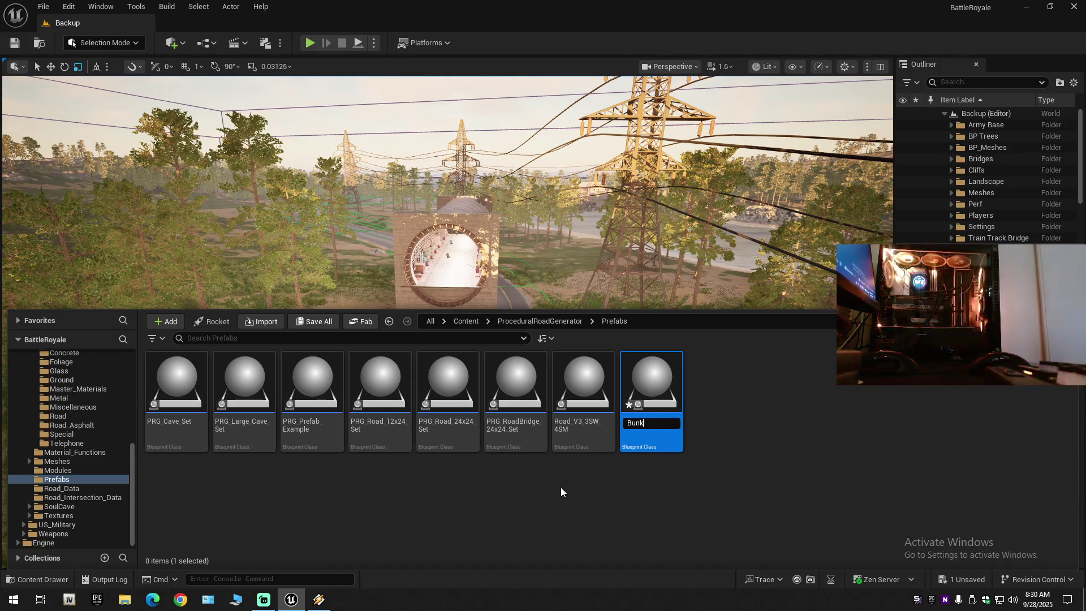
type("er_")
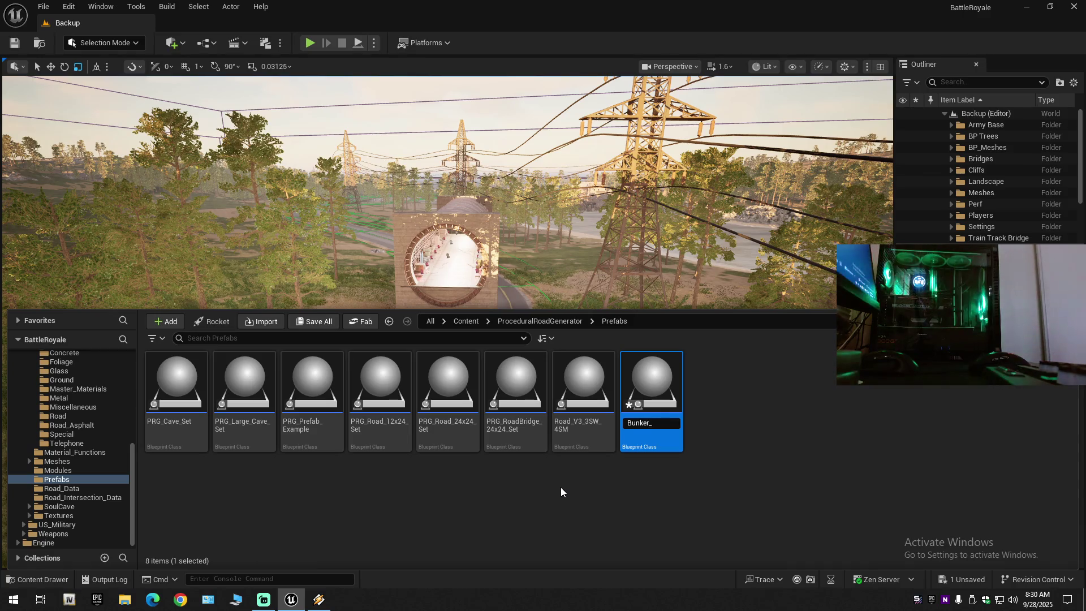
type("Tunnel")
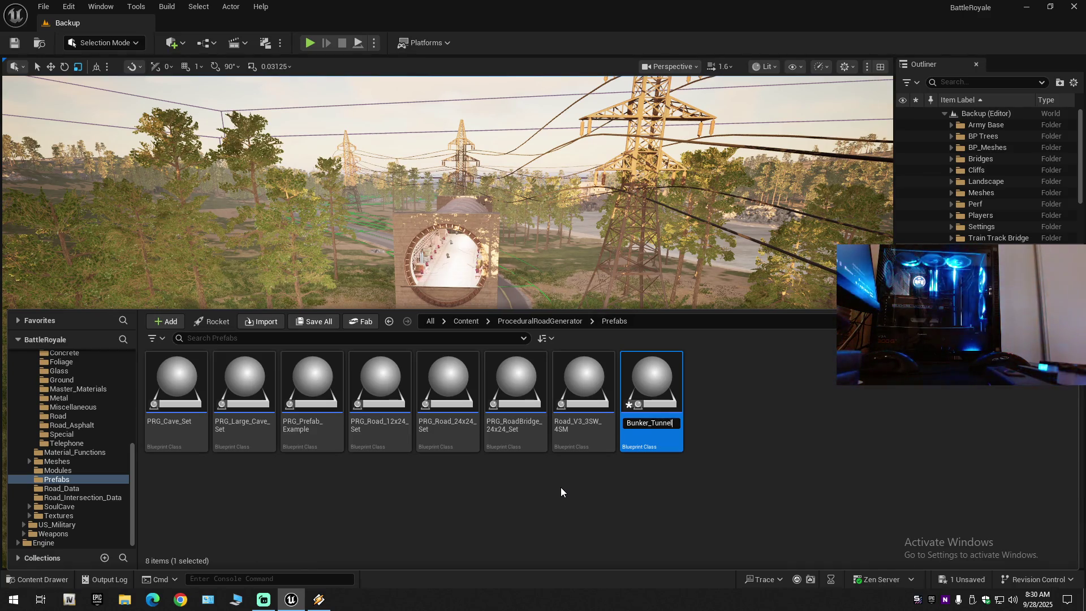
key("Return")
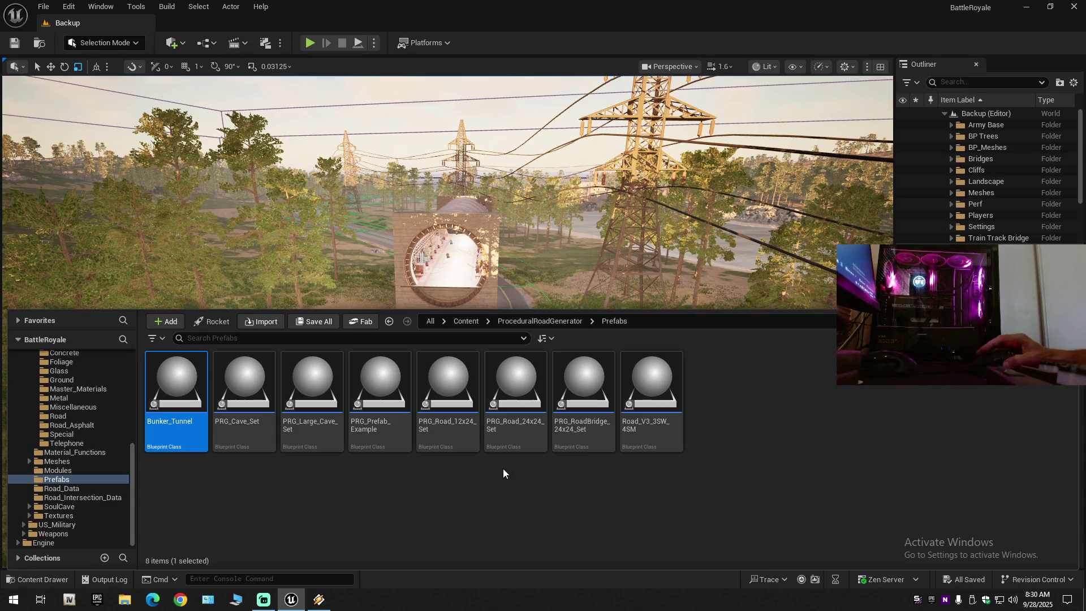
- Inspect the Bunker_Tunnel blueprint's road preview, close its editor, and return to the Content Drawer
double_click(154, 388)
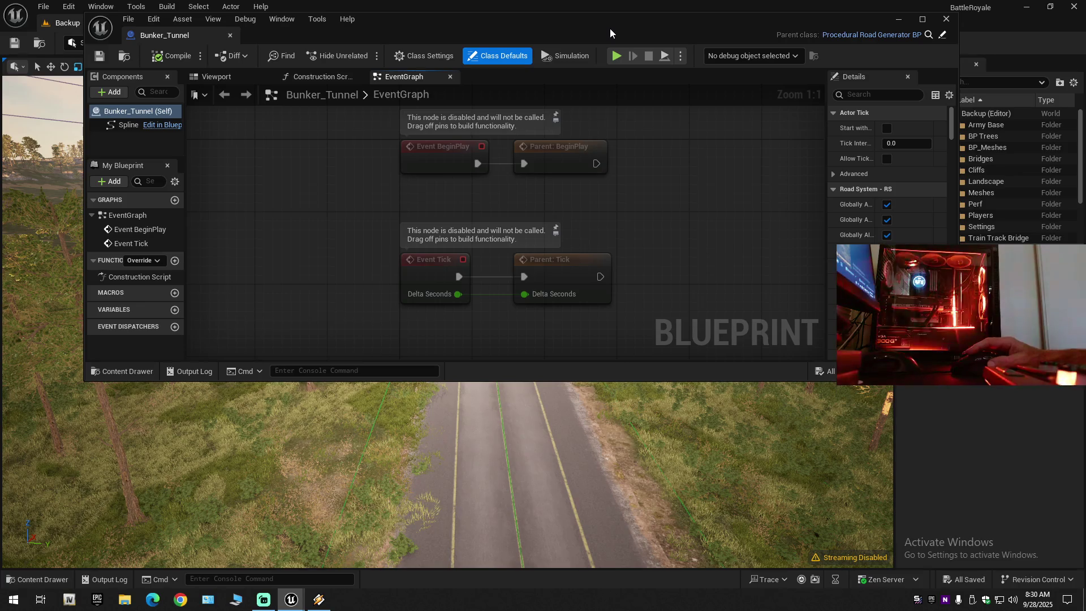
left_click(218, 76)
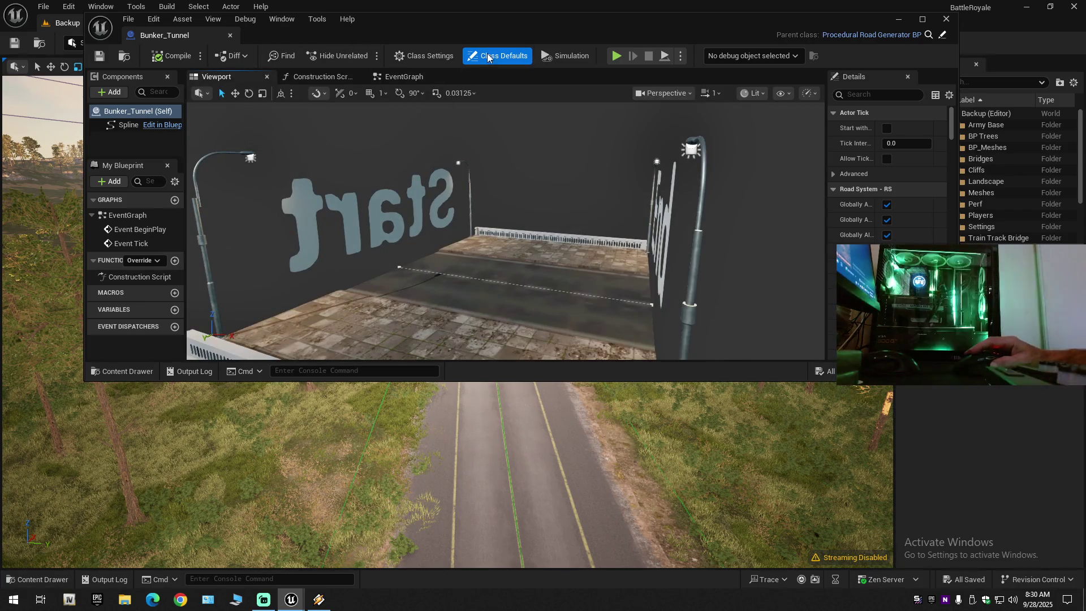
left_click_drag(547, 380, 548, 494)
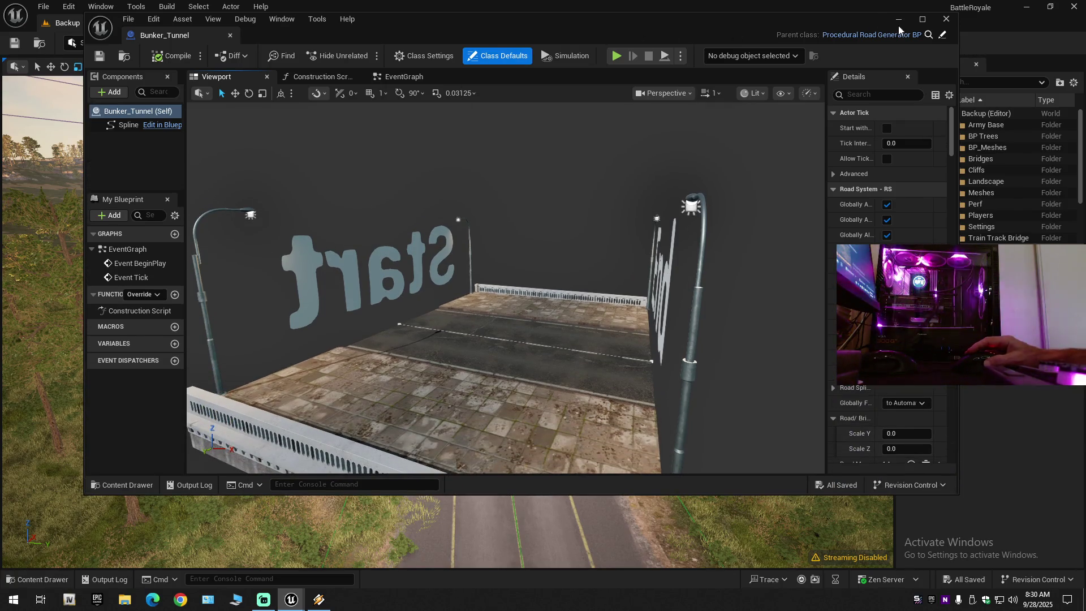
left_click(947, 18)
left_click(30, 581)
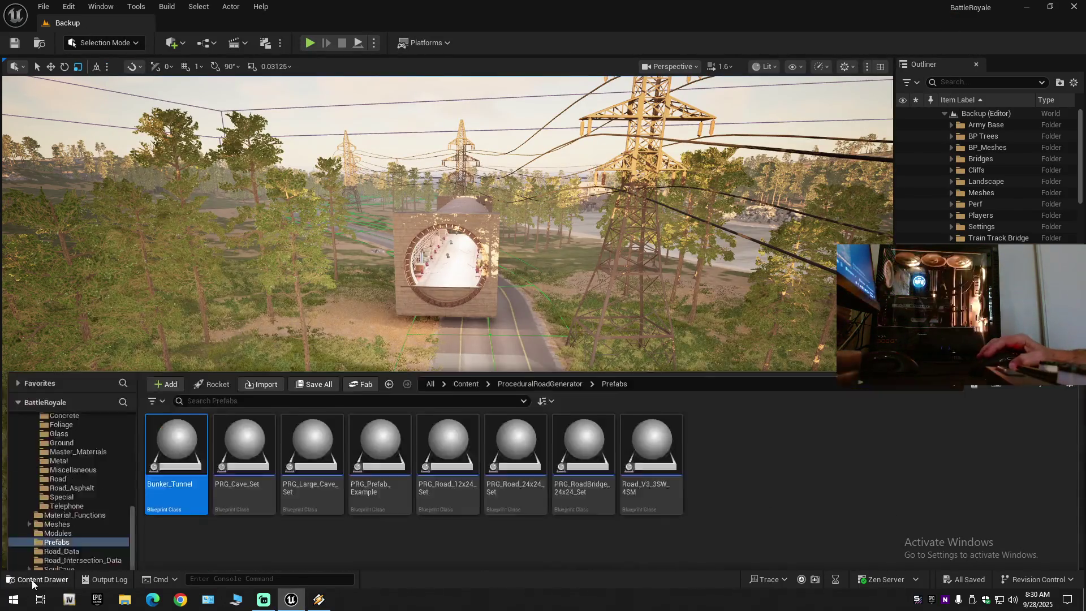
- Drop Bunker_Tunnel into the level over the road, raise it slightly, and fly along it
mouse_move(383, 177)
left_mouse_down()
mouse_move(516, 424)
mouse_move(484, 446)
left_mouse_up()
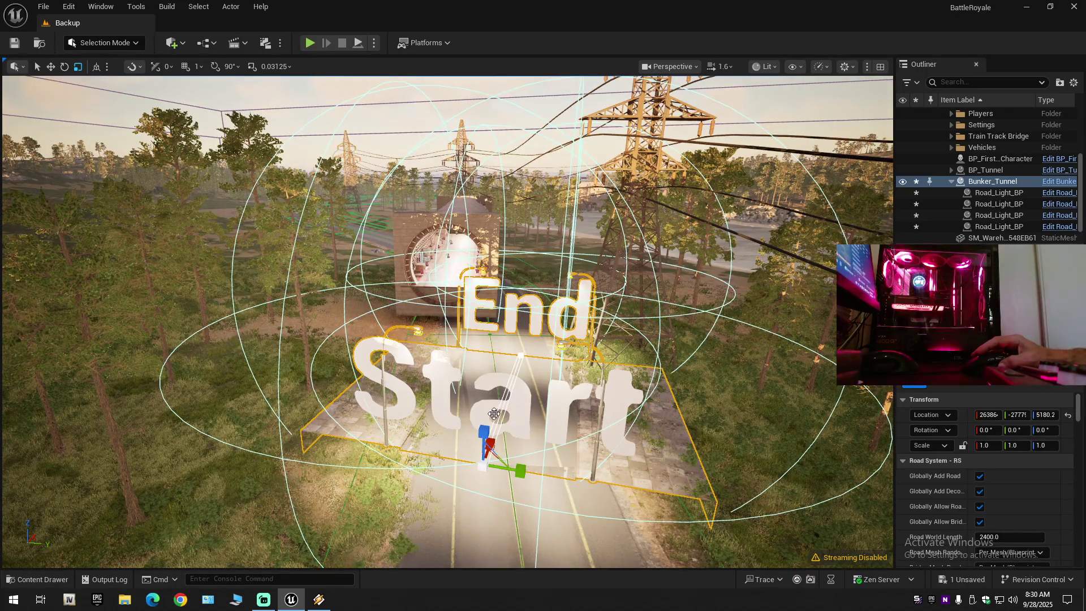
key("w")
left_click_drag(484, 432, 485, 416)
scroll(485, 416, "up", 5)
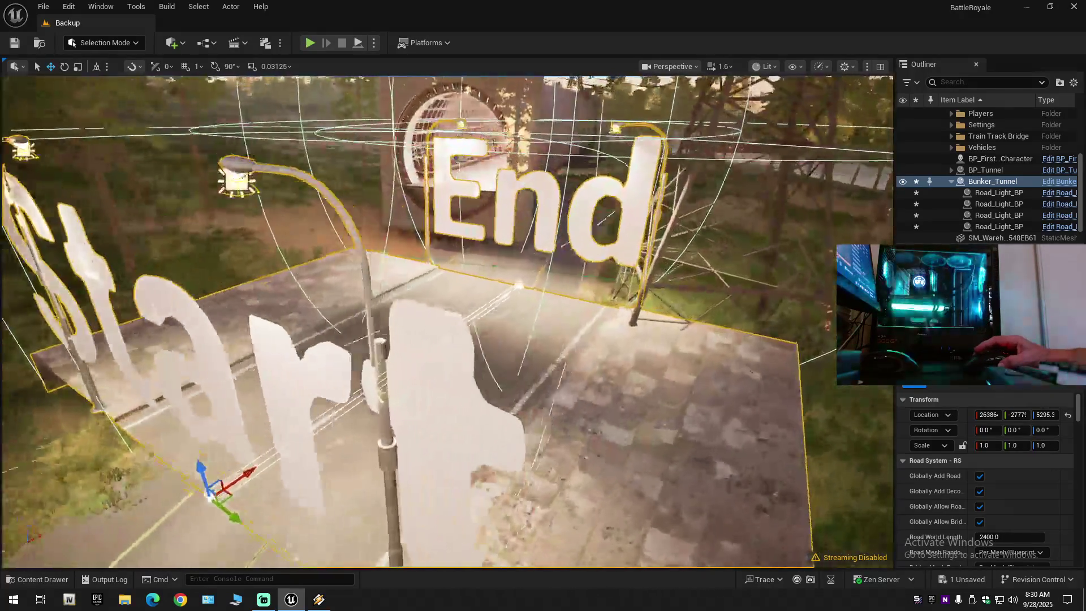
scroll(528, 354, "down", 5)
left_click_drag(527, 353, 478, 333)
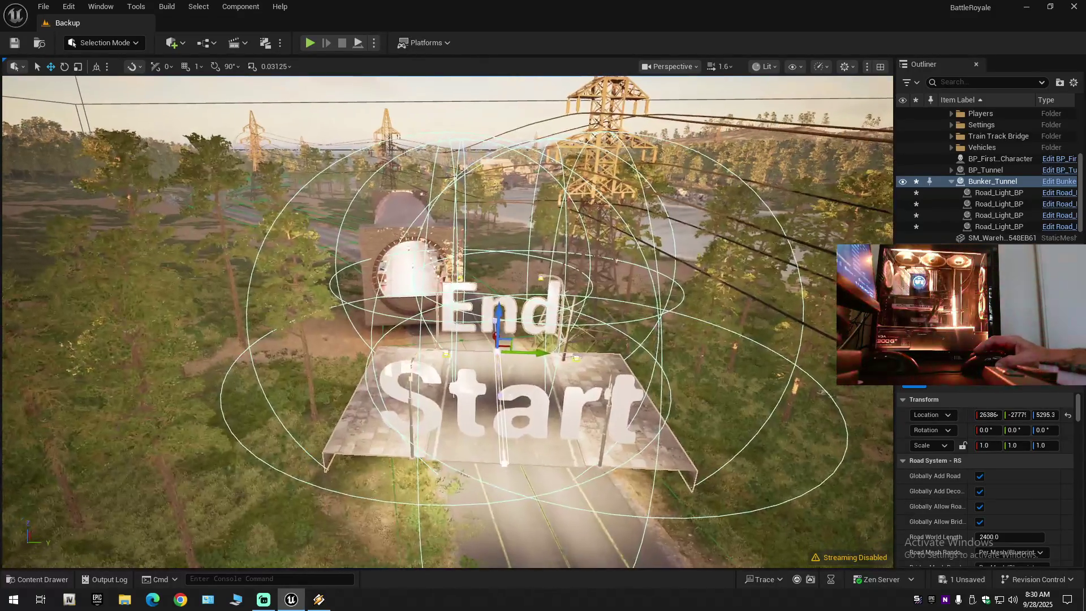
scroll(496, 337, "up", 2)
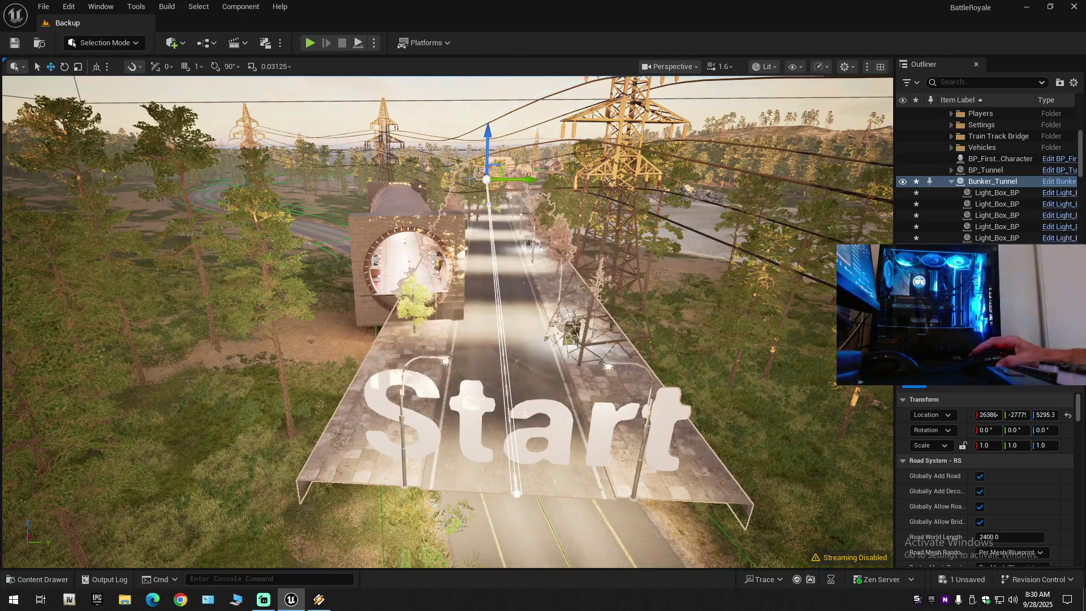
left_click_drag(511, 184, 511, 149)
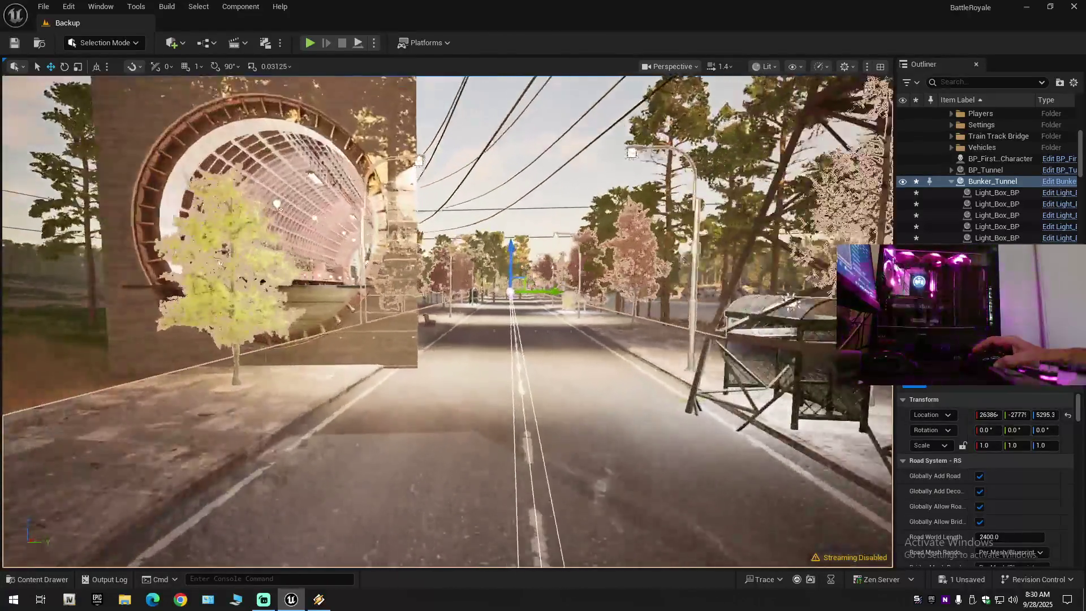
left_click_drag(508, 208, 507, 161)
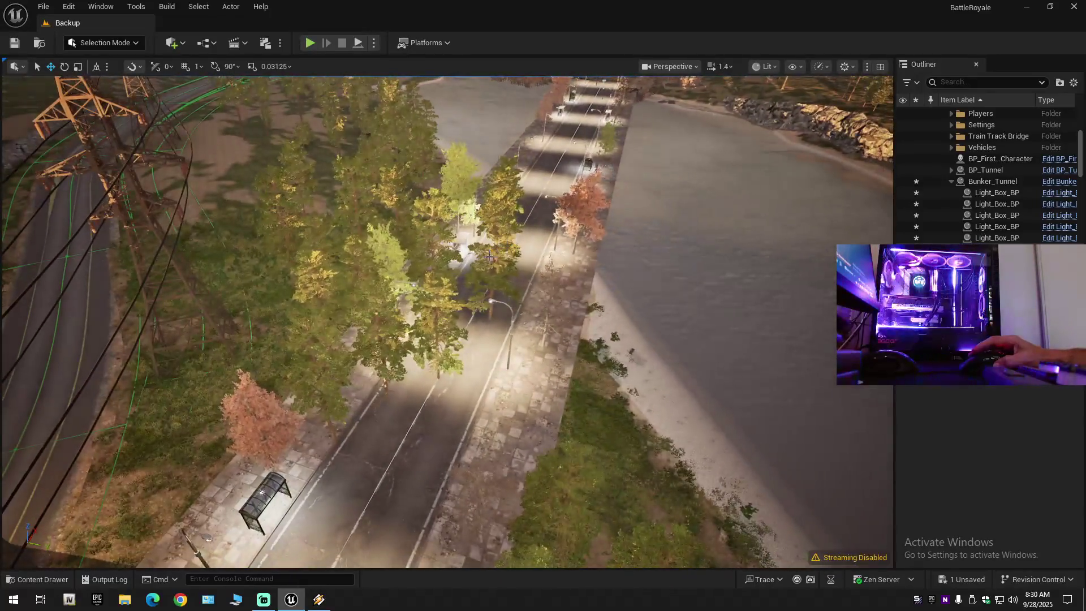
left_click(436, 321)
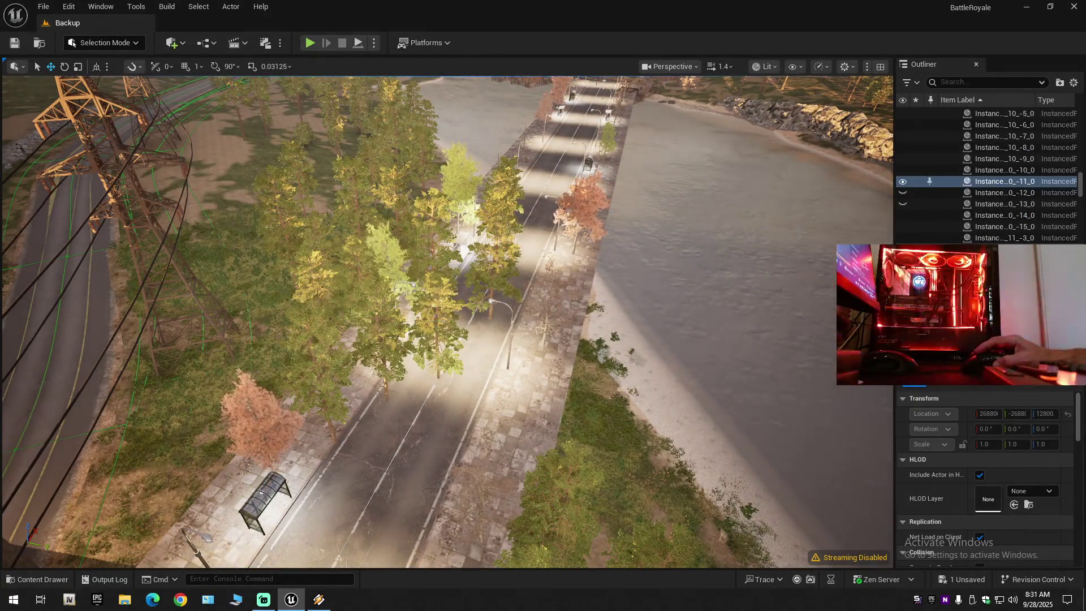
left_click(903, 182)
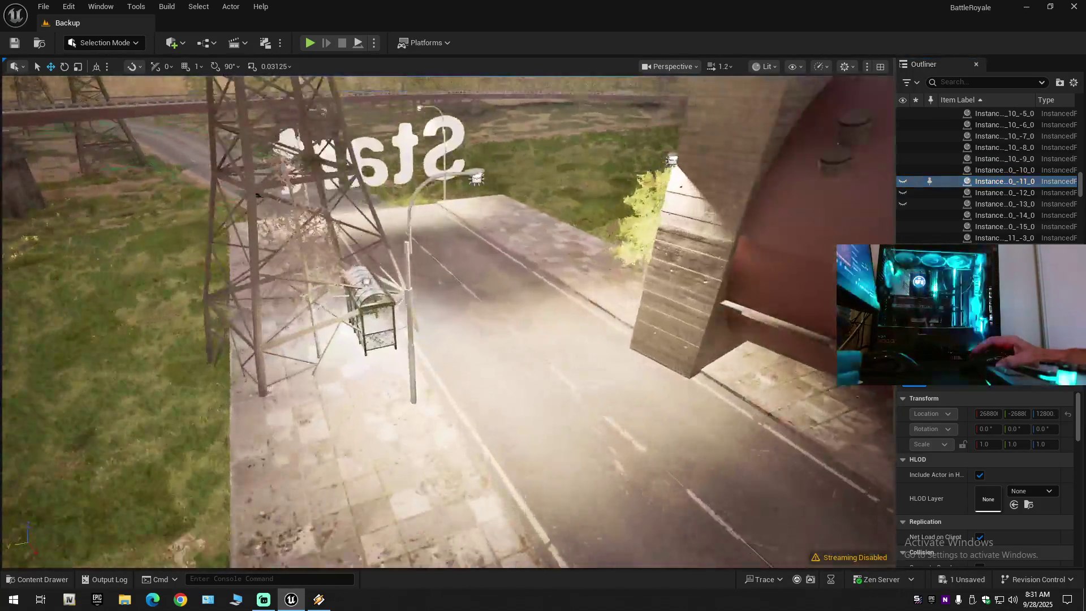
mouse_move(447, 323)
left_mouse_down()
mouse_move(402, 323)
mouse_move(446, 323)
mouse_move(447, 367)
mouse_move(716, 266)
left_mouse_up()
scroll(447, 322, "down", 1)
scroll(447, 328, "up", 3)
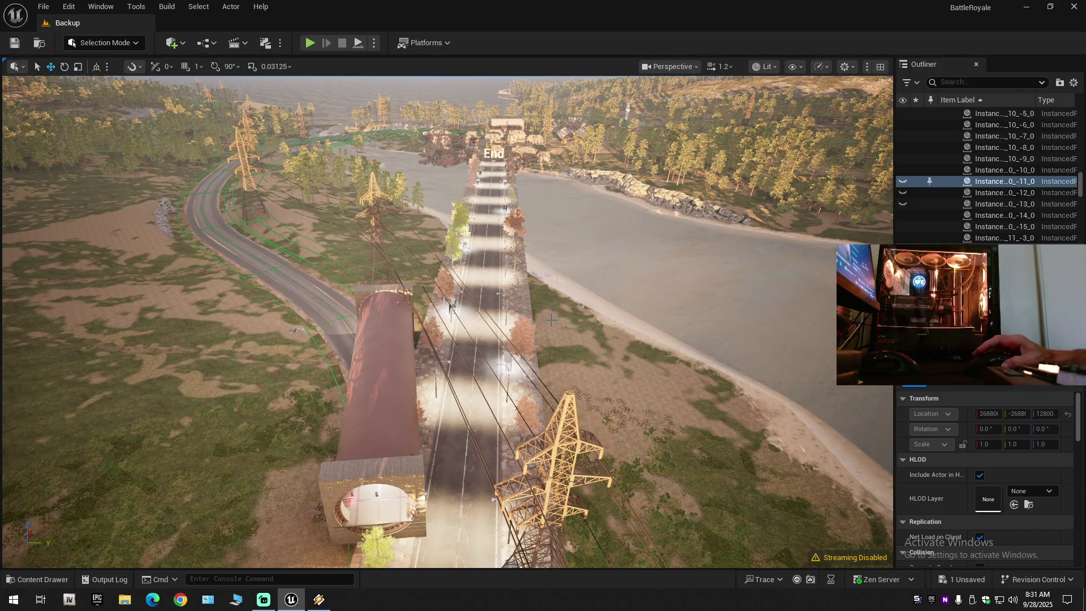
left_click_drag(639, 283, 543, 307)
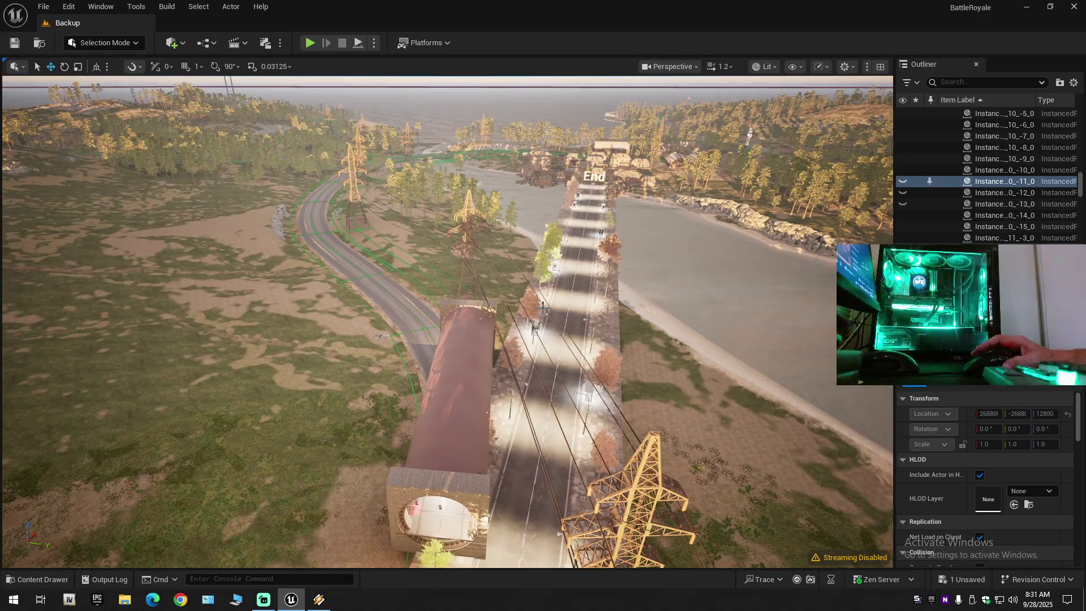
key("ctrl+z")
key("ctrl+z")
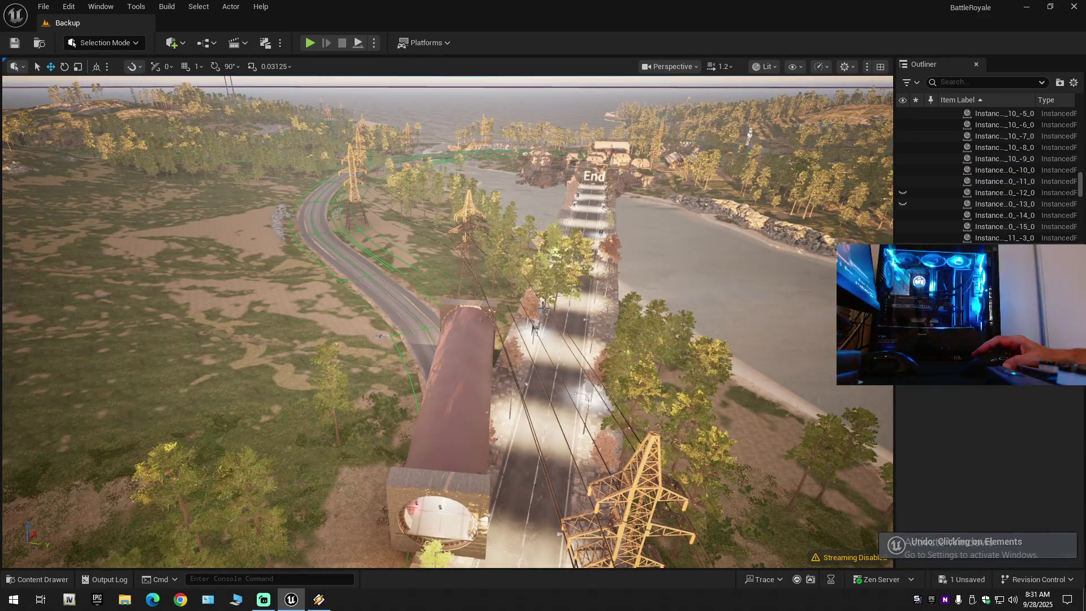
left_click(543, 307)
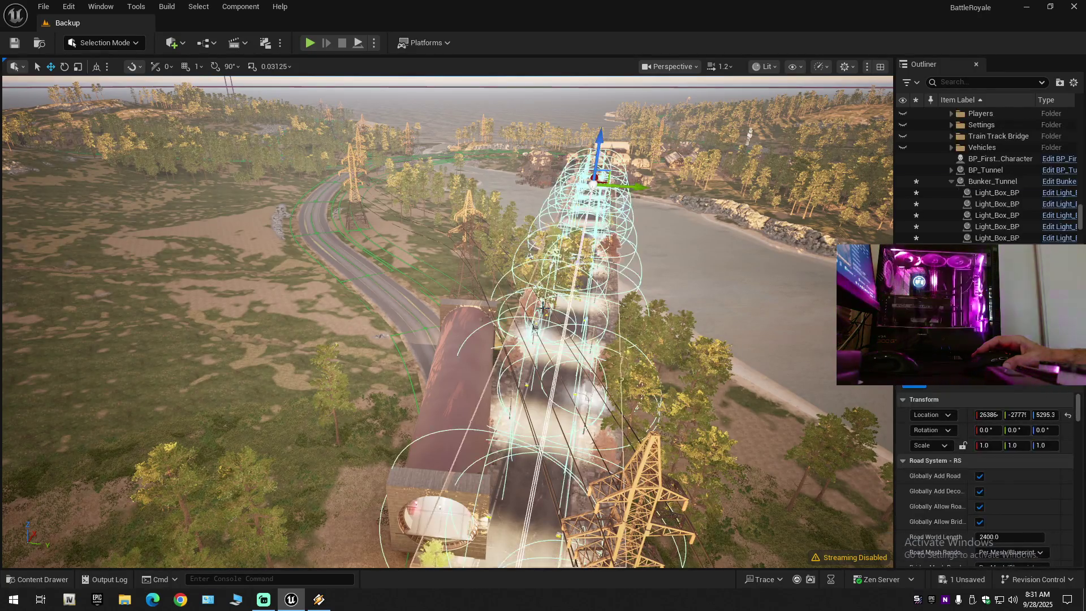
- Undo Move Elements to restore the short lit platform, then fly toward the tunnel entrance
key("ctrl+z")
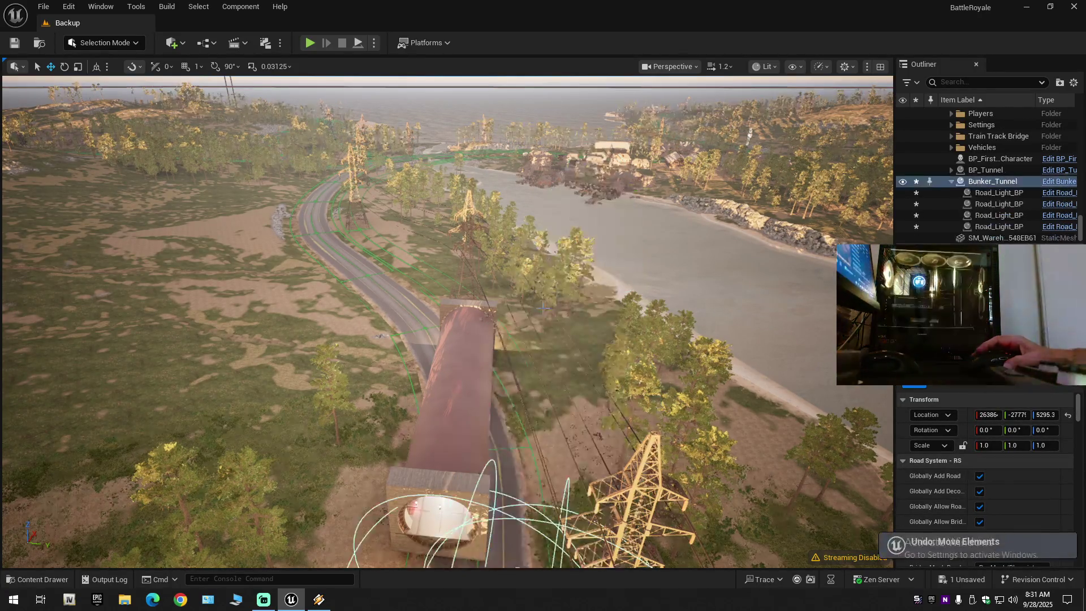
scroll(475, 338, "up", 5)
scroll(475, 338, "down", 2)
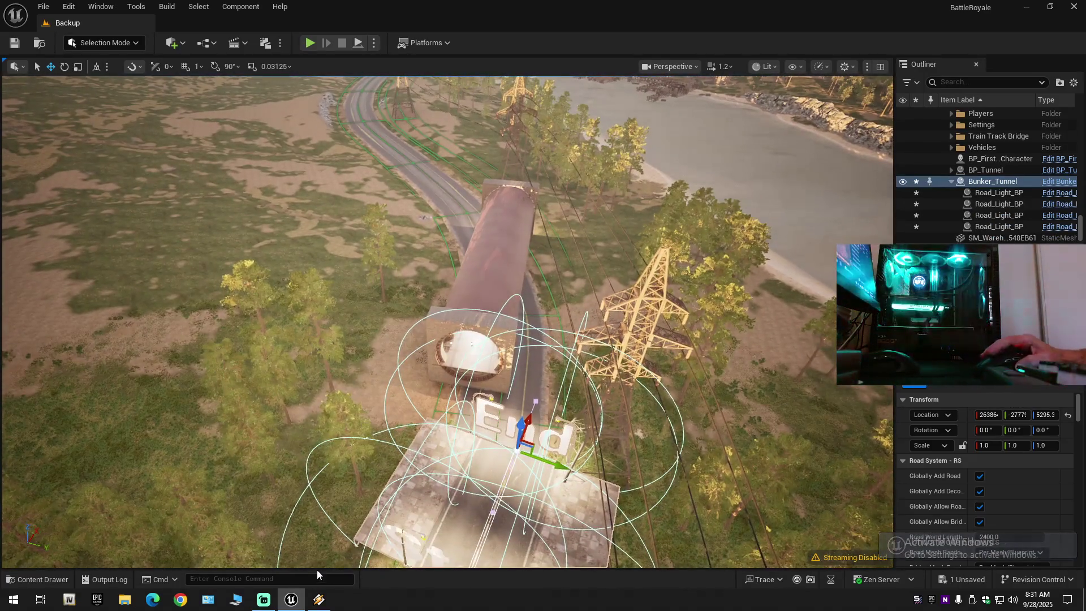
left_click(319, 599)
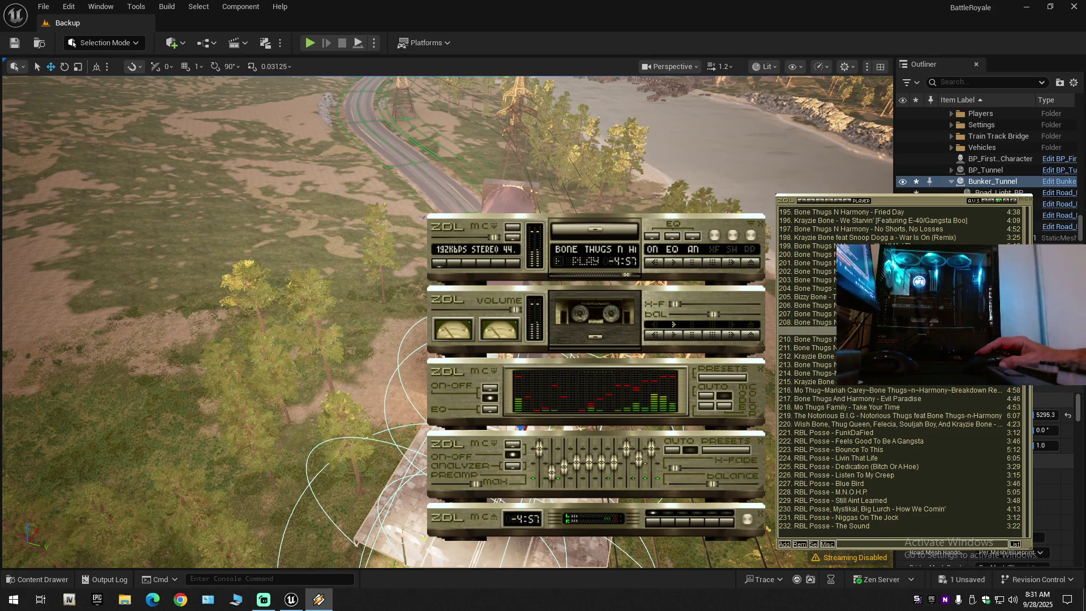
left_click(527, 4)
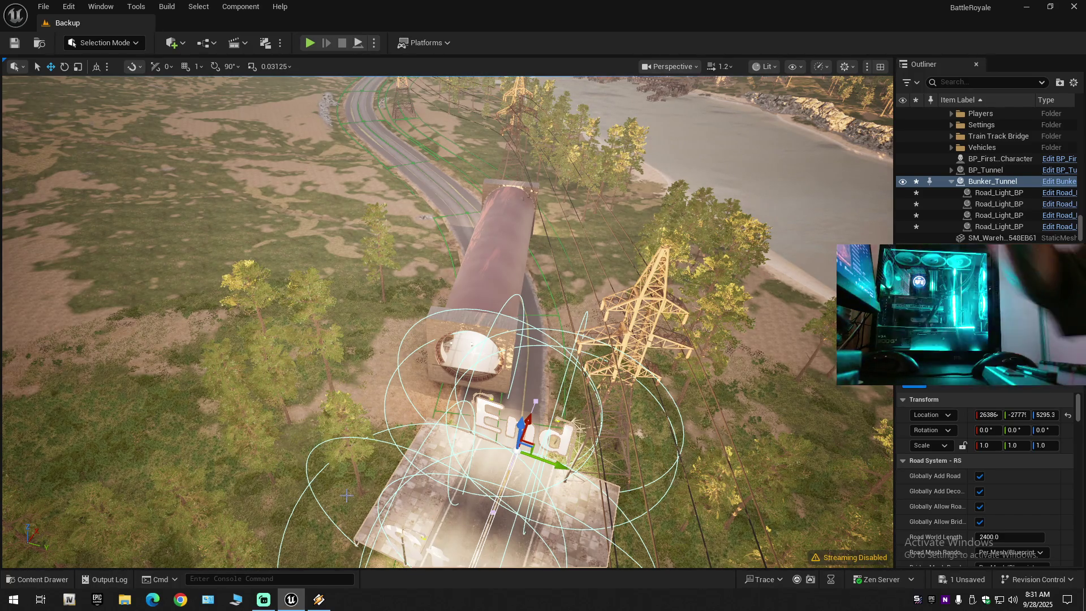
scroll(484, 446, "up", 1)
key("w")
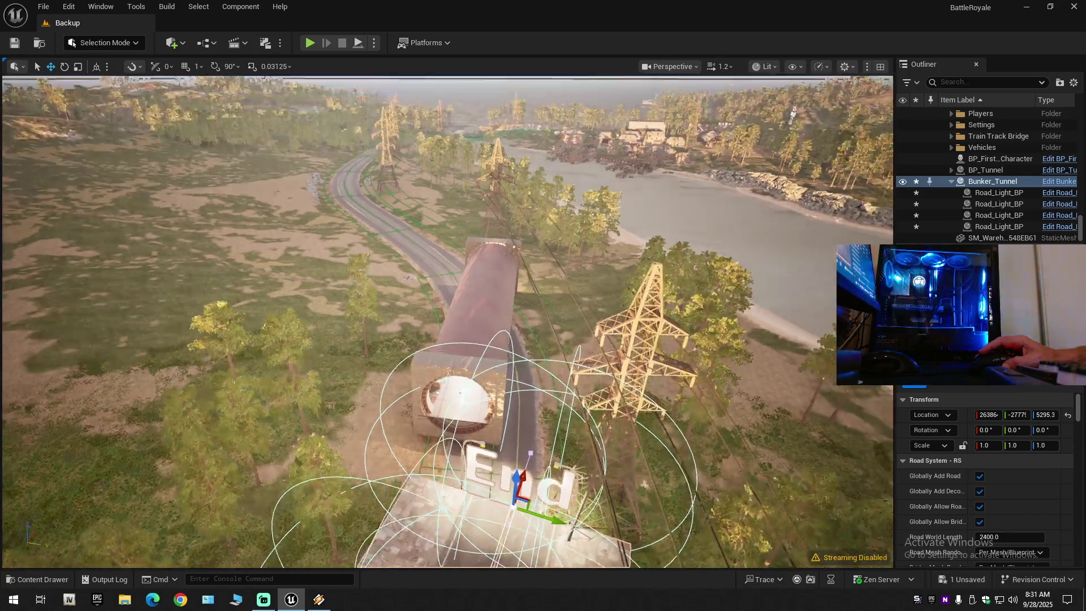
key("w")
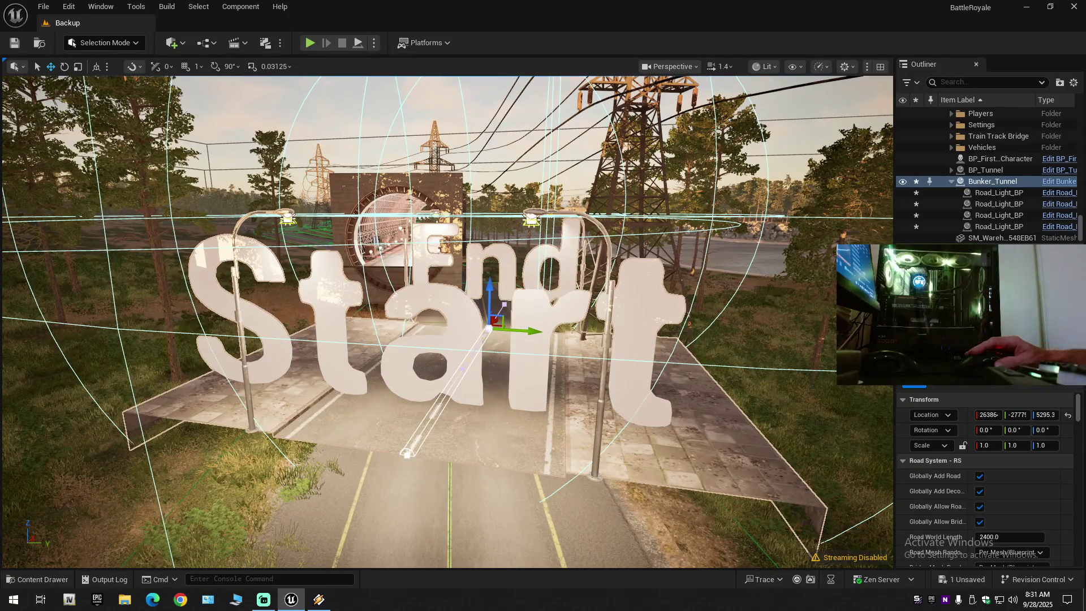
- Reselect Bunker_Tunnel and uncheck Show Road Start End under General in Details
key("Escape")
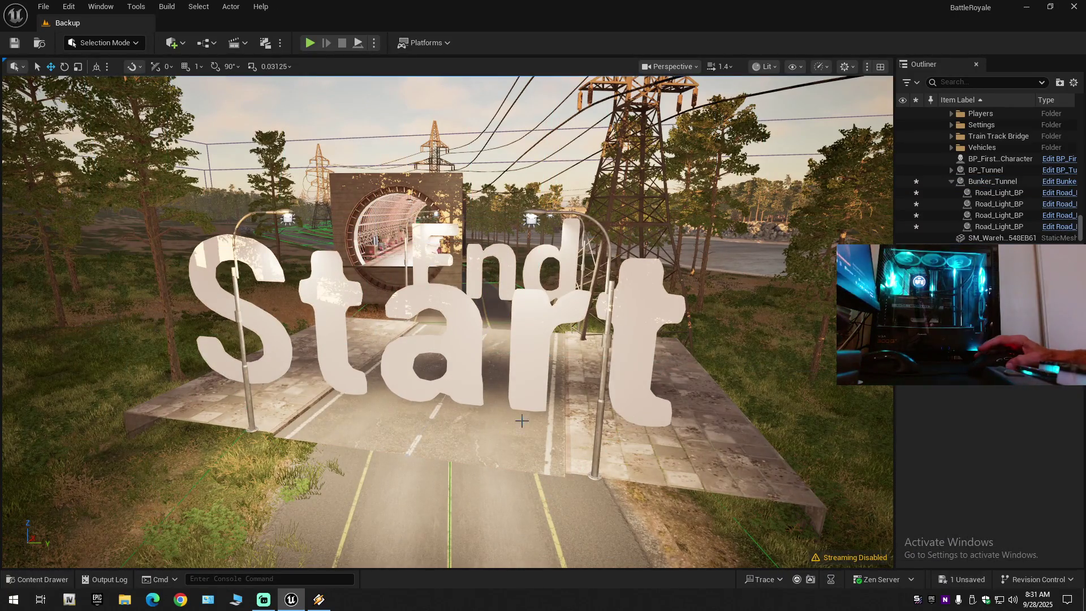
left_click(507, 427)
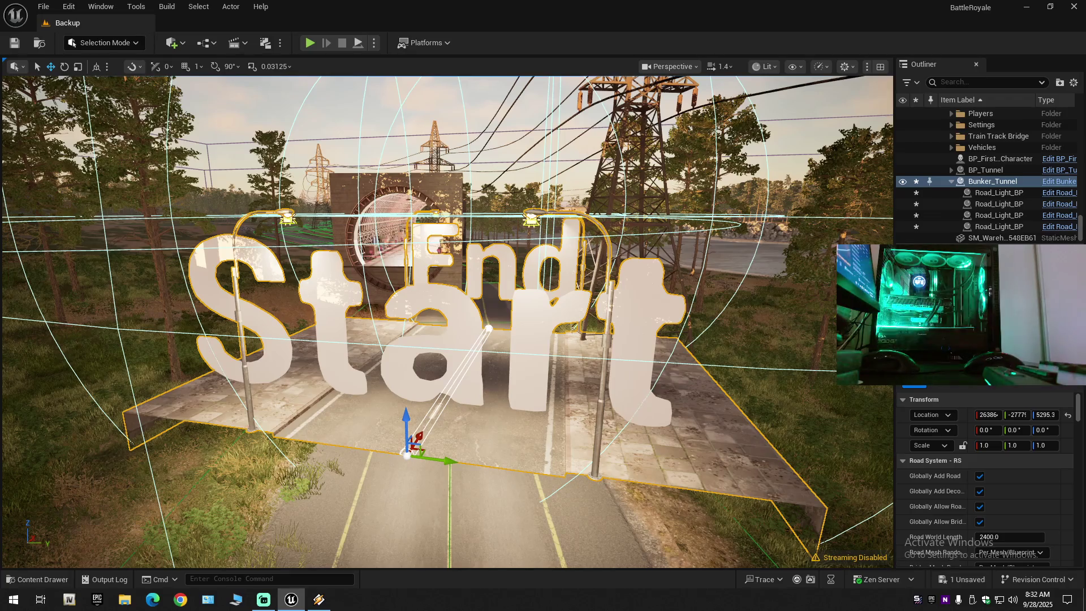
scroll(960, 468, "down", 10)
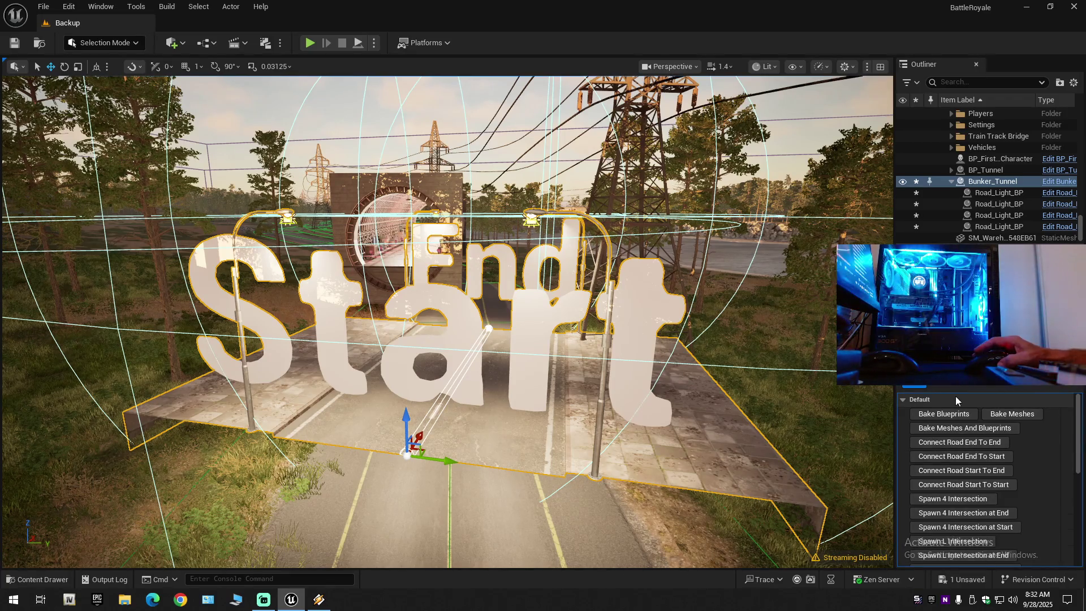
scroll(960, 468, "down", 6)
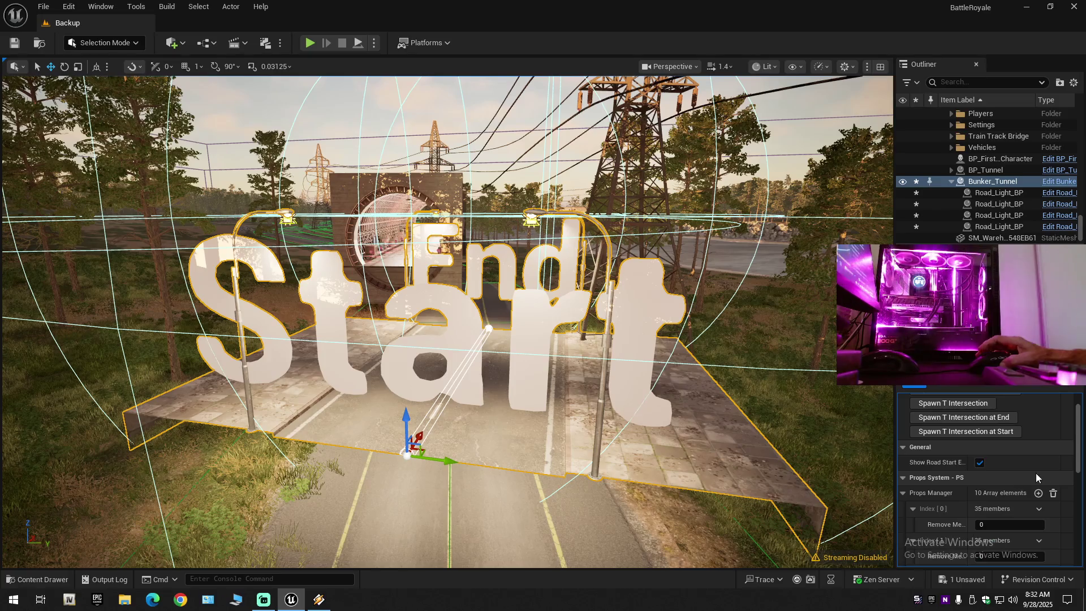
scroll(1020, 471, "down", 1)
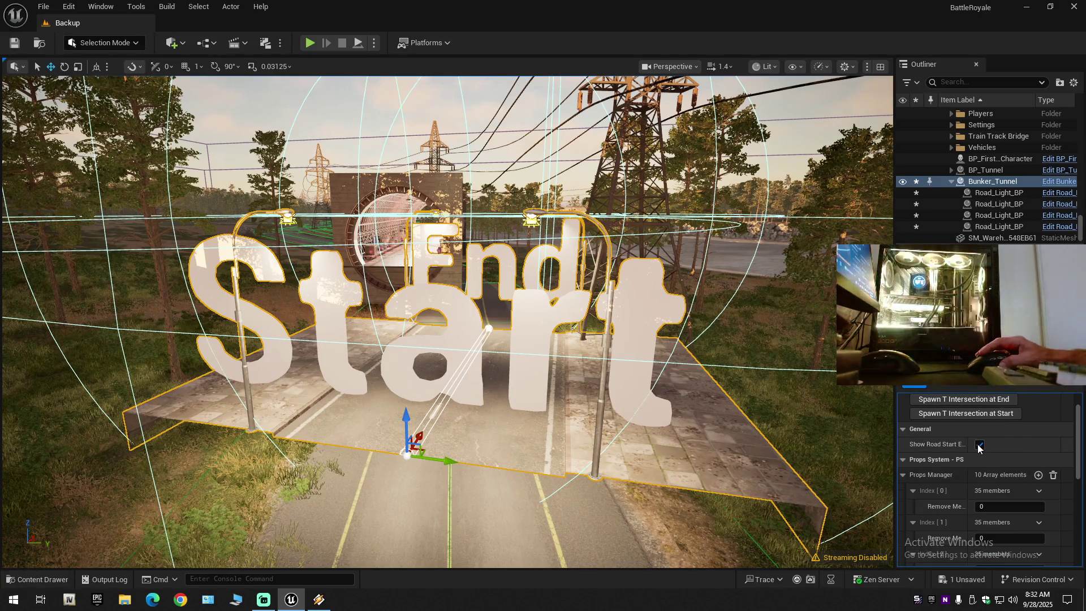
left_click(980, 444)
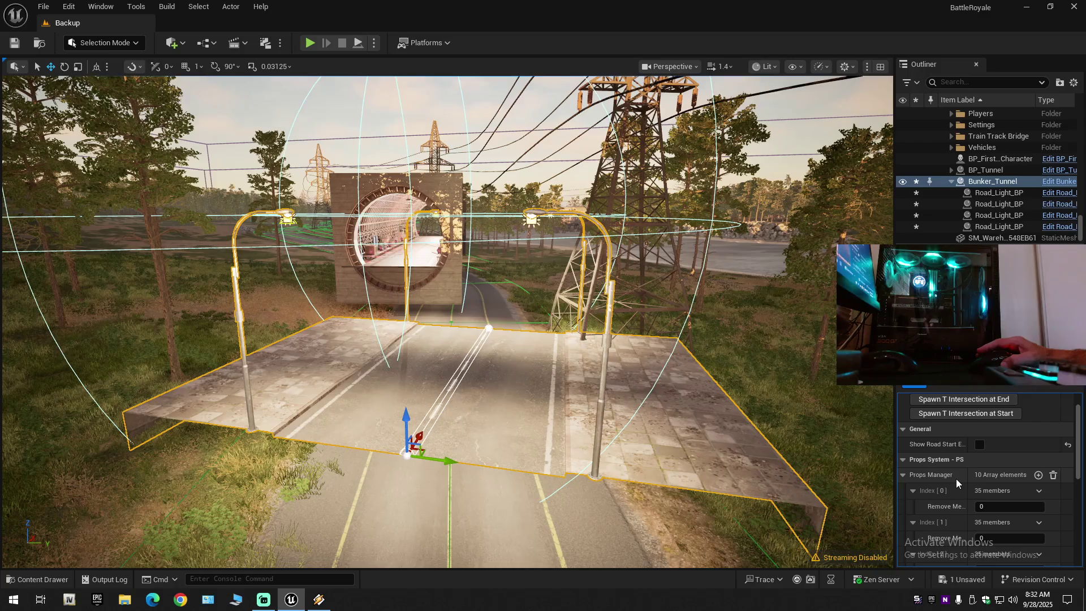
scroll(956, 479, "down", 2)
scroll(956, 481, "down", 2)
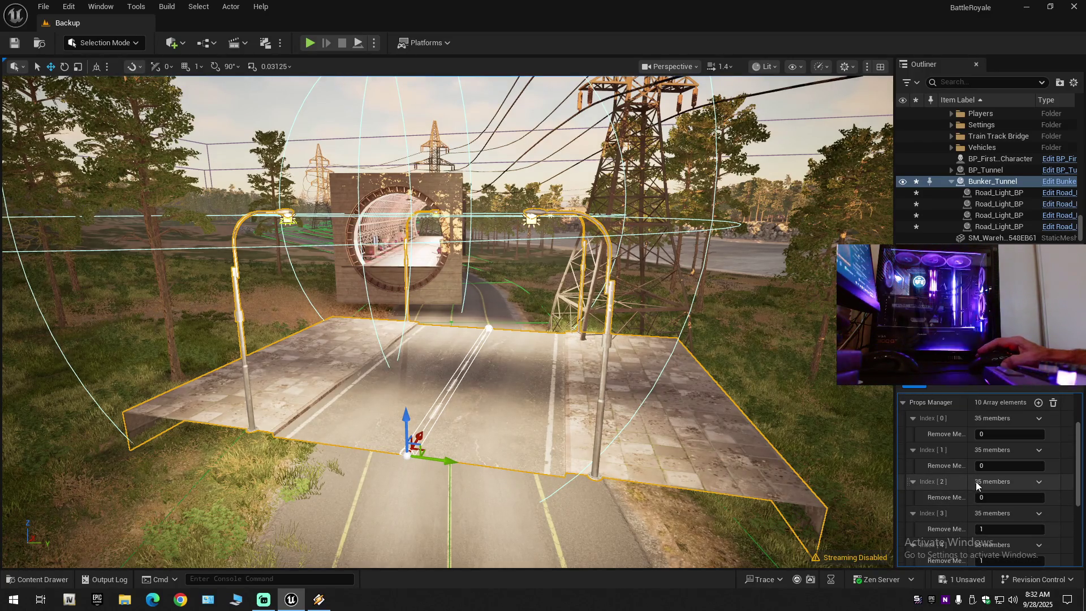
scroll(1059, 469, "down", 10)
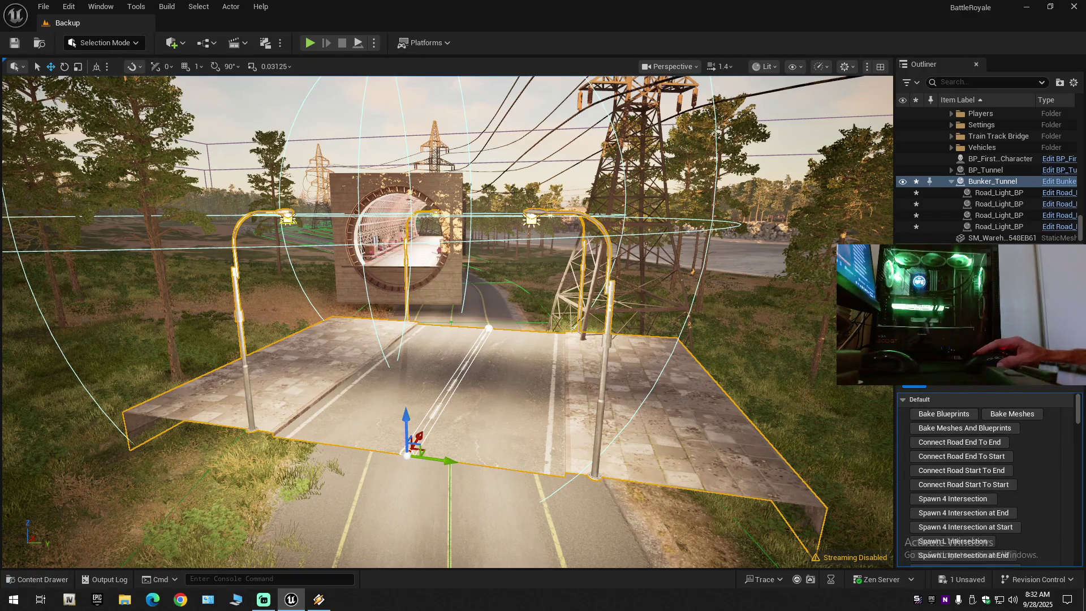
left_click(454, 392)
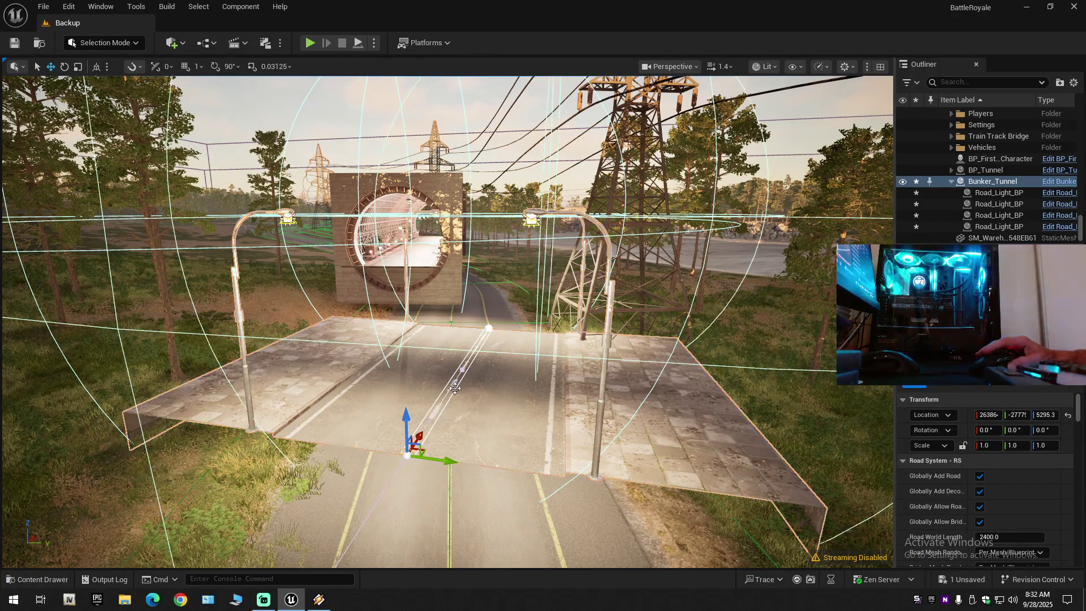
- Collapse all Details categories and expand Road System - RS down to the Road Meshes entries
left_click(487, 330)
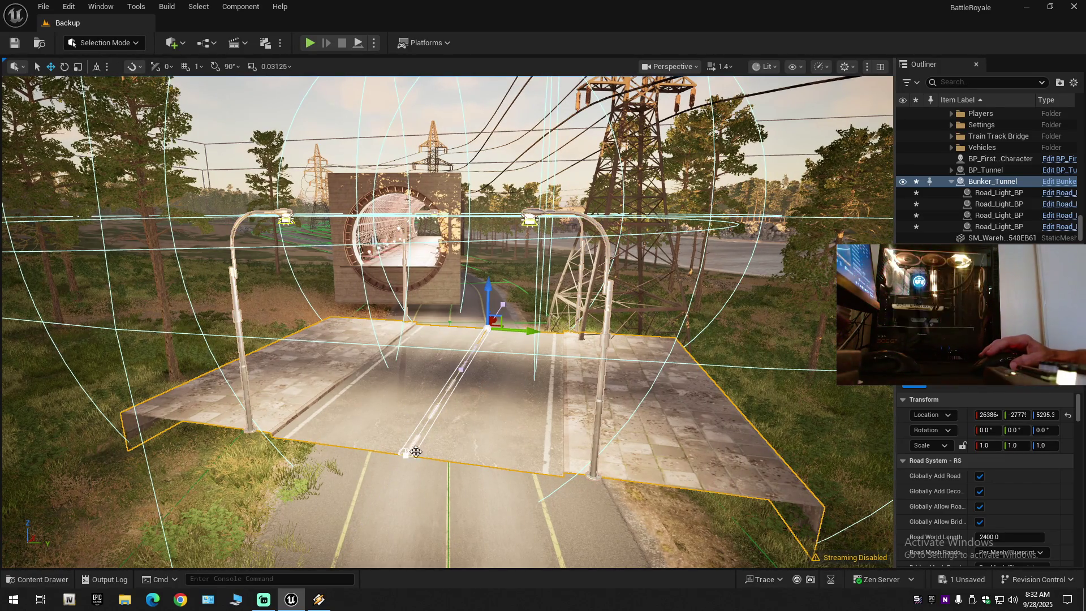
scroll(985, 509, "down", 1)
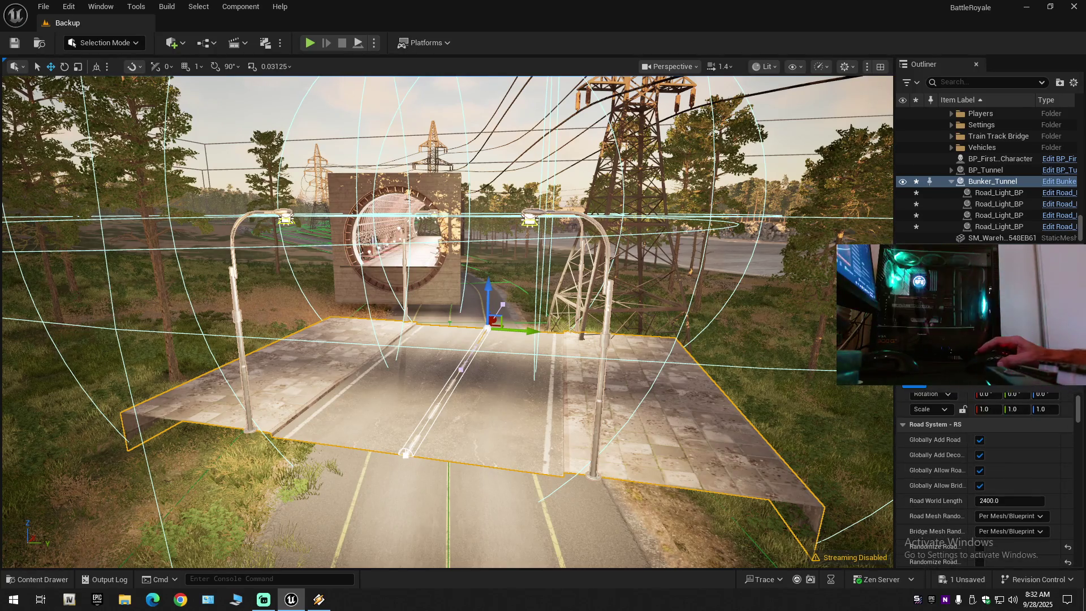
left_click(1073, 374)
left_click(962, 455)
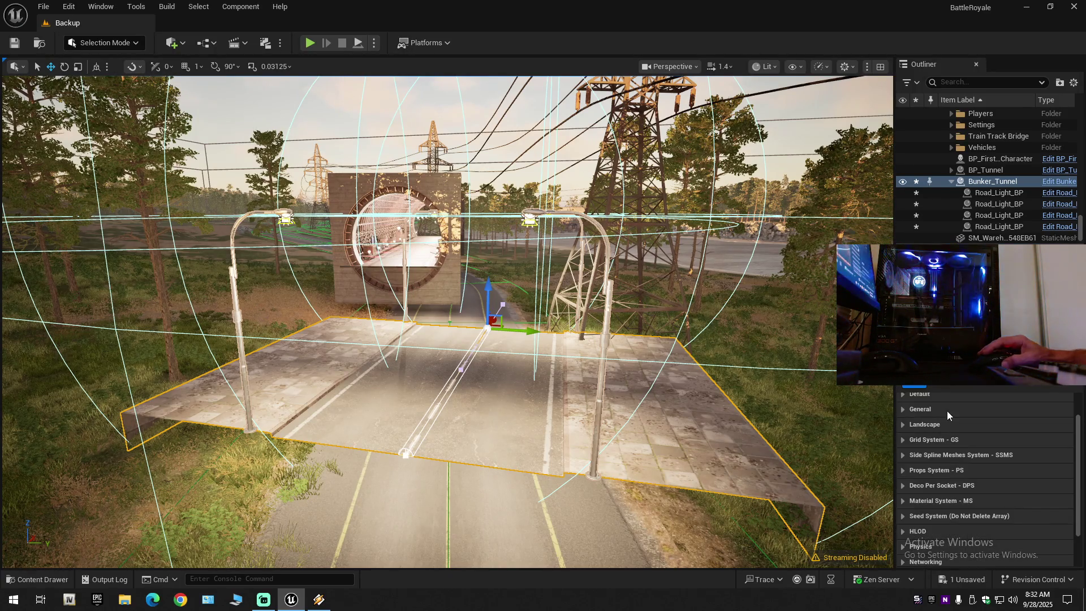
scroll(951, 427, "up", 2)
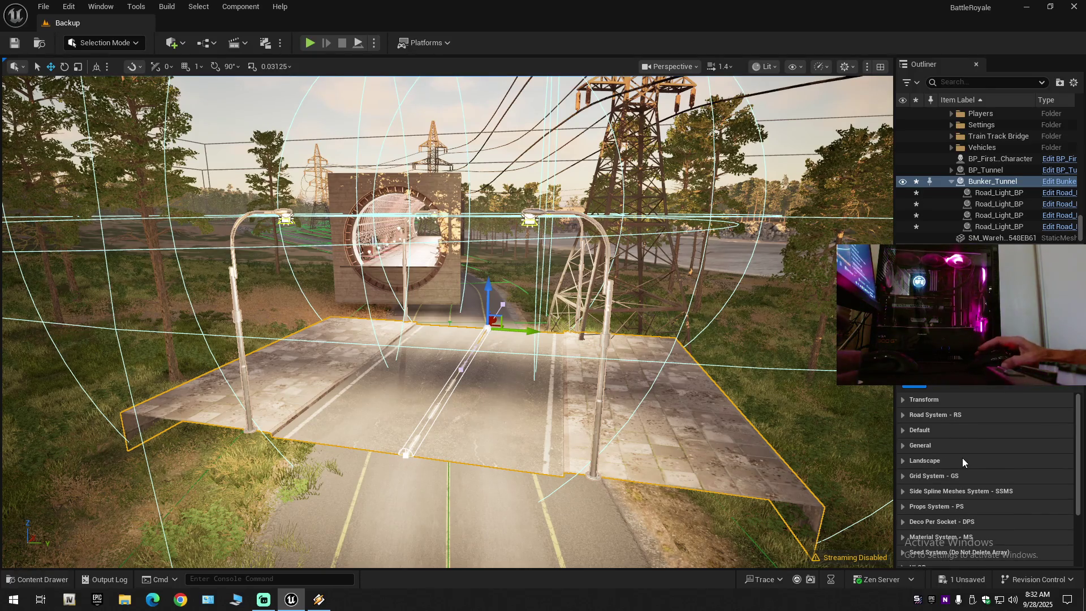
left_click(902, 415)
scroll(958, 459, "down", 4)
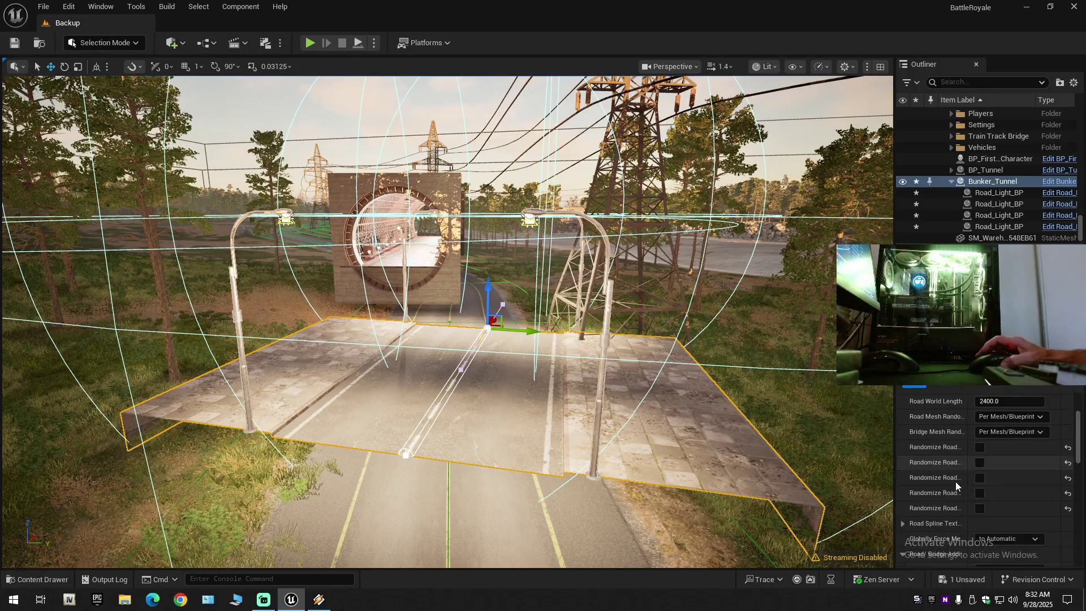
scroll(955, 484, "down", 4)
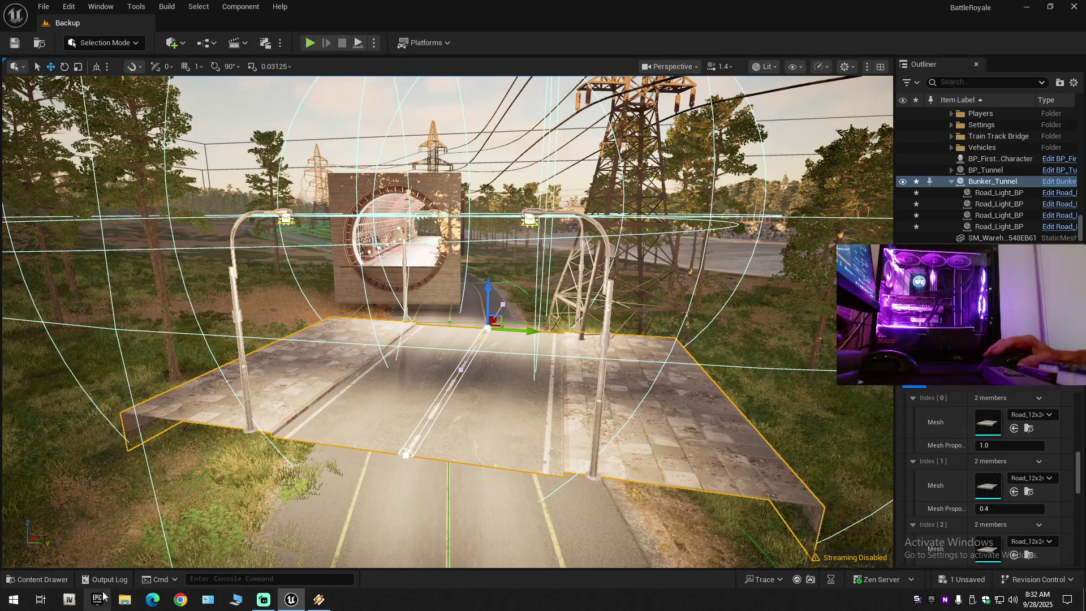
left_click(38, 579)
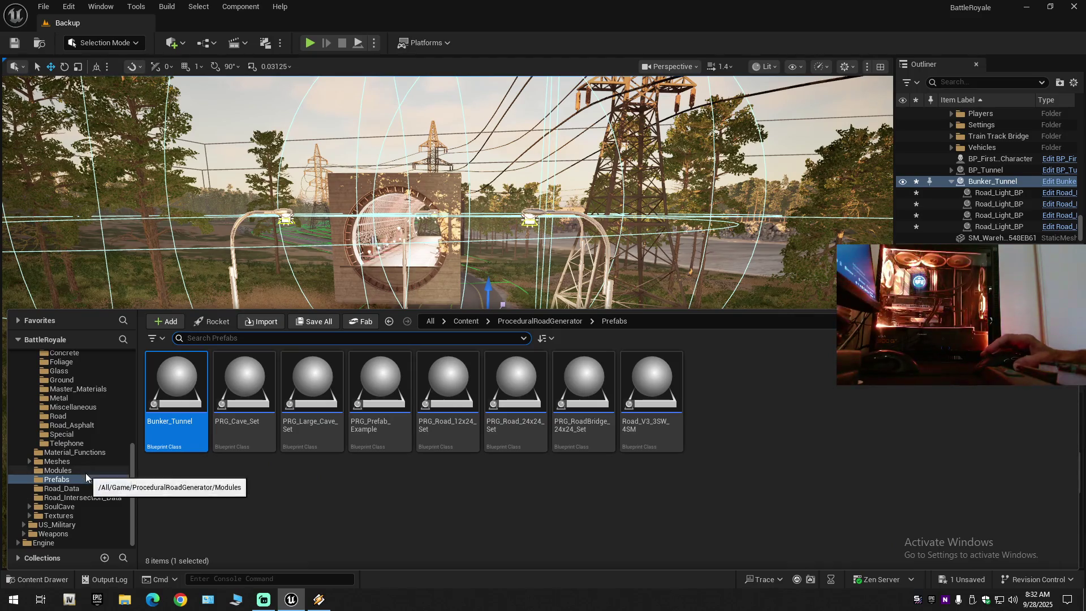
- Select the tunnel static mesh in Content/Bunker_Tunnel and locate the current road mesh asset
scroll(85, 473, "up", 3)
left_click(28, 425)
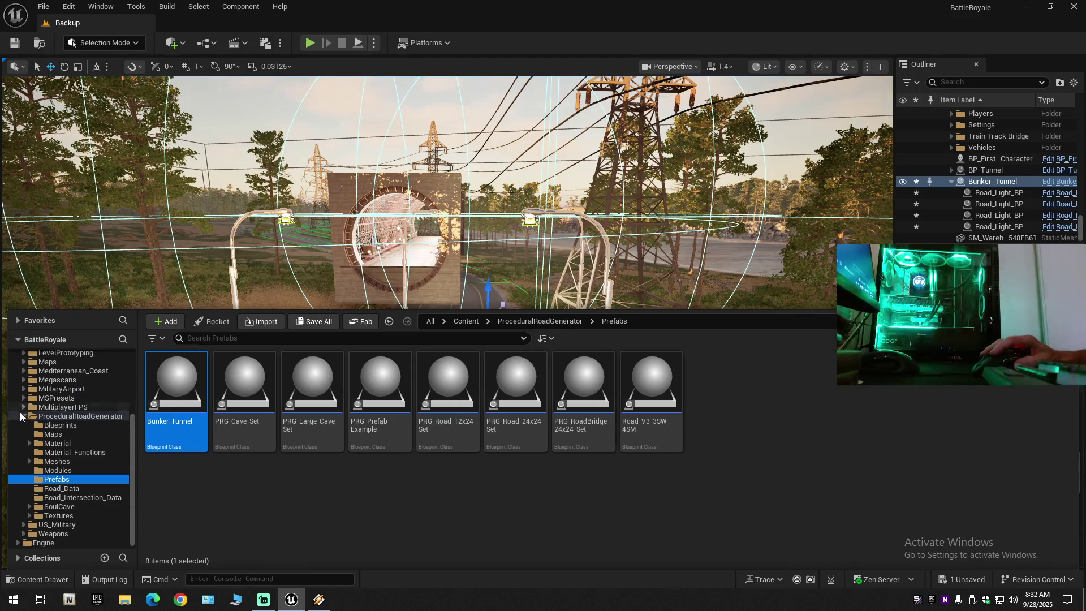
left_click(22, 415)
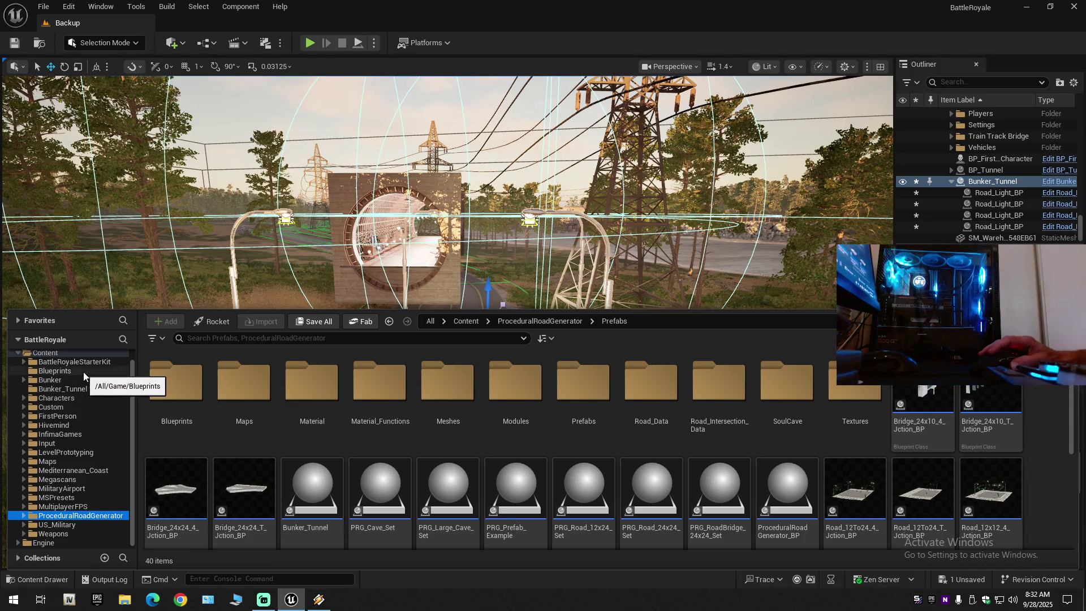
left_click(57, 389)
left_click(189, 377)
key("ctrl+space")
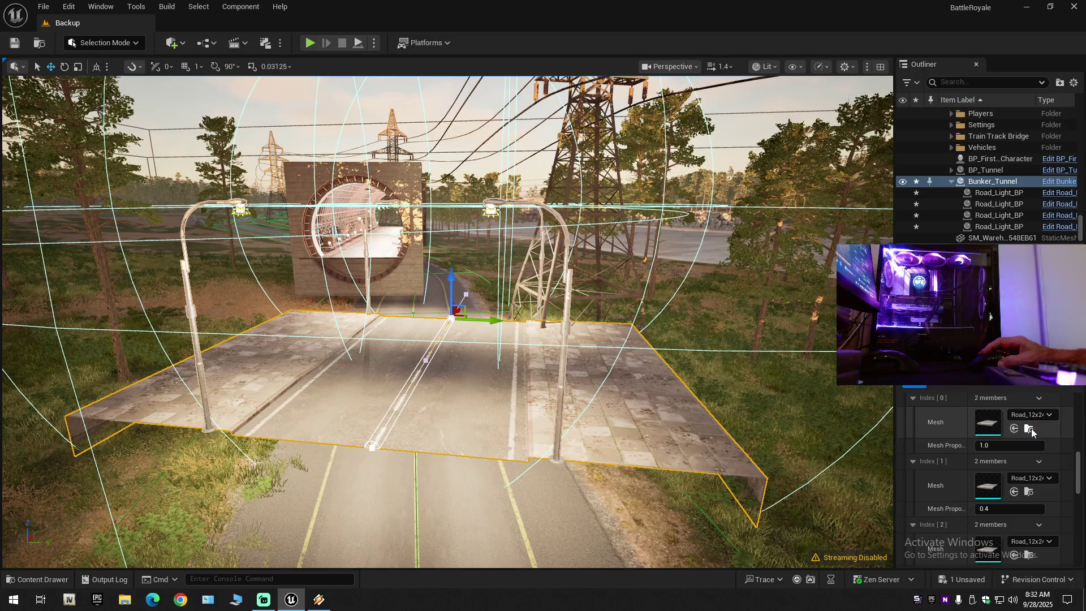
left_click(1030, 429)
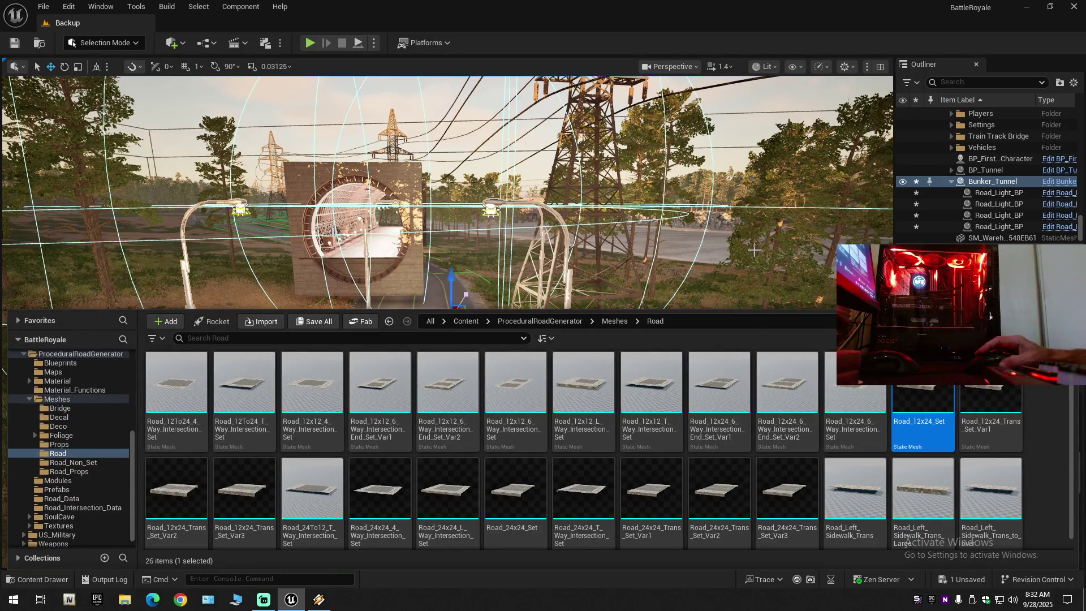
key("ctrl+space")
- Browse the Meshes and top-level Blueprints folders and select the BP_Tunnel blueprint
left_click(30, 581)
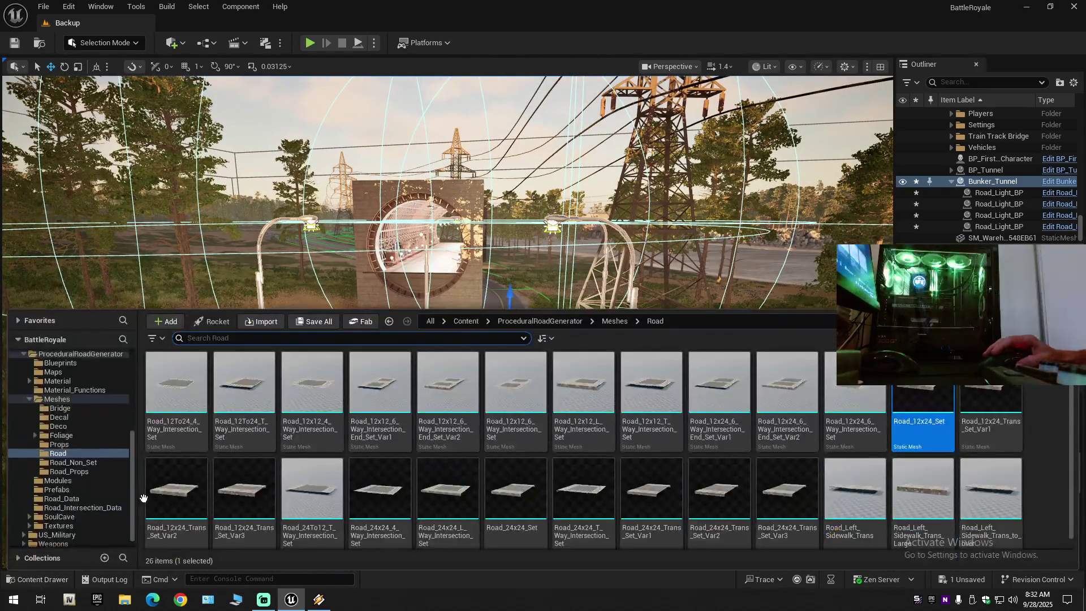
left_click(31, 399)
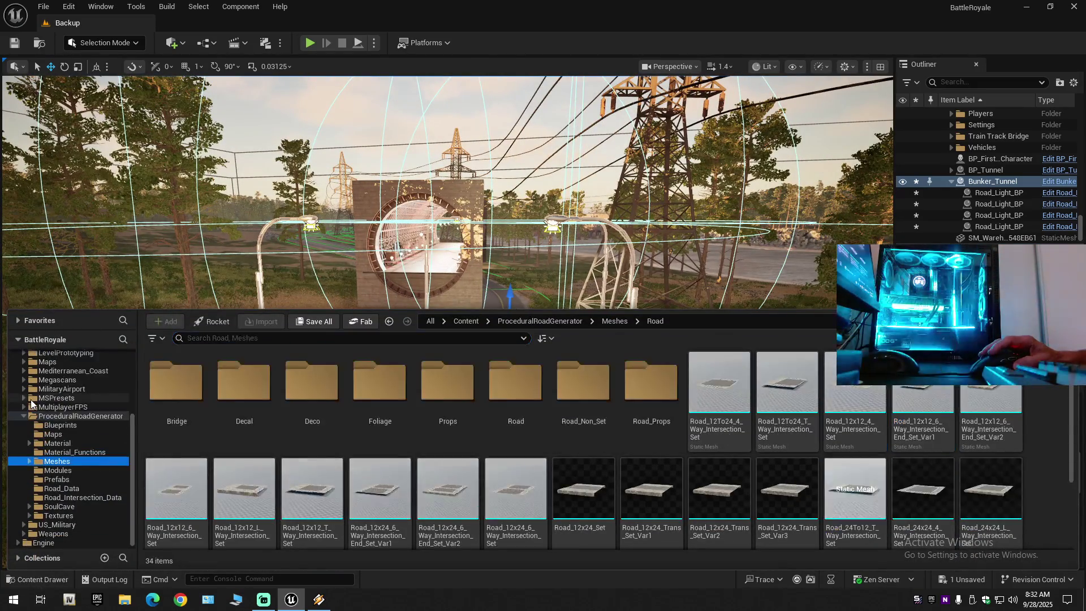
left_click(62, 426)
left_click(23, 416)
scroll(47, 419, "up", 1)
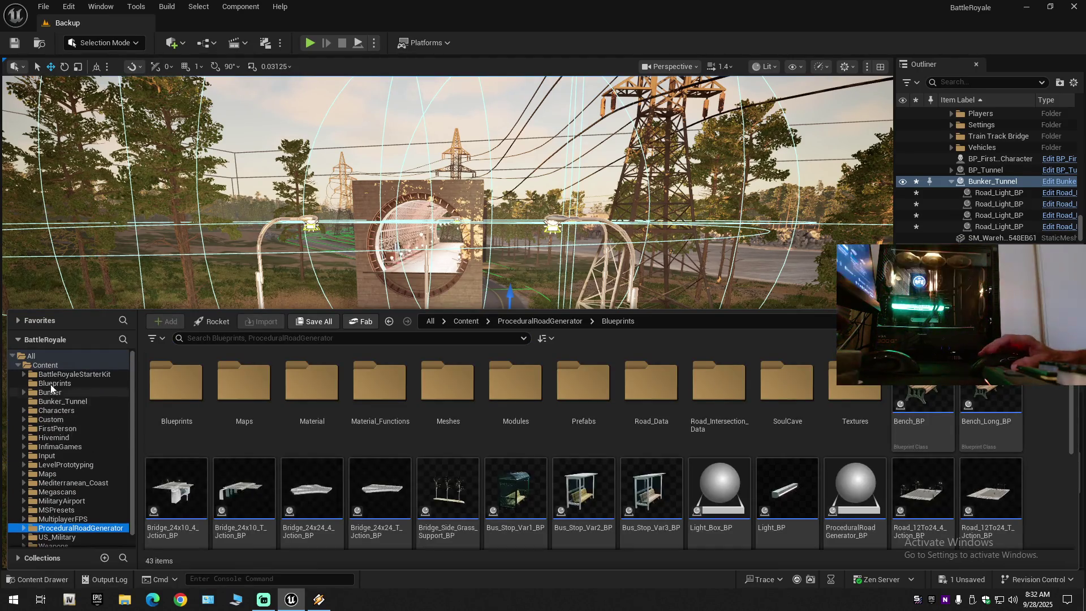
left_click(54, 383)
left_click(177, 383)
- Assign the Bunker_Tunnel tunnel static mesh to Road Meshes Index [0]
double_click(993, 181)
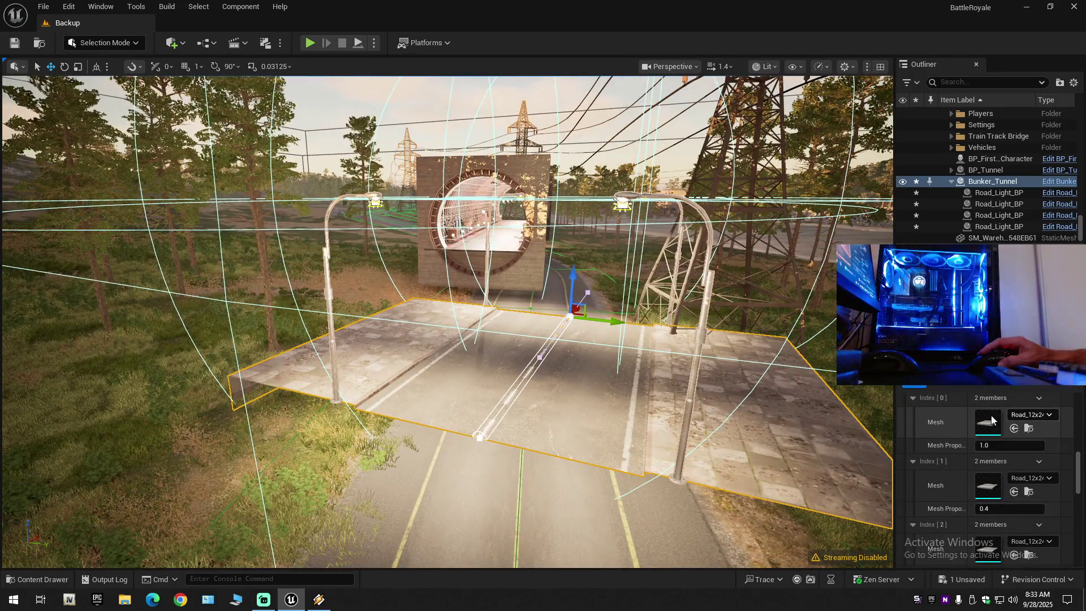
left_click(57, 578)
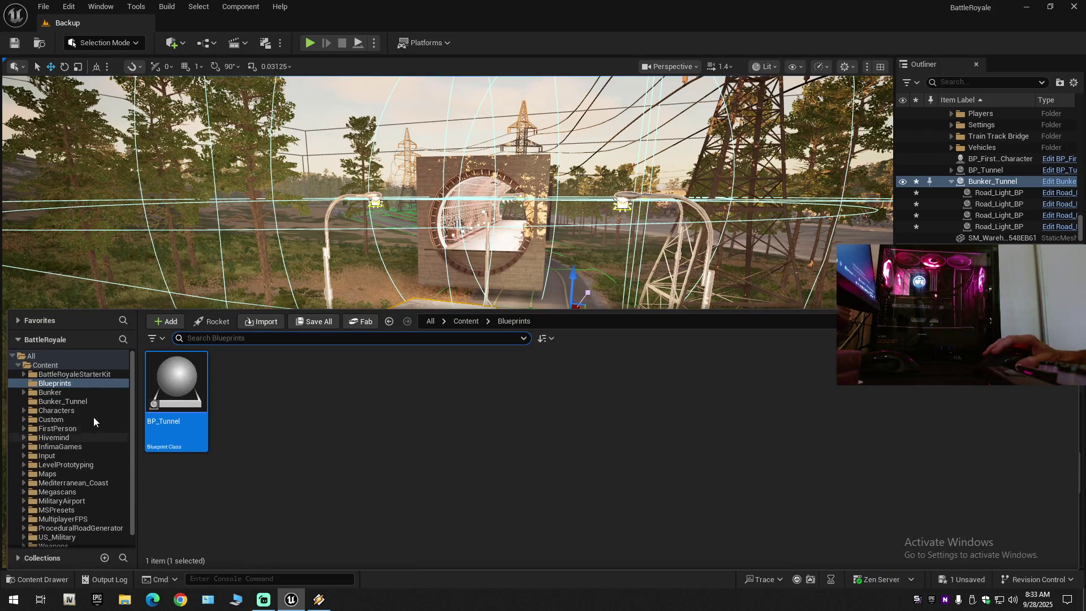
left_click(63, 401)
left_click(176, 396)
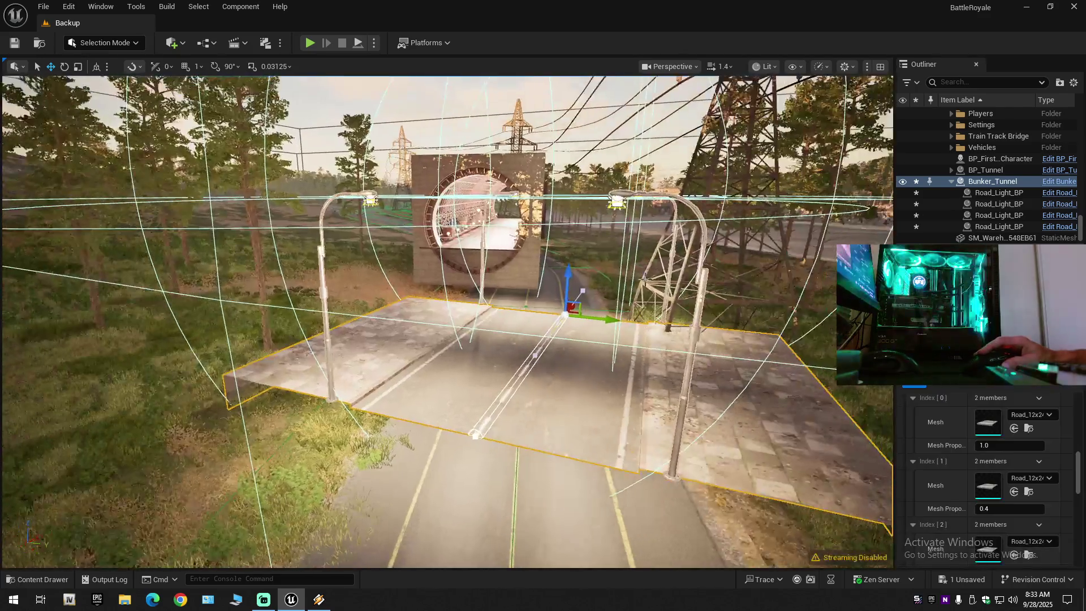
left_click(1015, 429)
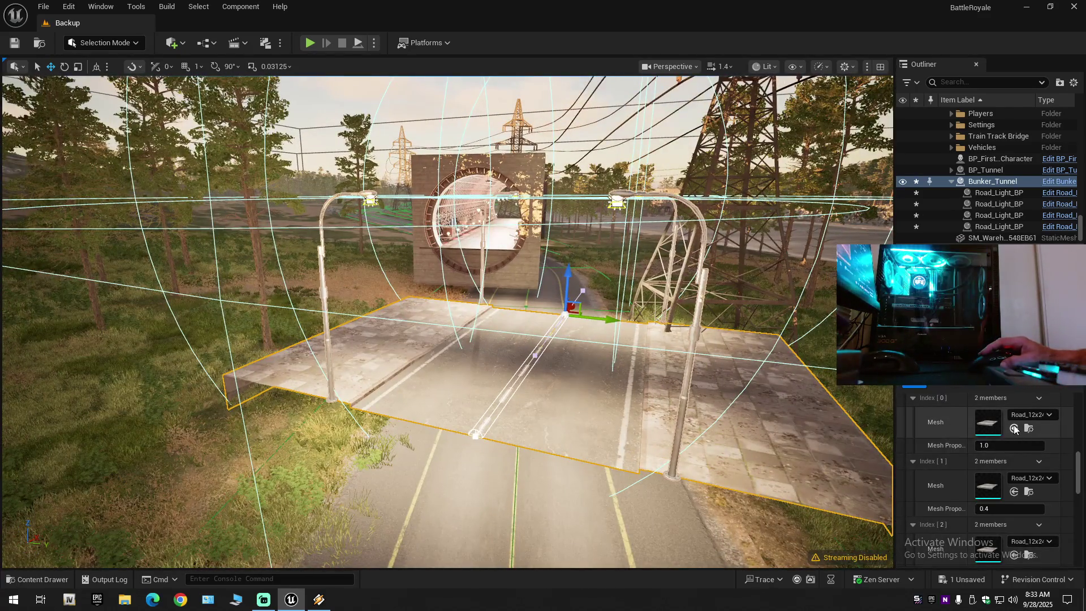
- Assign the tunnel static mesh to Road Meshes Index [1], [2], [3] and the Bridge Meshes entry
left_click(1014, 492)
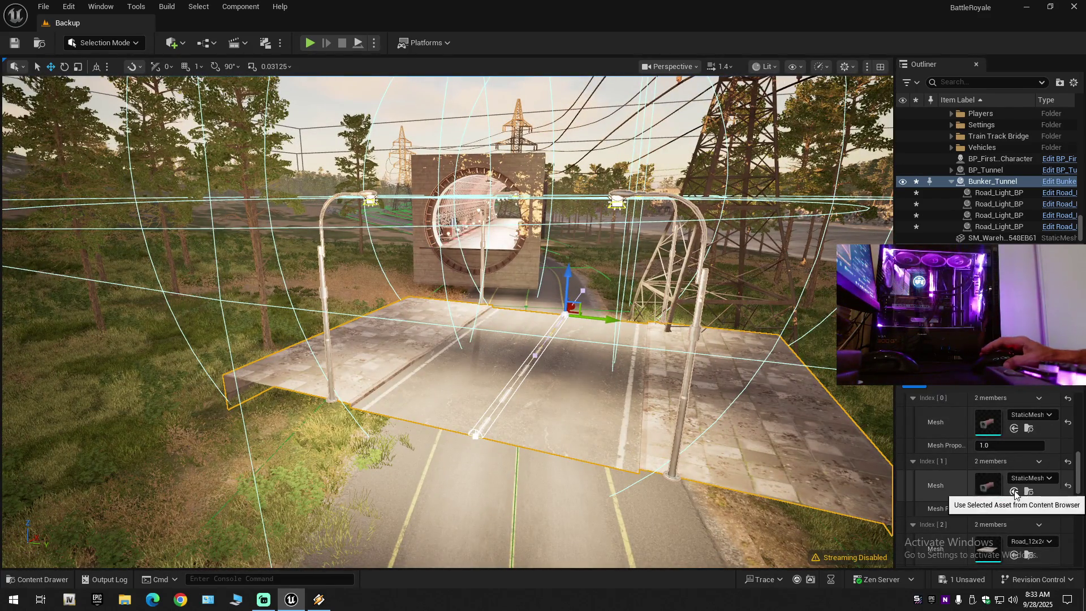
scroll(969, 469, "down", 1)
scroll(969, 469, "down", 4)
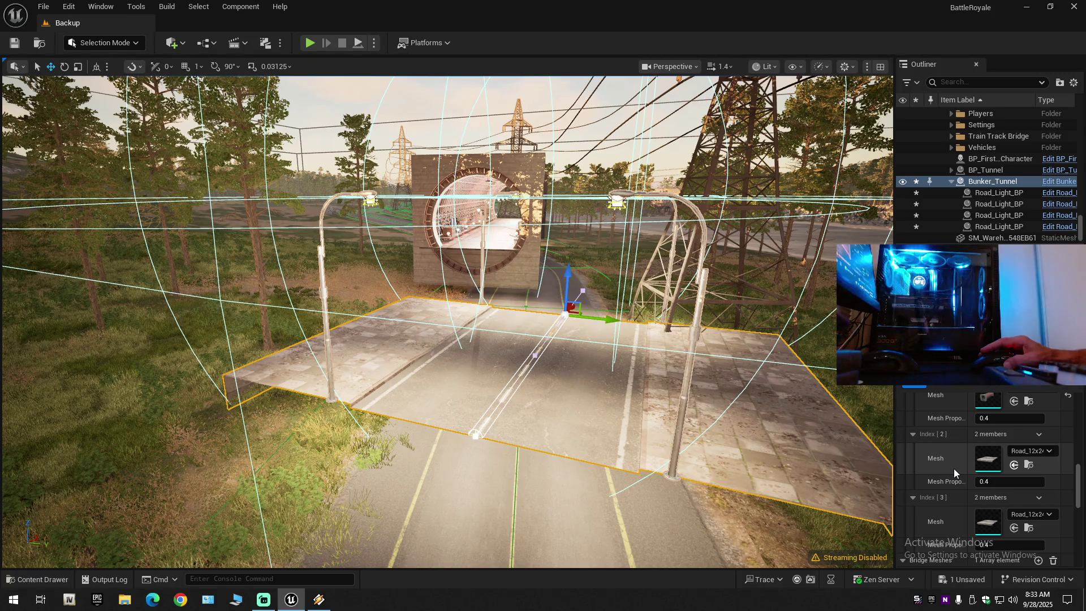
key("ctrl+v")
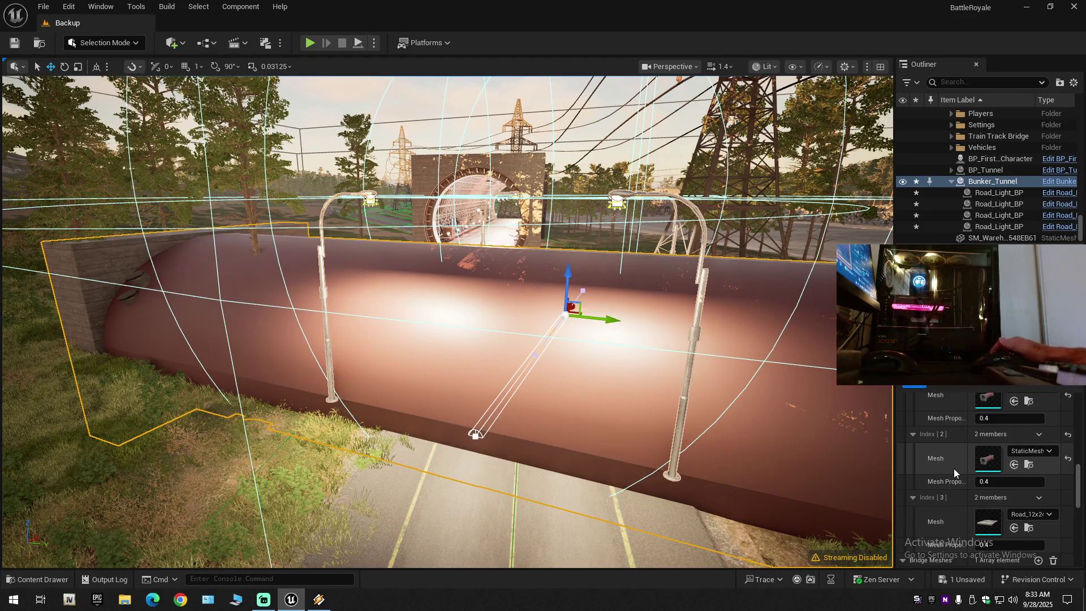
scroll(955, 478, "down", 3)
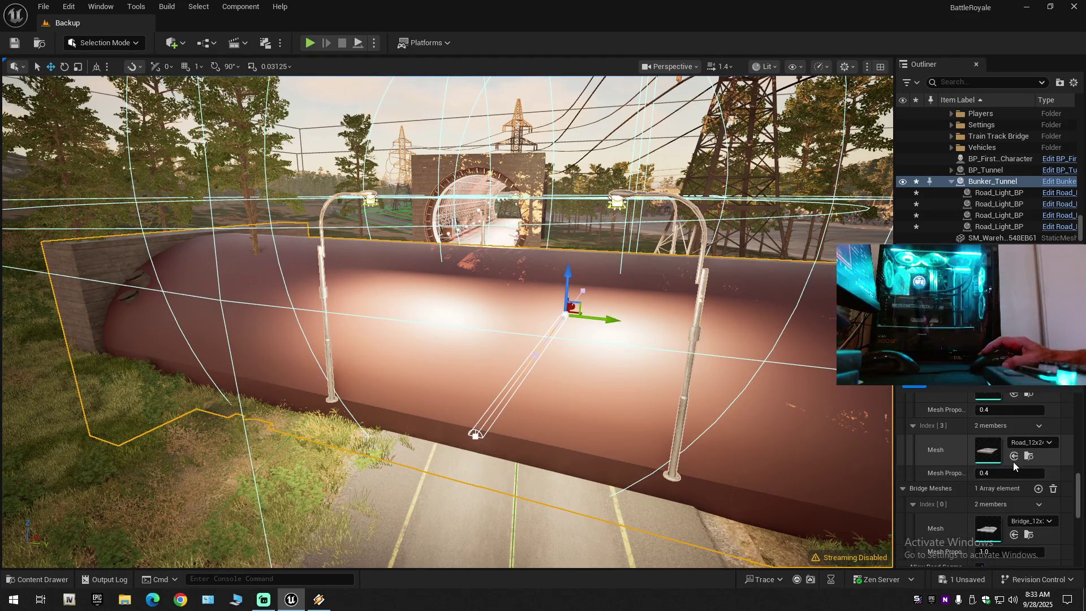
key("ctrl+v")
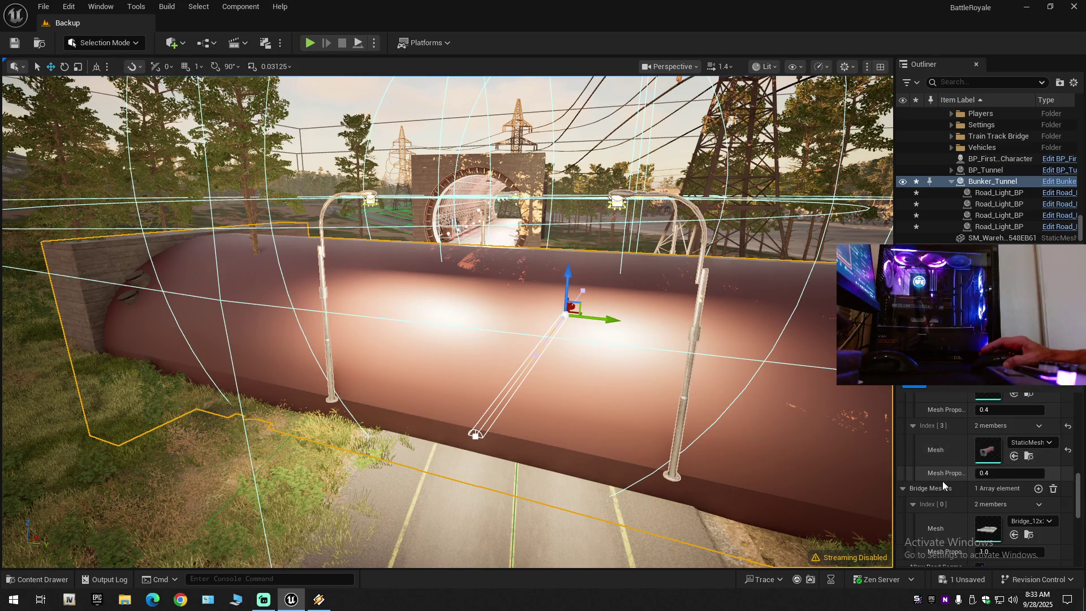
scroll(943, 481, "down", 3)
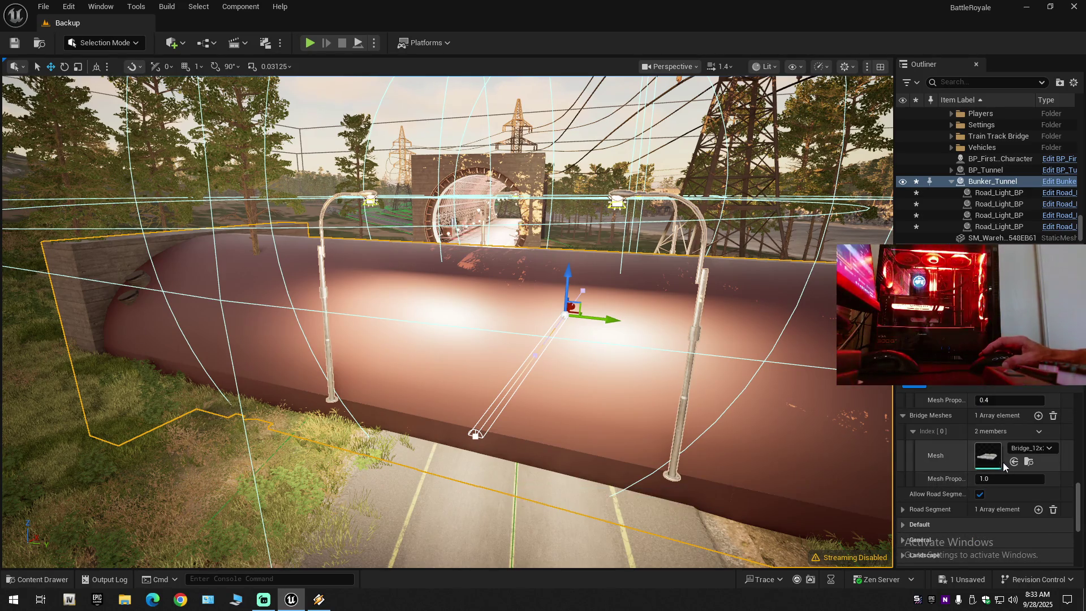
key("ctrl+v")
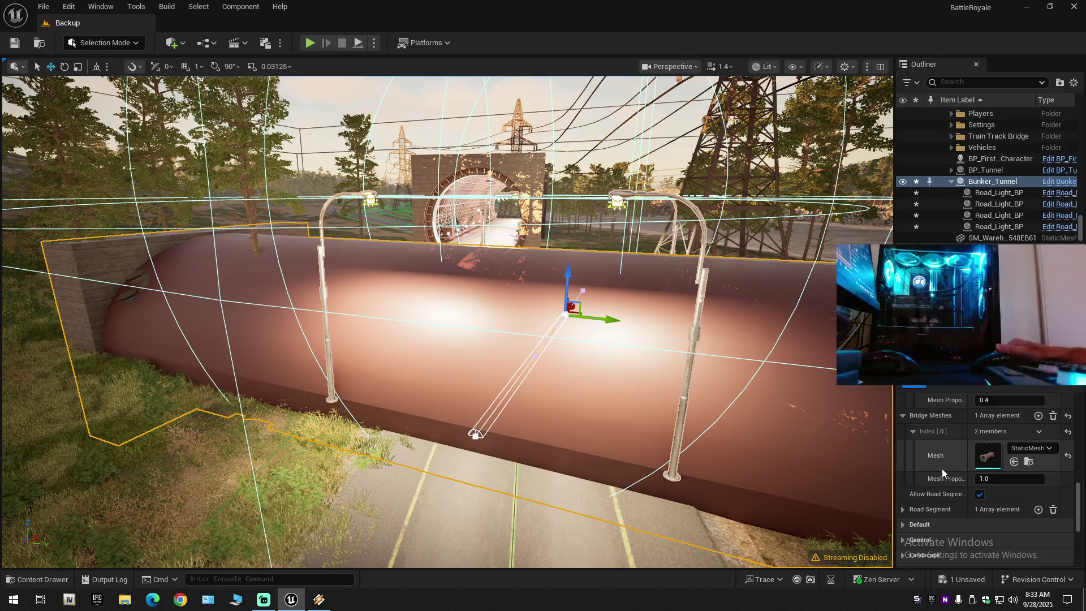
- Scroll through the Details panel, briefly expanding and collapsing the Road Spline Text settings
scroll(941, 469, "up", 10)
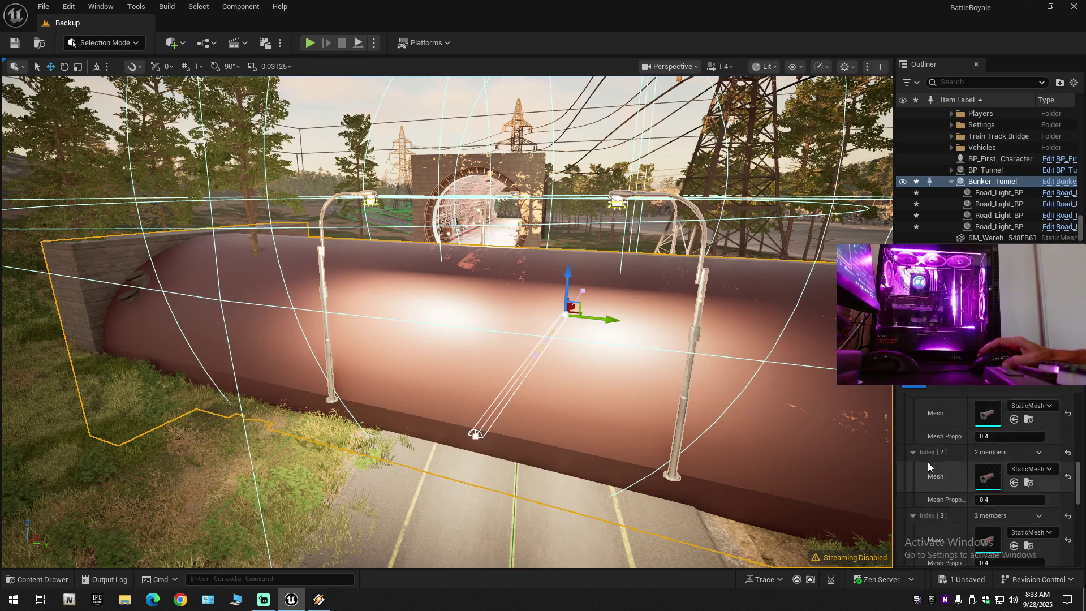
scroll(930, 483, "up", 1)
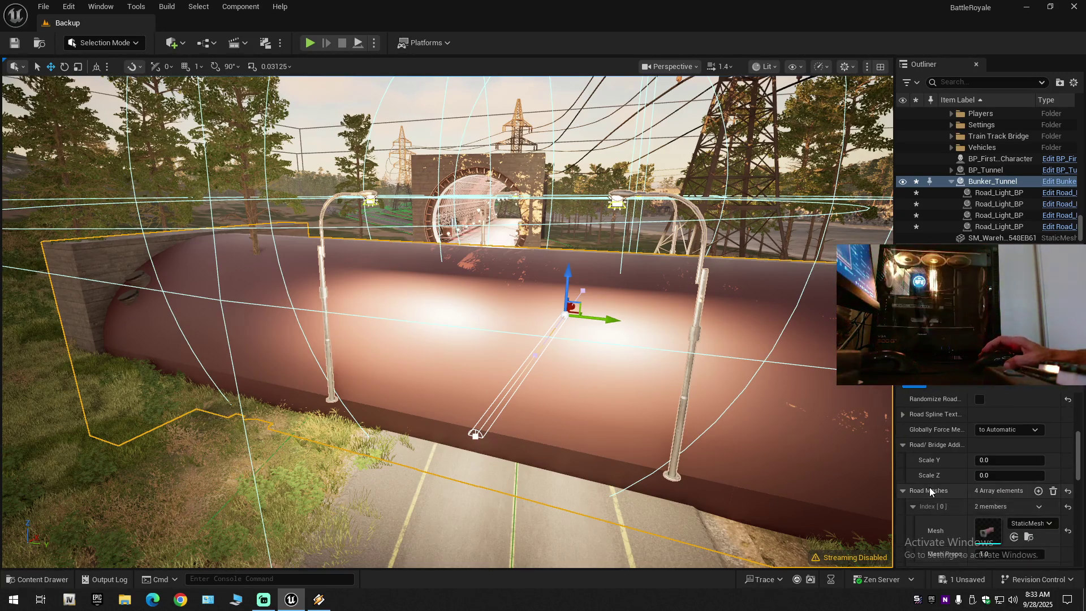
scroll(936, 463, "up", 6)
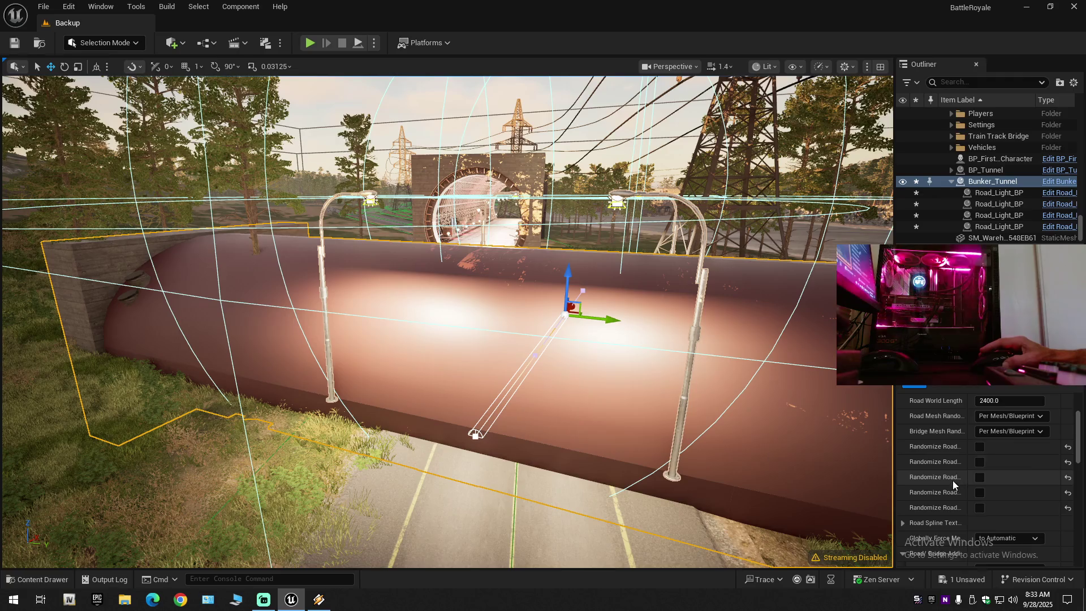
scroll(954, 479, "down", 3)
left_click(903, 468)
left_click(904, 469)
scroll(943, 495, "down", 5)
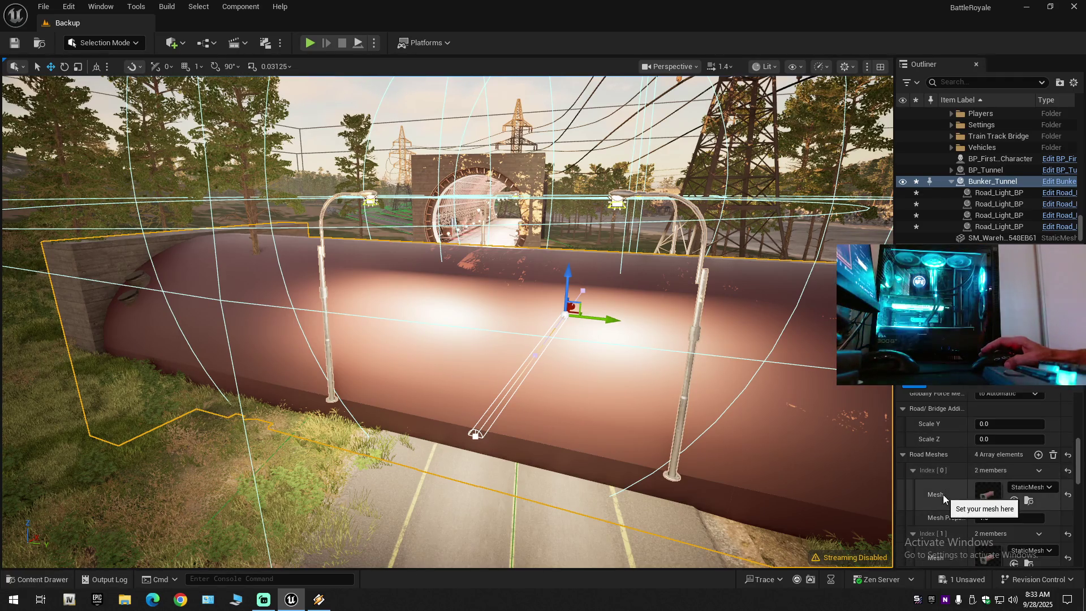
scroll(942, 495, "down", 12)
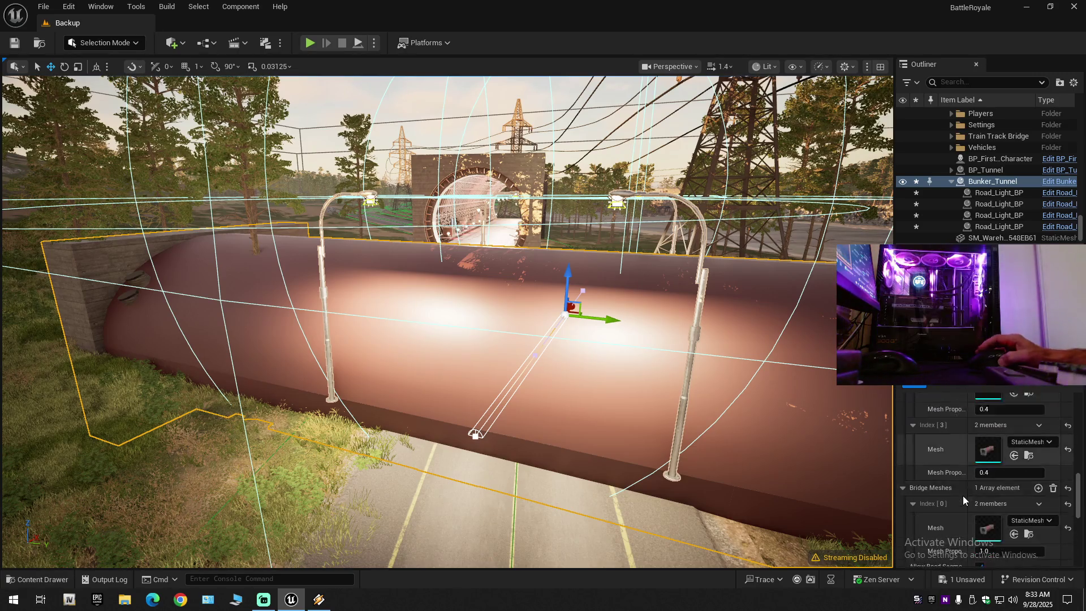
scroll(967, 495, "down", 3)
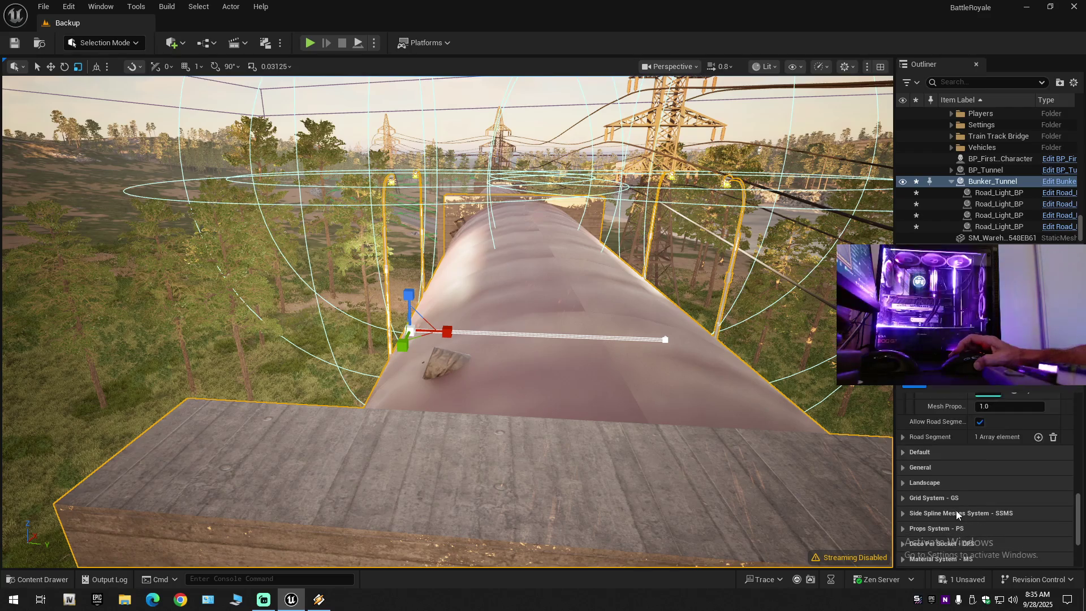
- Expand the Road Segment array's first entry, then the Default and General categories
left_click(903, 436)
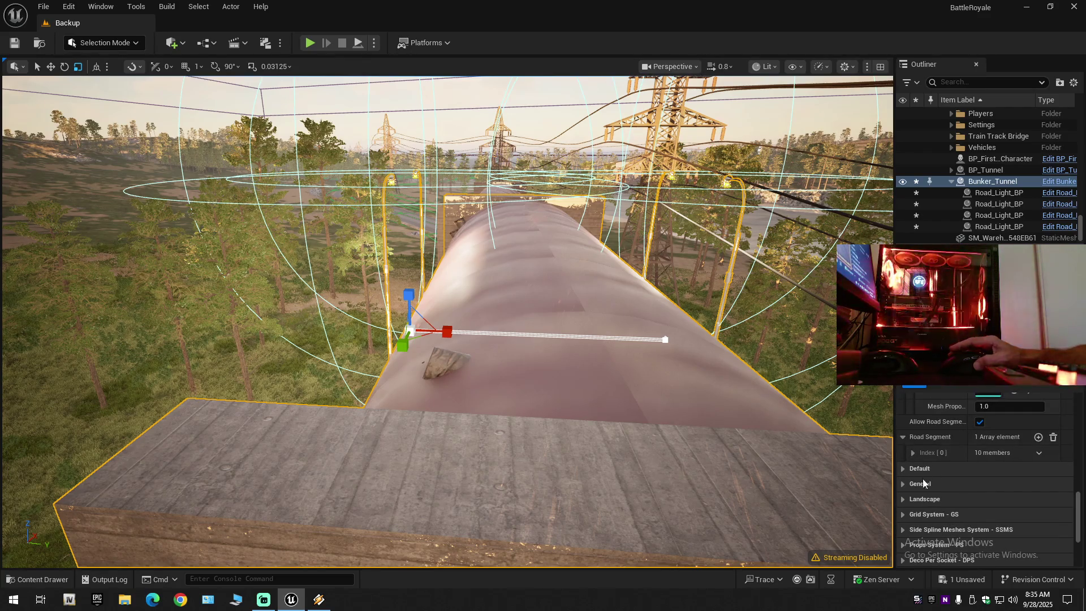
left_click(911, 452)
scroll(957, 483, "down", 9)
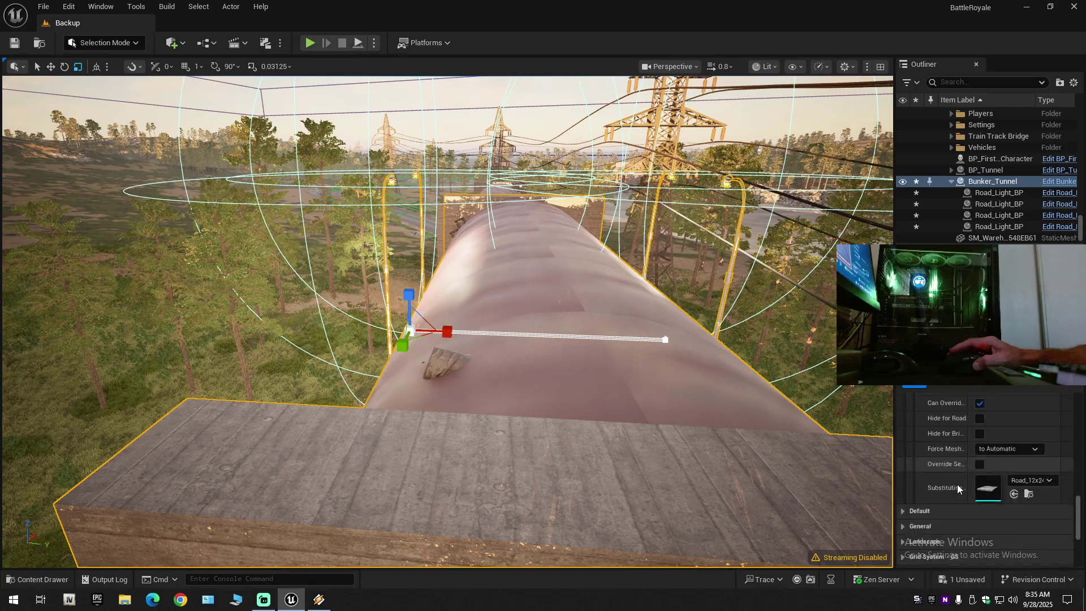
left_click(909, 476)
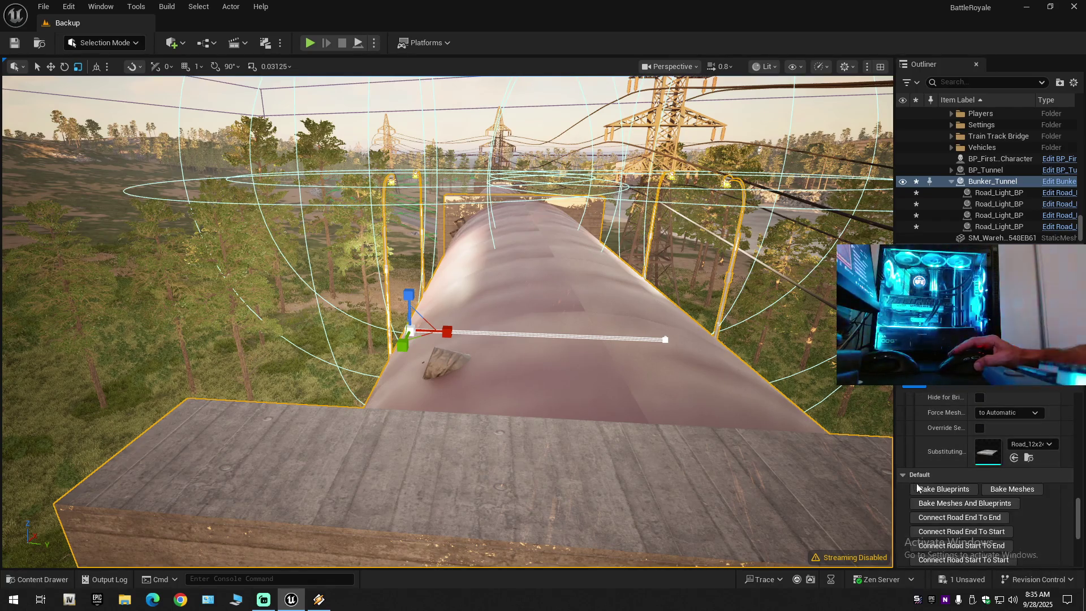
scroll(935, 491, "down", 12)
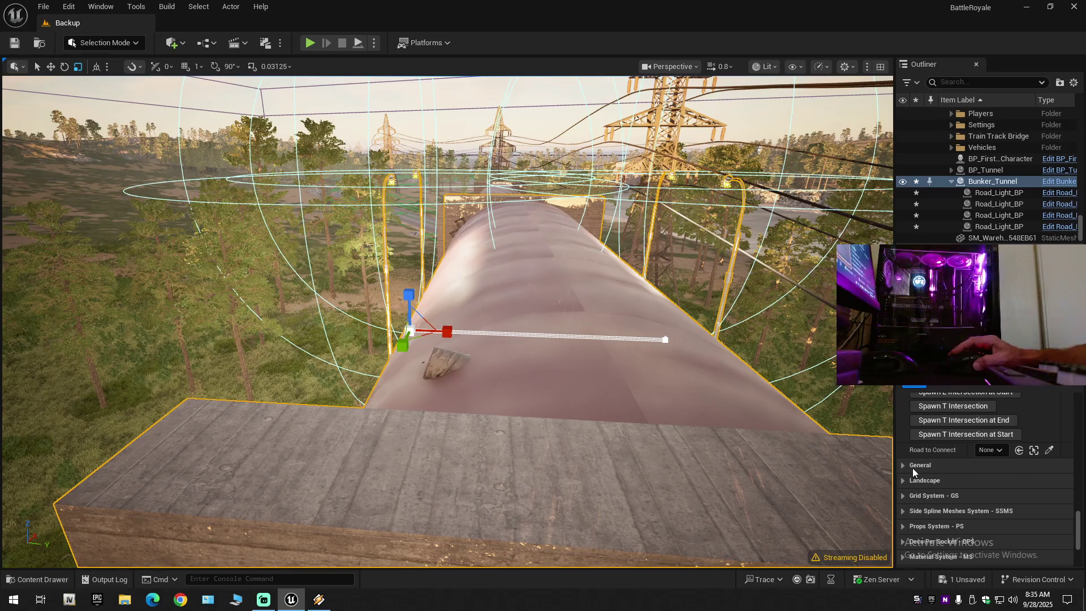
left_click(903, 465)
scroll(932, 489, "down", 4)
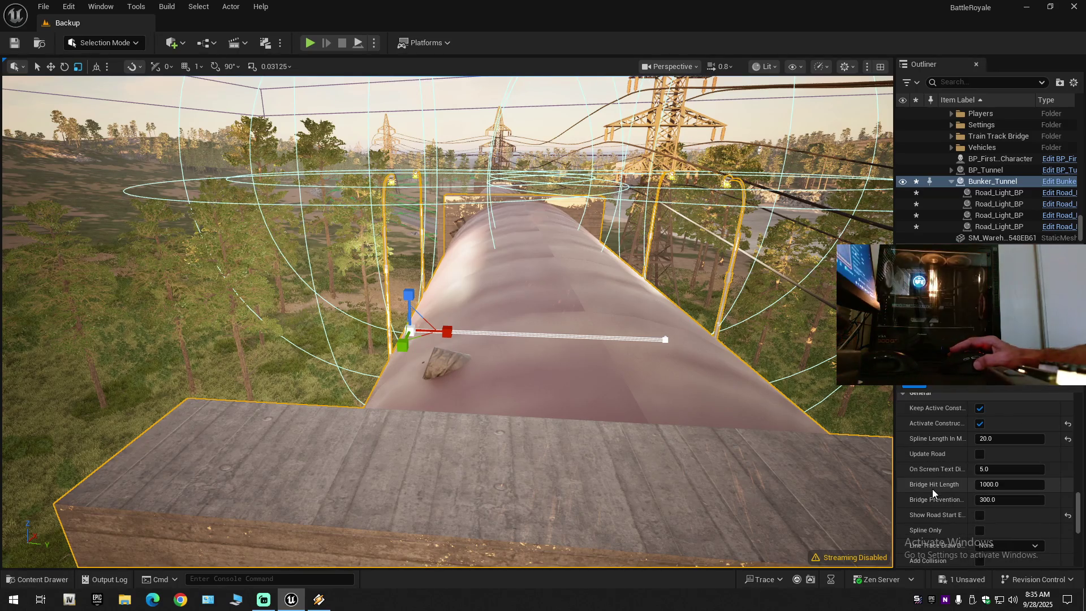
scroll(932, 488, "down", 4)
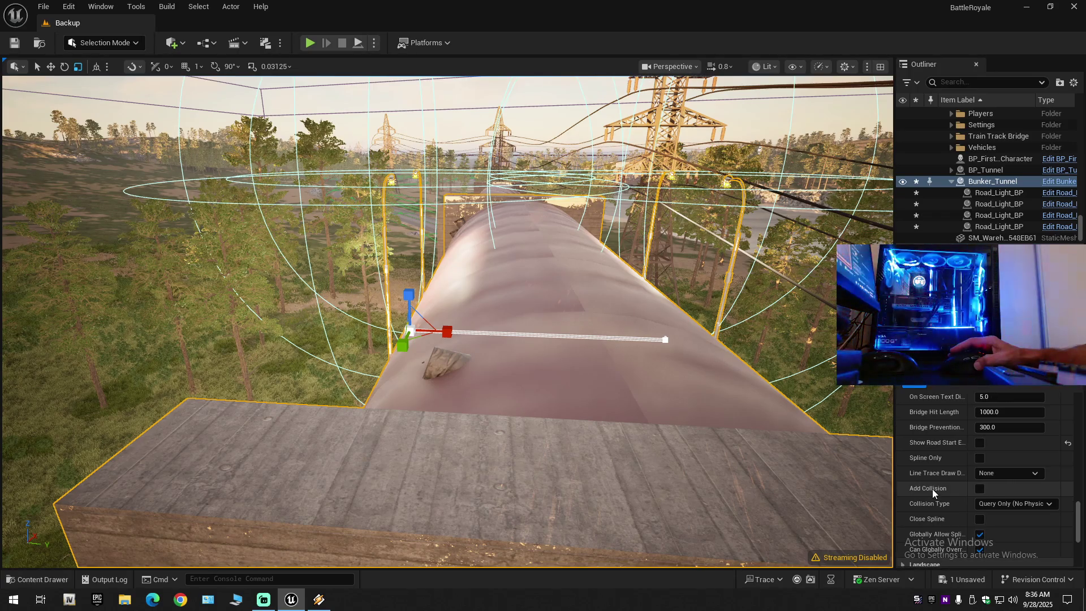
scroll(932, 488, "down", 1)
scroll(932, 489, "down", 3)
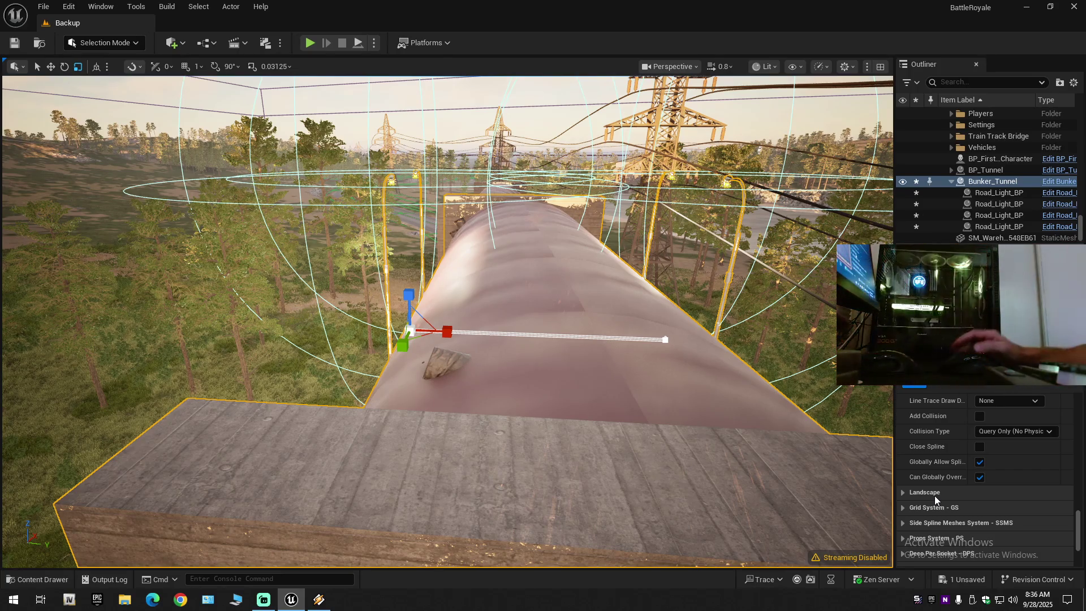
scroll(935, 496, "down", 3)
- Expand the Landscape, Grid System - GS and Side Spline Meshes System - SSMS categories
left_click(902, 435)
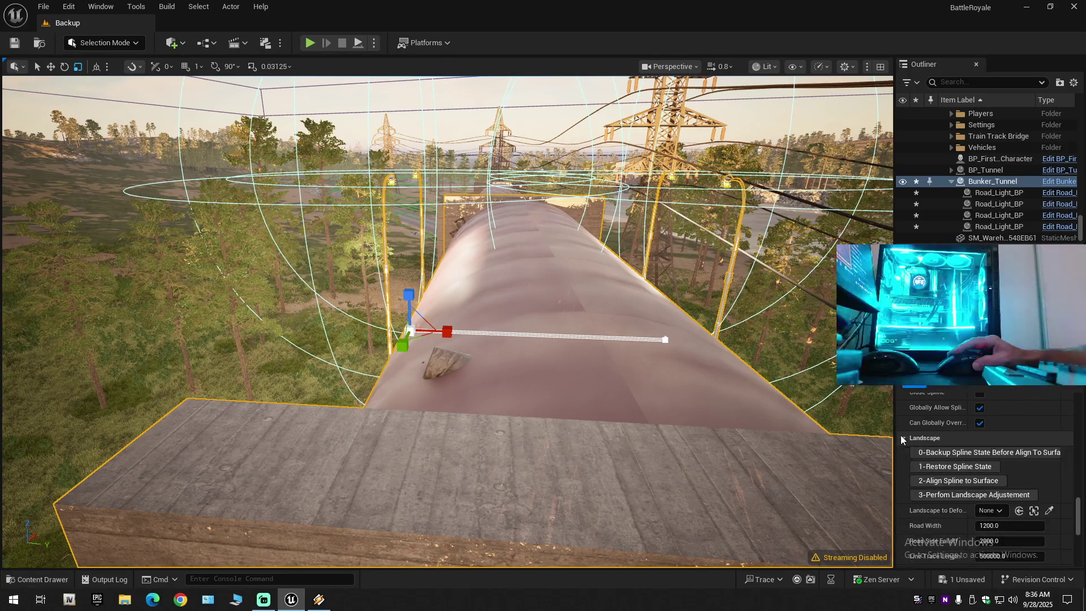
scroll(955, 504, "down", 3)
scroll(953, 509, "down", 8)
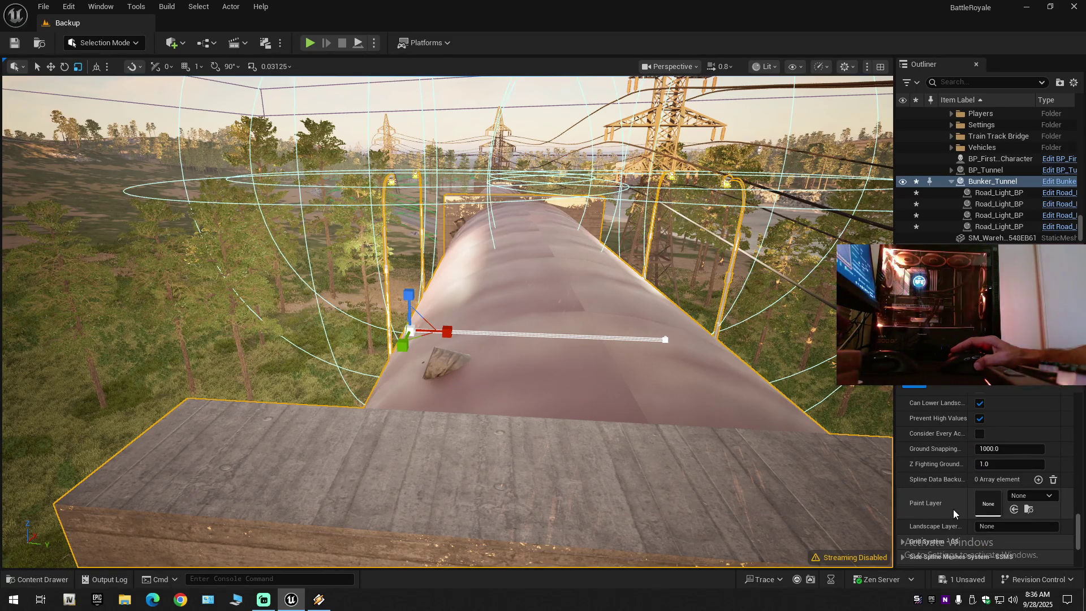
scroll(953, 509, "down", 4)
scroll(952, 509, "down", 2)
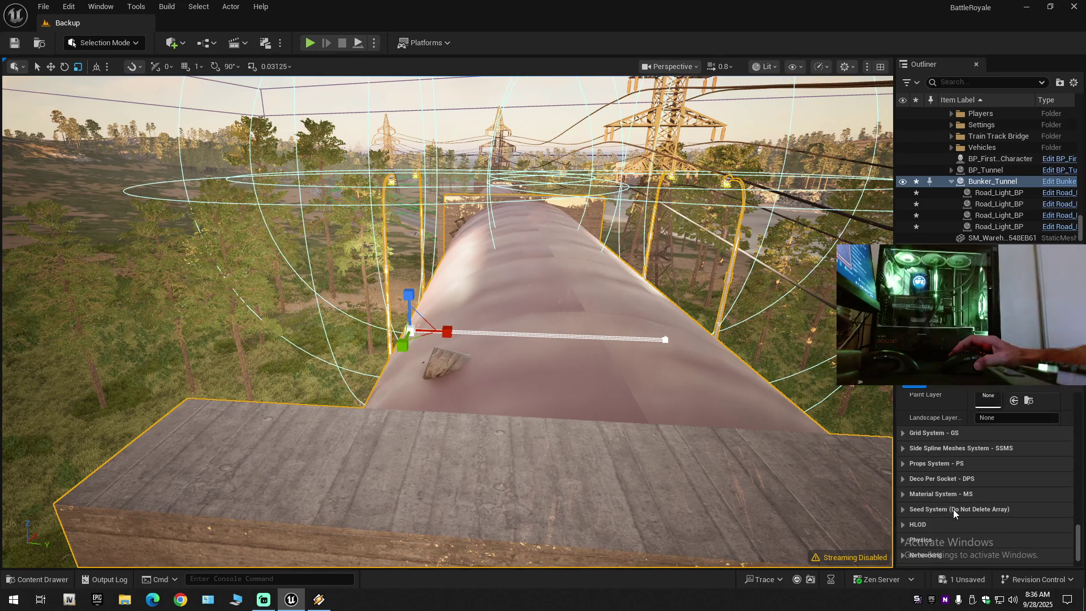
left_click(902, 433)
scroll(942, 497, "down", 7)
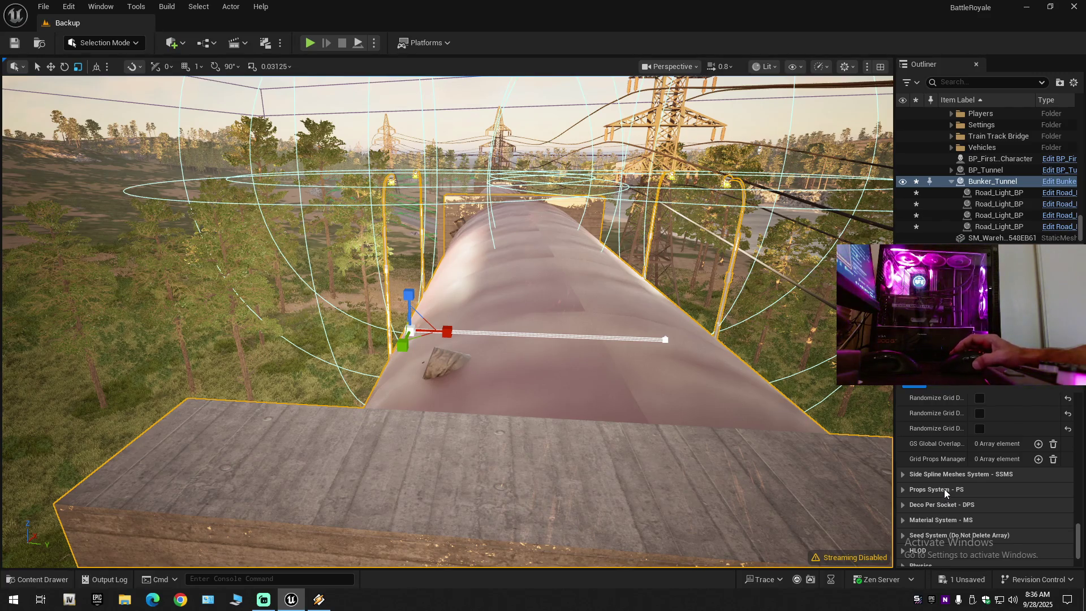
left_click(903, 475)
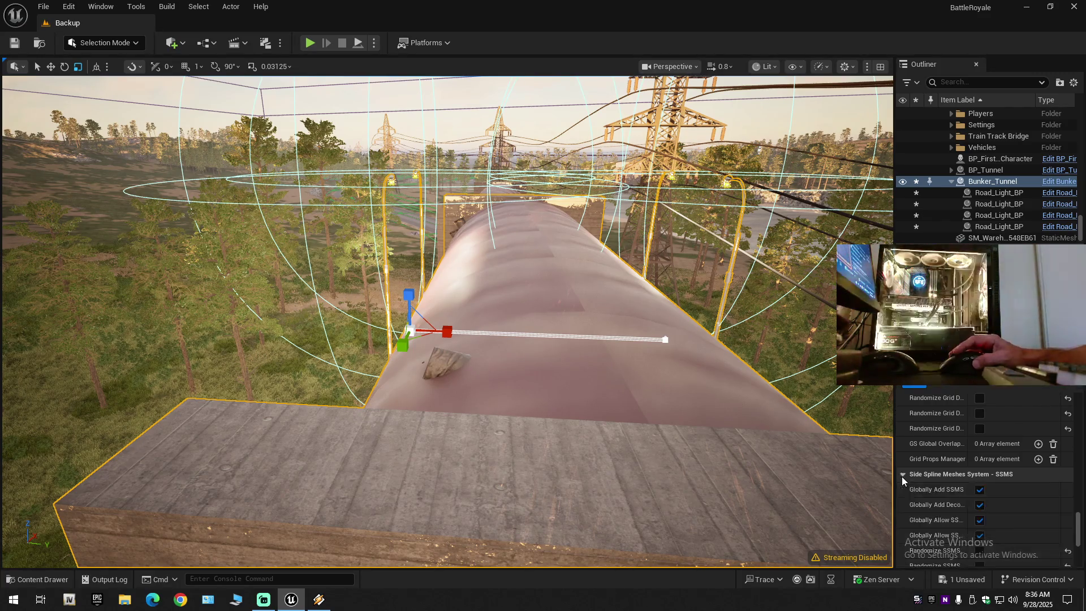
- Open side spline mesh entry Index [1] and reveal its additional Scale Y and Z values
scroll(953, 497, "down", 3)
scroll(953, 496, "down", 8)
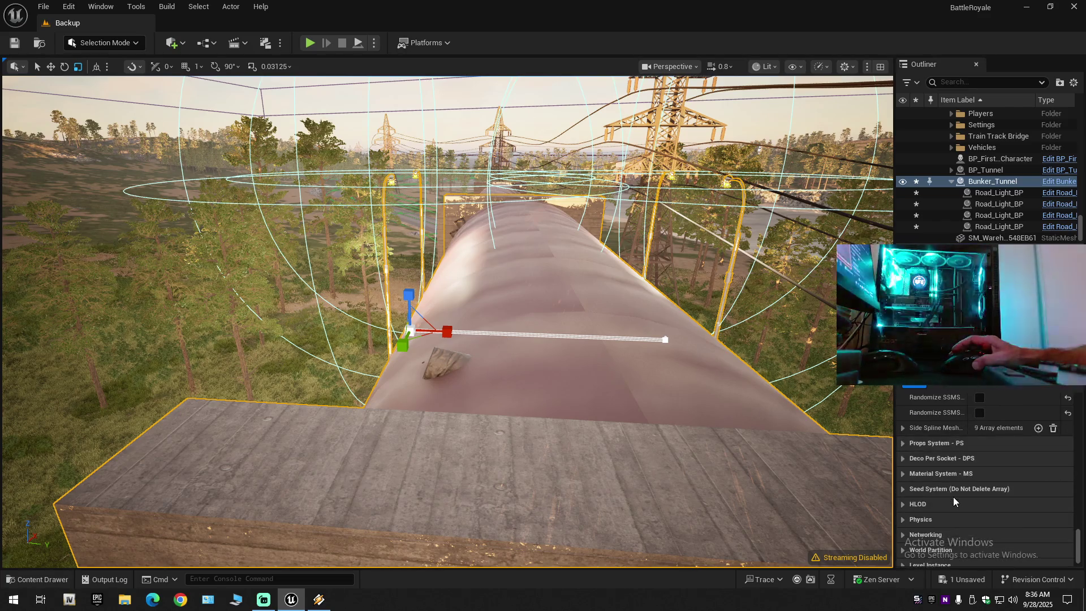
left_click(903, 430)
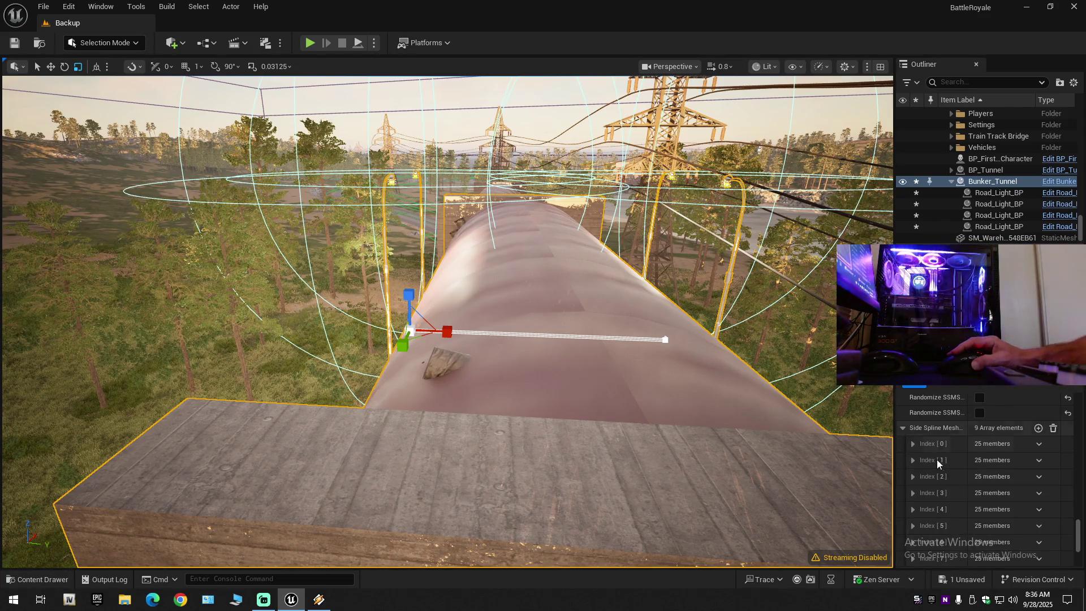
scroll(945, 490, "down", 3)
left_click(913, 405)
scroll(948, 464, "down", 2)
scroll(955, 508, "down", 8)
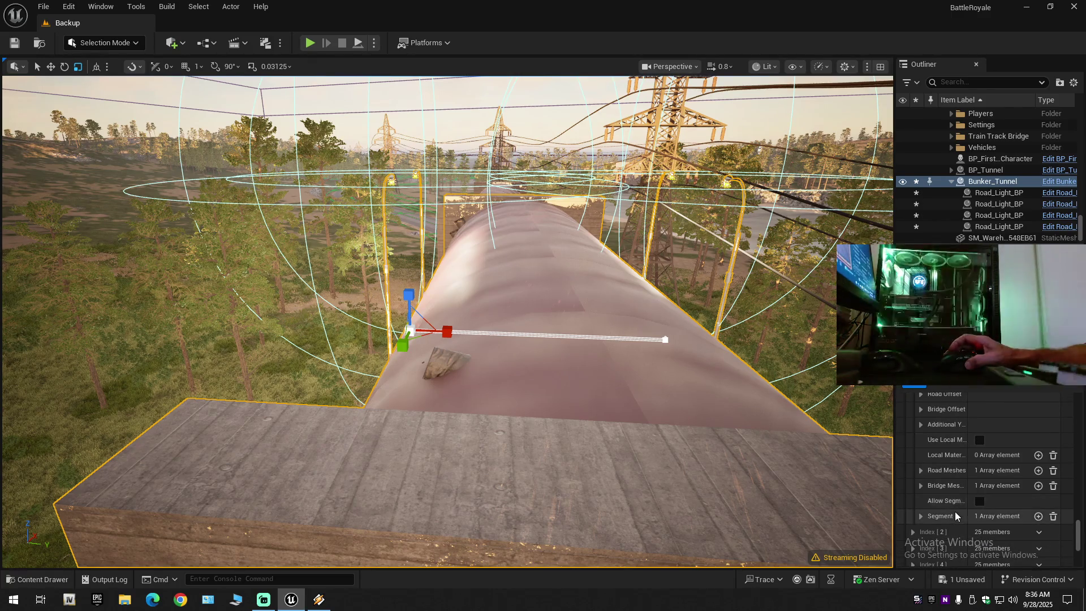
left_click(921, 425)
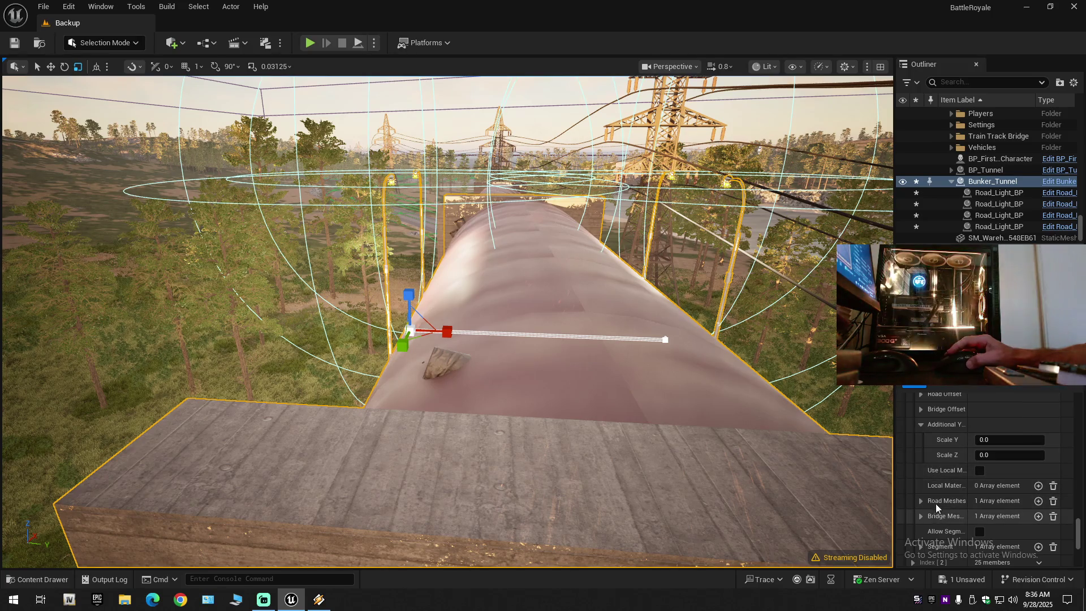
scroll(945, 461, "down", 3)
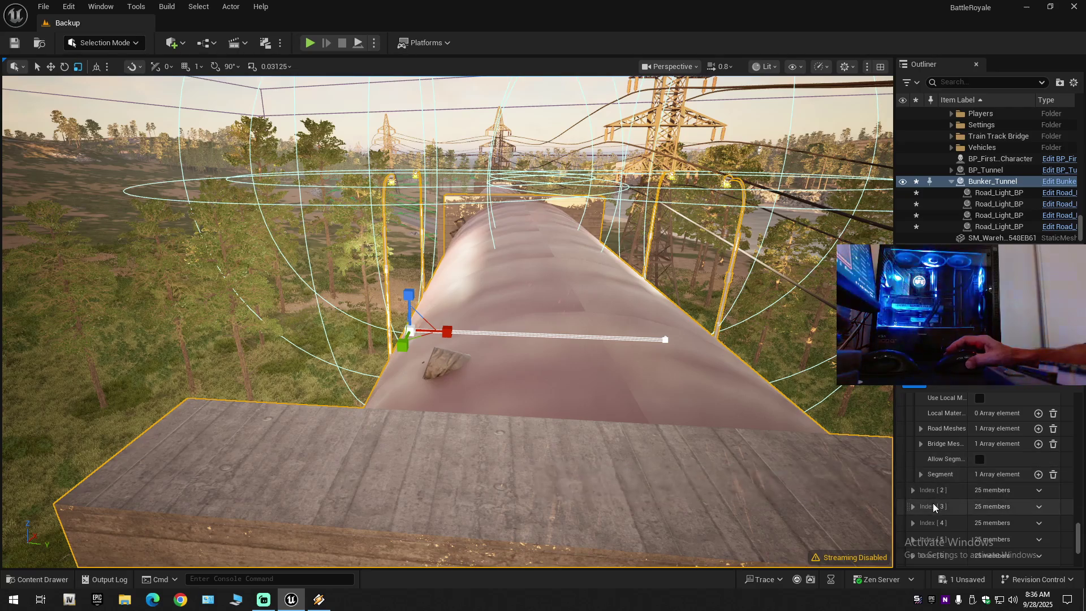
scroll(921, 474, "down", 1)
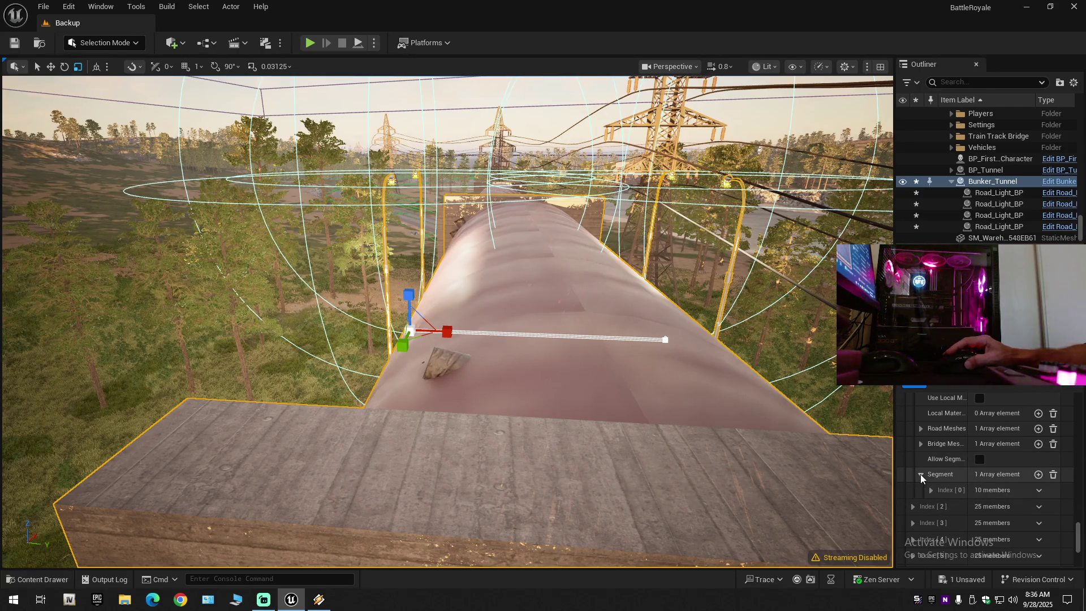
- Expand that entry's Road Meshes list to inspect Index [0] and its scale
left_click(921, 430)
left_click(931, 444)
scroll(952, 498, "down", 4)
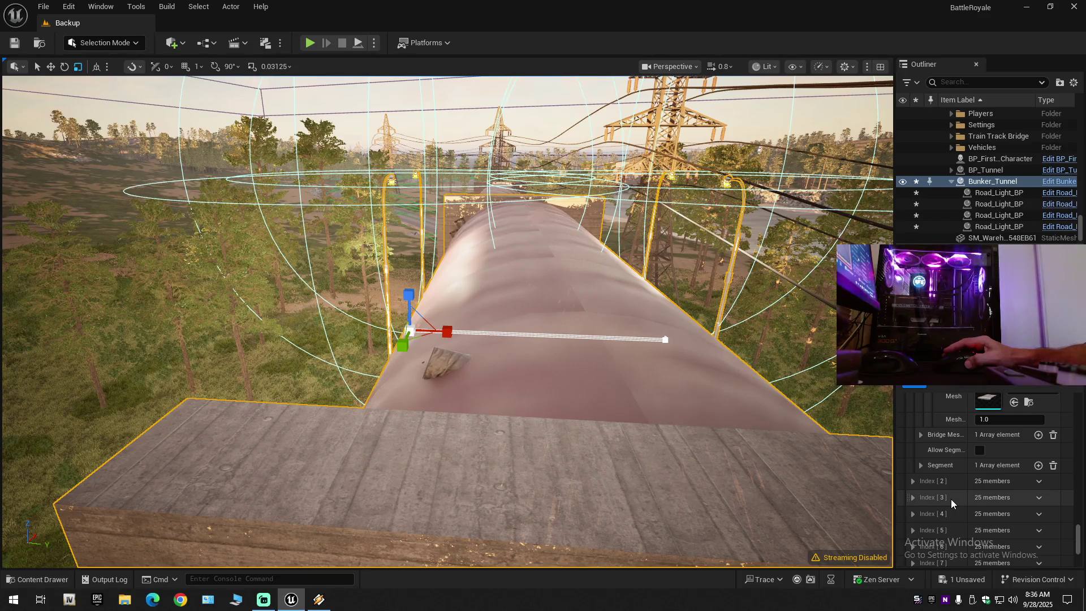
scroll(952, 499, "down", 5)
scroll(952, 499, "down", 3)
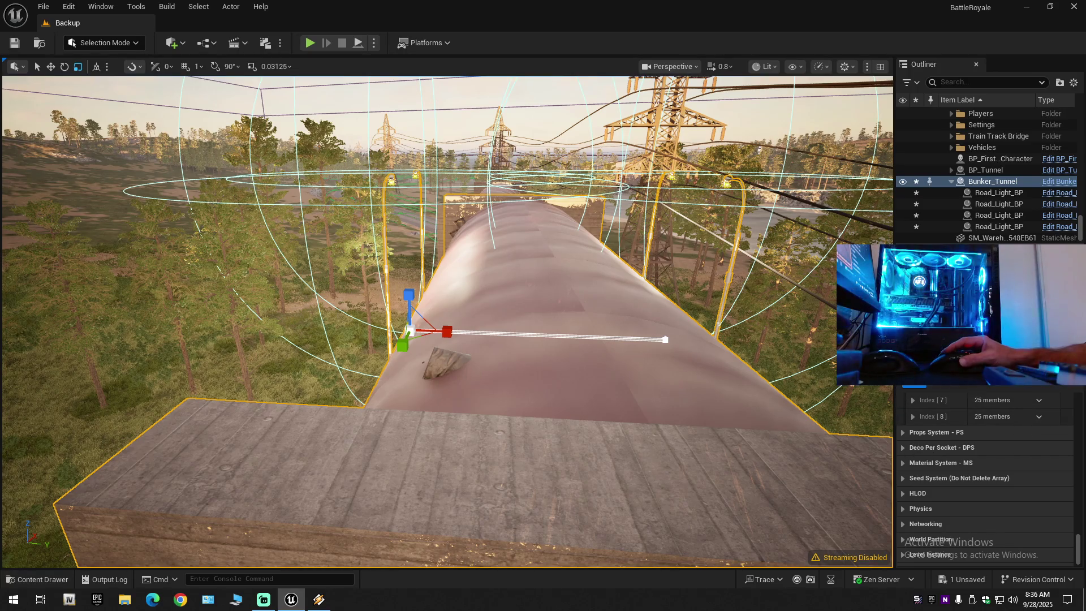
- Collapse all Details categories, then expand the tunnel's Transform settings
left_click(997, 380)
left_click(969, 455)
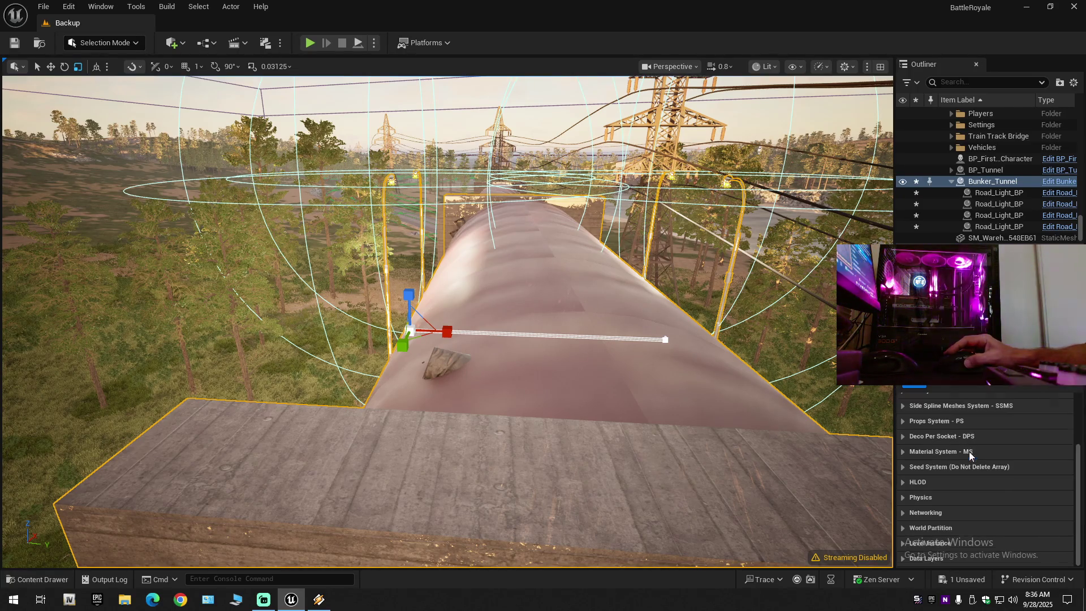
scroll(953, 445, "up", 3)
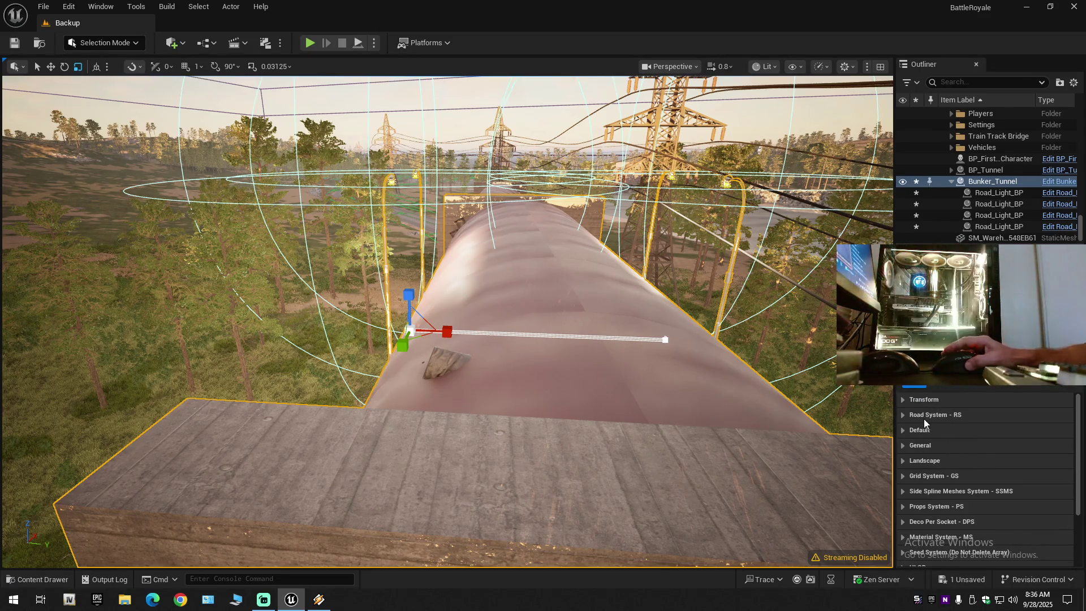
left_click(901, 400)
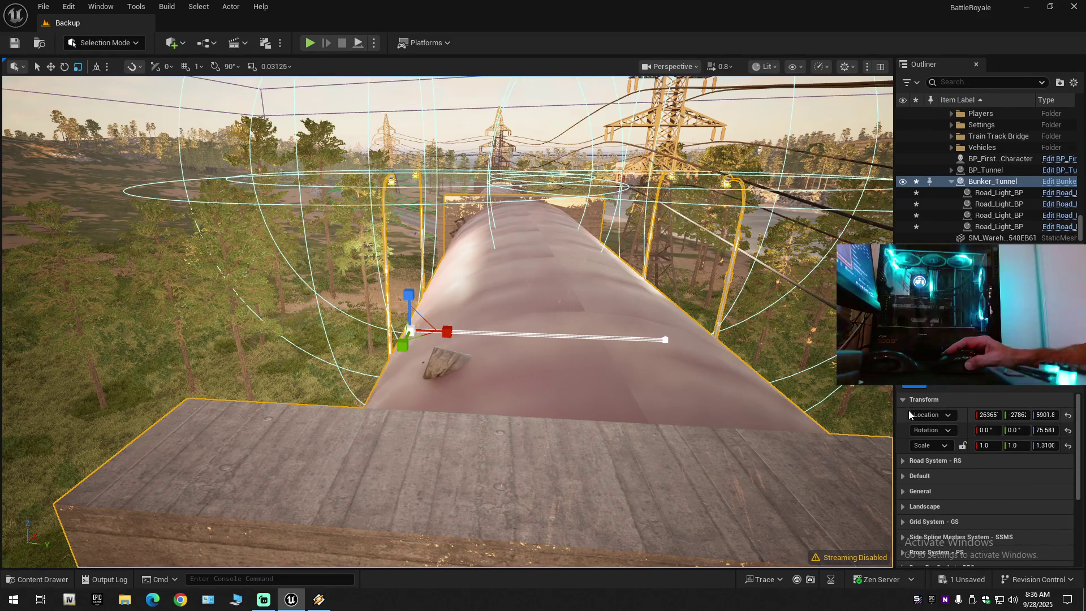
- Reset the tunnel's Z rotation from 75.581 to 0 and fly the view through the tunnel
left_click(1068, 431)
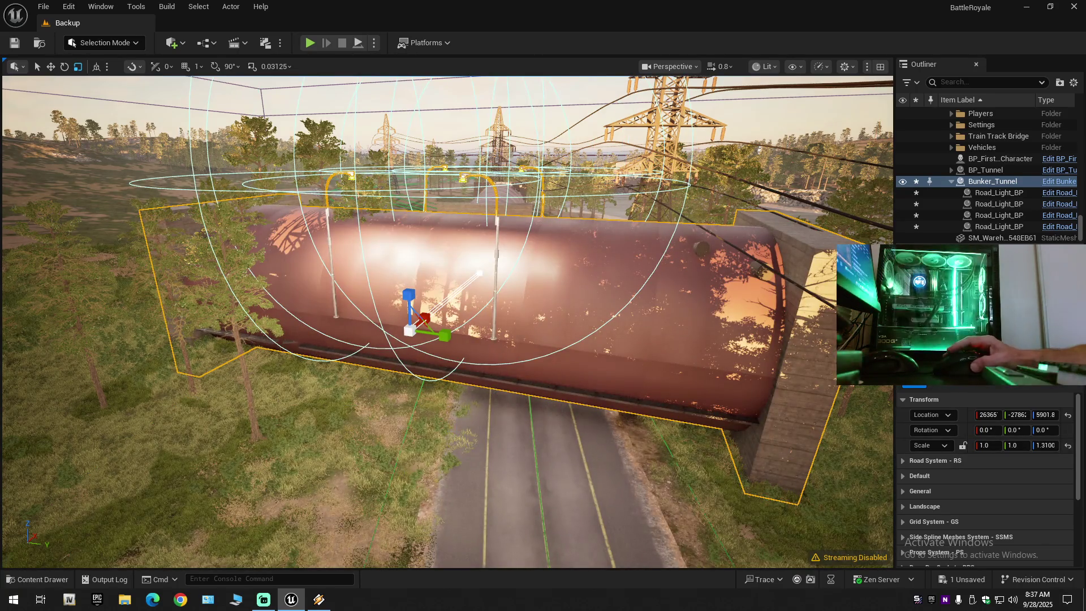
left_click_drag(566, 339, 651, 339)
scroll(447, 321, "up", 2)
key("w")
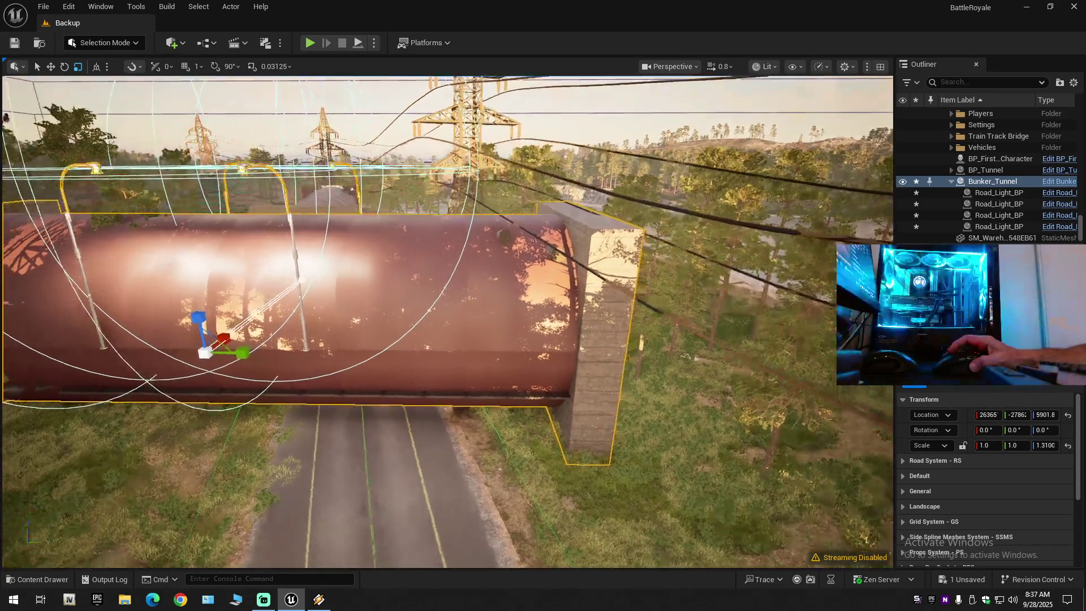
scroll(447, 321, "down", 2)
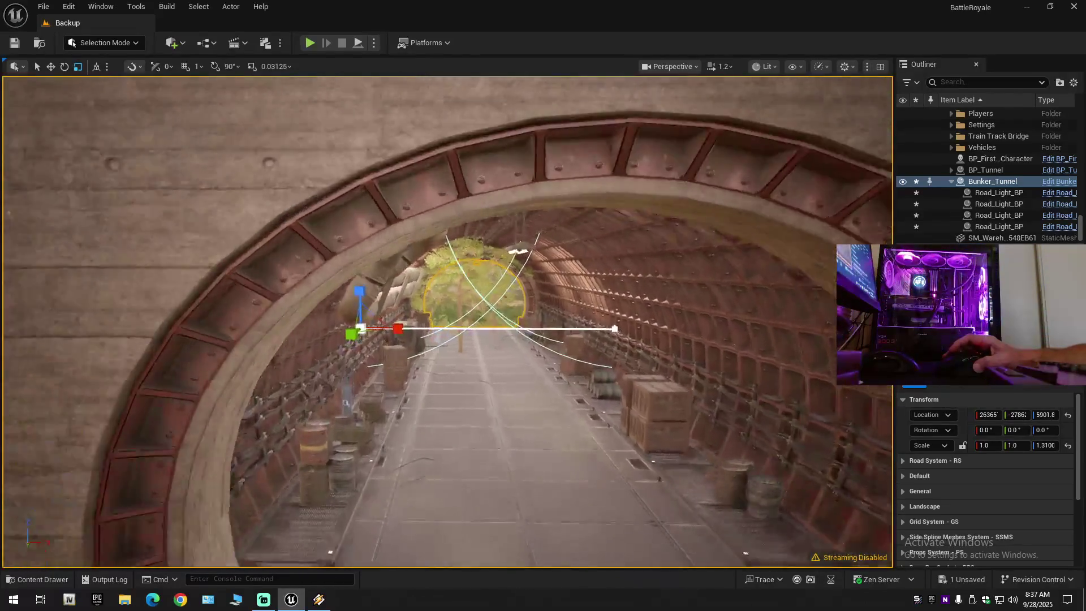
scroll(458, 437, "down", 1)
key("w")
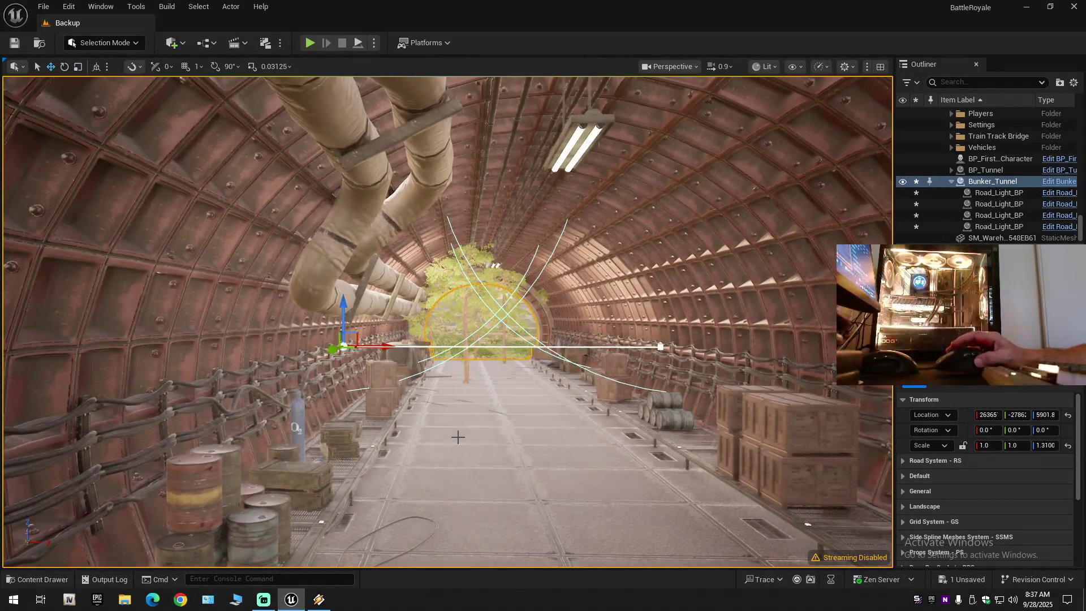
key("w")
type("90")
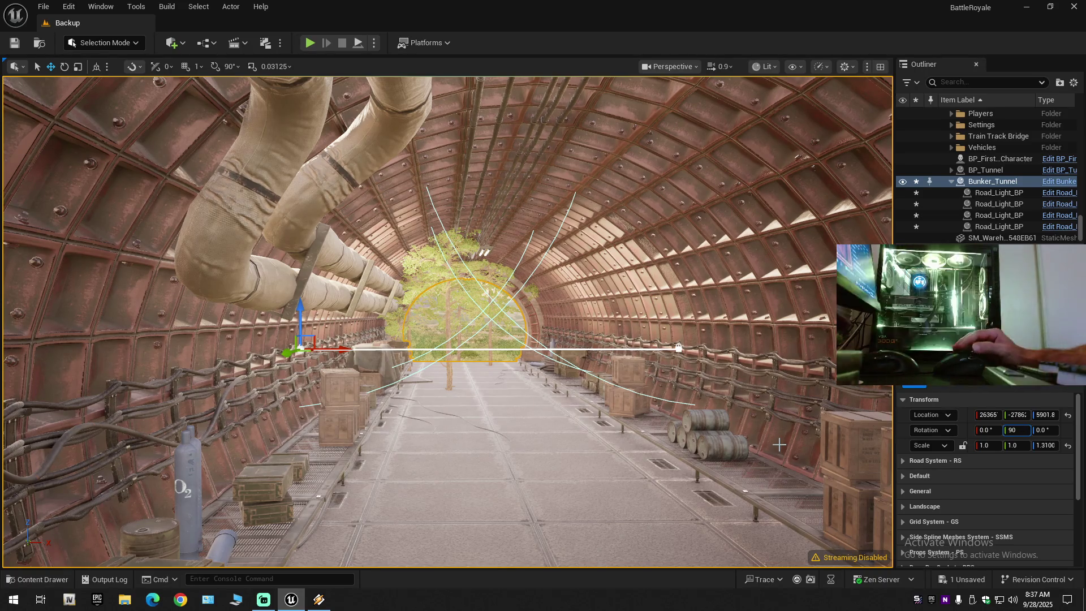
- Try a 90° Y rotation on the tunnel, then undo it
key("Return")
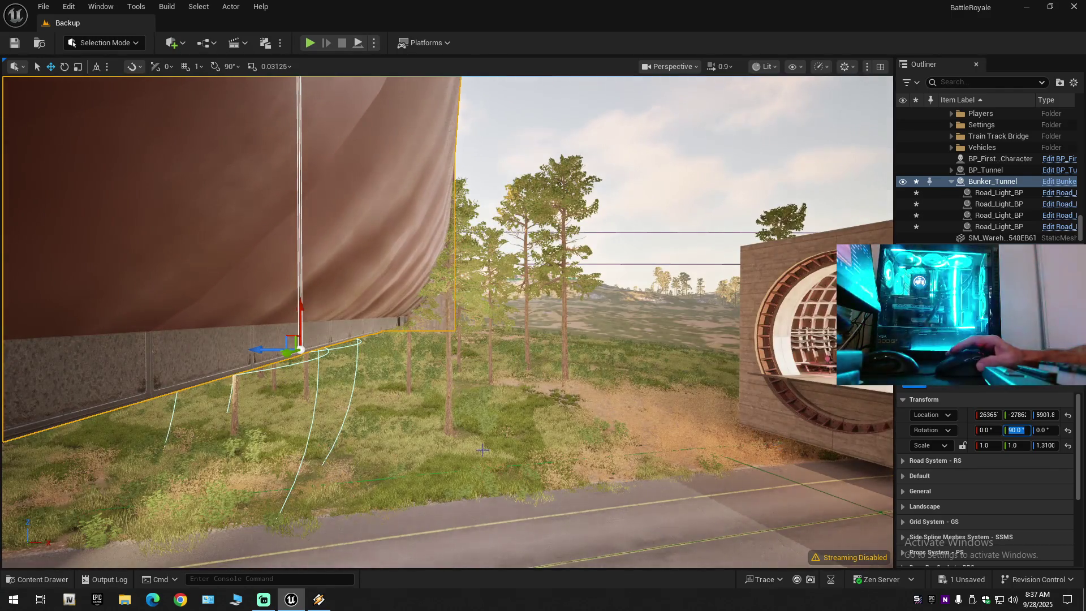
key("f")
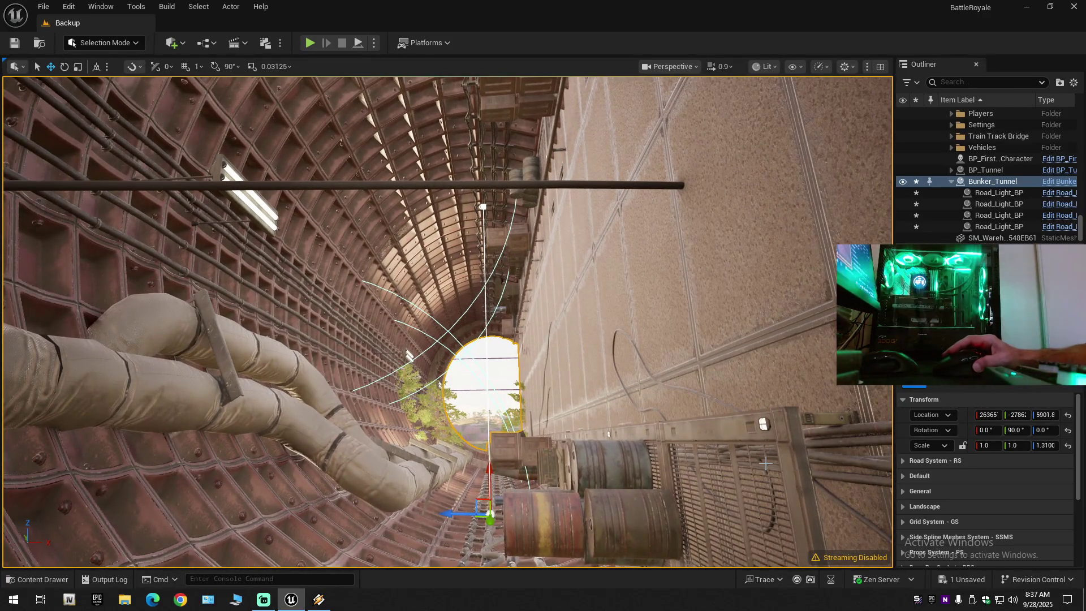
key("ctrl+z")
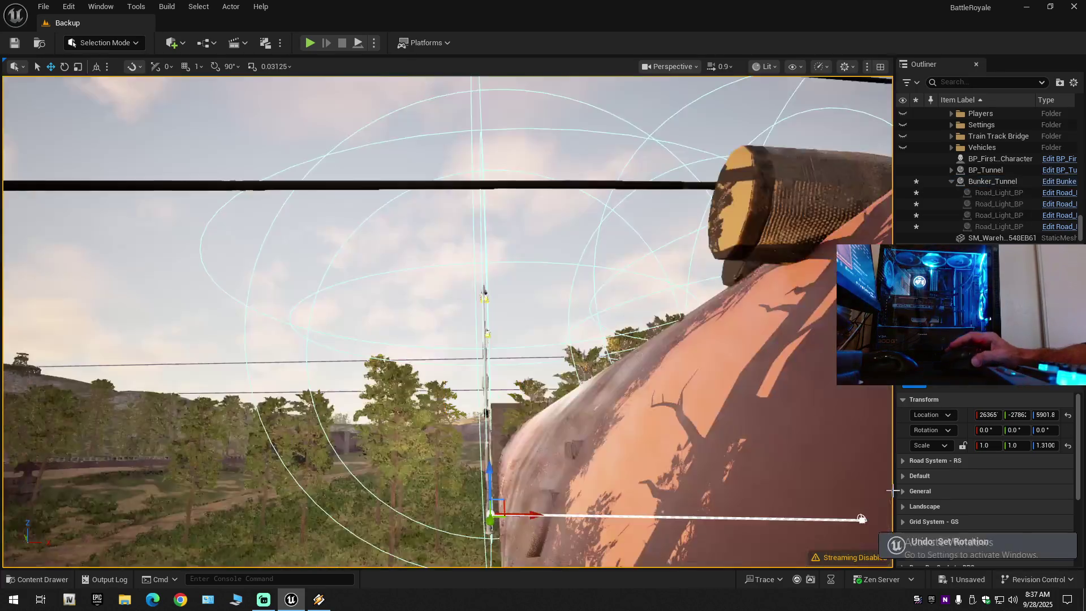
- Expand the Road System - RS settings and scroll through them
left_click(903, 462)
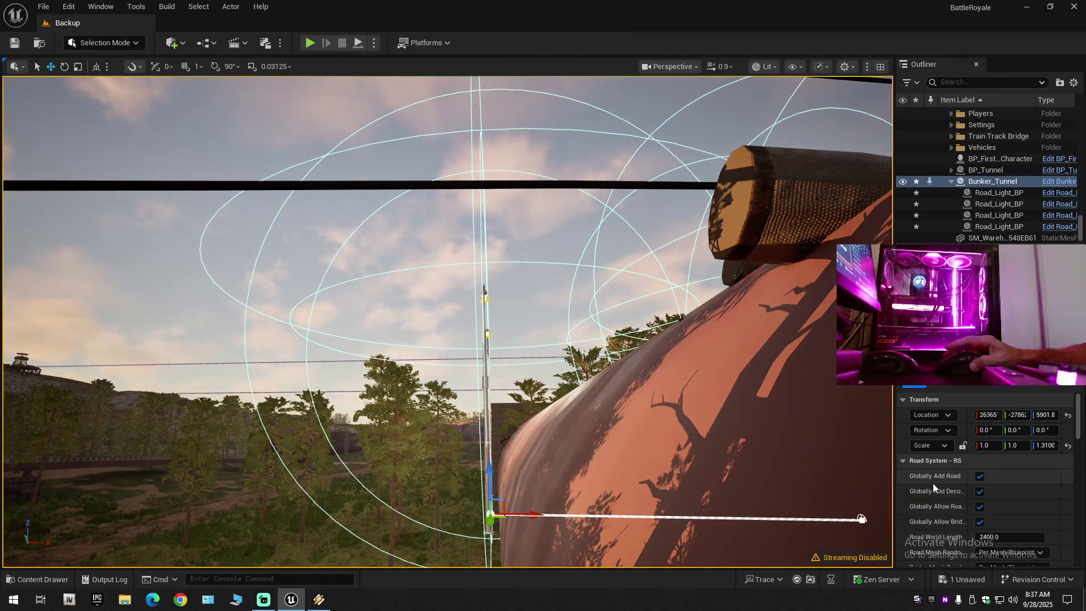
scroll(932, 484, "down", 3)
scroll(934, 484, "down", 2)
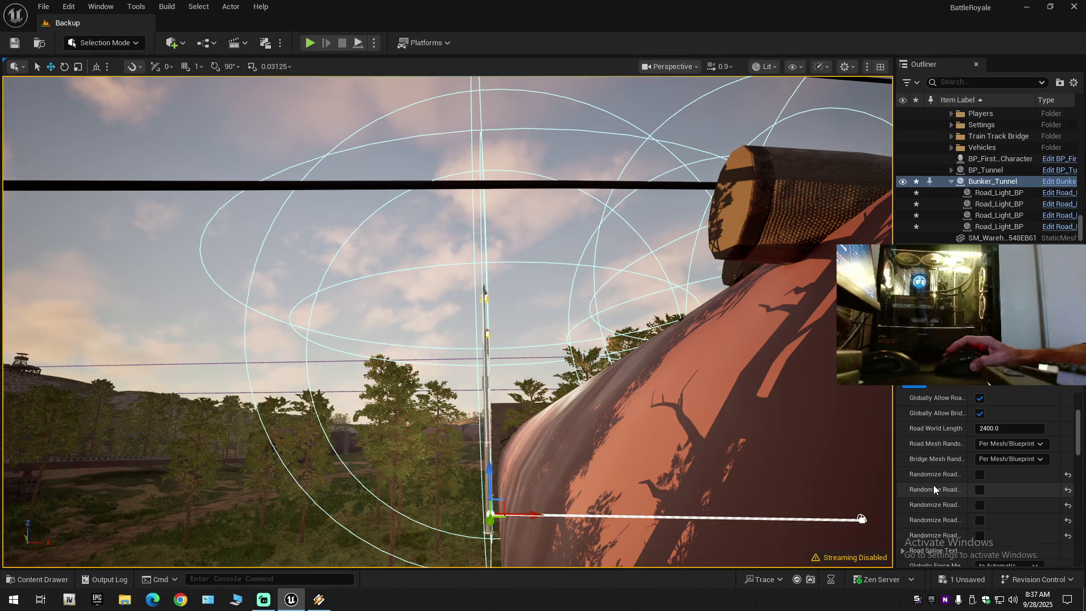
- Set Road Mesh Randomization to Uniform, leaving bridge randomization unchanged
scroll(933, 484, "down", 4)
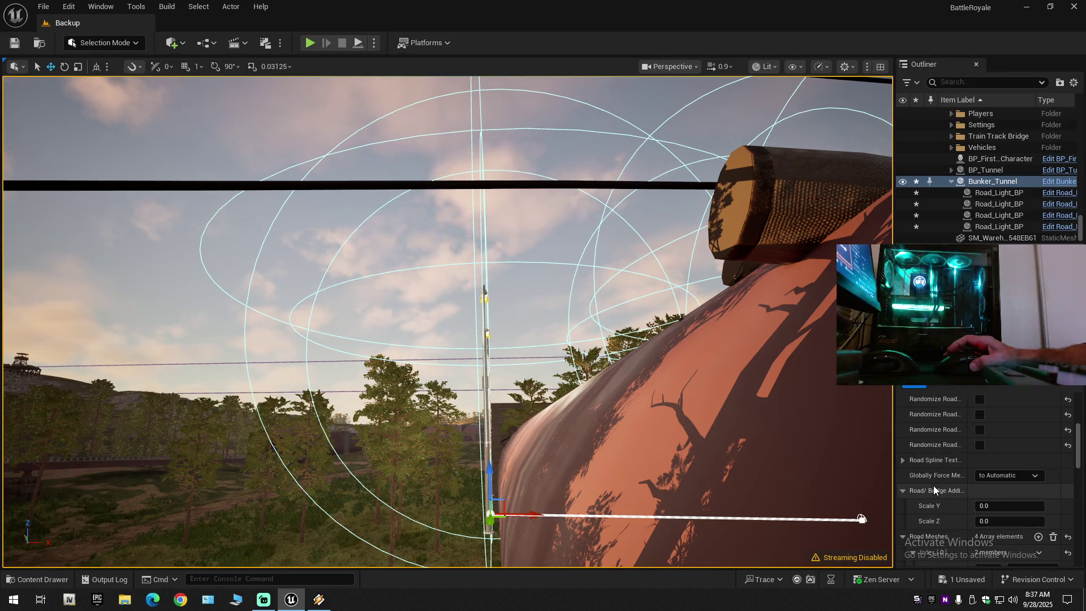
scroll(933, 487, "up", 4)
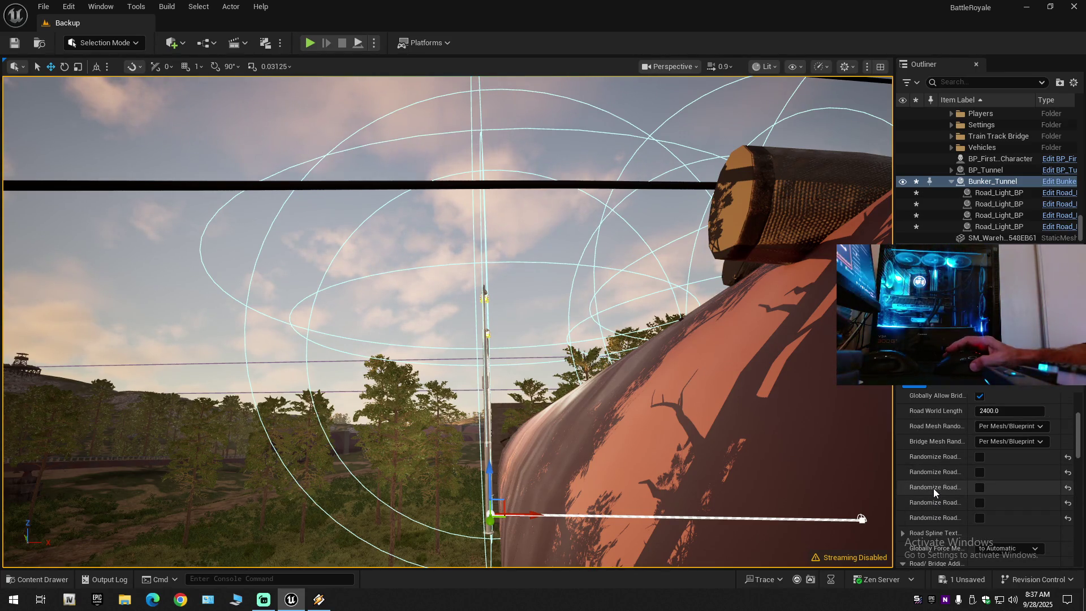
left_click(1005, 427)
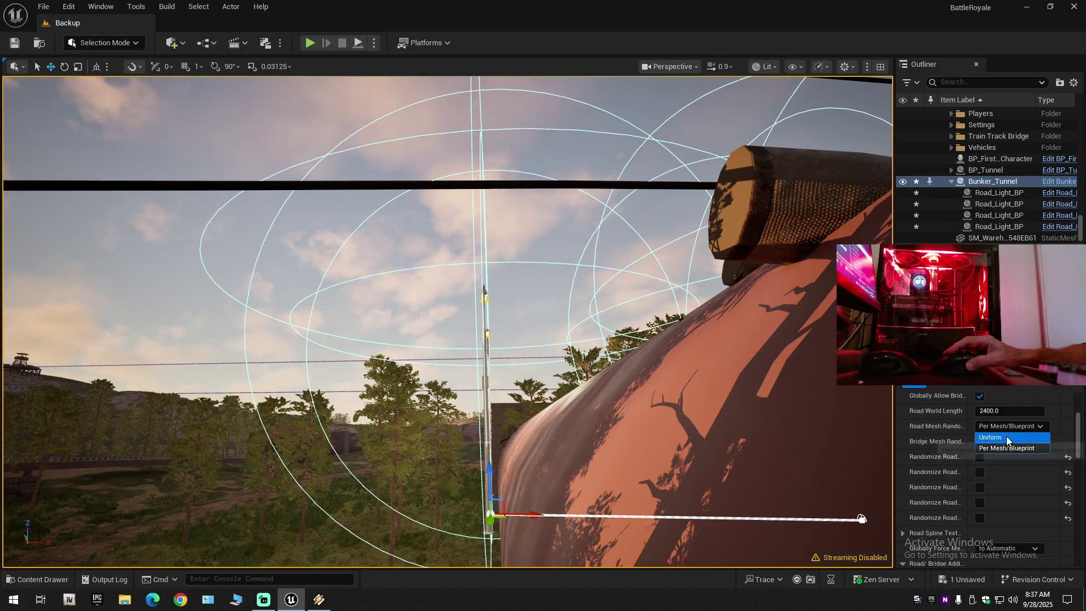
left_click(1006, 438)
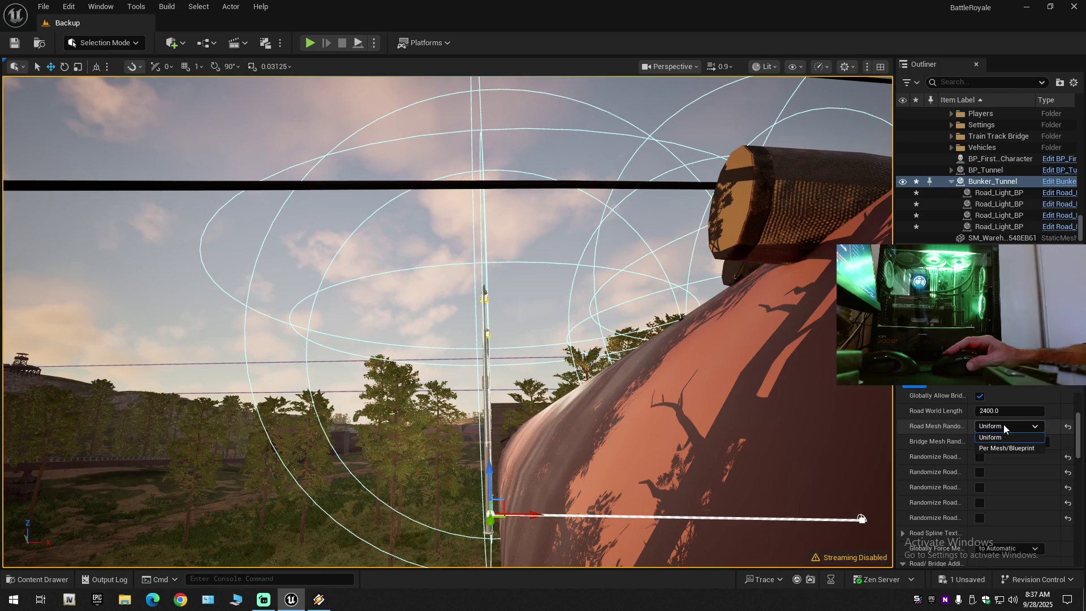
left_click(1000, 442)
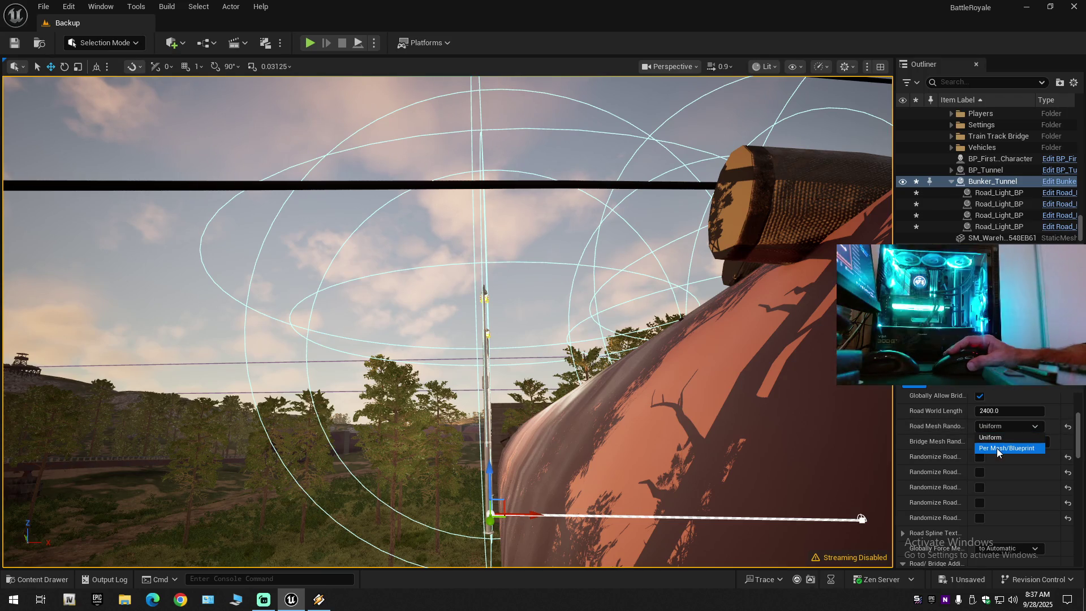
left_click(939, 477)
- Try Globally Force Mesh 'to Road', then set it back to 'to Automatic'
scroll(945, 485, "down", 5)
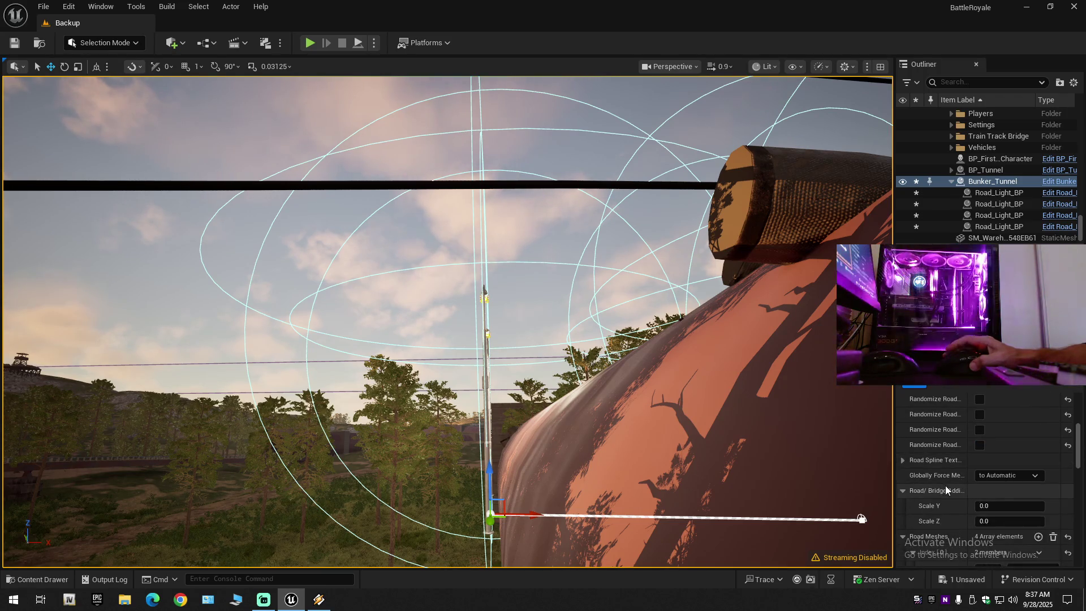
scroll(962, 464, "down", 1)
left_click(1000, 423)
left_click(1002, 423)
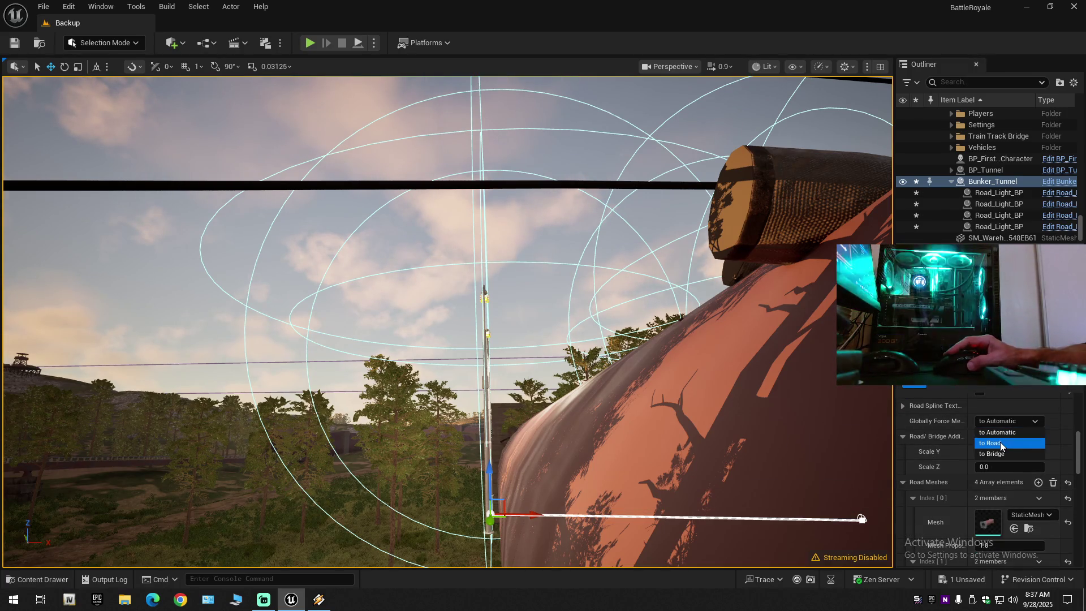
left_click(1000, 442)
left_click(1004, 425)
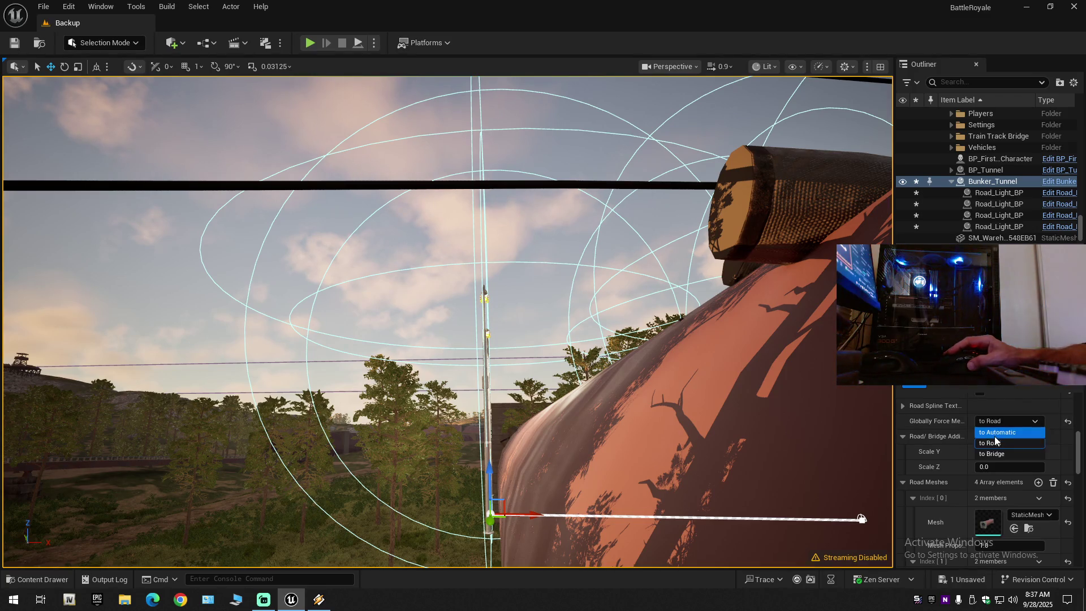
key("Return")
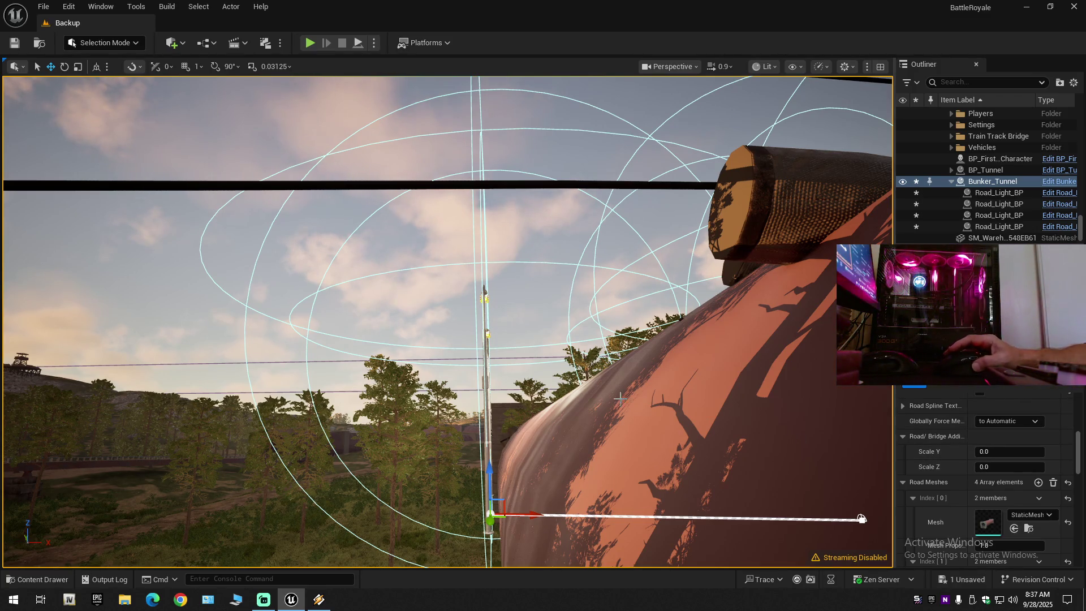
key("w")
scroll(861, 519, "down", 2)
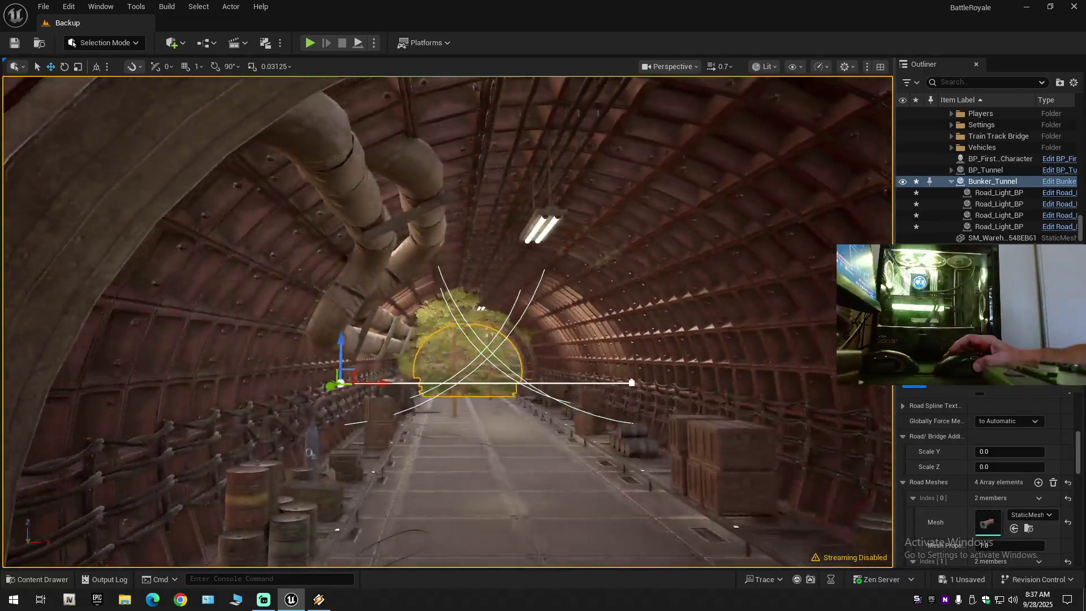
key("w")
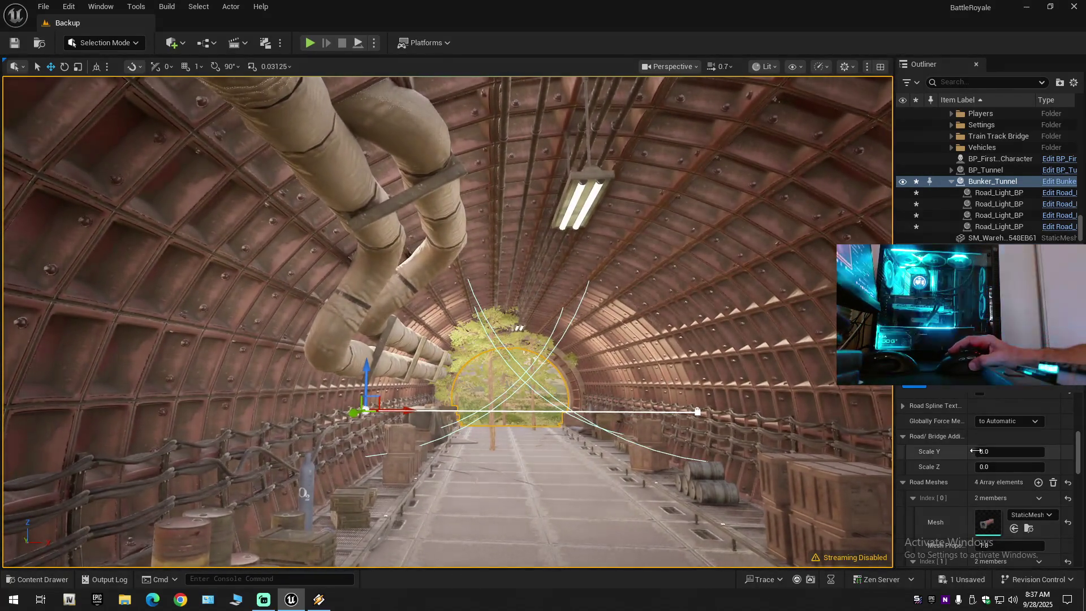
left_click(987, 452)
type("1")
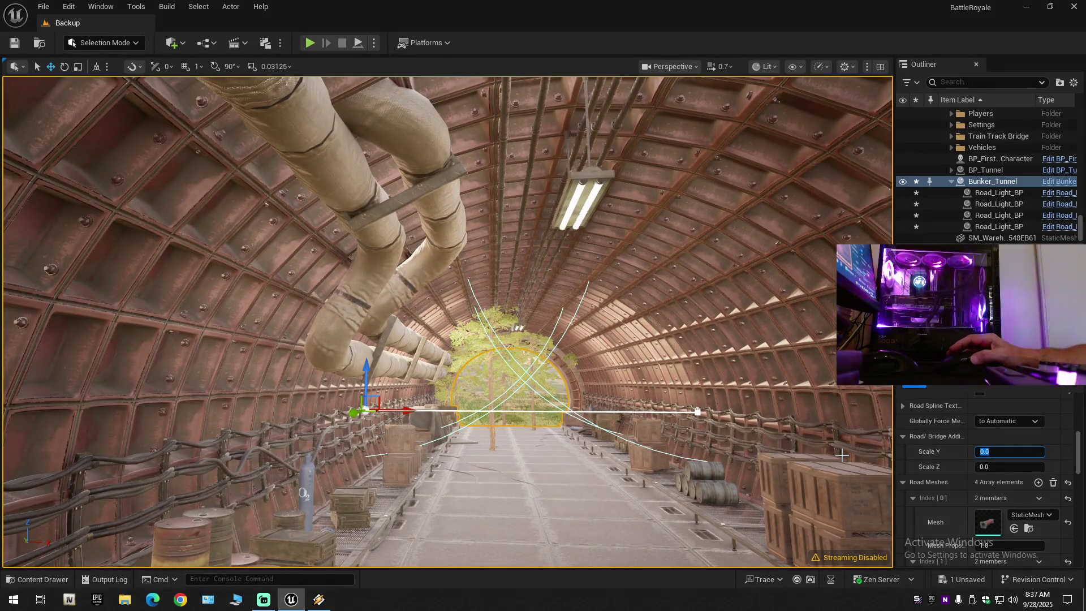
type("0")
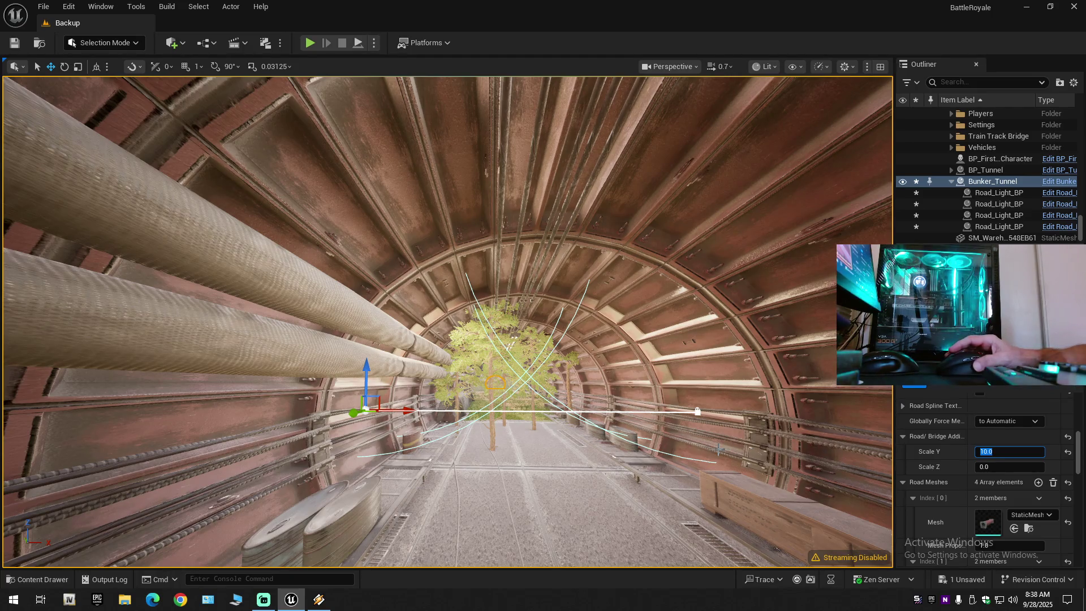
scroll(448, 321, "up", 2)
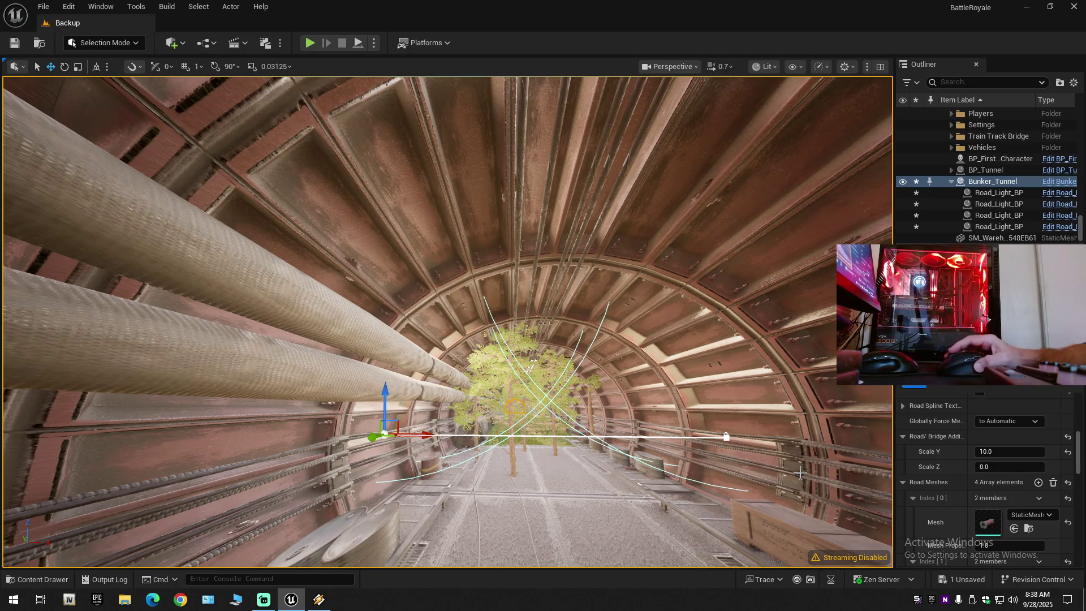
key("ctrl+z")
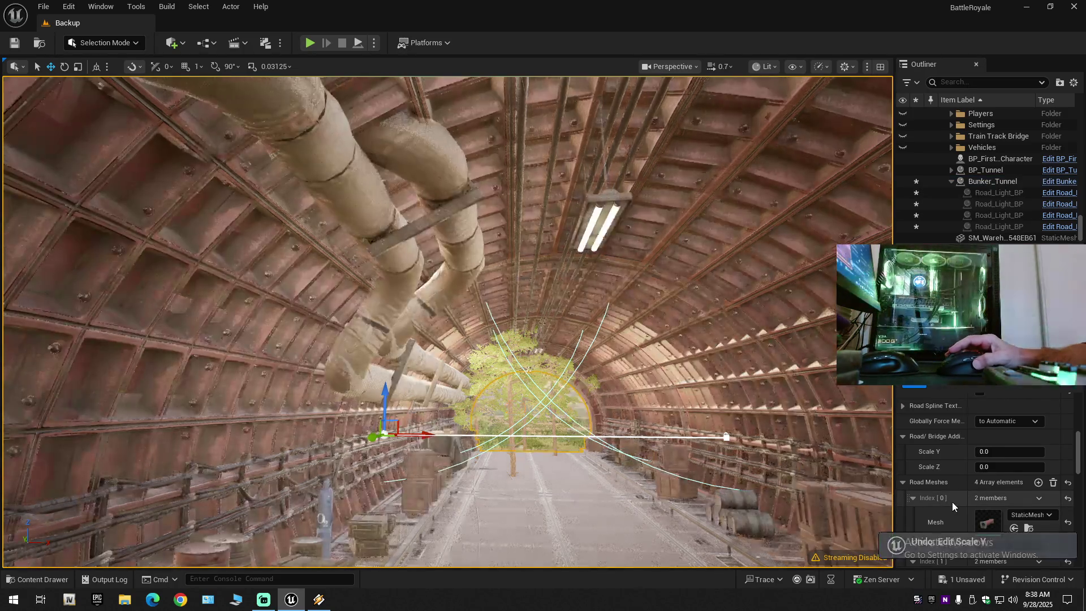
left_click(990, 467)
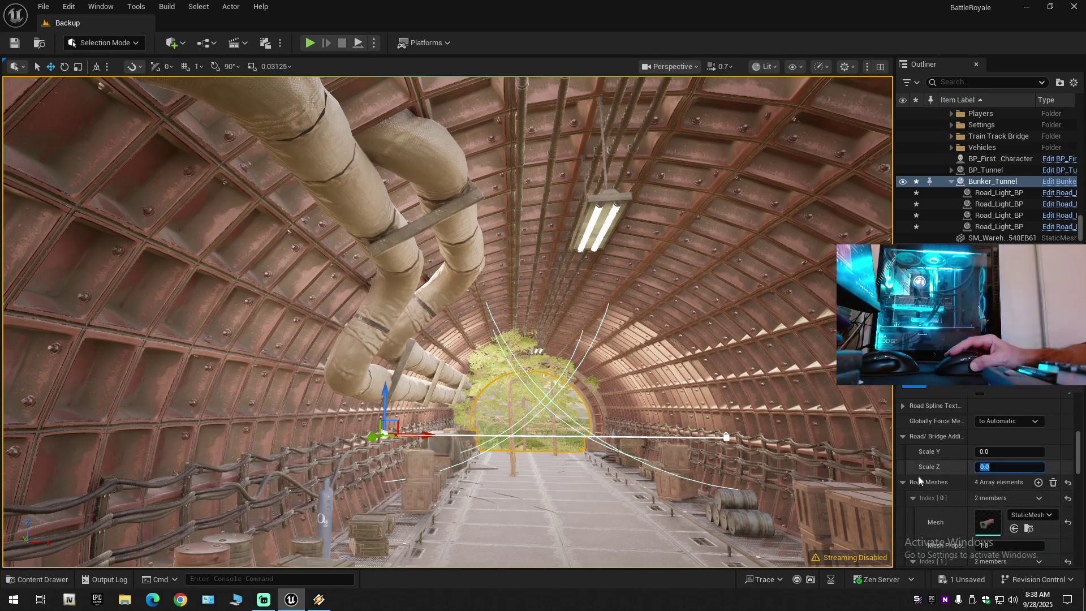
type("20")
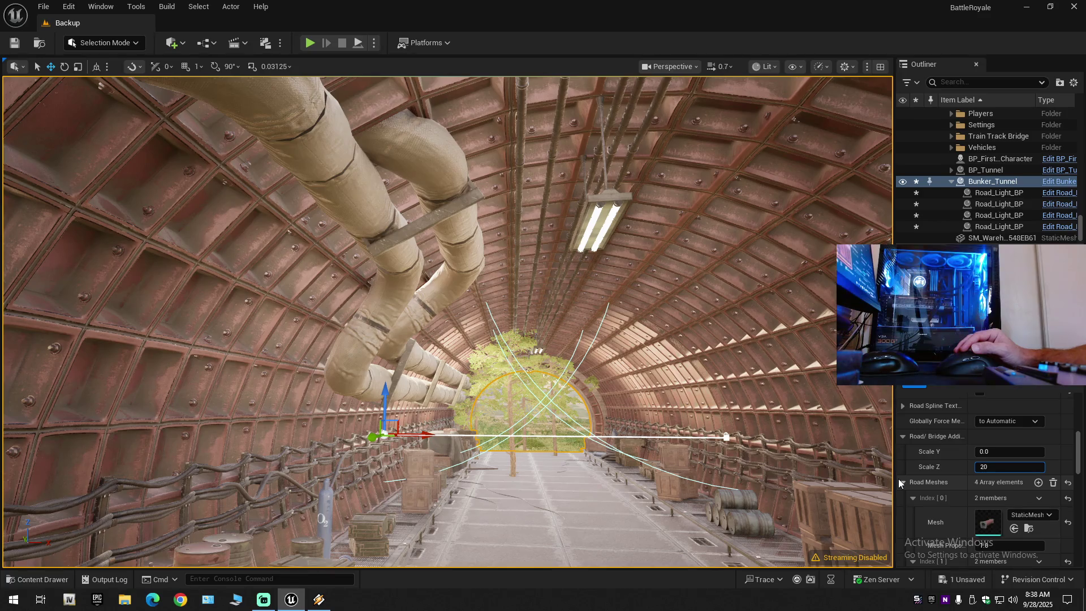
key("Return")
left_click(1069, 483)
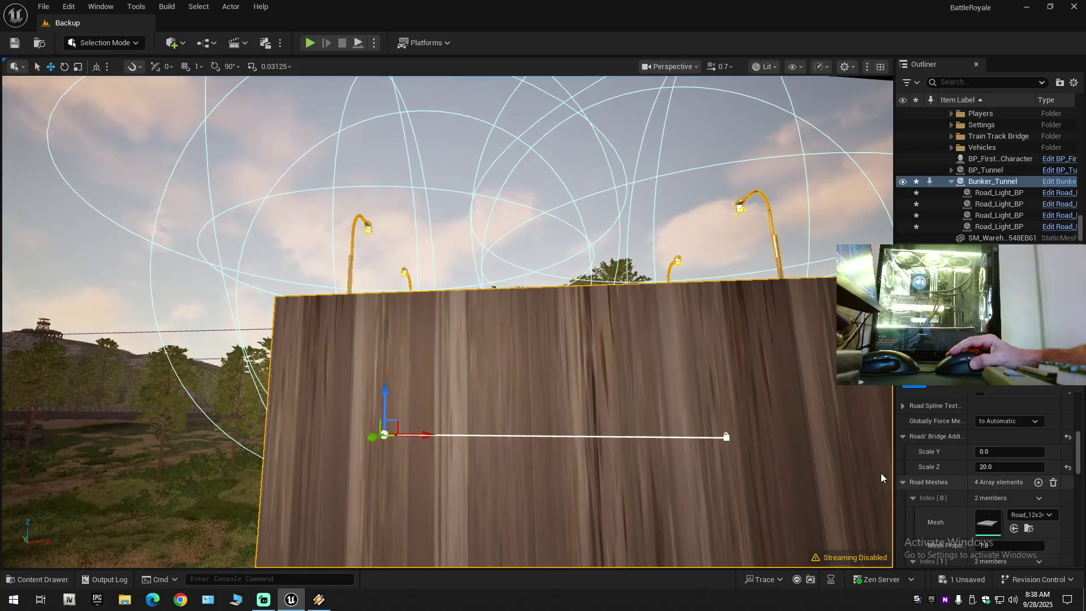
scroll(676, 401, "down", 3)
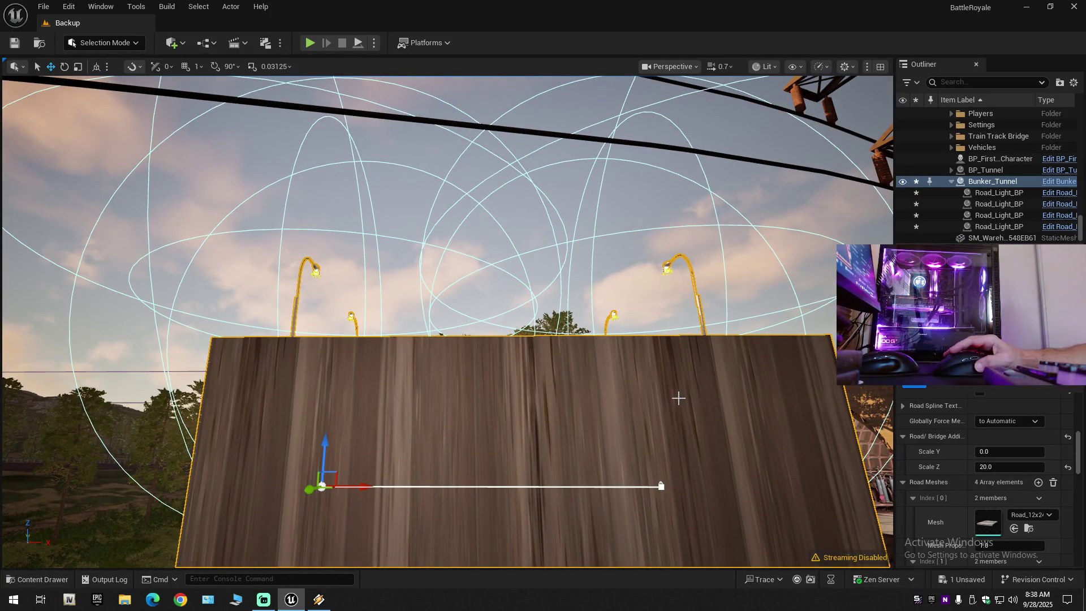
key("ctrl+z")
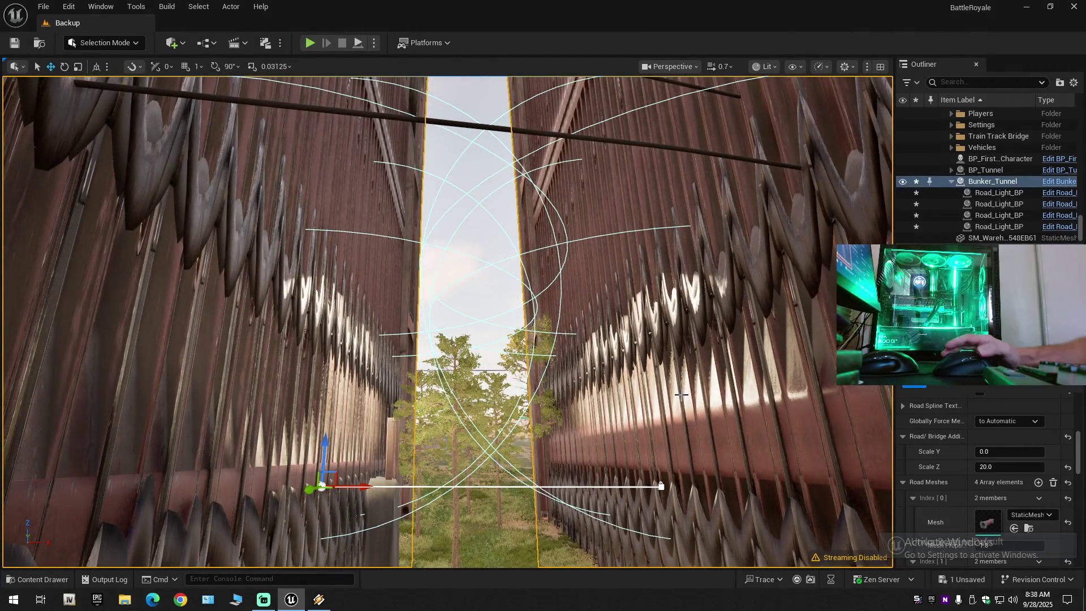
key("ctrl+z")
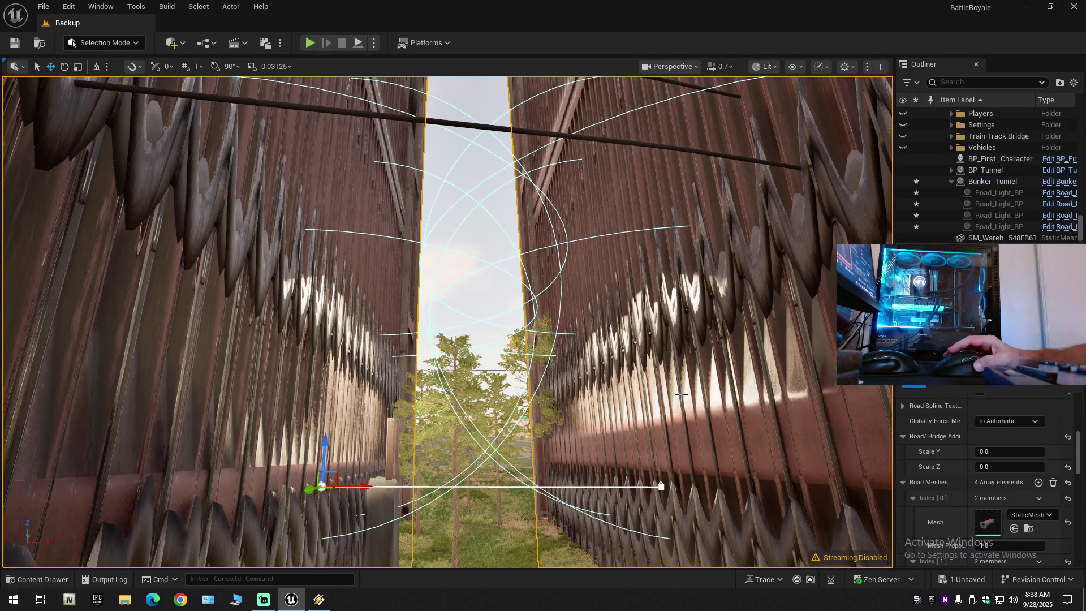
scroll(956, 460, "down", 1)
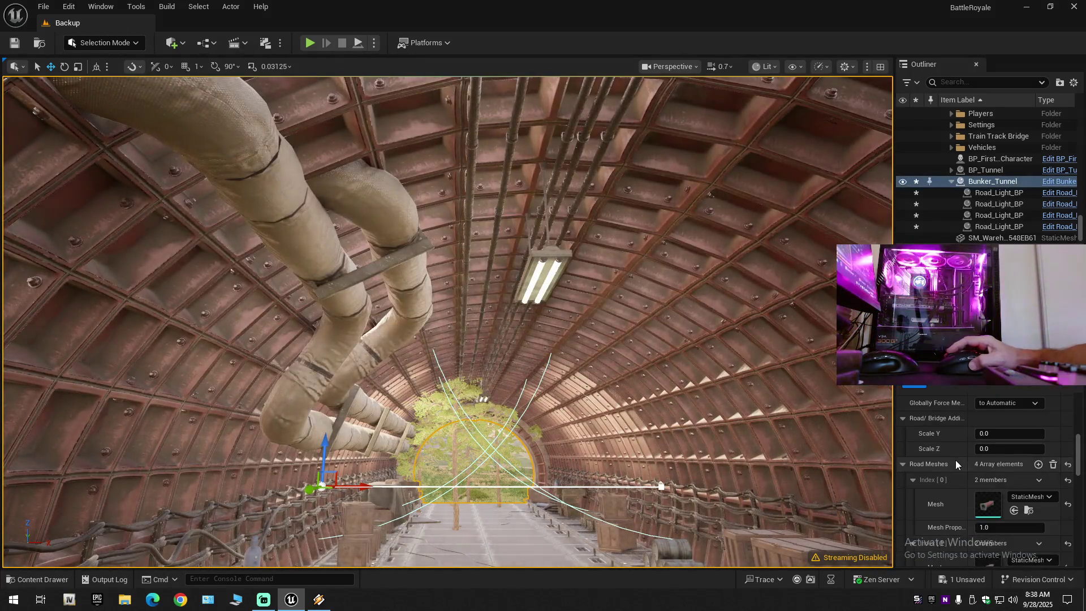
scroll(956, 460, "down", 1)
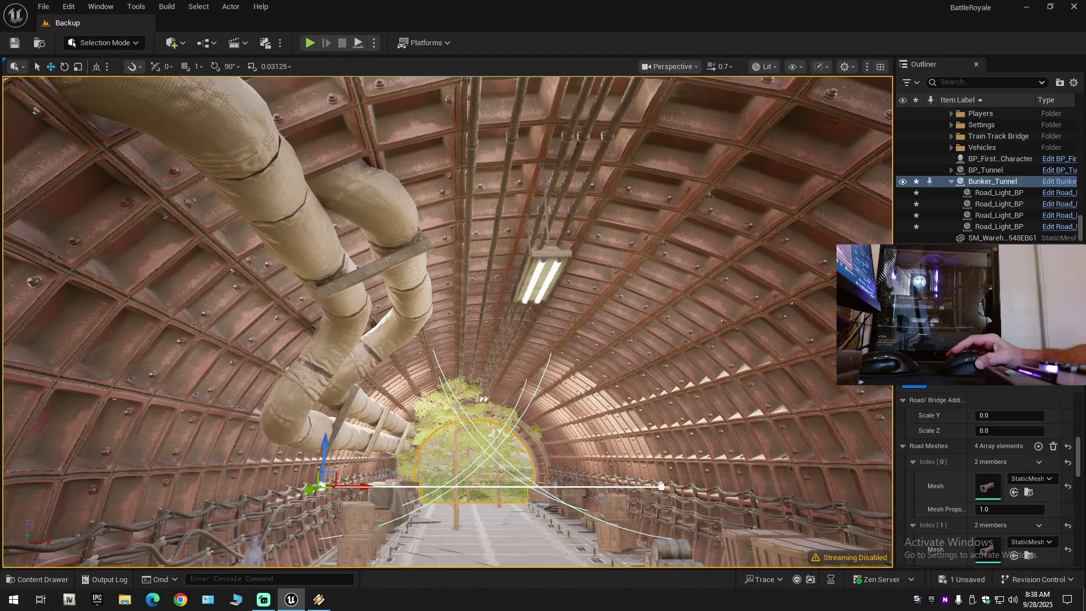
left_click(991, 181)
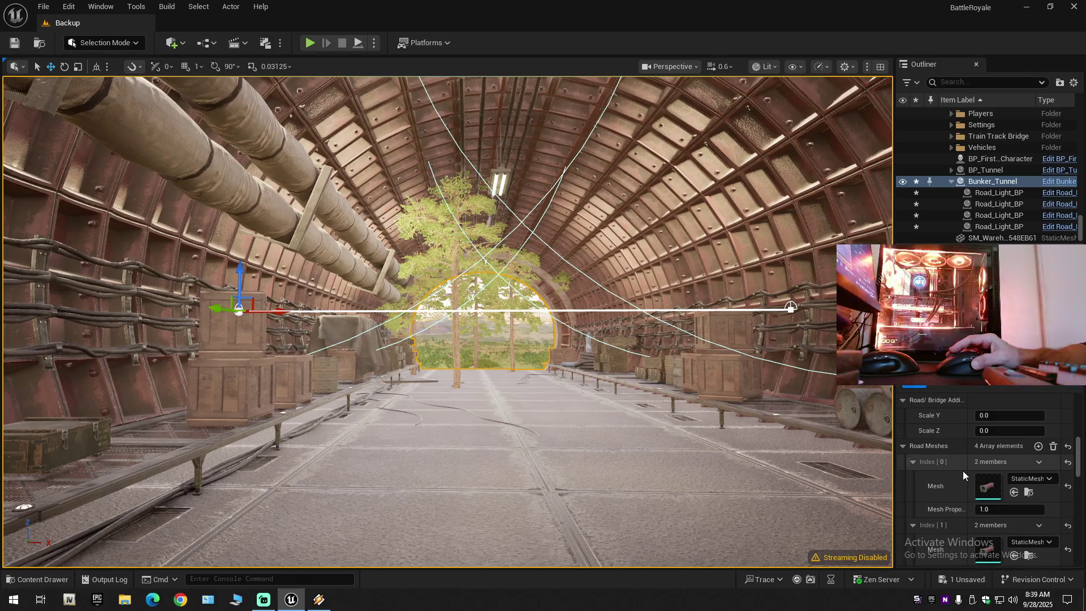
scroll(962, 481, "down", 1)
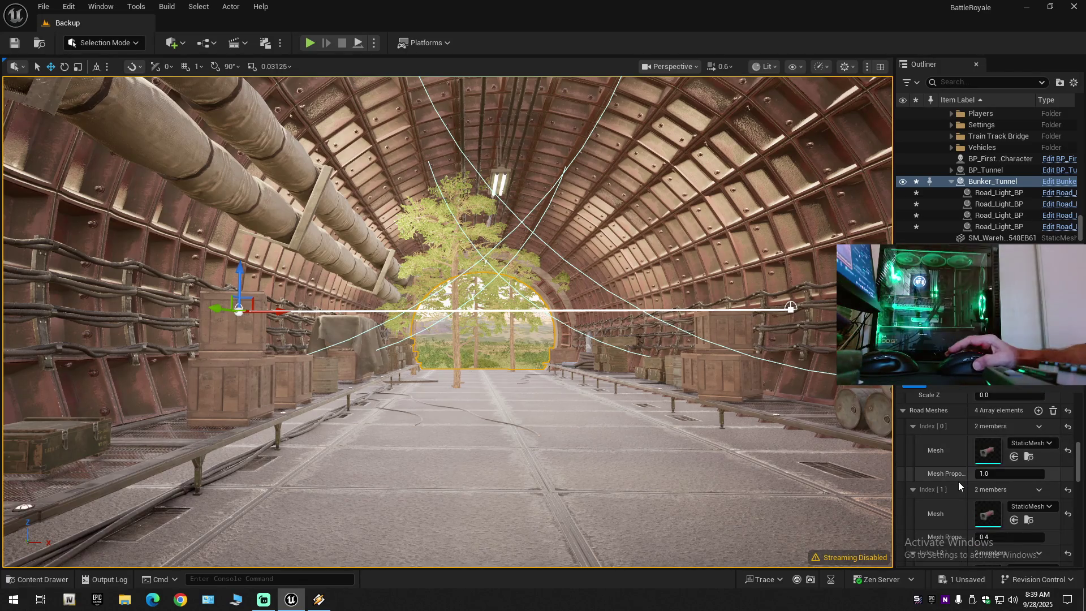
left_click_drag(894, 440, 816, 440)
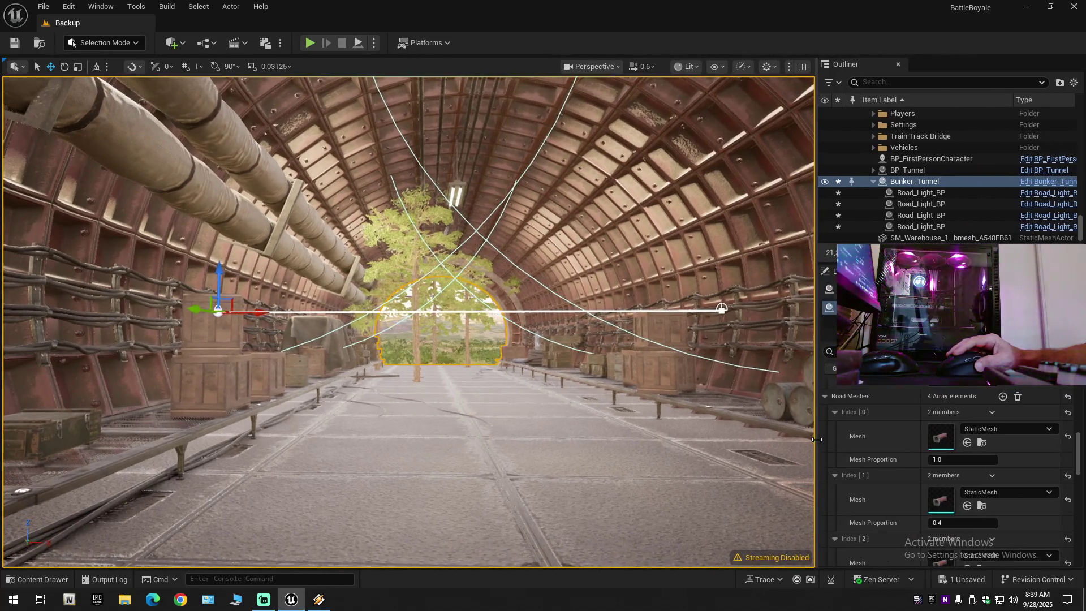
- Change Mesh Proportion from 0.4 to 1 on Road Meshes Index [1] and Index [3]
scroll(908, 473, "down", 2)
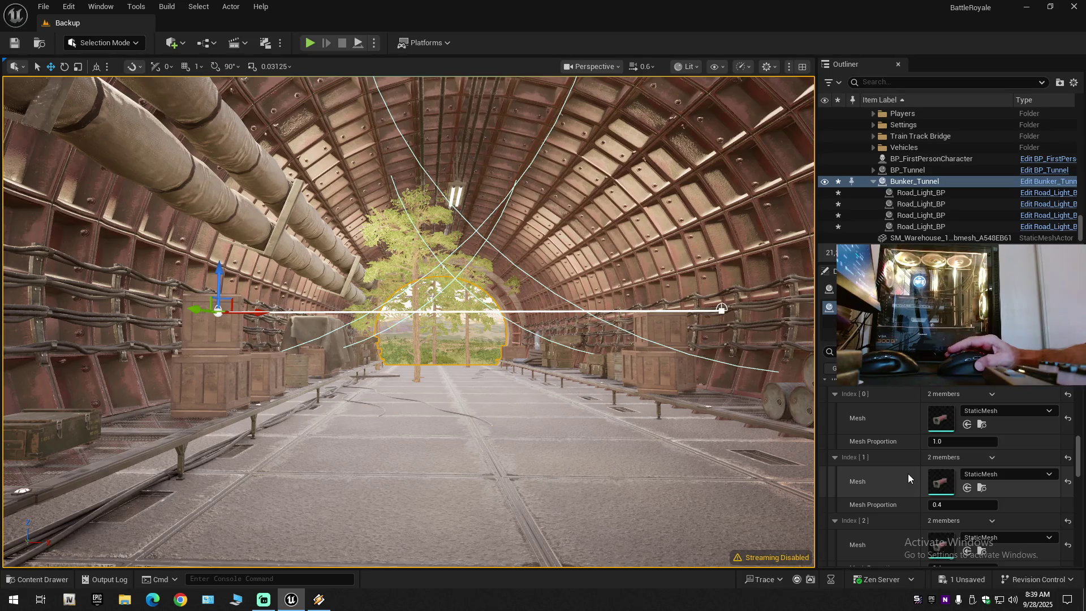
mouse_move(888, 452)
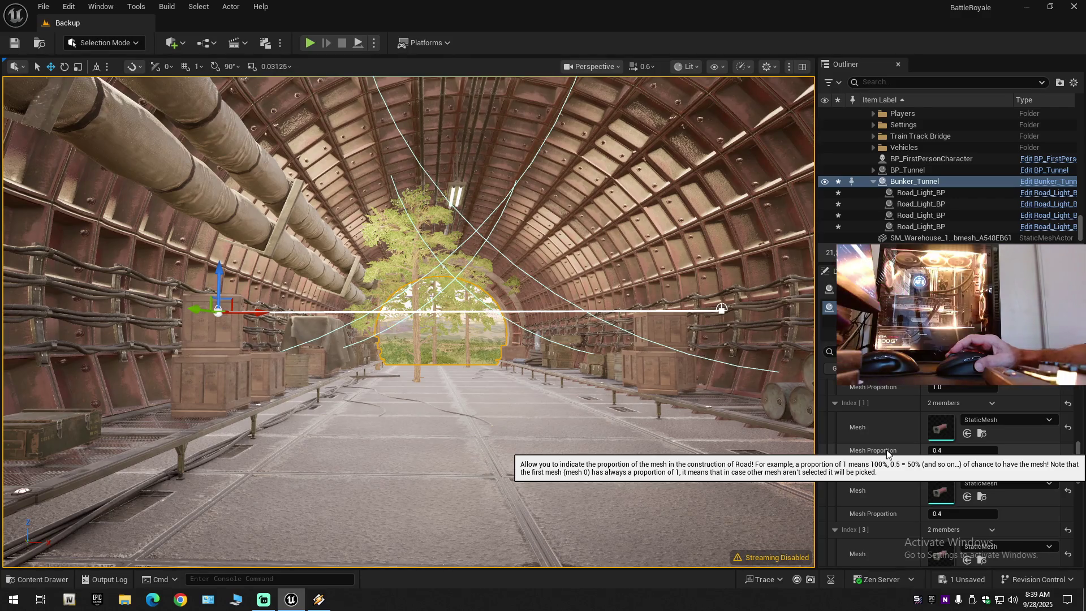
left_click(946, 452)
type("1")
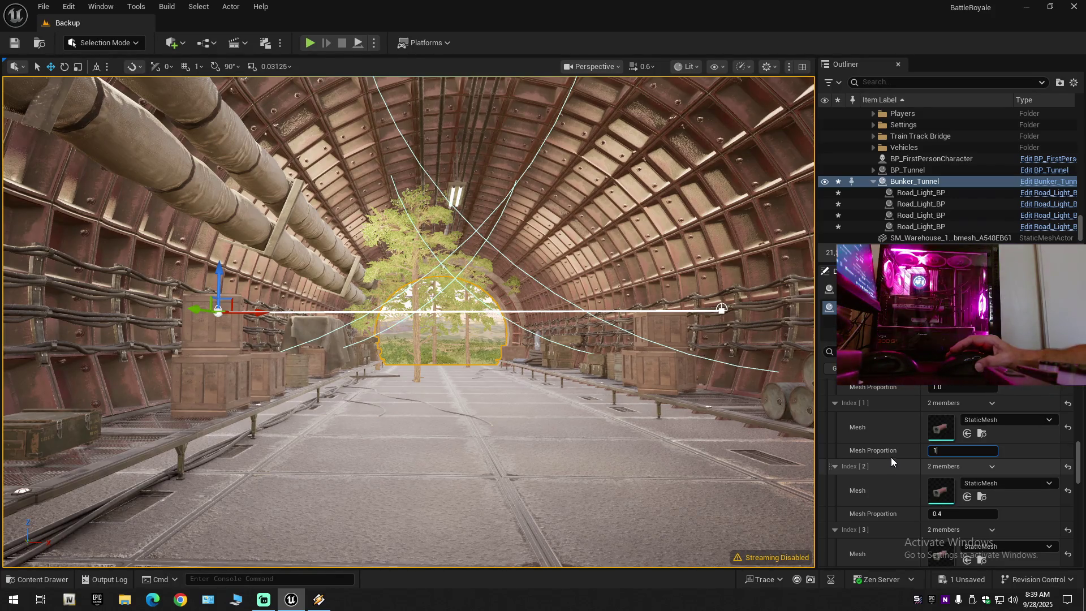
key("Return")
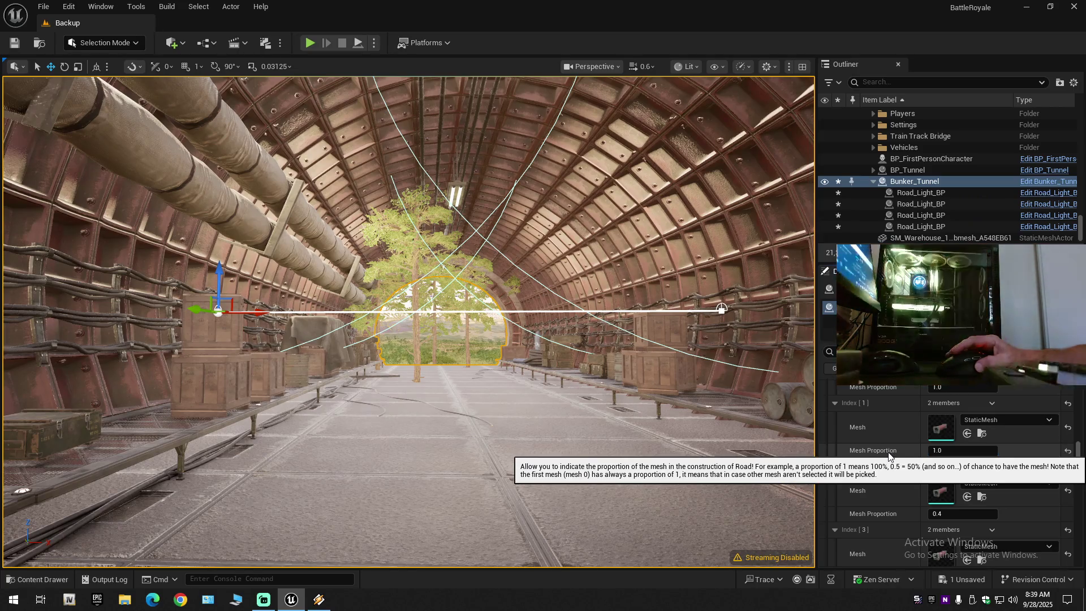
scroll(887, 460, "down", 2)
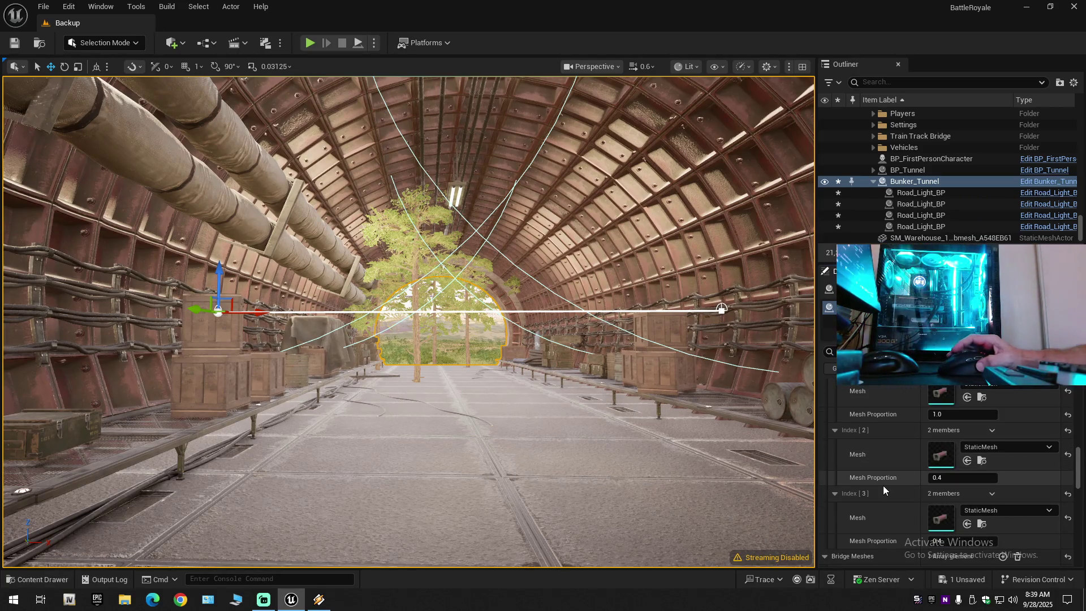
scroll(884, 486, "down", 1)
left_click(946, 520)
type("1")
key("Return")
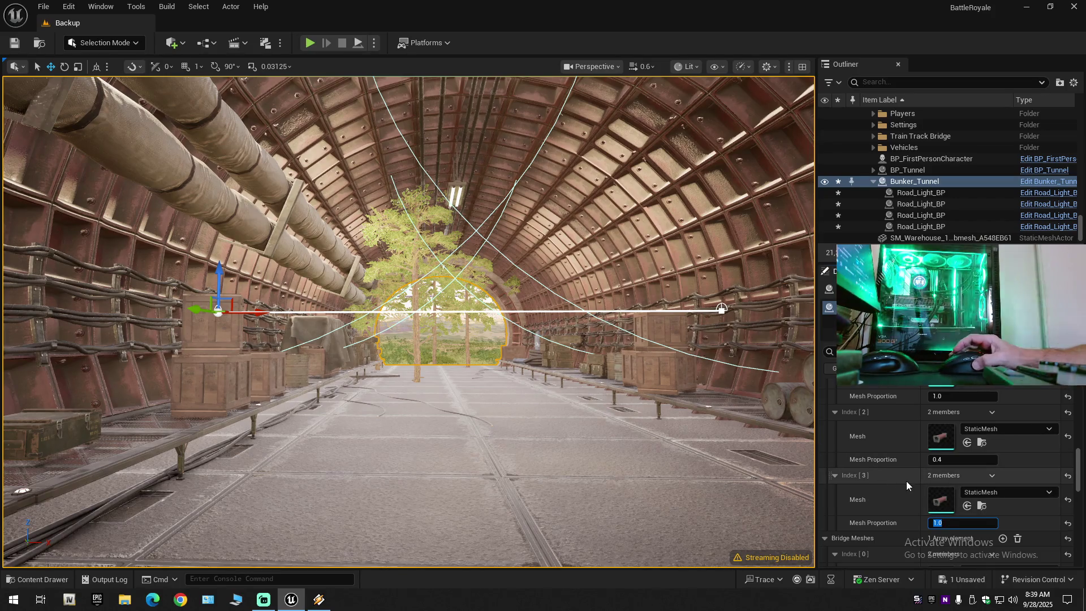
- Try -1 as the first road mesh's Mesh Proportion, then restore it to 1.0
scroll(907, 481, "up", 5)
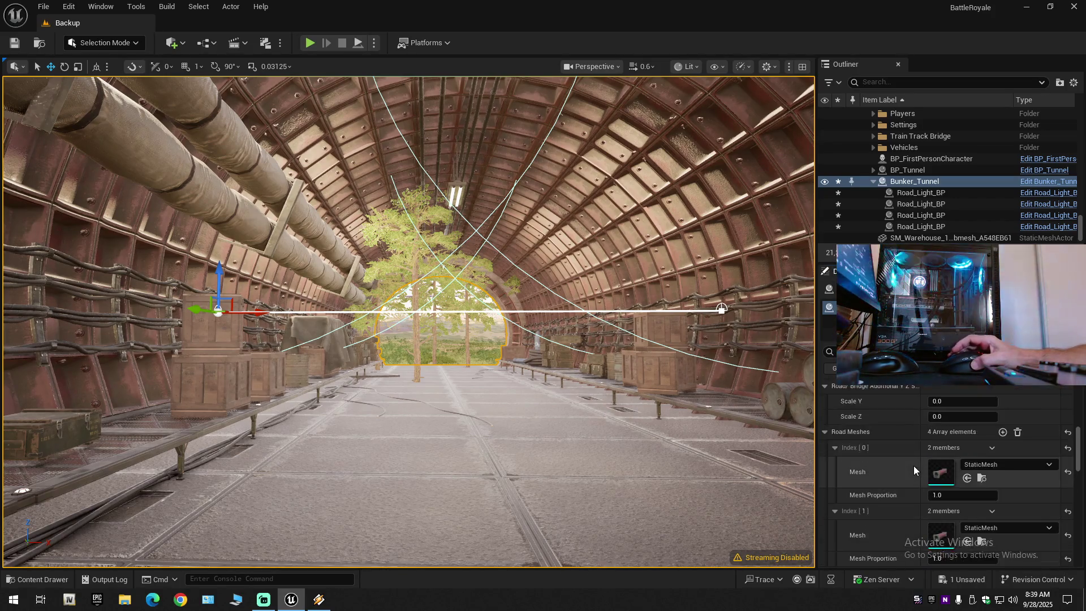
scroll(915, 466, "up", 1)
left_click(942, 477)
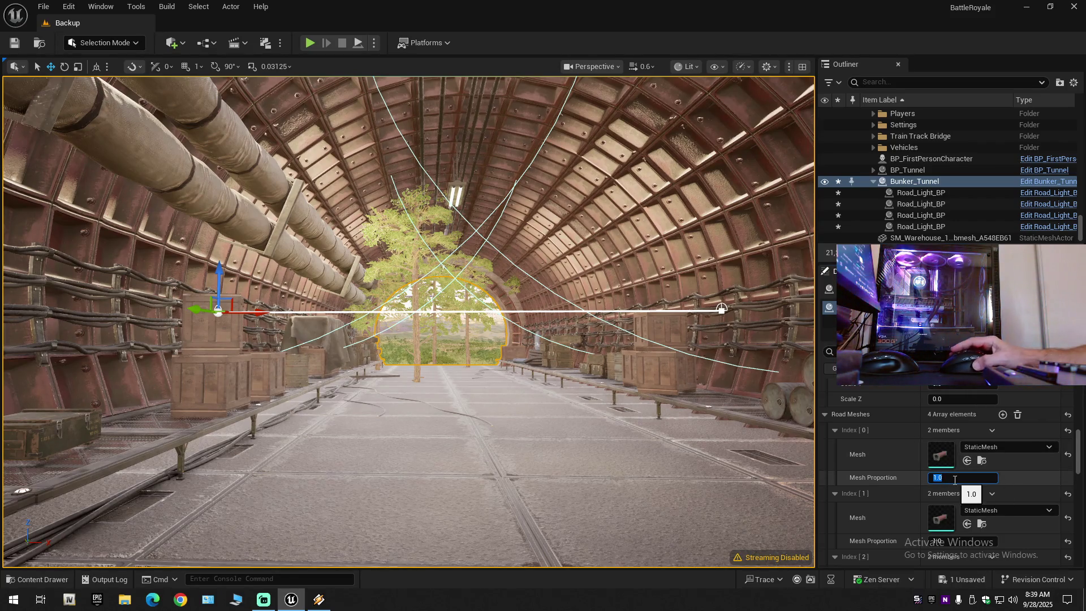
type("-1.")
scroll(943, 460, "down", 1)
key("Return")
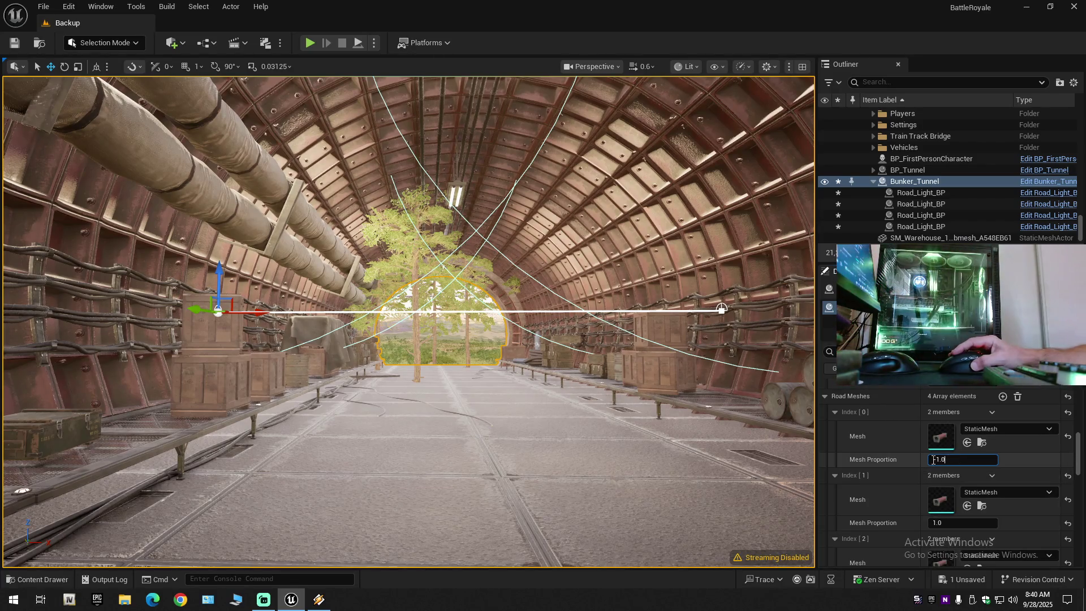
key("Return")
- Toggle the allow road segment data option, then select the road spline's far end point
scroll(890, 463, "down", 2)
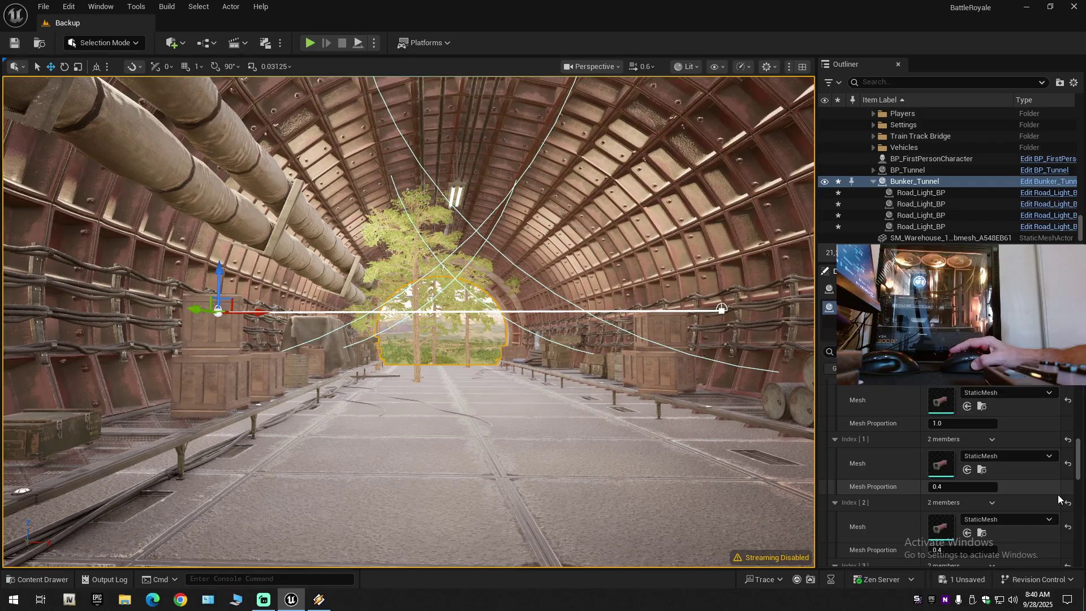
scroll(1059, 499, "down", 5)
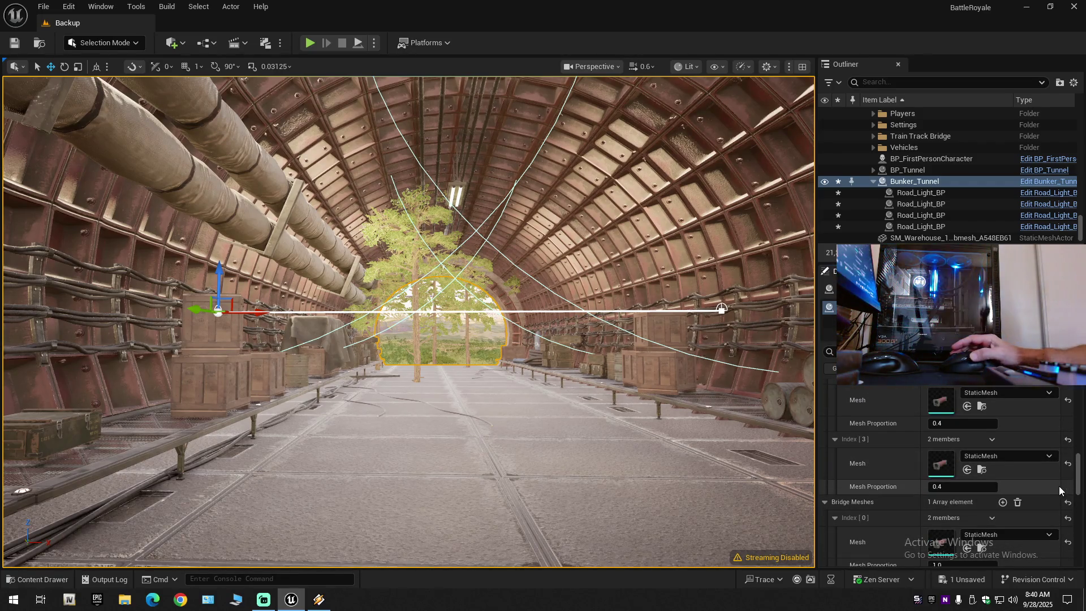
scroll(914, 503, "down", 2)
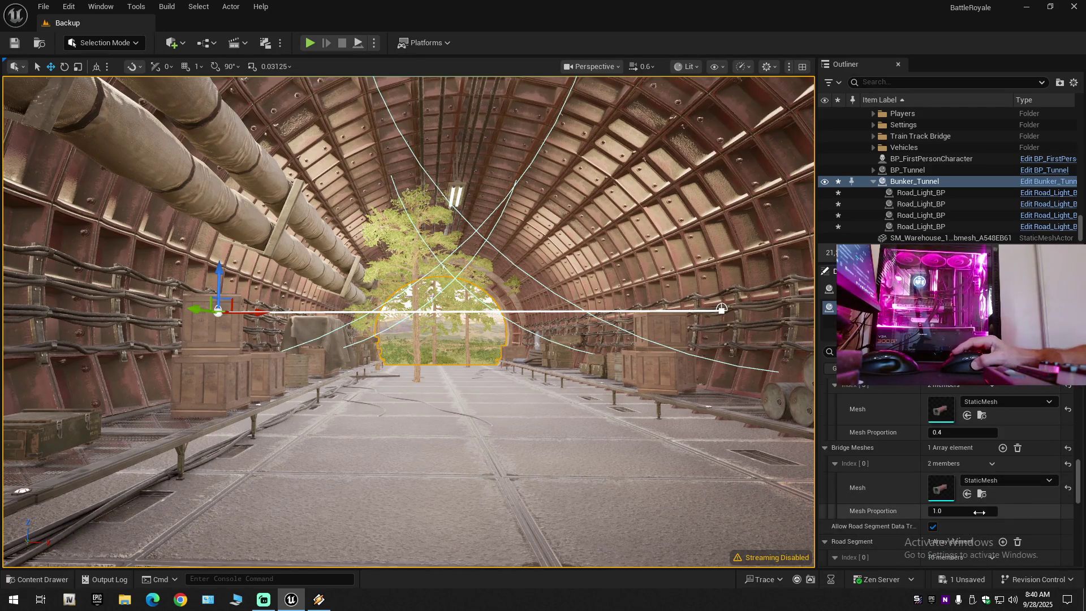
scroll(900, 510, "down", 2)
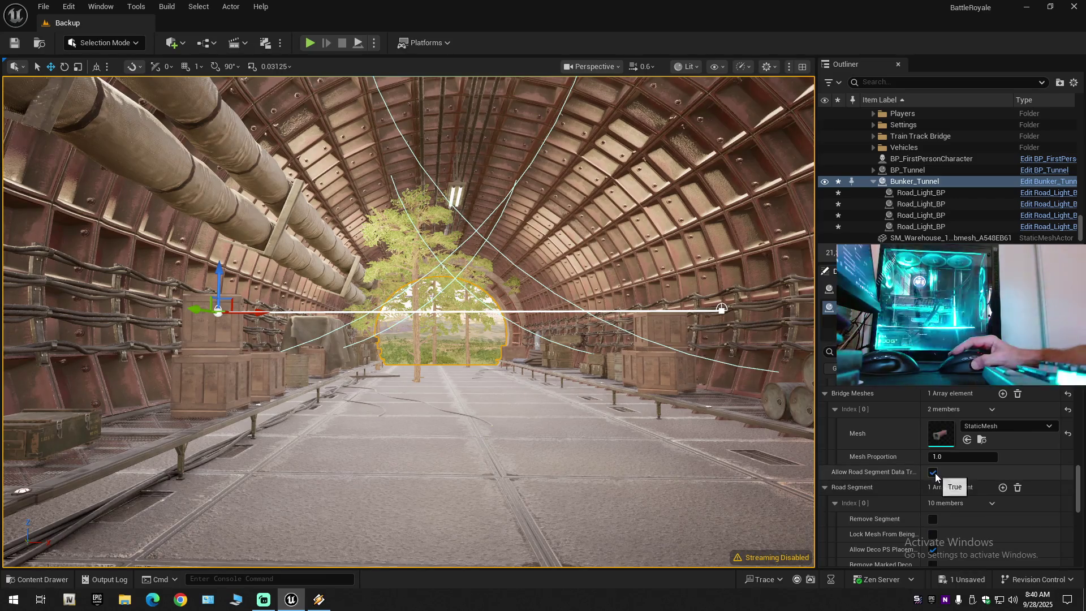
left_click(933, 472)
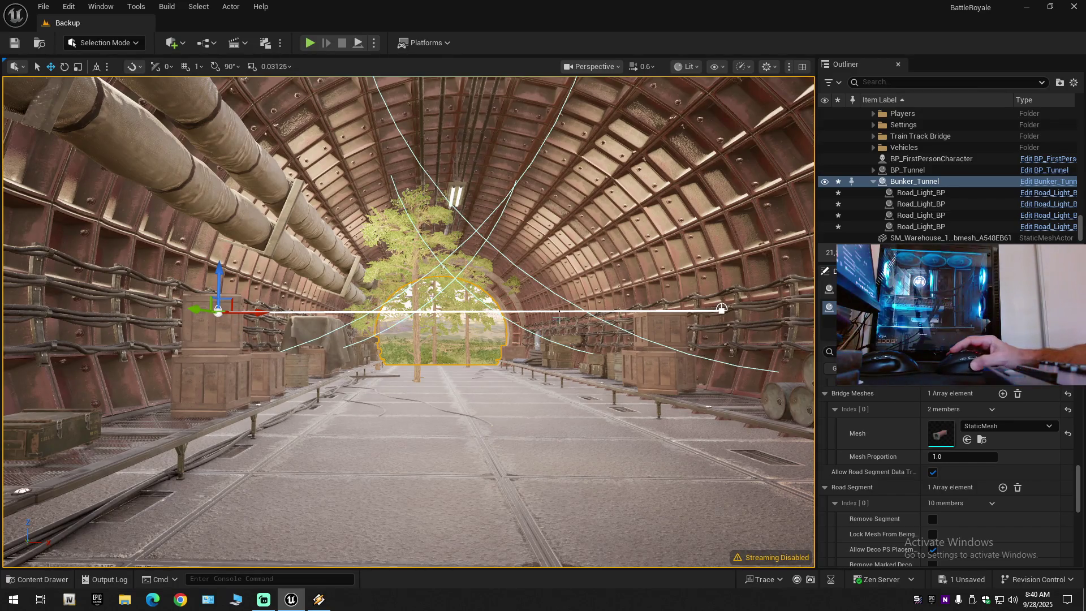
left_click(722, 310)
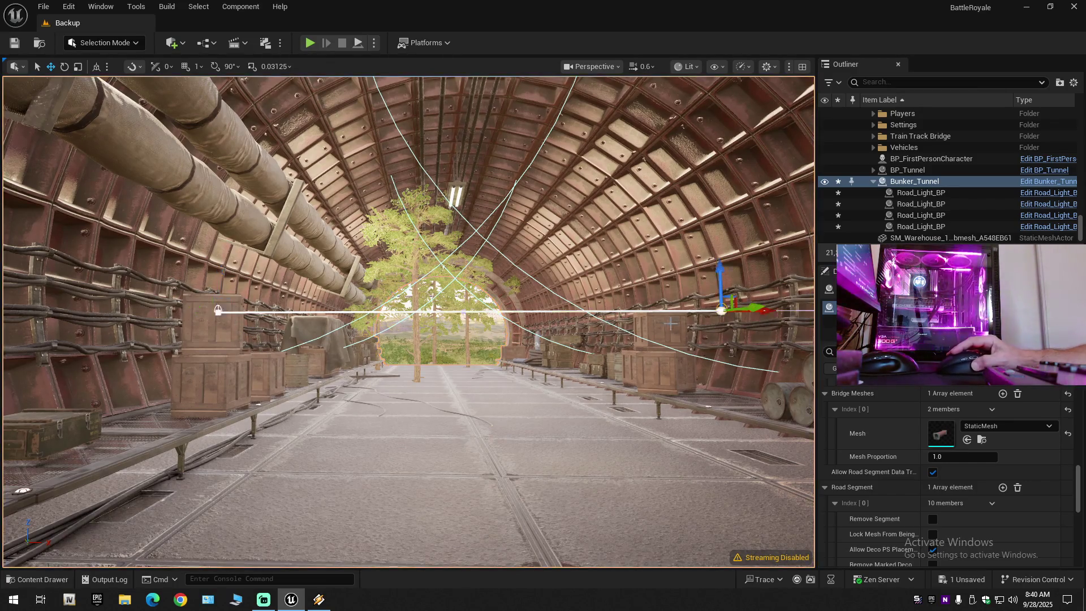
key("f")
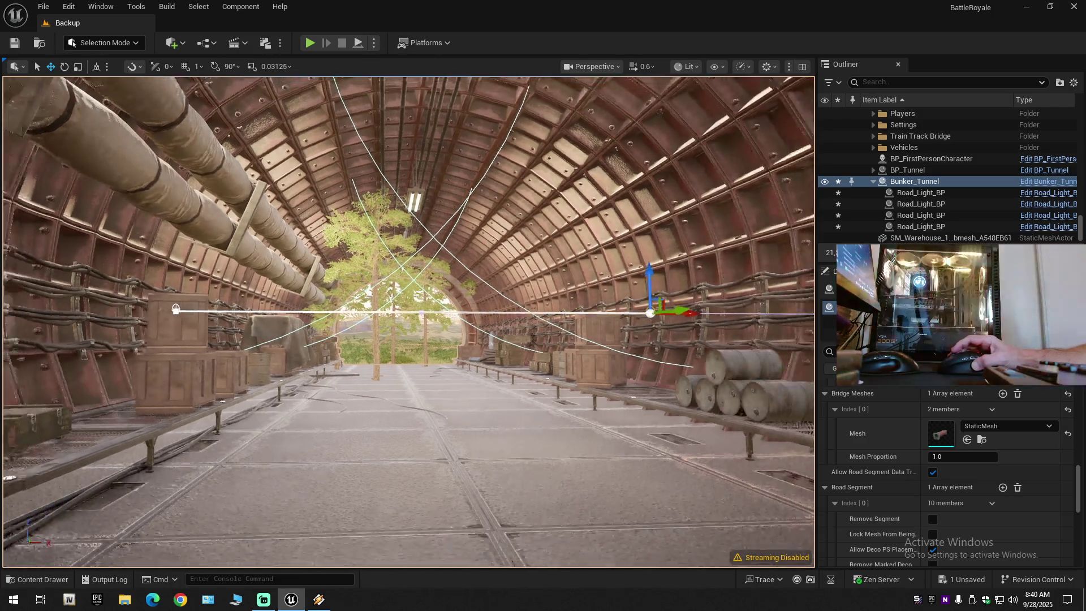
scroll(408, 322, "down", 10)
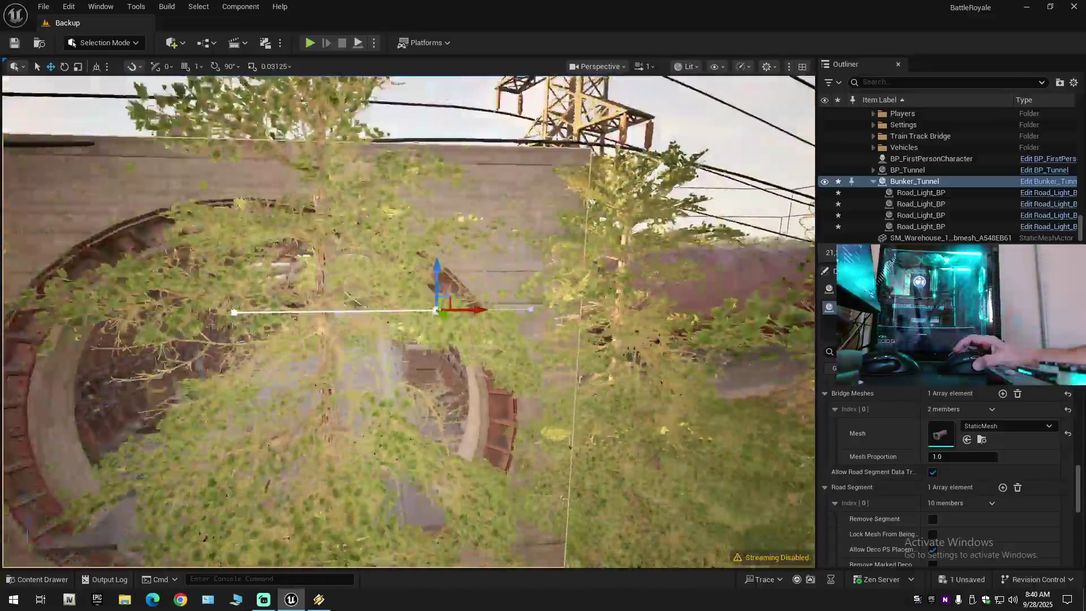
left_click_drag(447, 316, 803, 308)
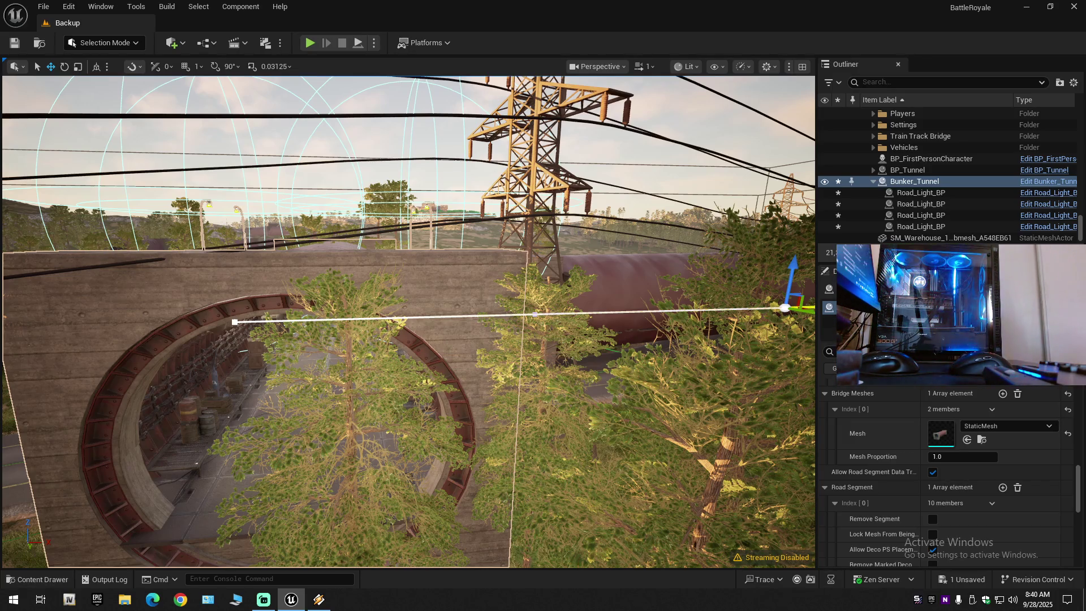
key("ctrl+z")
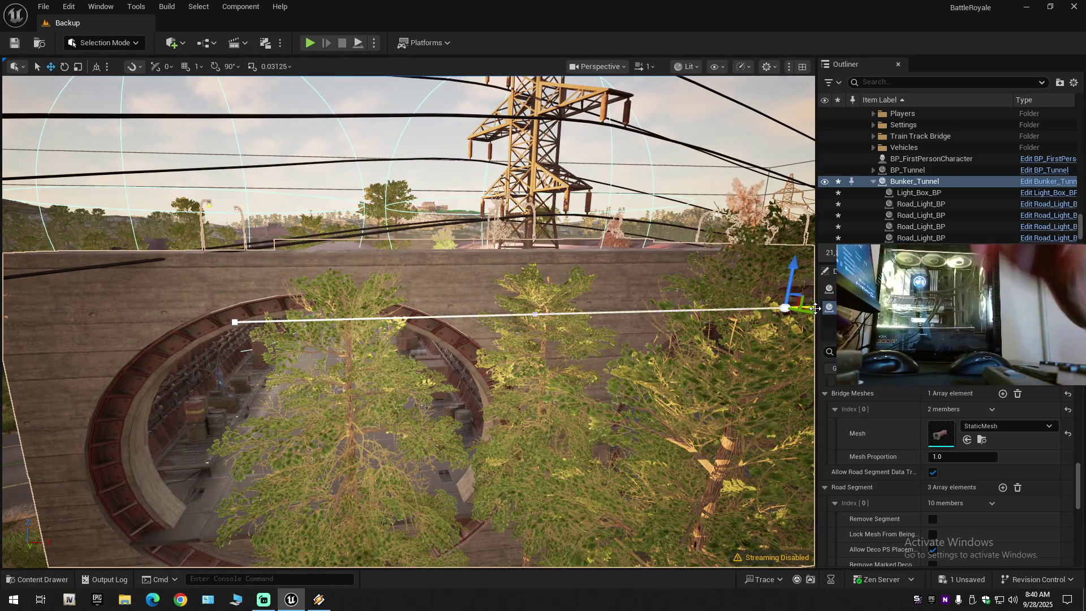
mouse_move(559, 330)
left_mouse_down()
mouse_move(535, 254)
mouse_move(482, 390)
mouse_move(530, 396)
mouse_move(522, 458)
mouse_move(566, 335)
left_mouse_up()
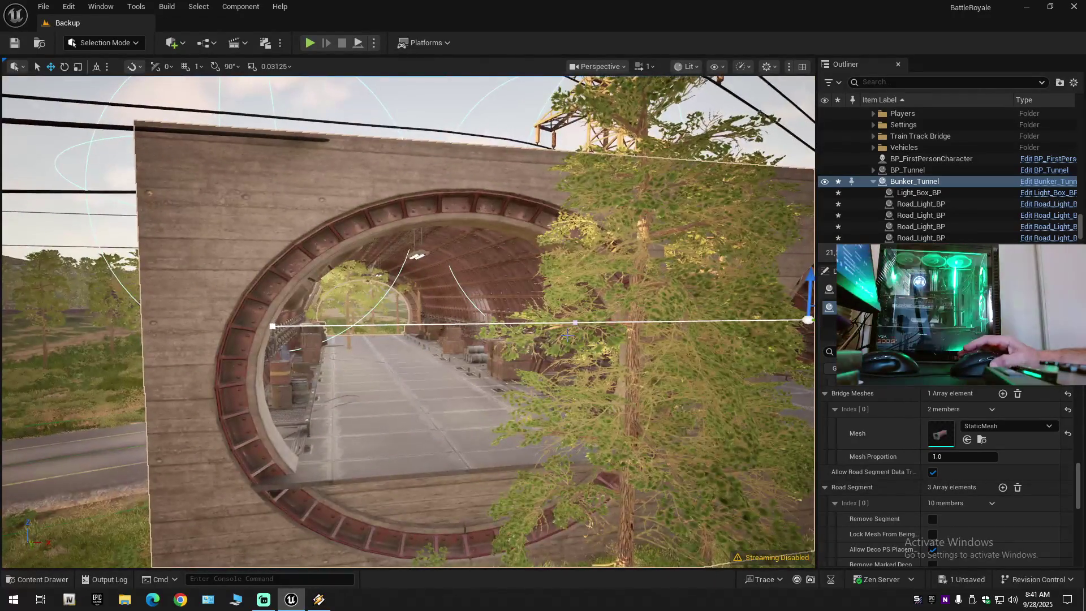
key("ctrl+z")
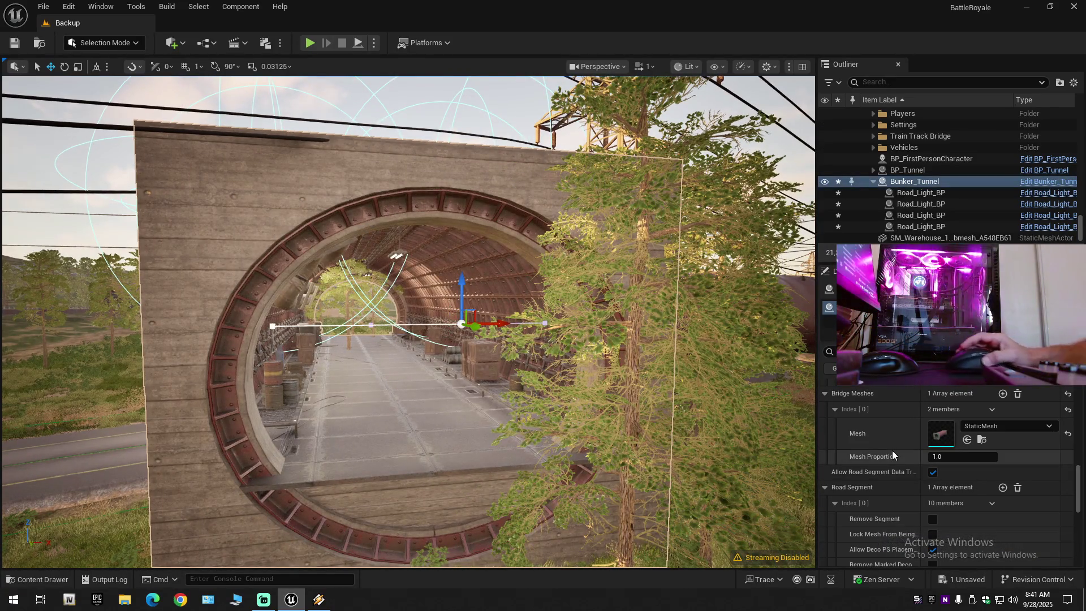
- Expand the Road Spline Text Manager, showing segment numbering off and text size 2000.0
scroll(899, 475, "up", 3)
scroll(900, 485, "up", 9)
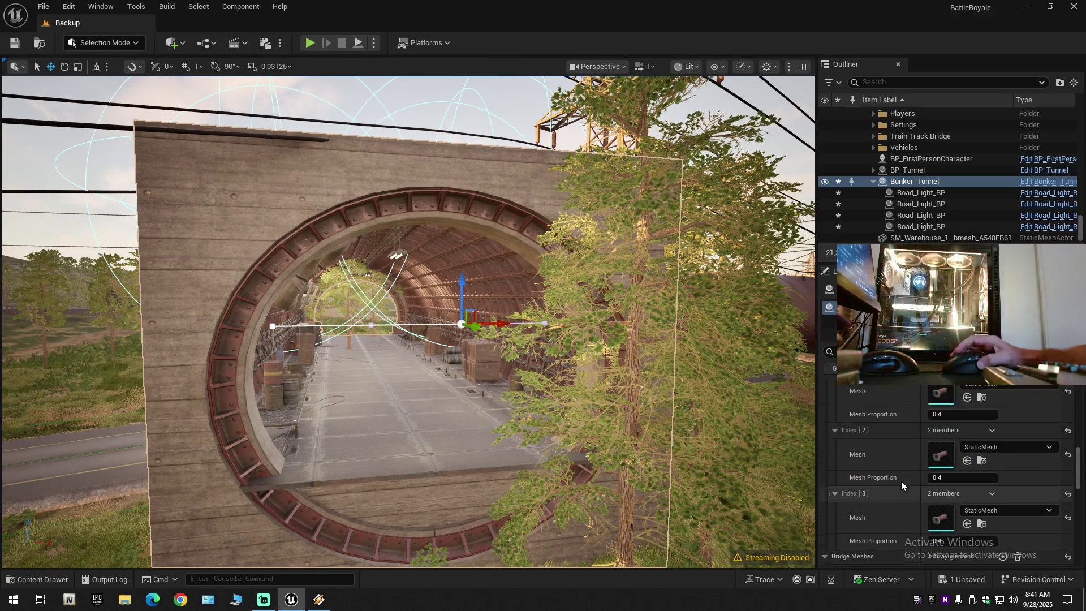
scroll(901, 481, "up", 10)
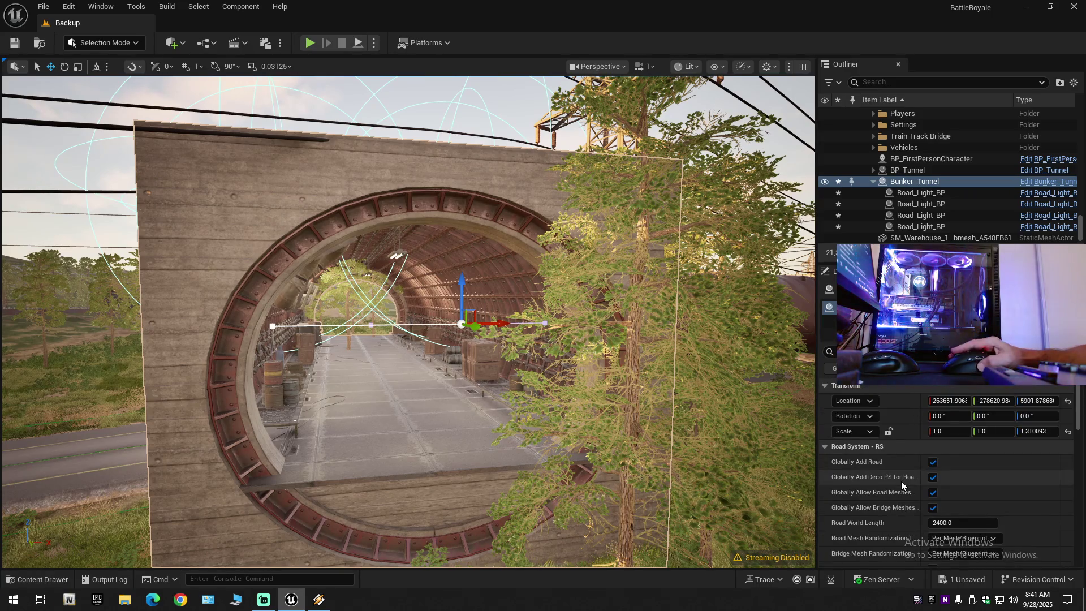
scroll(901, 480, "down", 1)
scroll(901, 484, "down", 5)
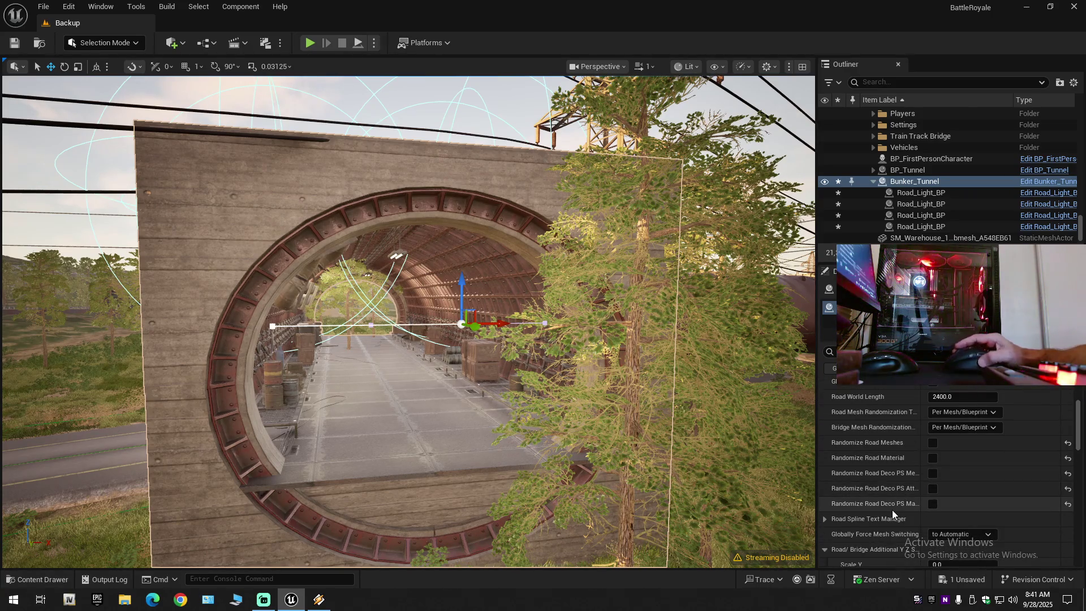
left_click(825, 464)
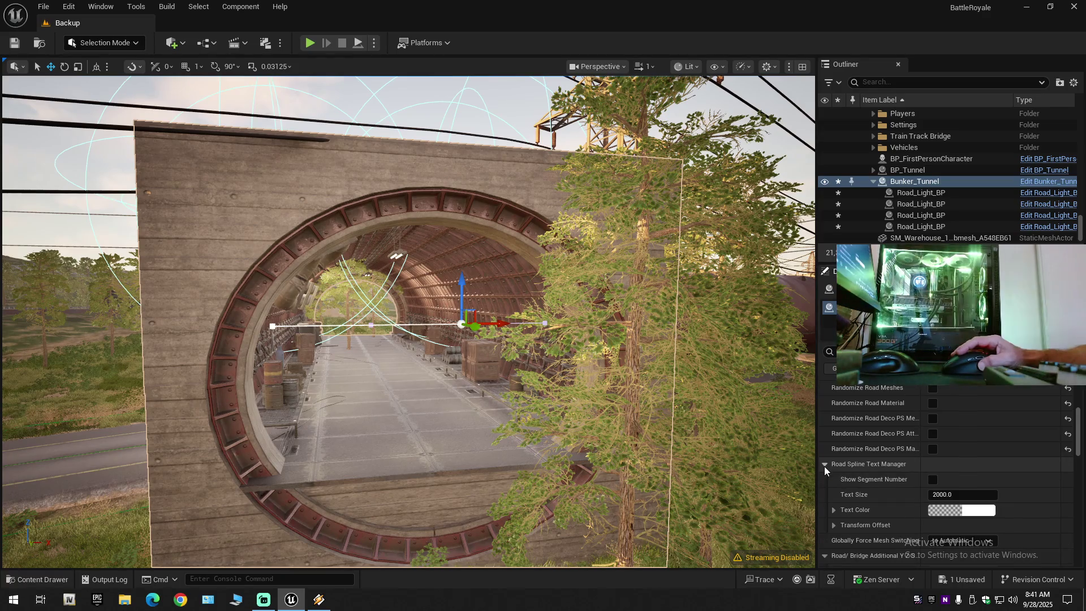
- Expand Transform Offset and enter 90 for the text's yaw, pitch and roll rotation
left_click(833, 525)
scroll(851, 524, "down", 4)
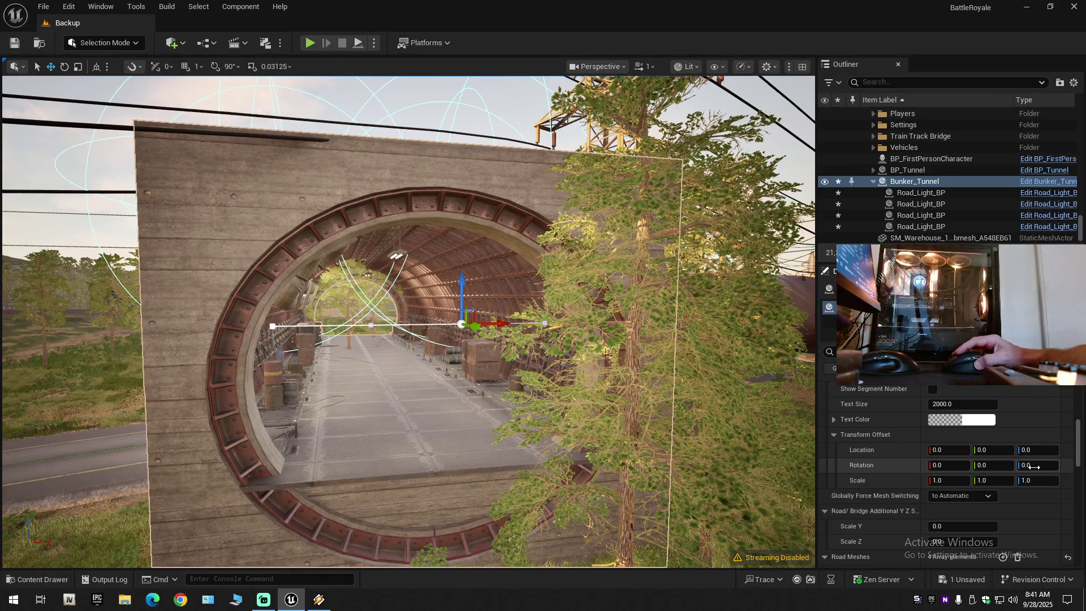
left_click(1036, 468)
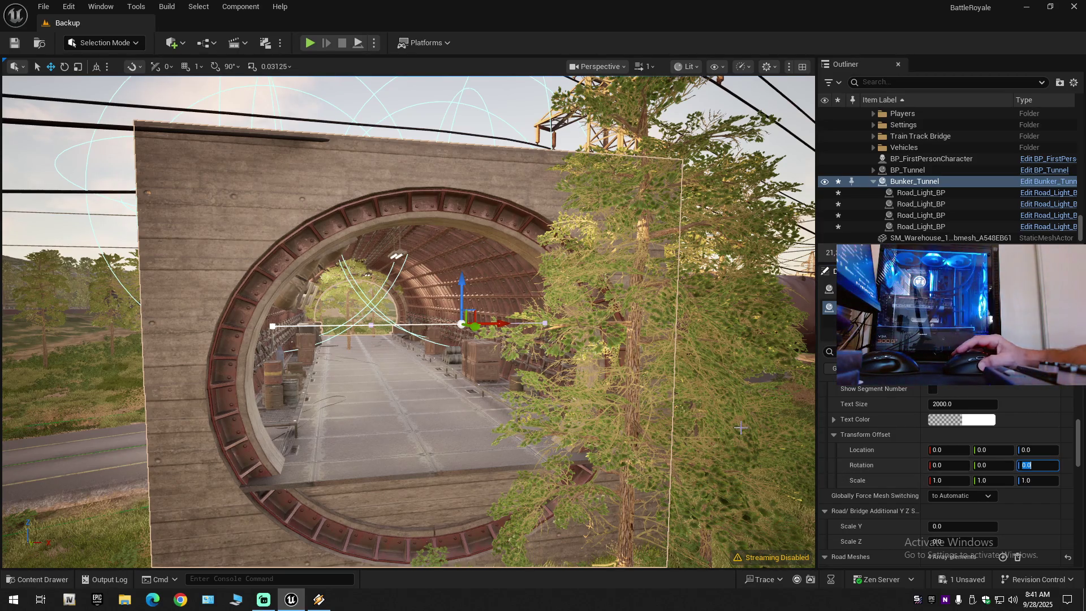
type("90")
key("Return")
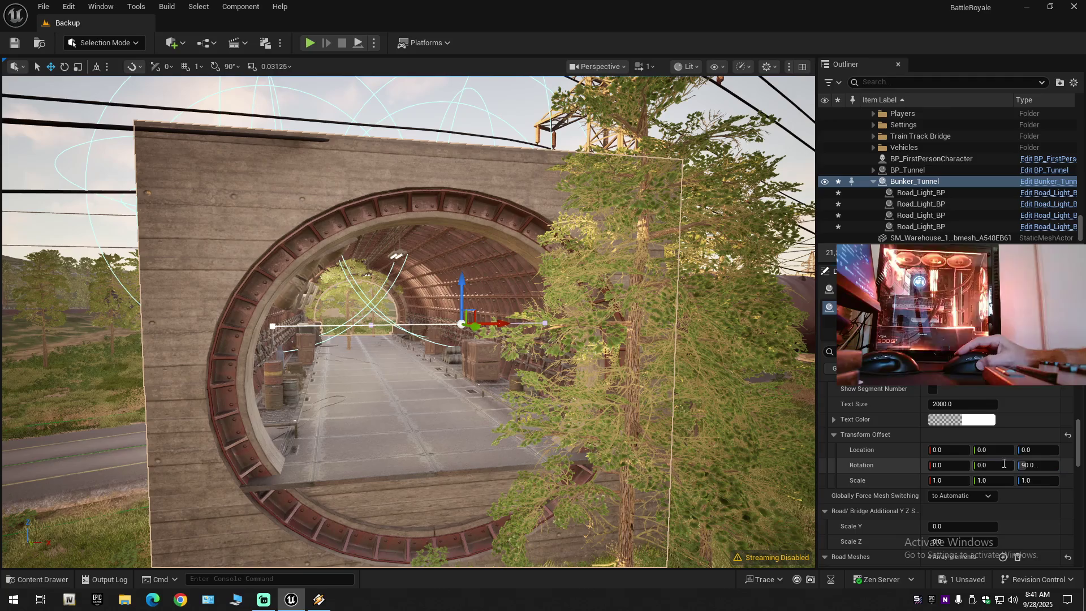
left_click(1002, 467)
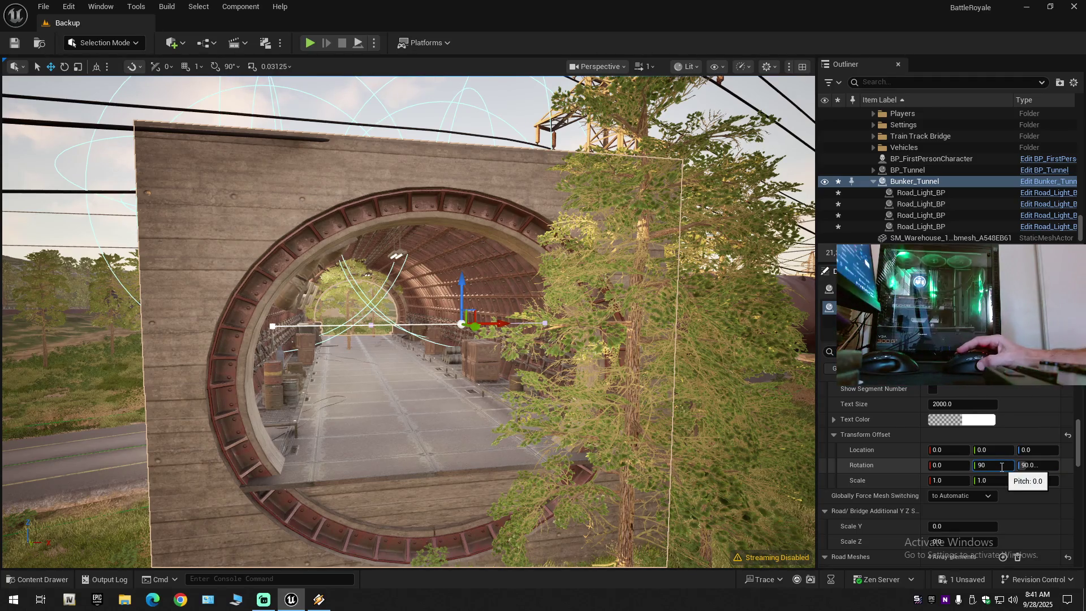
type("90")
left_click(948, 466)
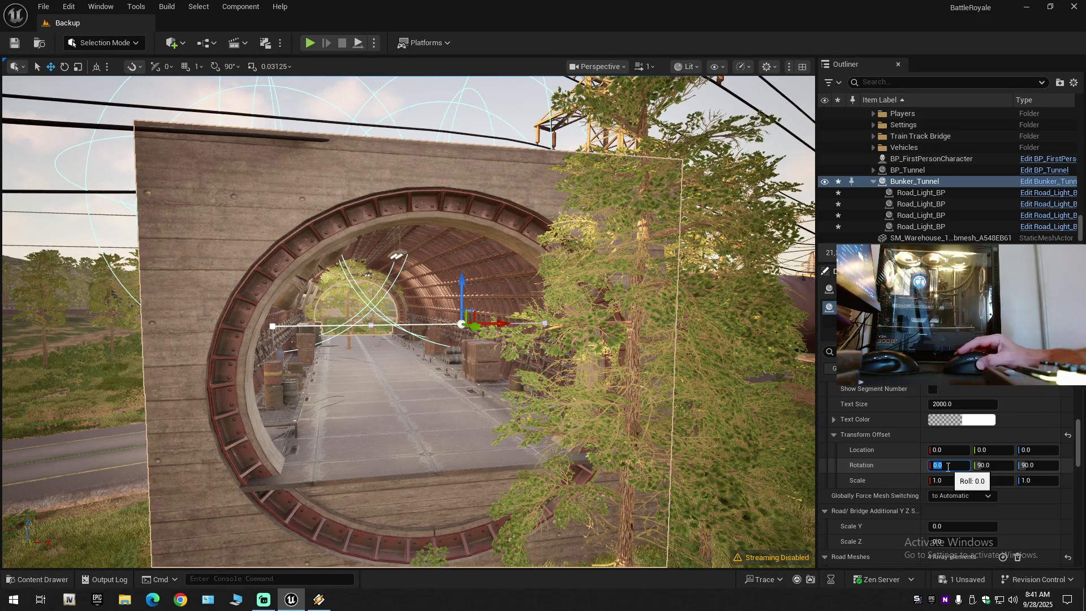
type("90")
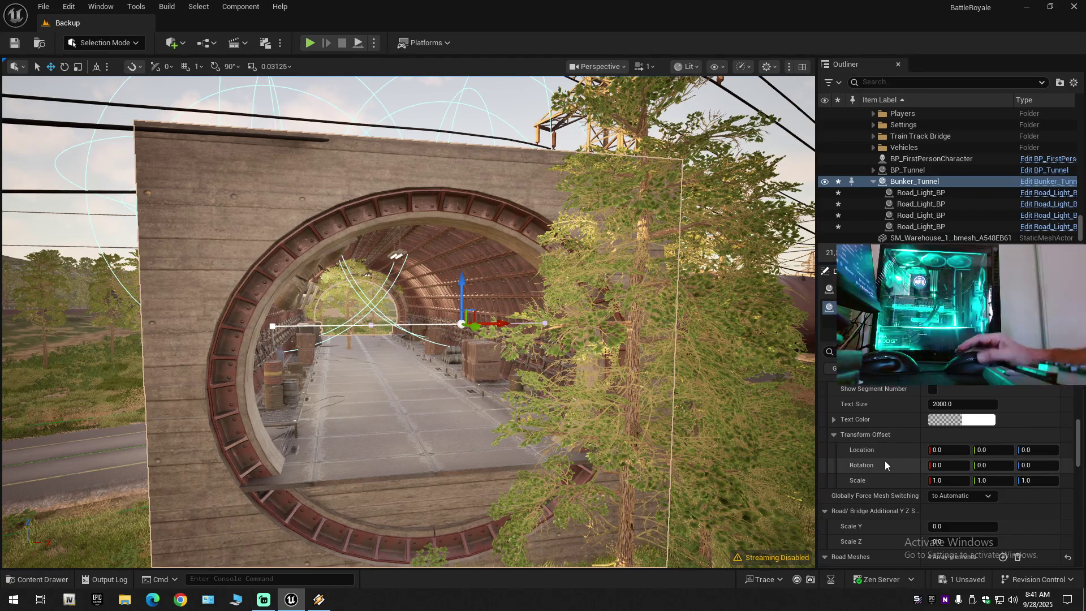
scroll(885, 460, "down", 2)
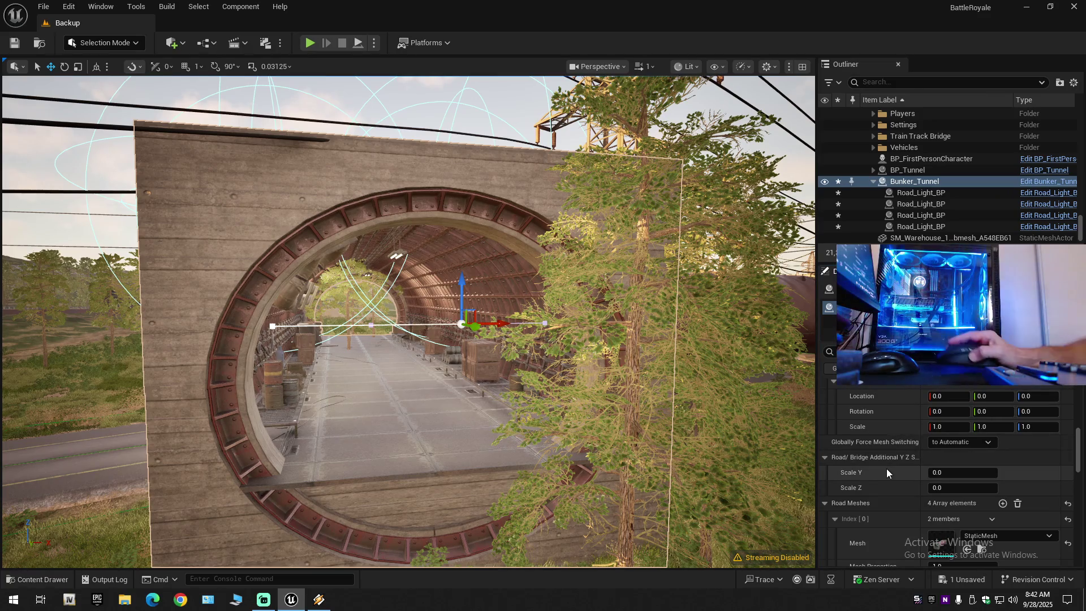
- Scroll the Details panel past the Road Meshes, Bridge Meshes and Road Segment sections
scroll(886, 475, "down", 1)
scroll(884, 476, "down", 1)
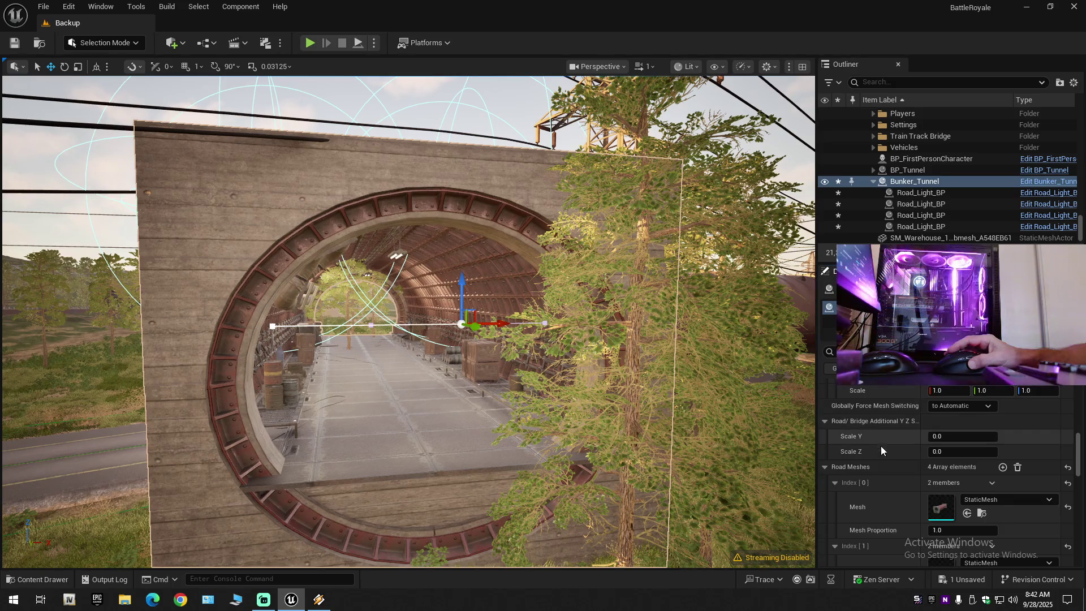
scroll(886, 463, "down", 3)
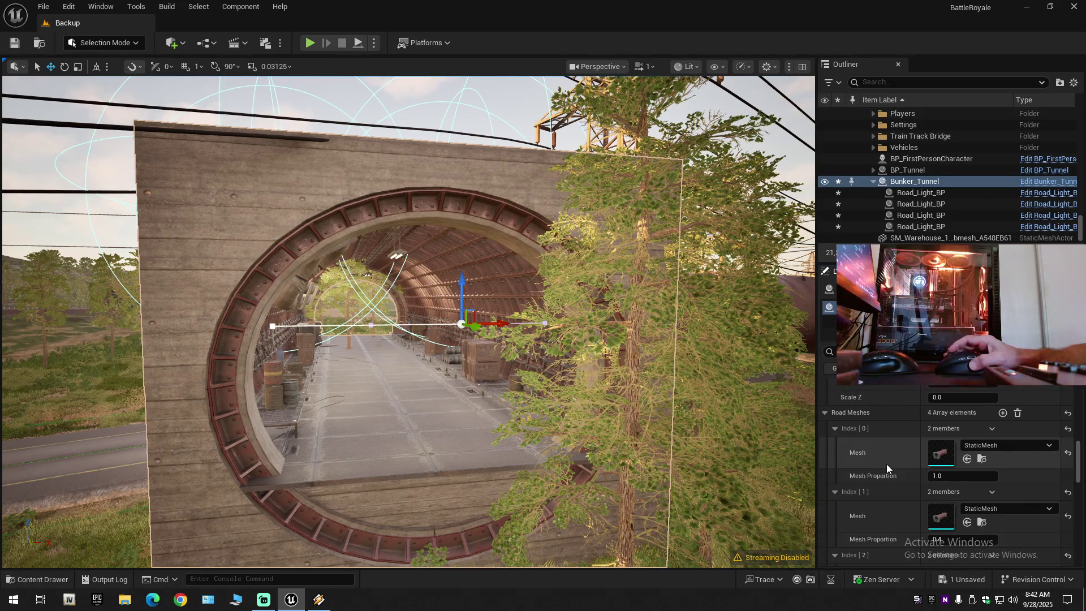
scroll(887, 464, "up", 1)
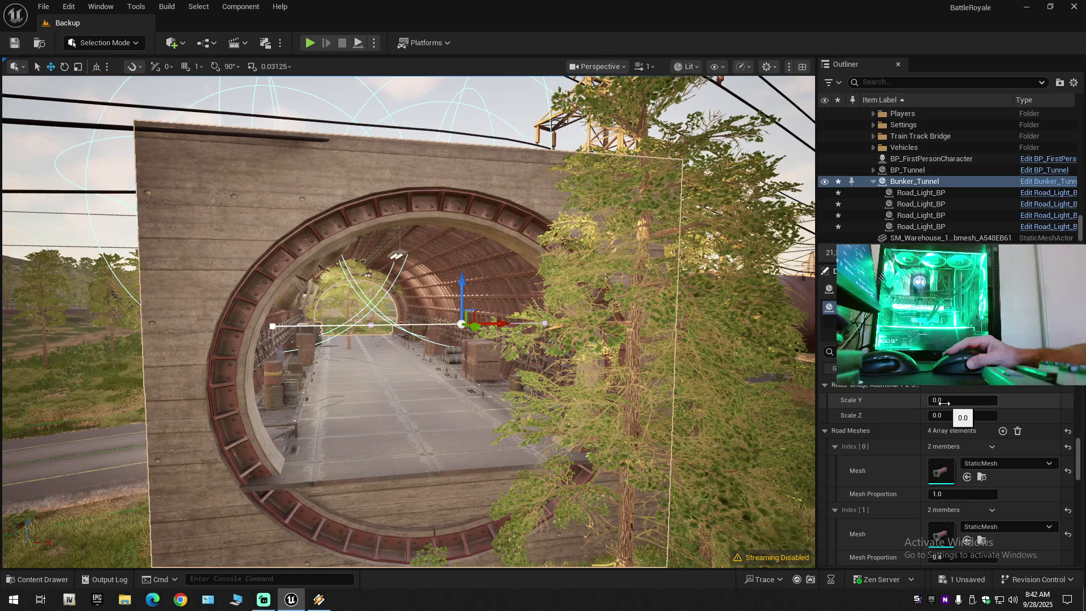
scroll(908, 429, "down", 2)
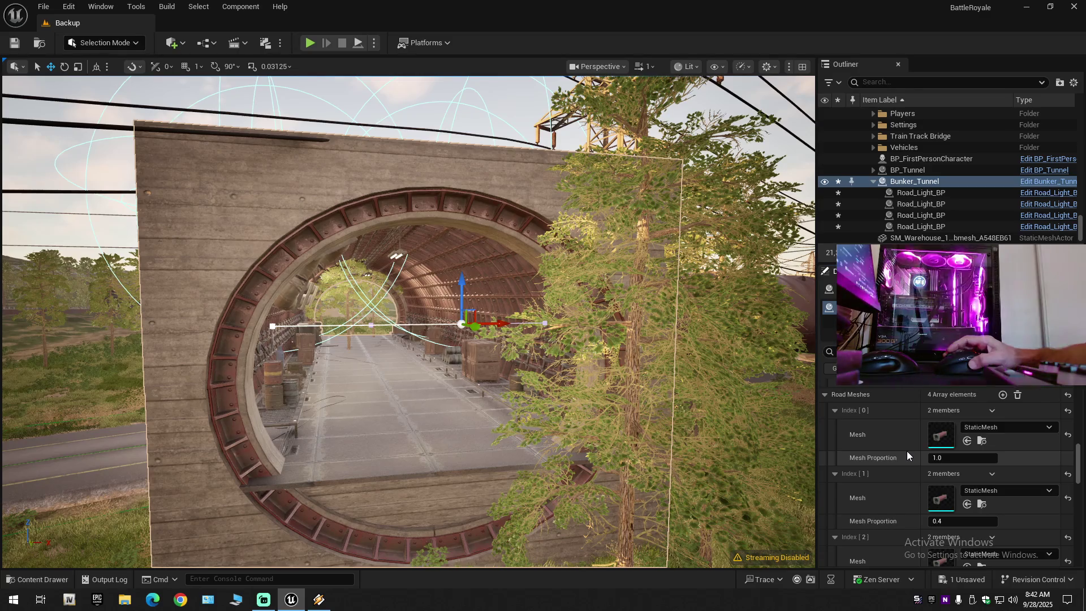
scroll(908, 450, "up", 1)
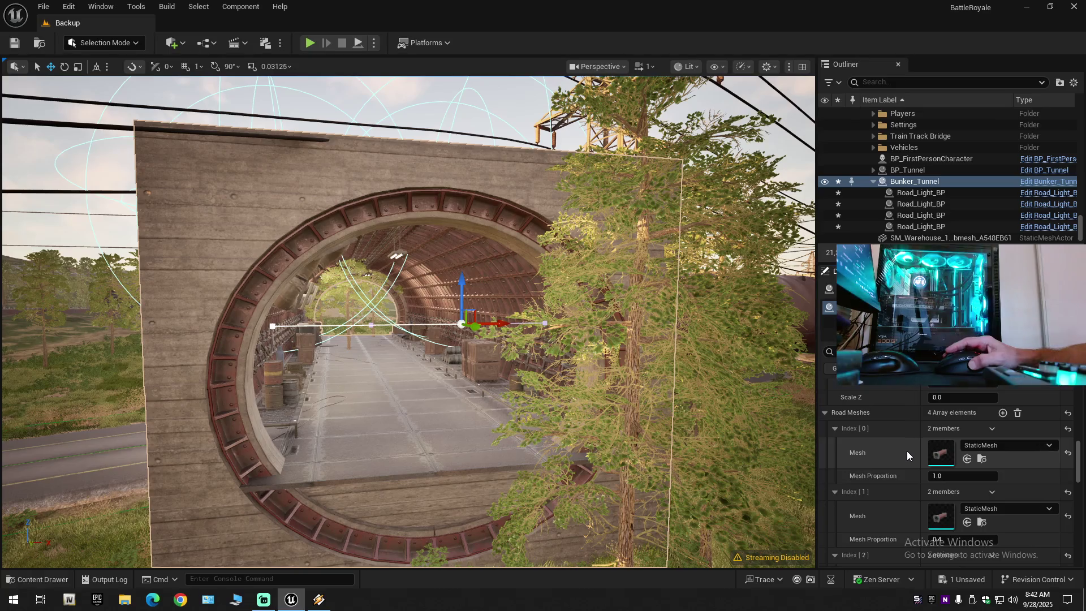
scroll(907, 453, "down", 6)
scroll(907, 453, "down", 10)
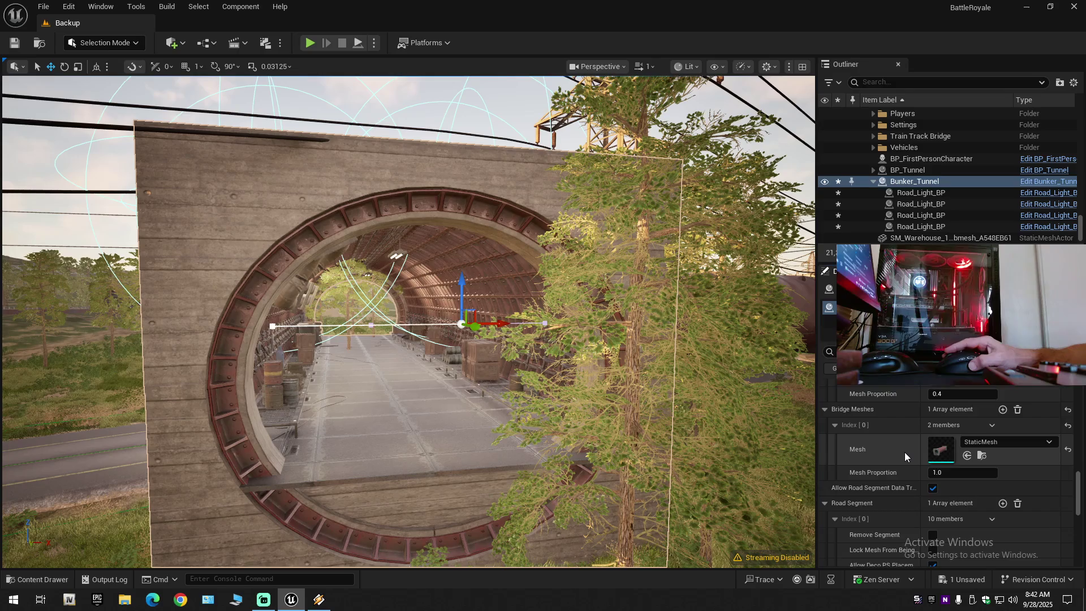
scroll(905, 453, "down", 5)
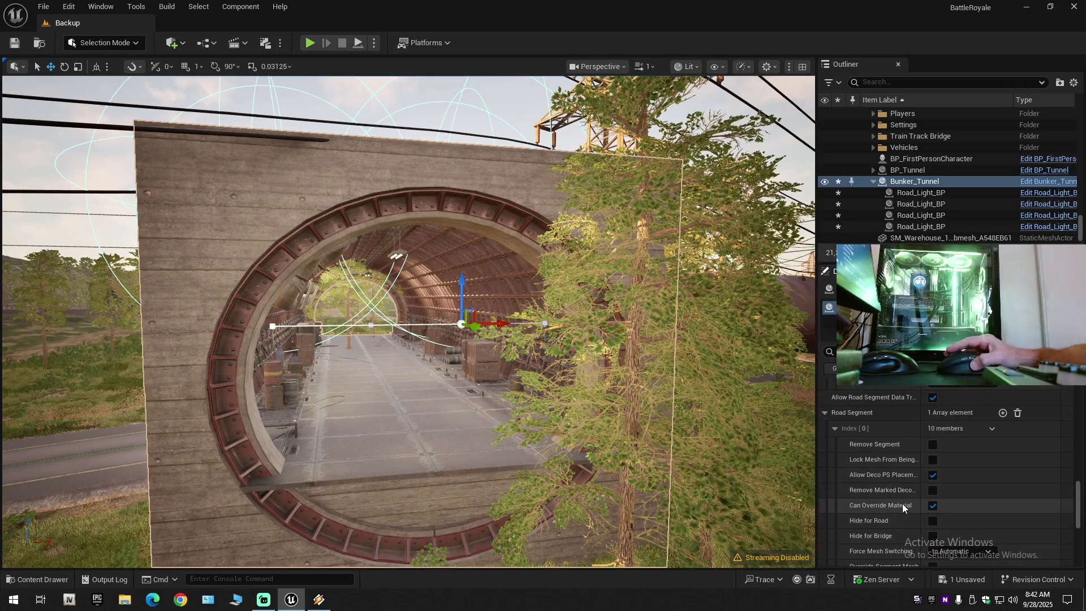
scroll(903, 507, "down", 4)
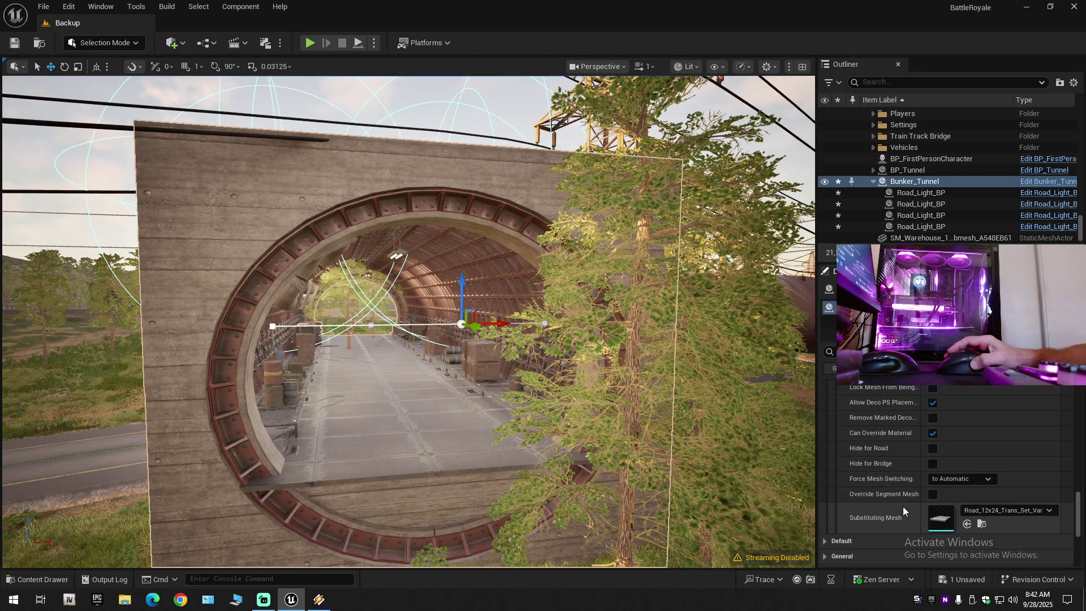
scroll(903, 507, "down", 4)
- Expand Default and General, showing spline length 20.0 and bridge hit length 1000.0
left_click(826, 468)
scroll(889, 496, "down", 3)
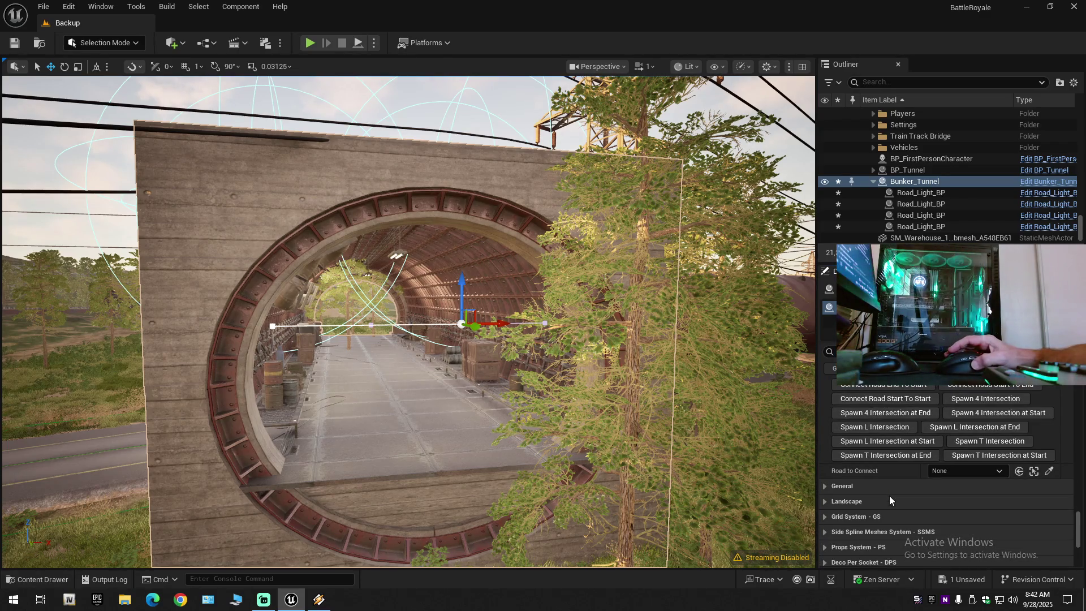
scroll(890, 496, "down", 3)
left_click(827, 434)
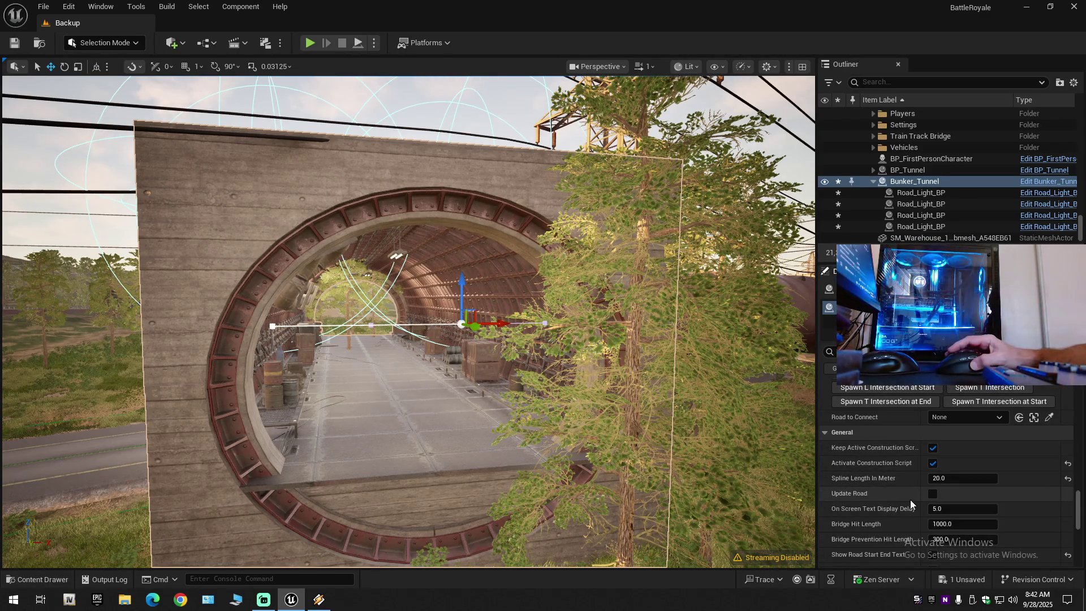
- Expand Bunker_Tunnel's Landscape category to show its spline backup, restore and align-to-surface actions
scroll(911, 500, "down", 2)
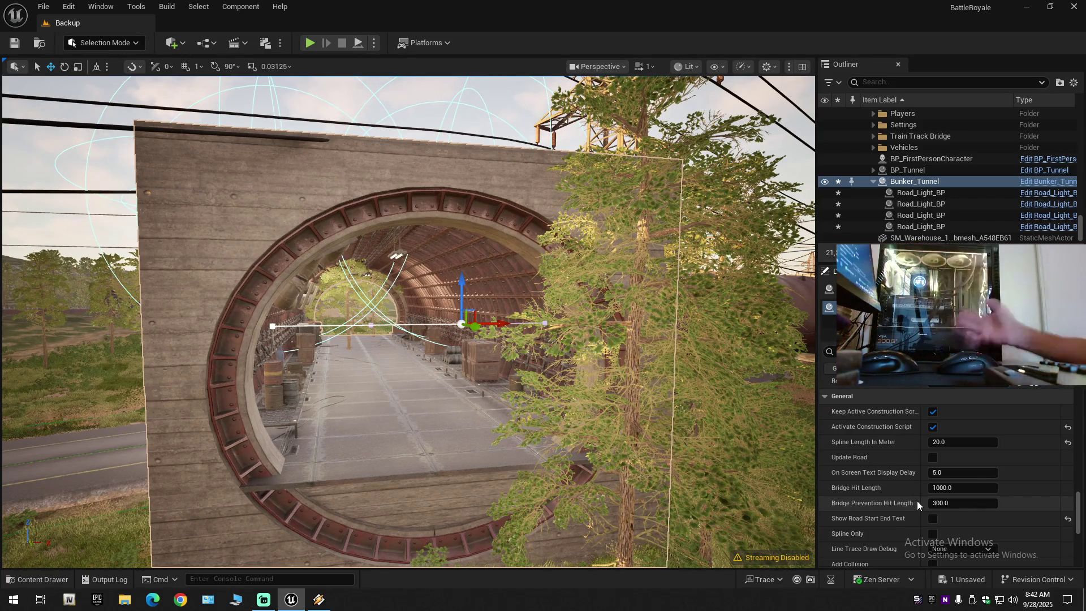
scroll(925, 495, "down", 2)
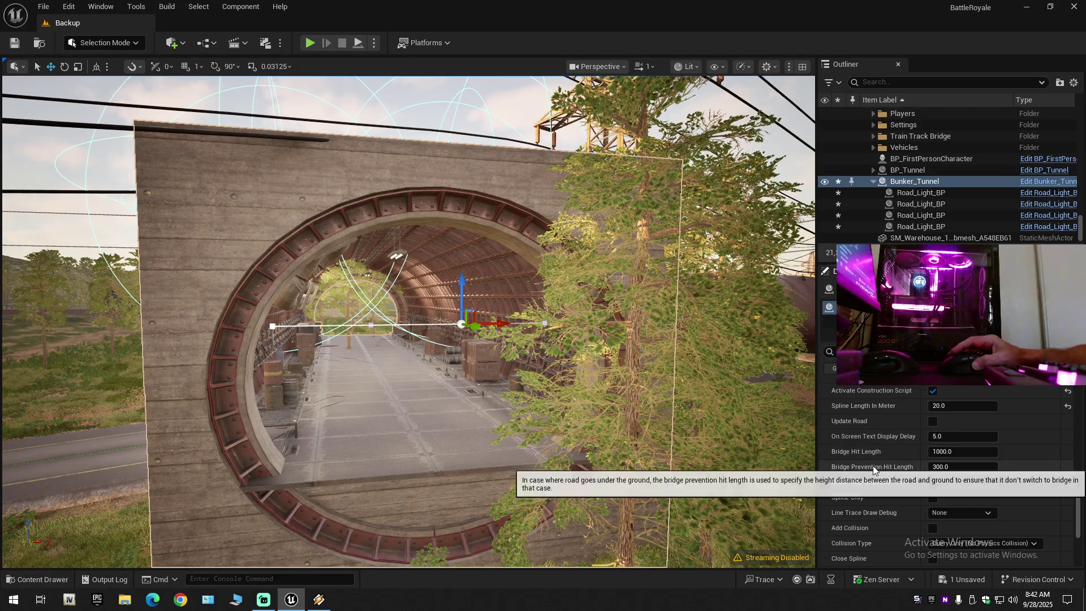
scroll(873, 475, "down", 1)
scroll(874, 485, "down", 5)
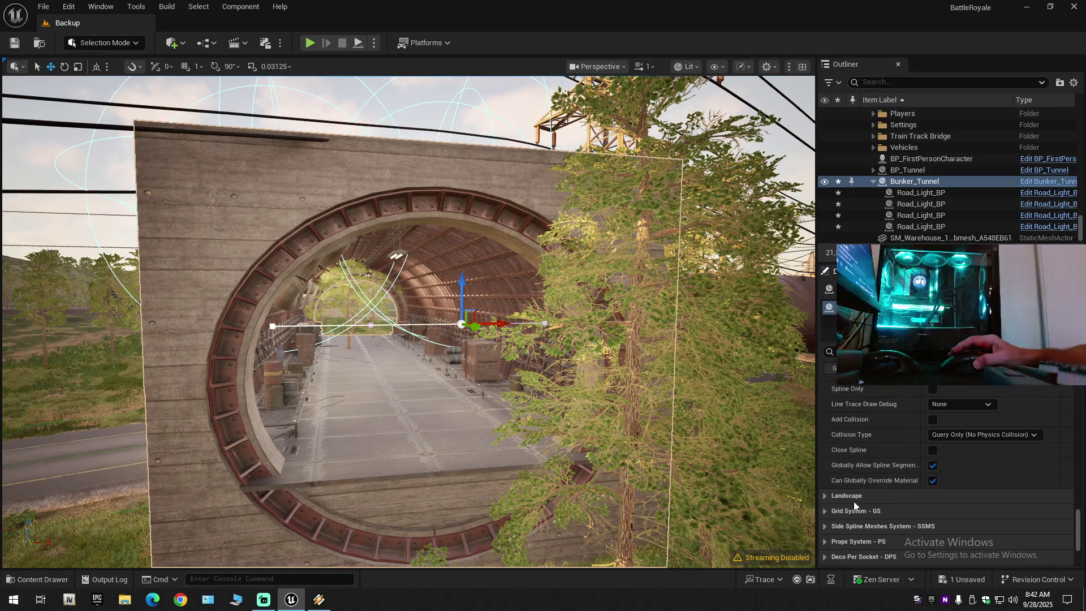
left_click(824, 496)
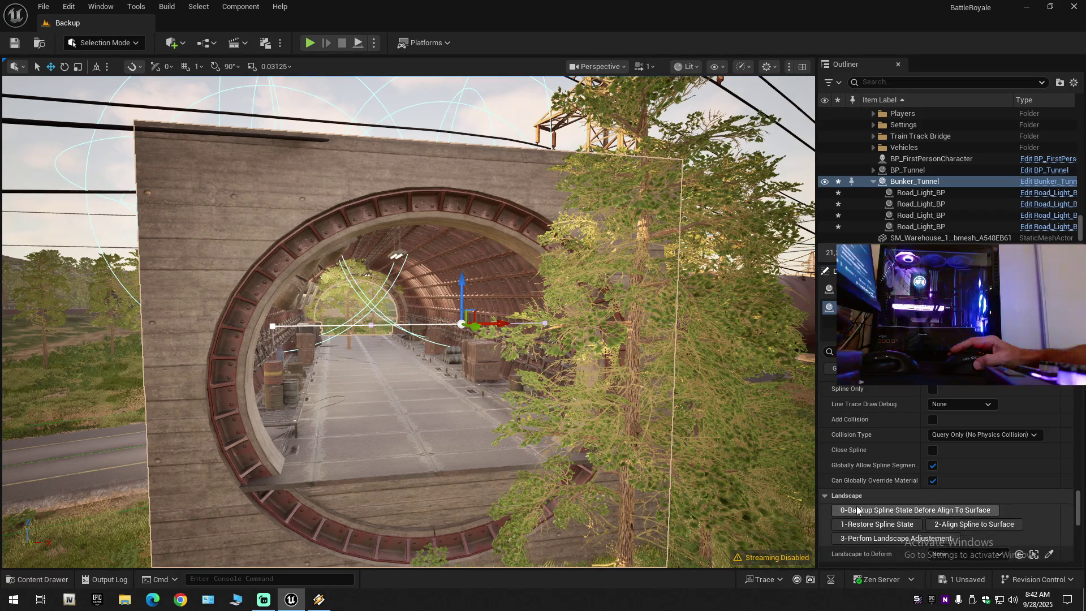
- Expand the Grid System - GS category: Globally Add Grid System on, minimum grid size 100.0
scroll(857, 506, "down", 4)
scroll(856, 506, "down", 1)
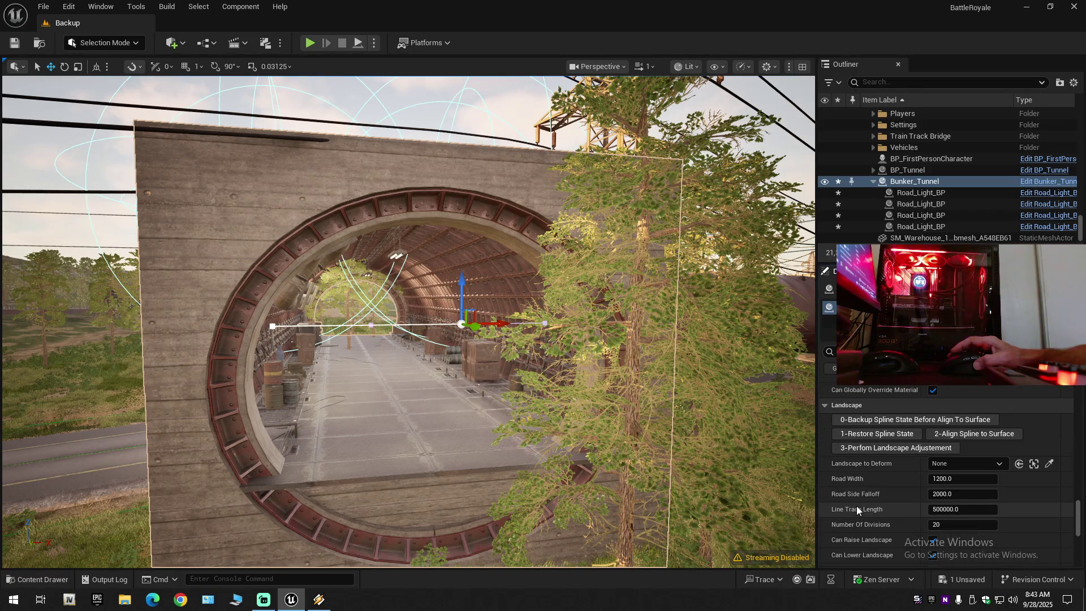
mouse_move(857, 510)
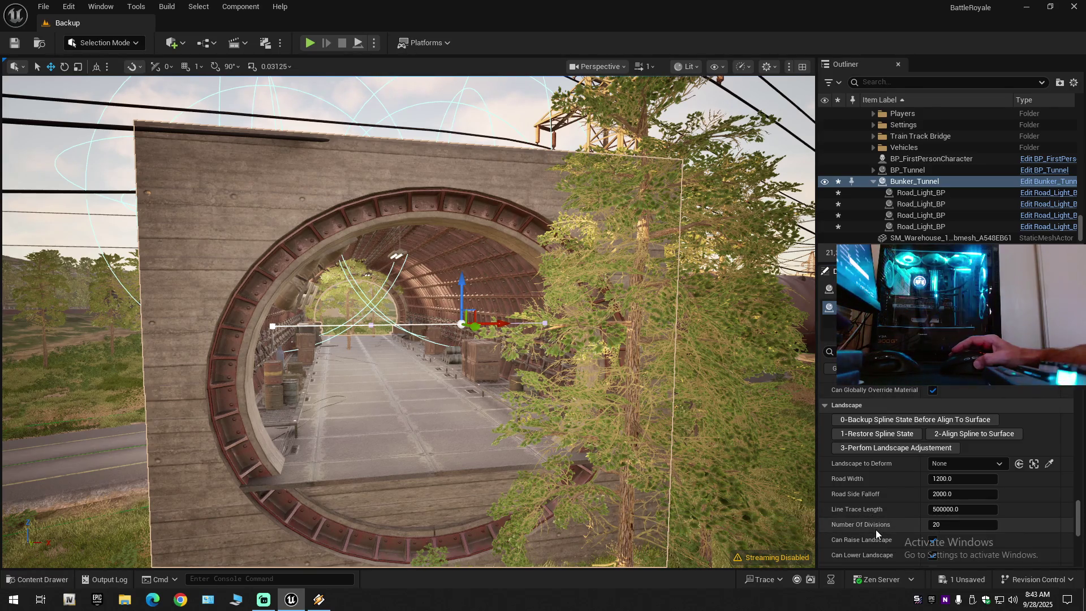
scroll(876, 531, "down", 9)
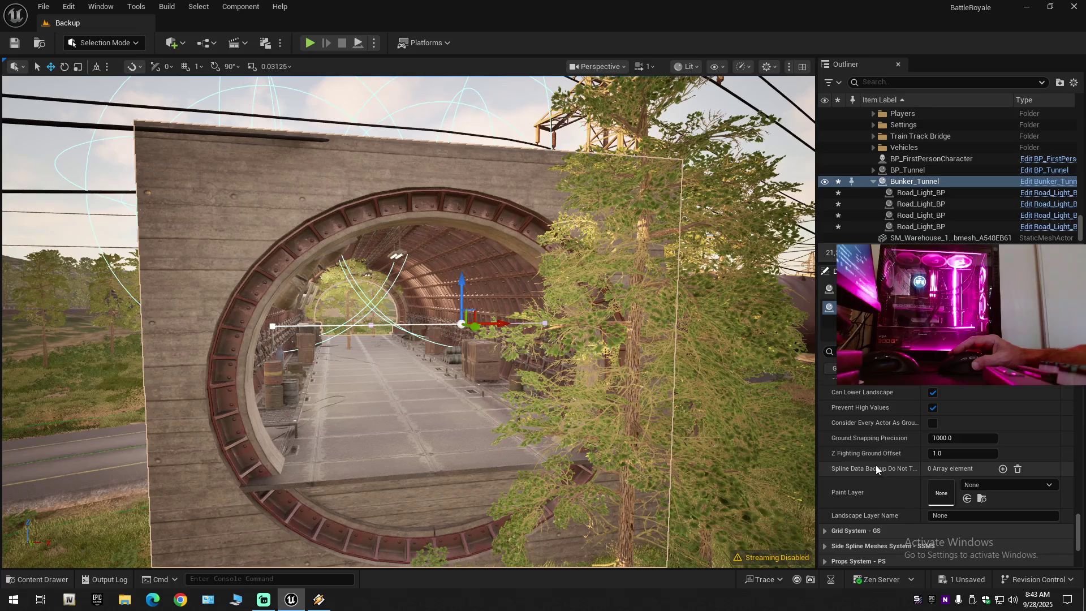
scroll(879, 508, "down", 7)
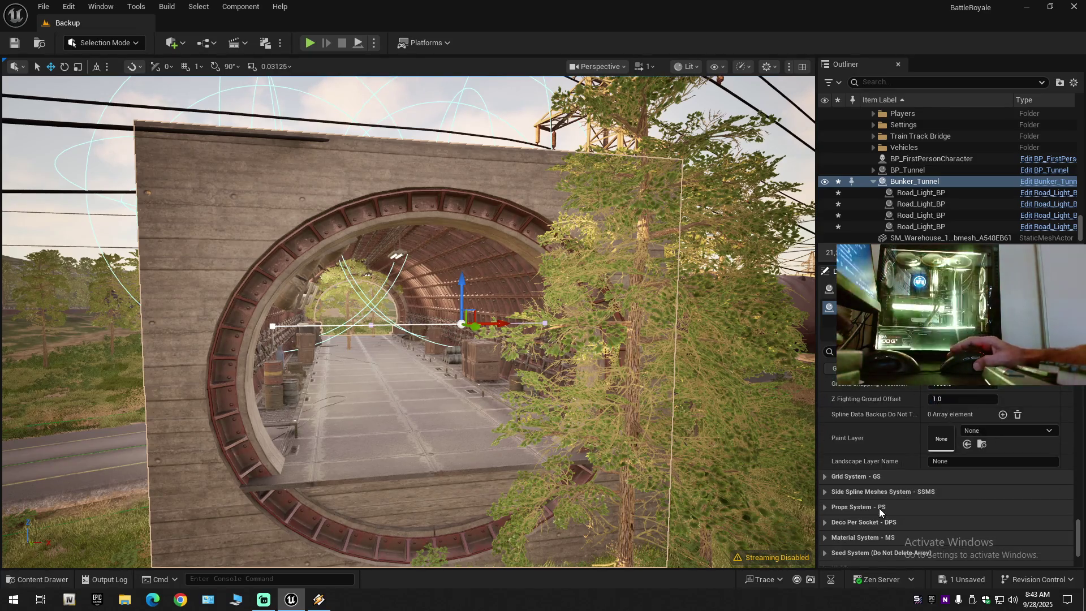
left_click(826, 405)
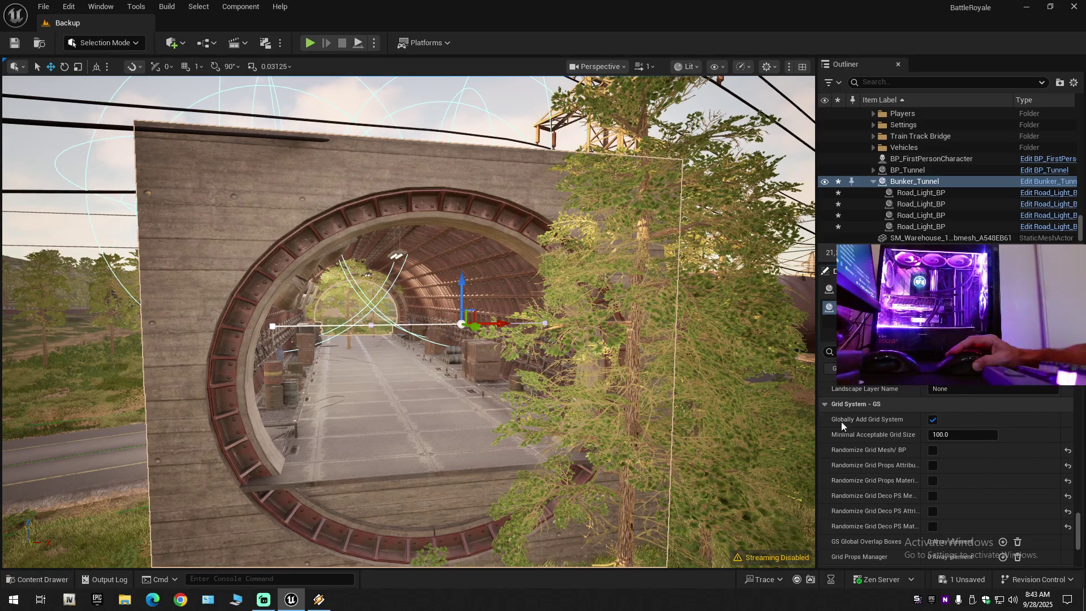
- Expand Side Spline Meshes System and its list of side spline mesh entries
scroll(908, 483, "down", 4)
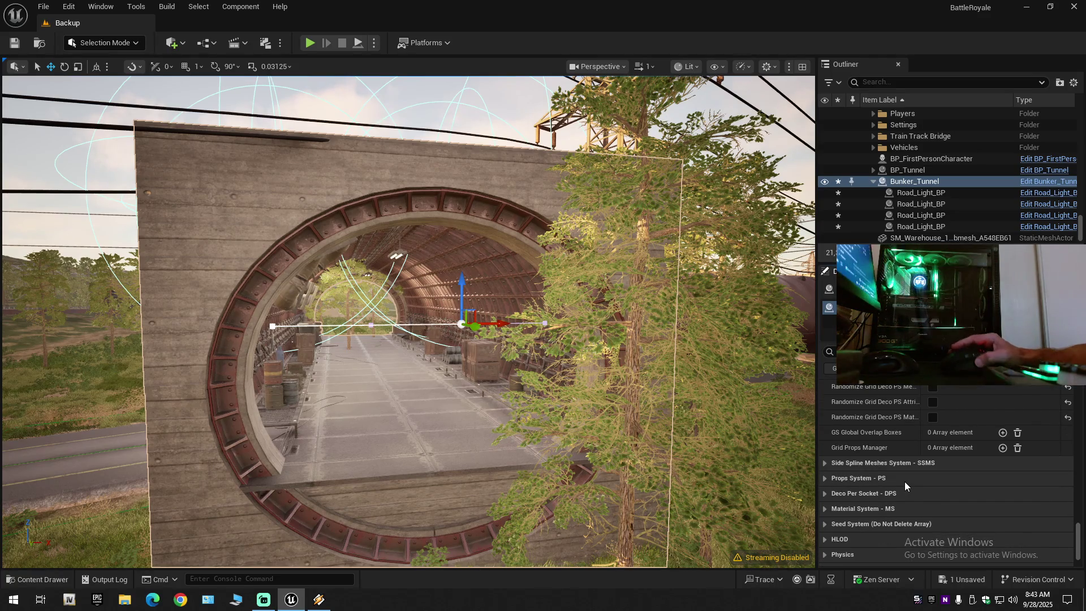
scroll(908, 483, "down", 2)
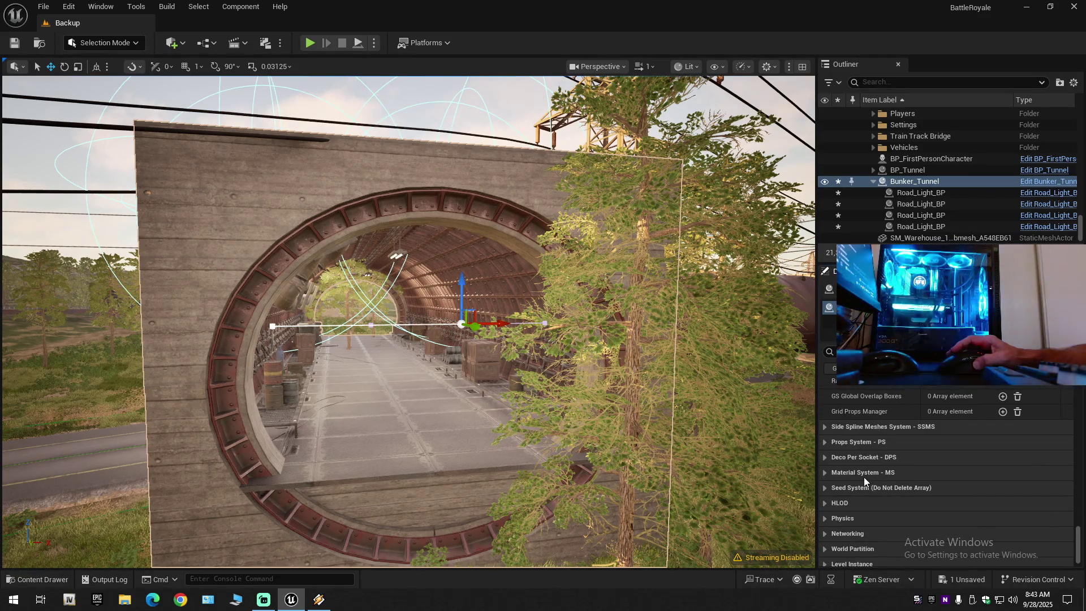
left_click(823, 425)
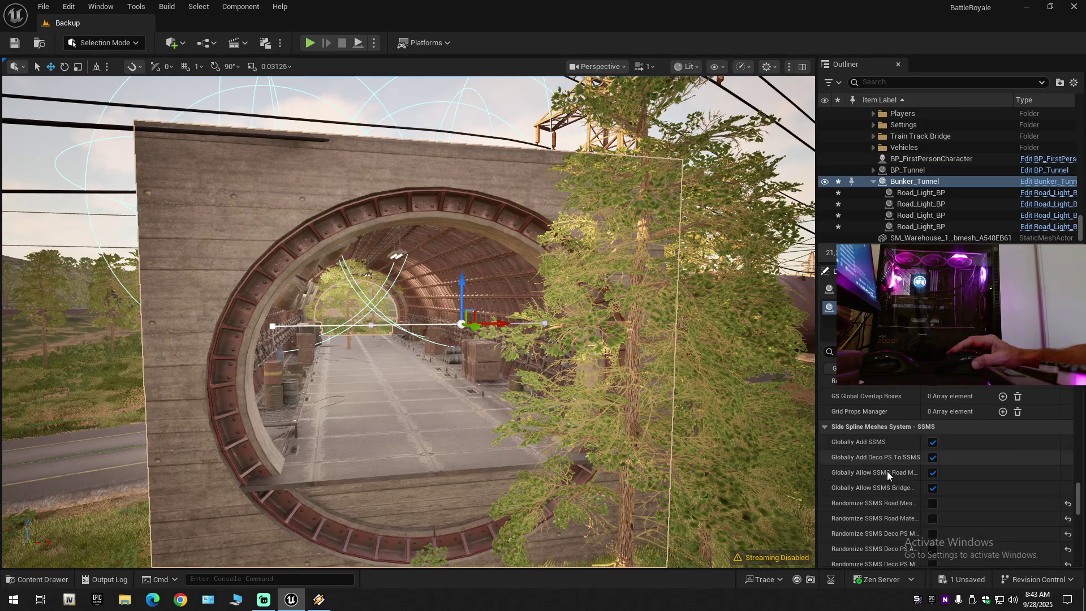
scroll(889, 481, "down", 3)
left_click(892, 492)
- Open Side Spline Mesh Manager Index [0] and switch off its Flip Mesh on Y option
scroll(922, 430, "up", 2)
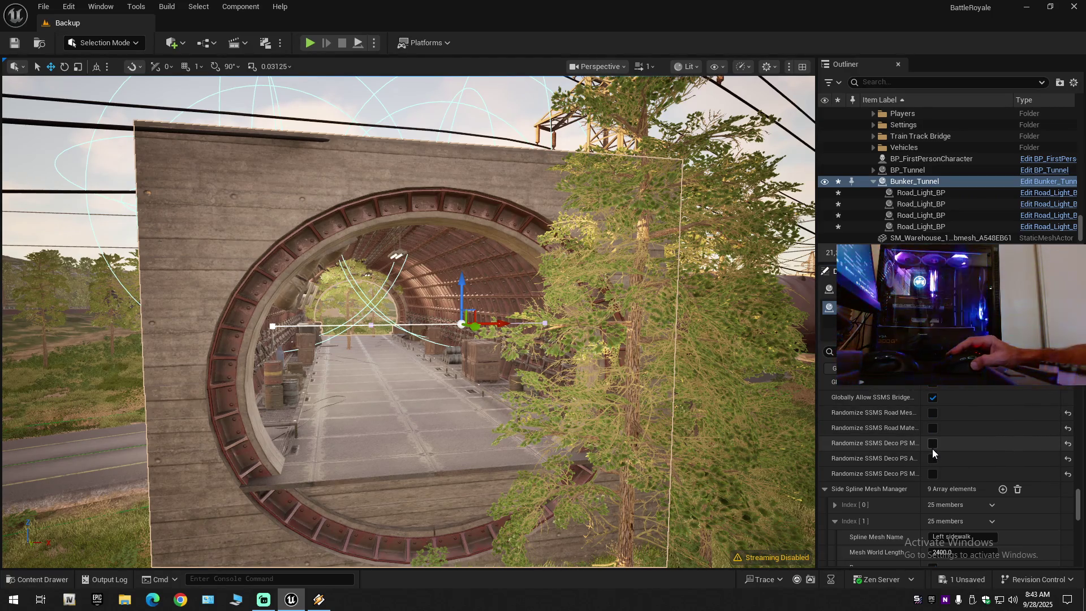
scroll(905, 453, "down", 4)
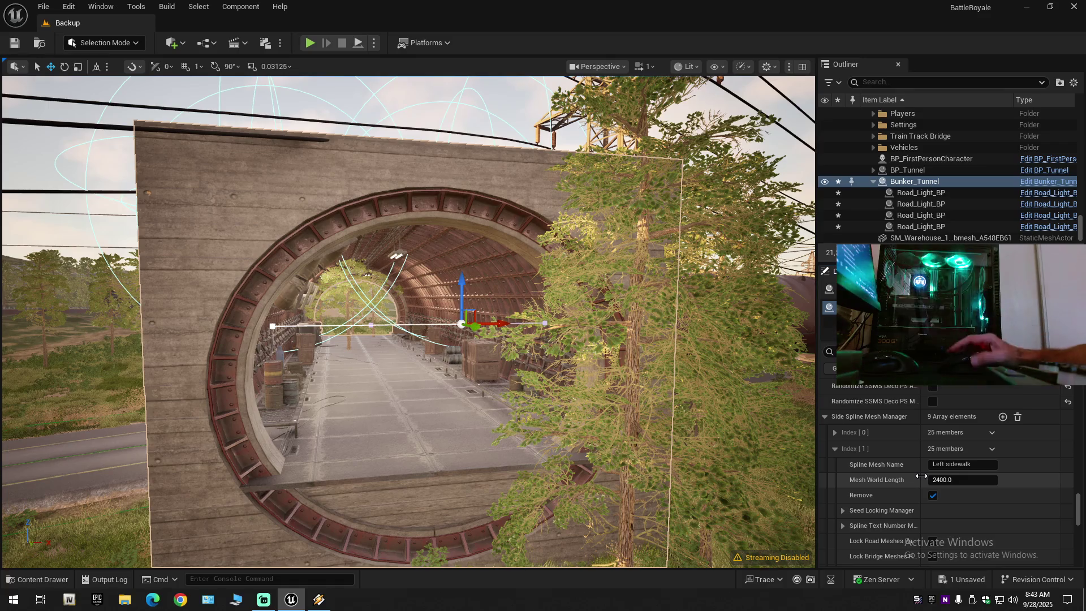
left_click(834, 433)
scroll(905, 482, "down", 10)
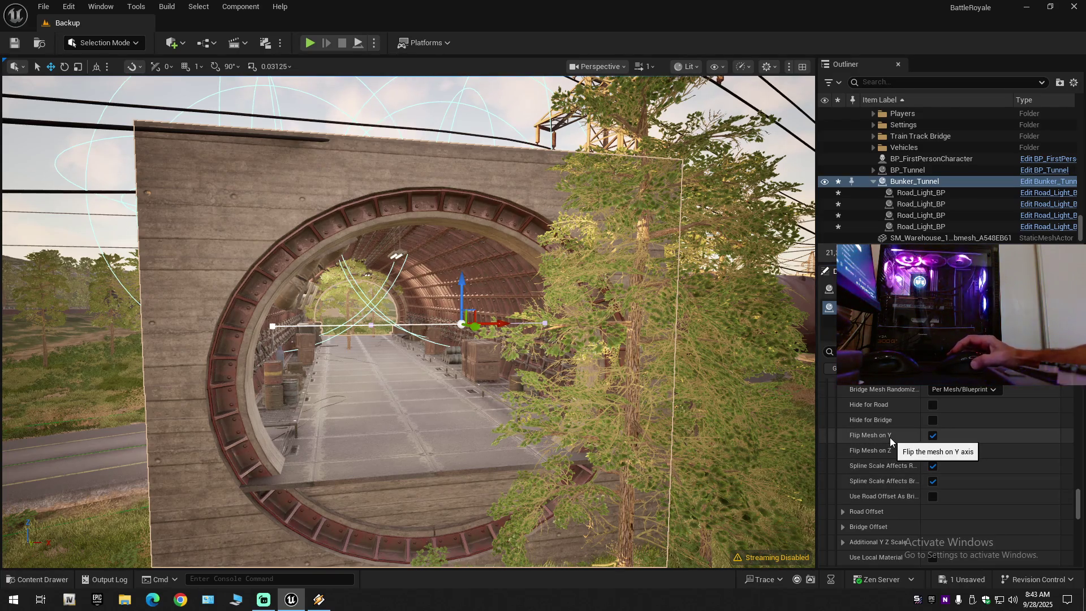
scroll(894, 479, "up", 5)
scroll(894, 480, "down", 5)
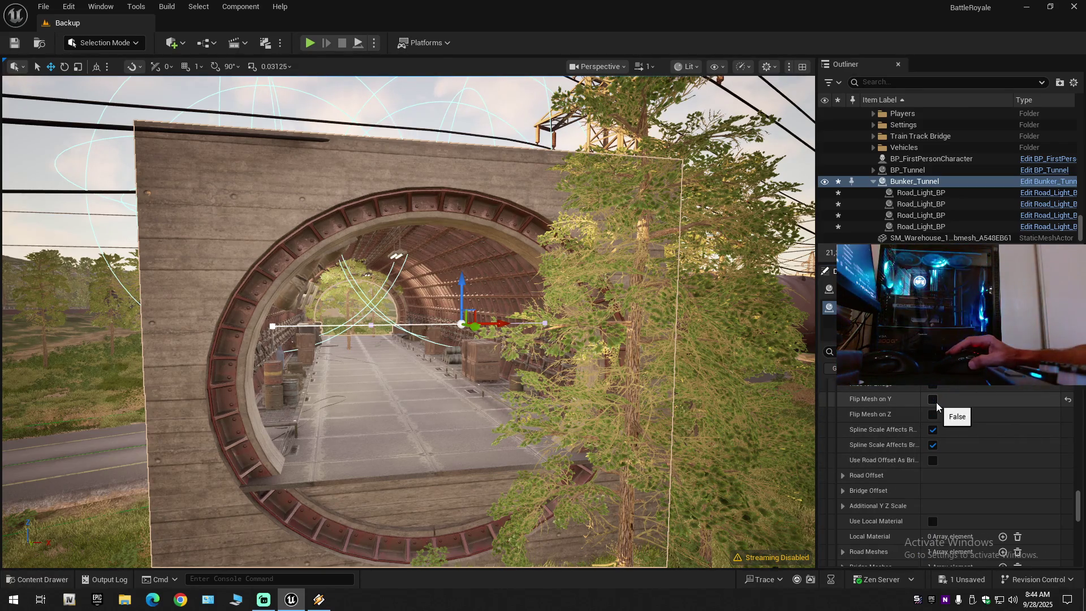
- Show Index [0]'s road offset (Y 1200.0) and its Additional Y Z Scale values
left_click(843, 476)
scroll(884, 494, "down", 2)
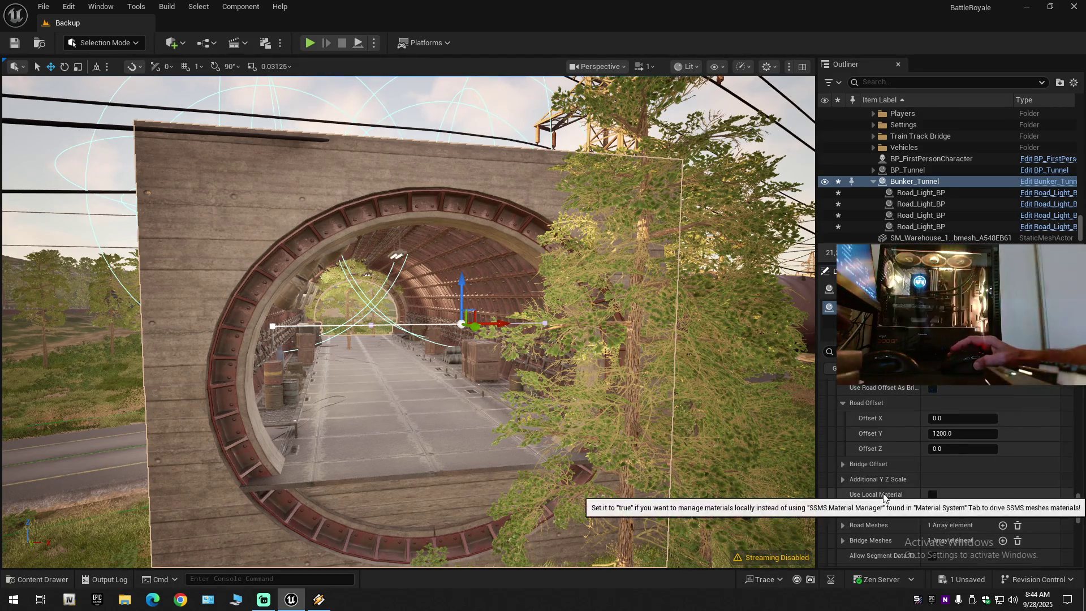
scroll(905, 469, "down", 4)
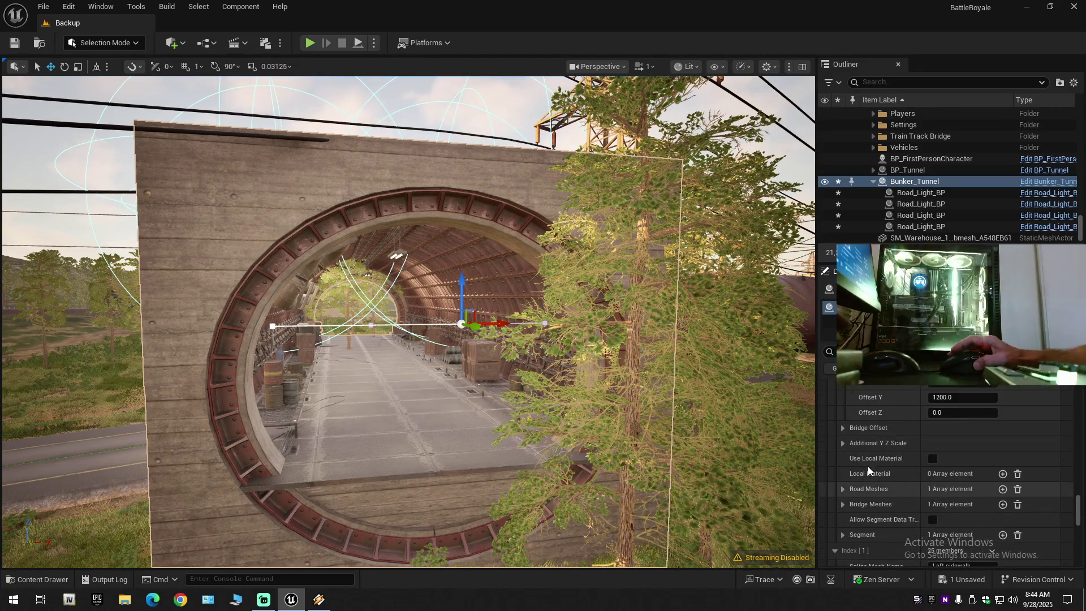
left_click(842, 428)
left_click(842, 428)
left_click(842, 443)
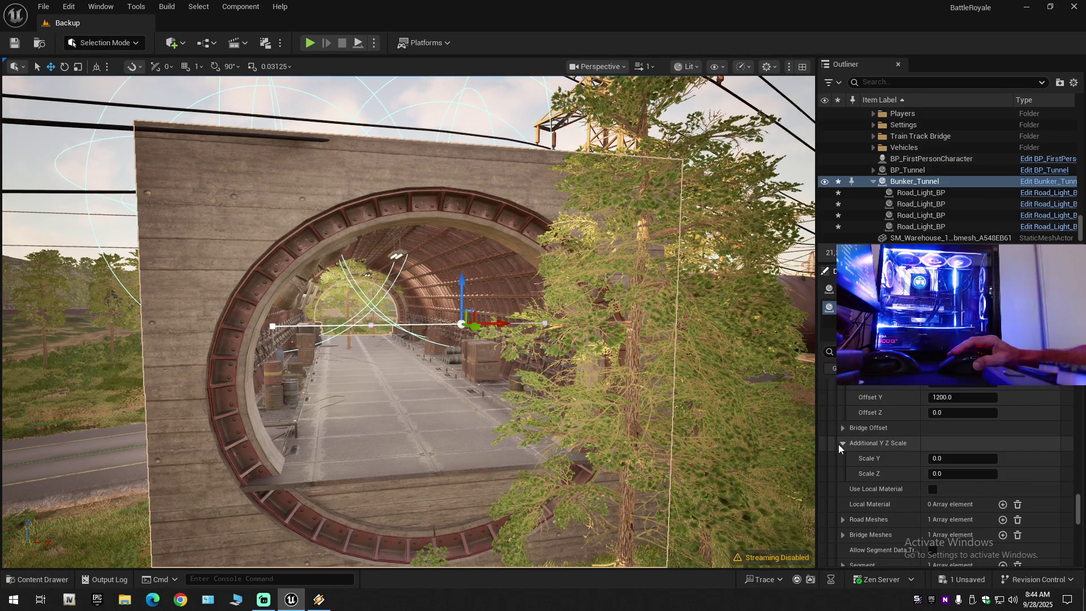
scroll(844, 449, "down", 6)
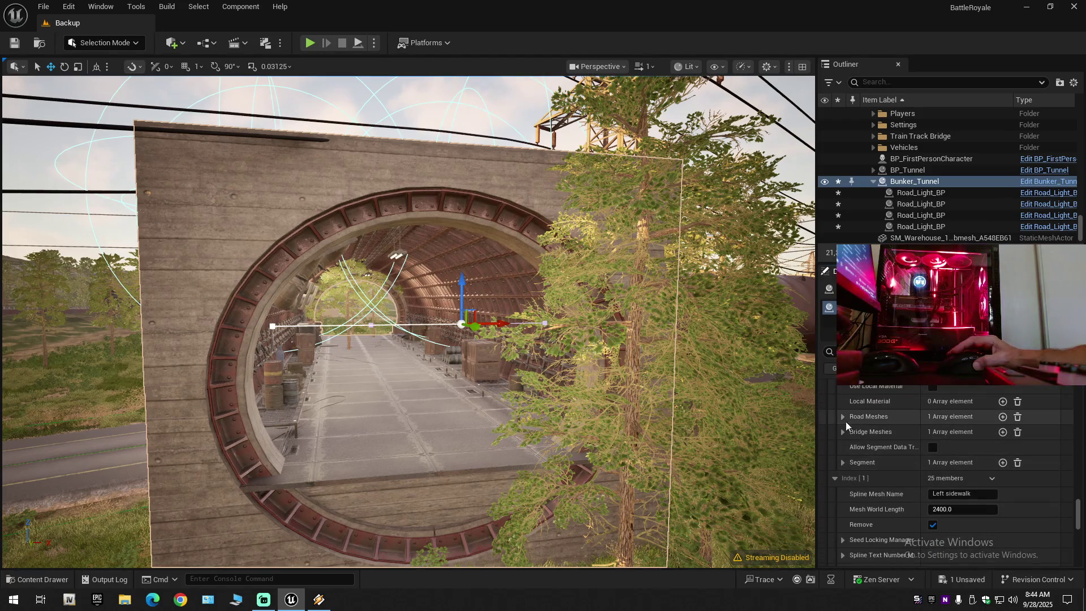
- Show the entry's road mesh and Bridge_24x24_Set bridge mesh, then flip the side mesh on Z
left_click(843, 417)
left_click(853, 432)
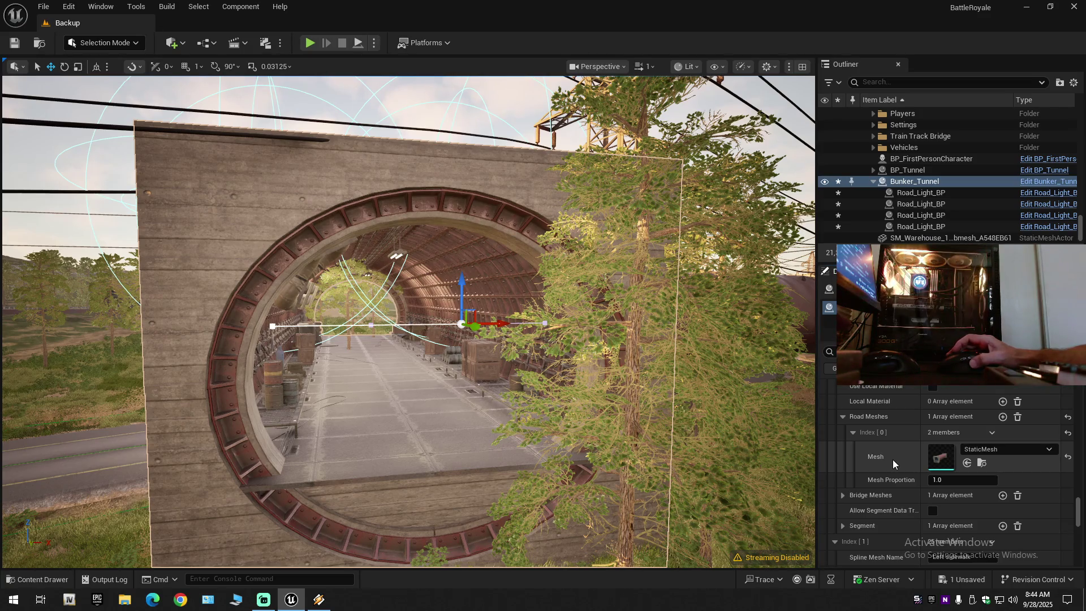
left_click(843, 495)
scroll(891, 499, "down", 1)
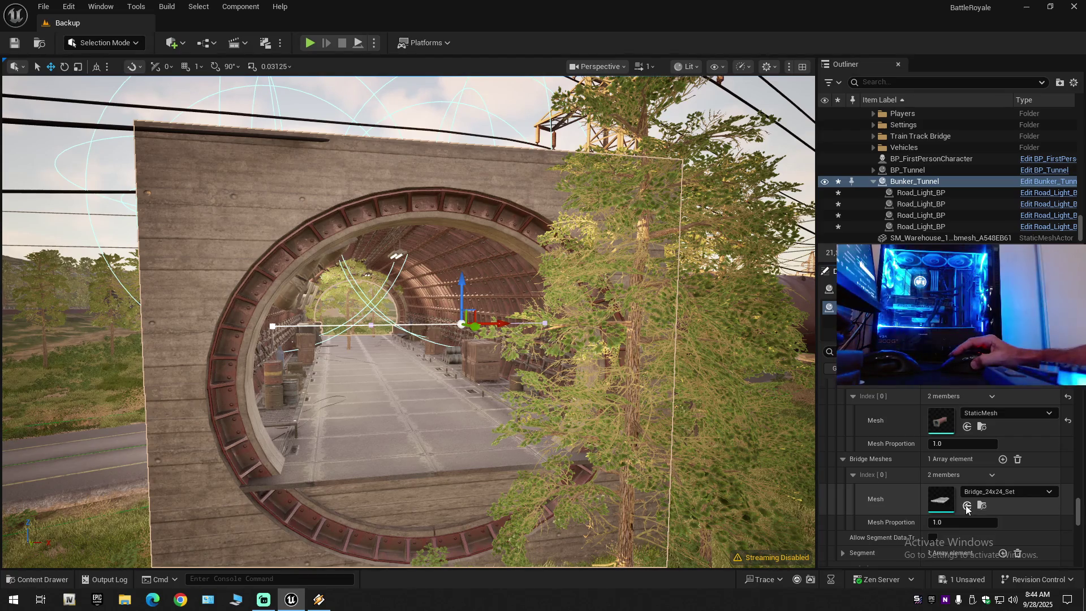
scroll(907, 488, "down", 5)
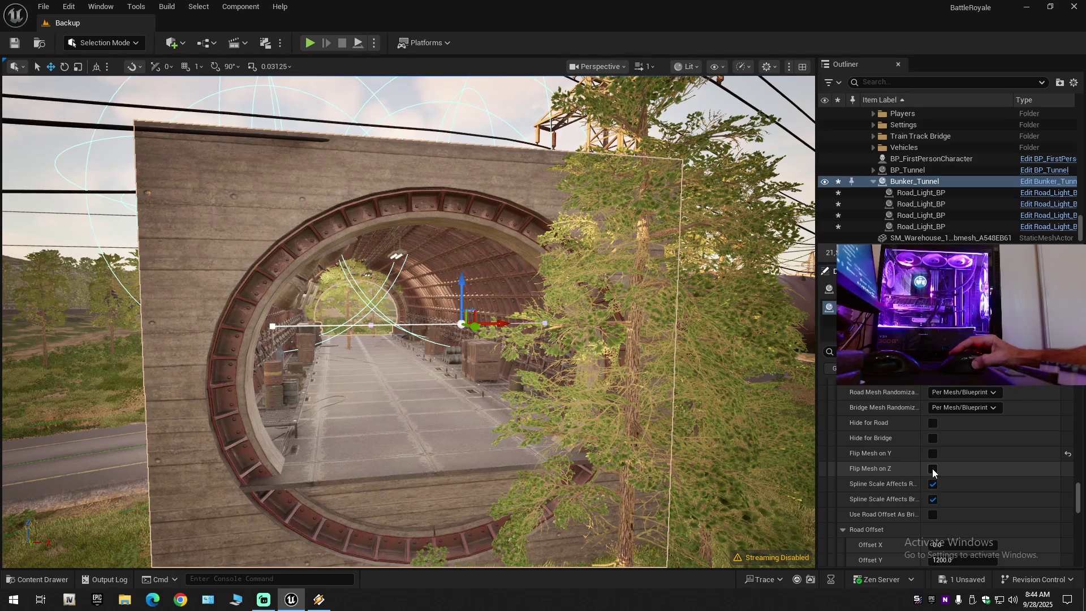
left_click(933, 471)
- Undo the Z-axis flip and look through the side mesh entries' properties
key("ctrl+z")
scroll(901, 459, "down", 4)
scroll(903, 506, "down", 5)
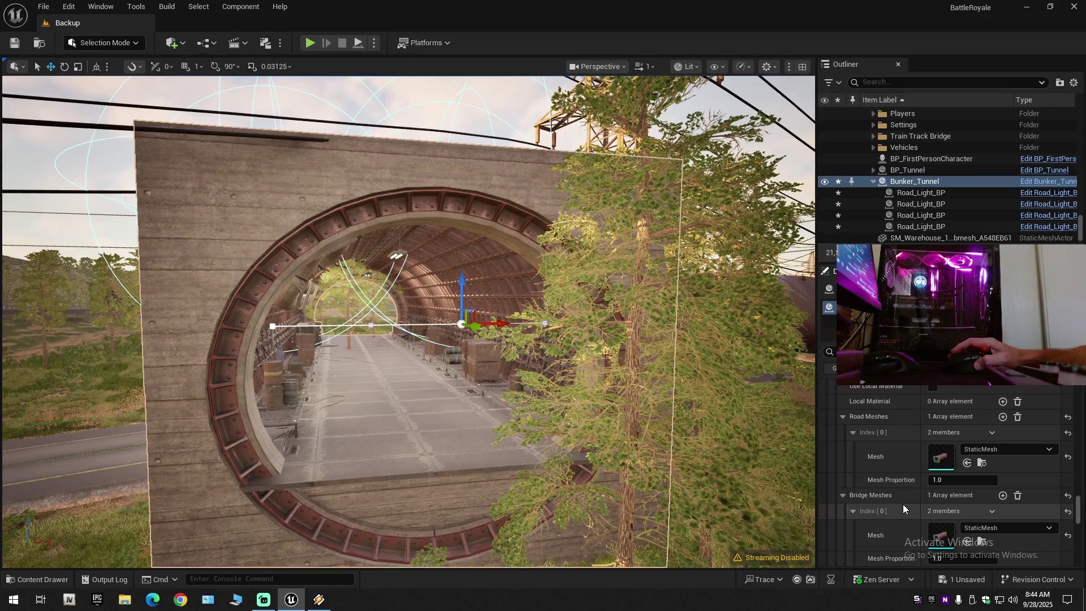
scroll(902, 504, "down", 5)
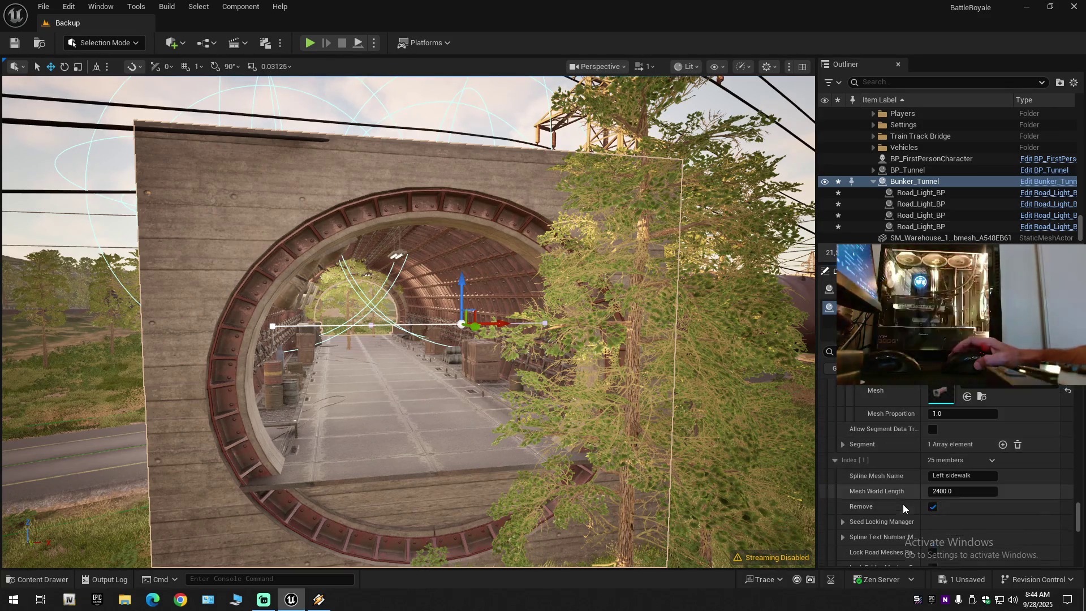
scroll(903, 504, "down", 2)
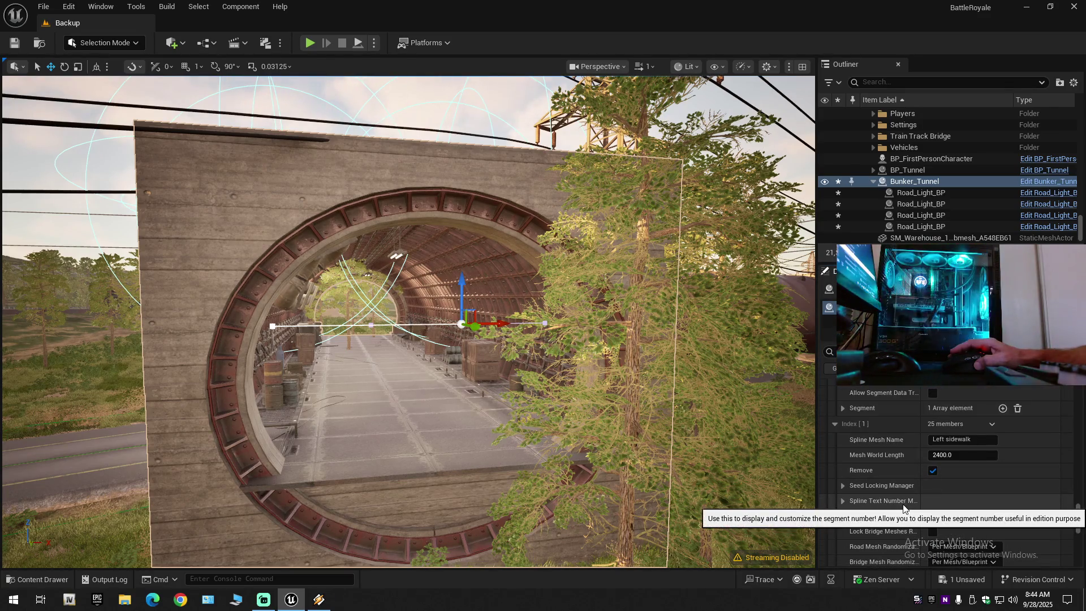
scroll(902, 506, "down", 4)
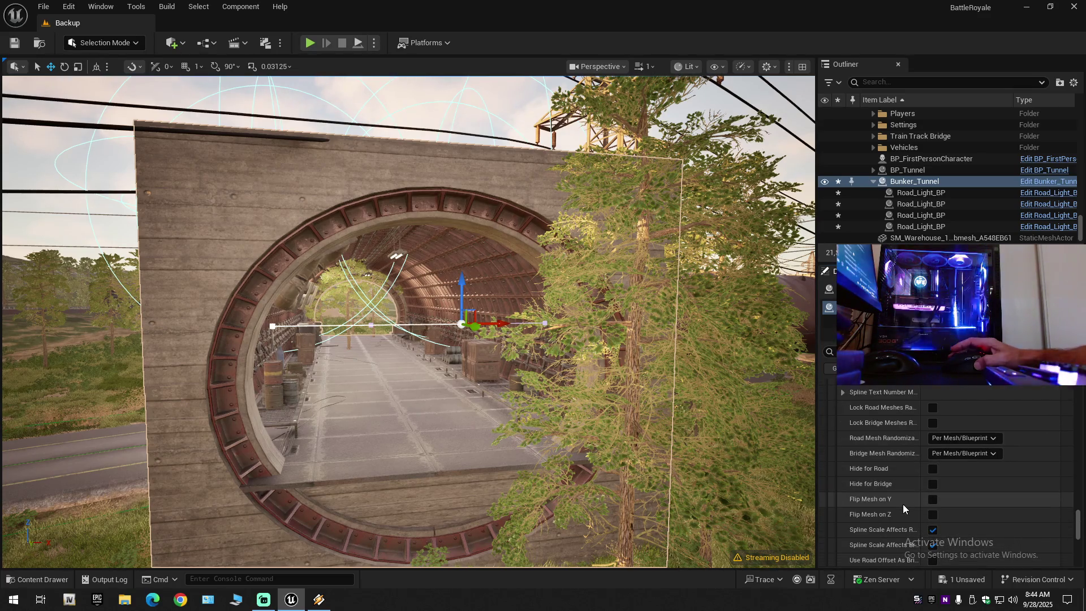
scroll(901, 501, "up", 5)
scroll(900, 501, "up", 3)
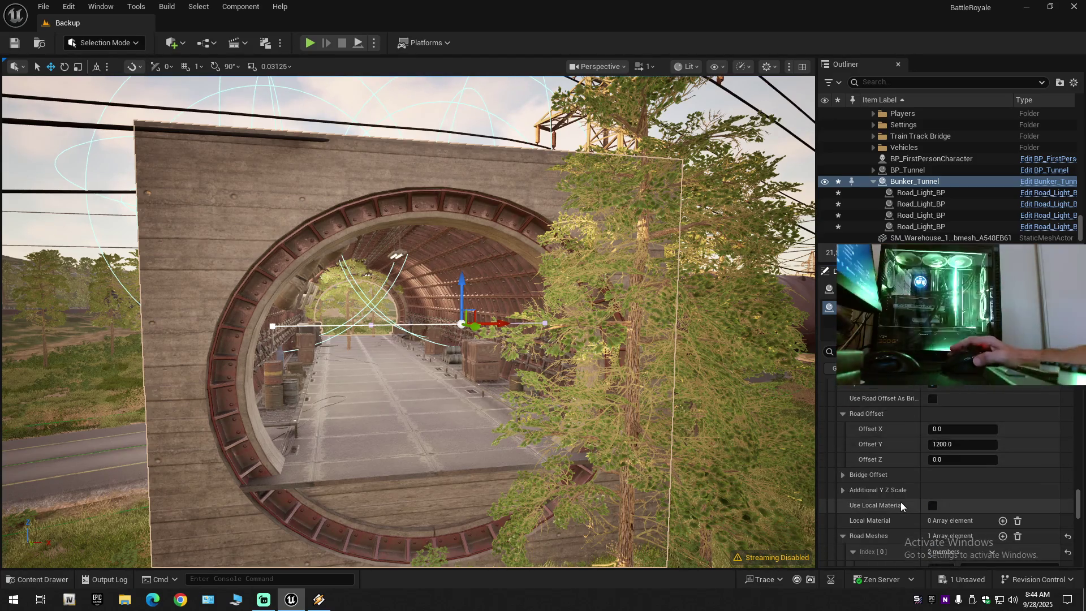
scroll(901, 501, "up", 2)
scroll(901, 501, "up", 3)
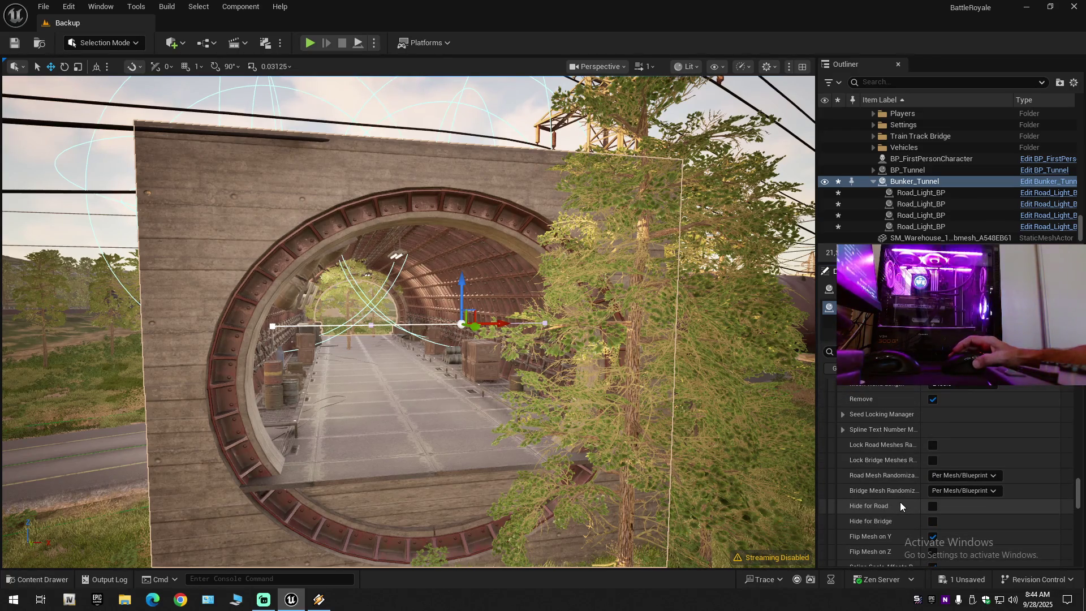
scroll(900, 501, "up", 2)
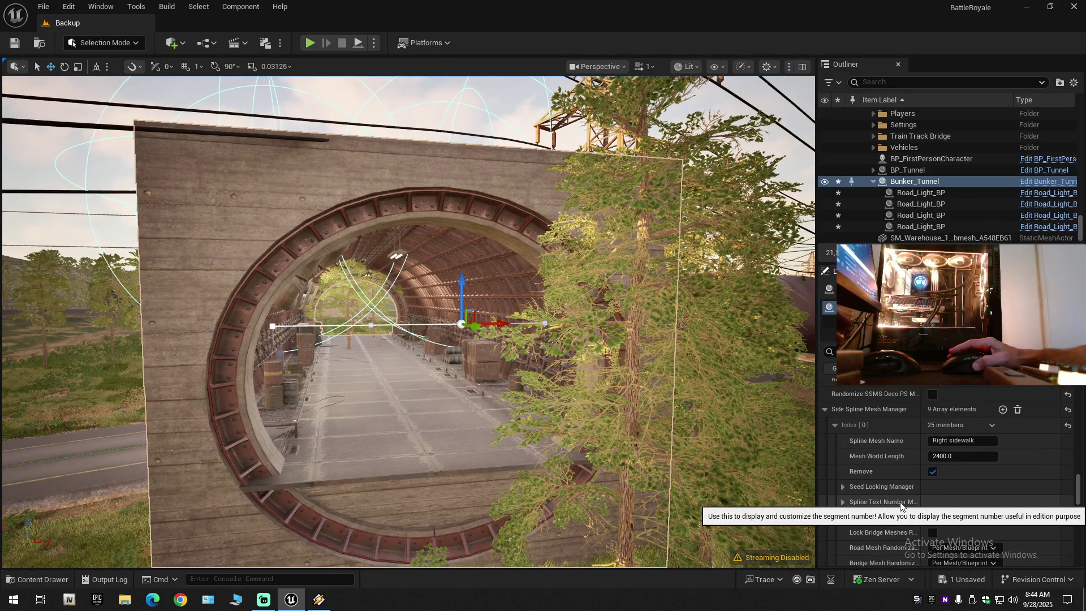
scroll(901, 505, "down", 1)
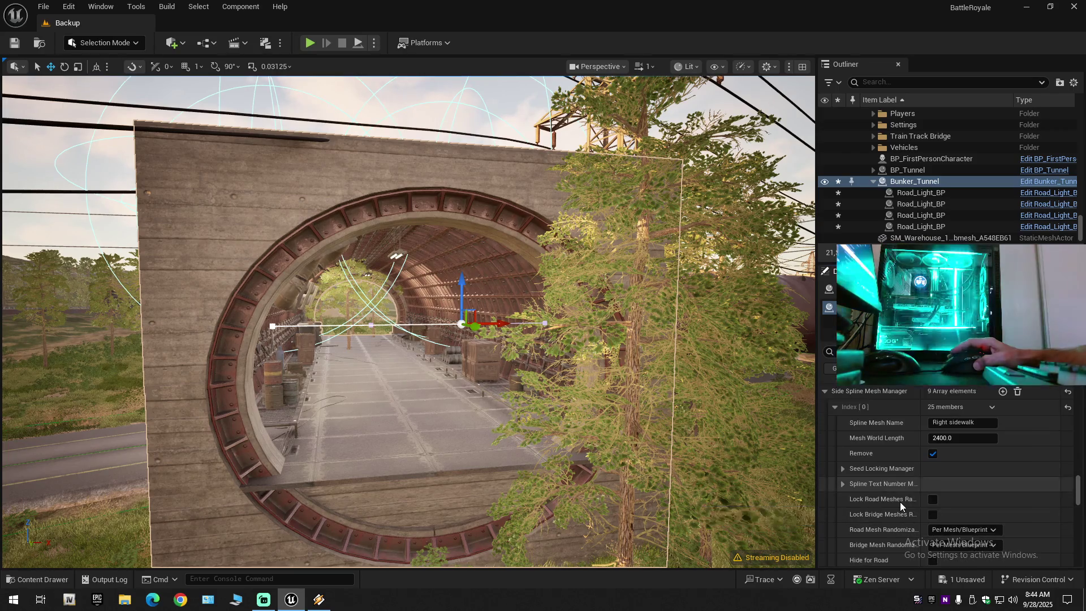
scroll(900, 504, "down", 3)
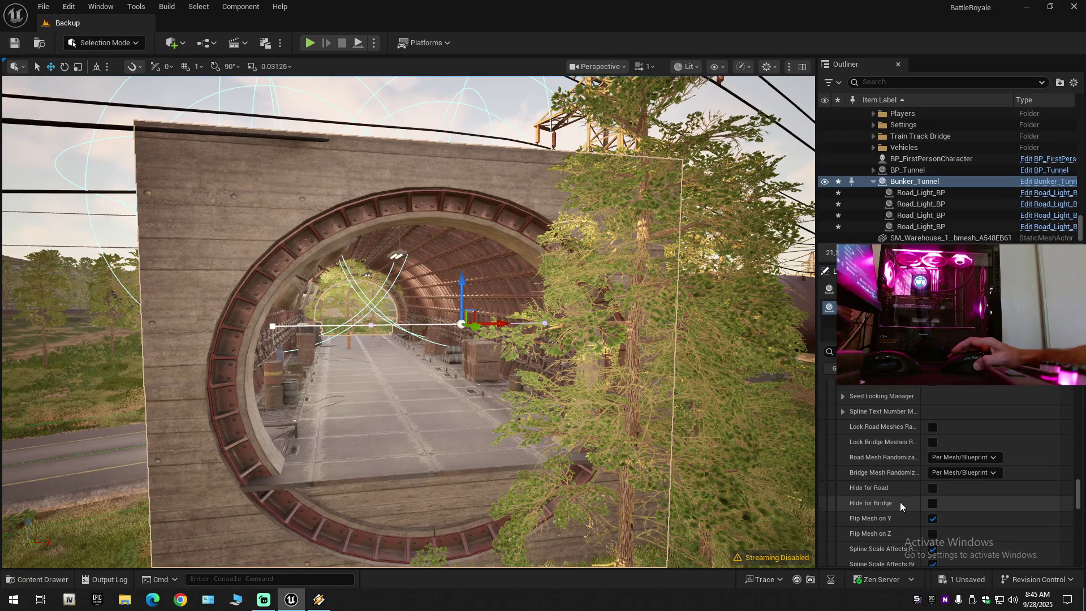
scroll(900, 501, "down", 5)
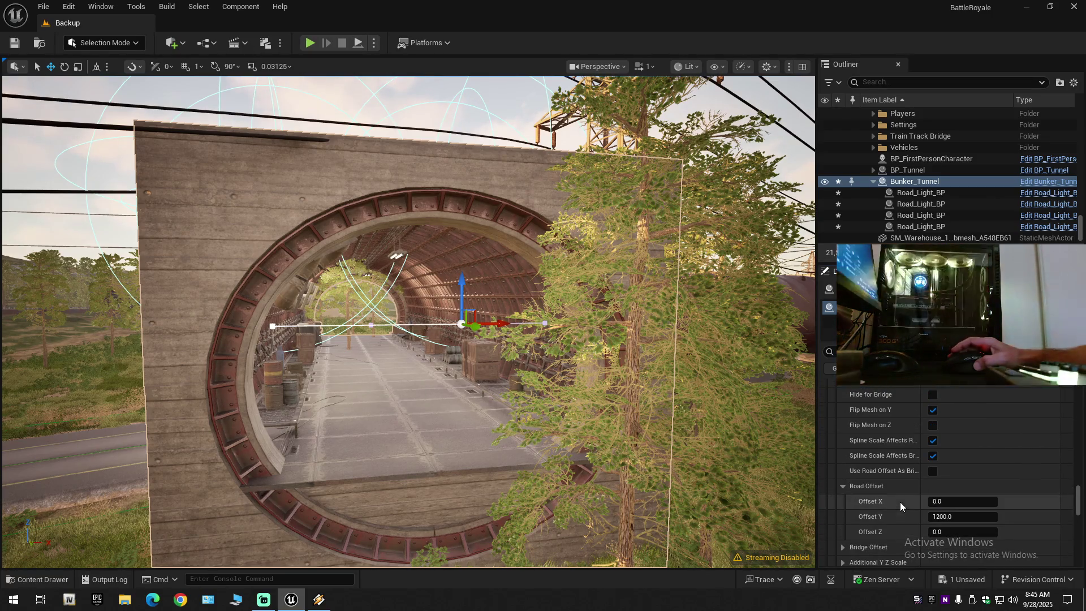
scroll(900, 502, "down", 2)
scroll(890, 496, "down", 6)
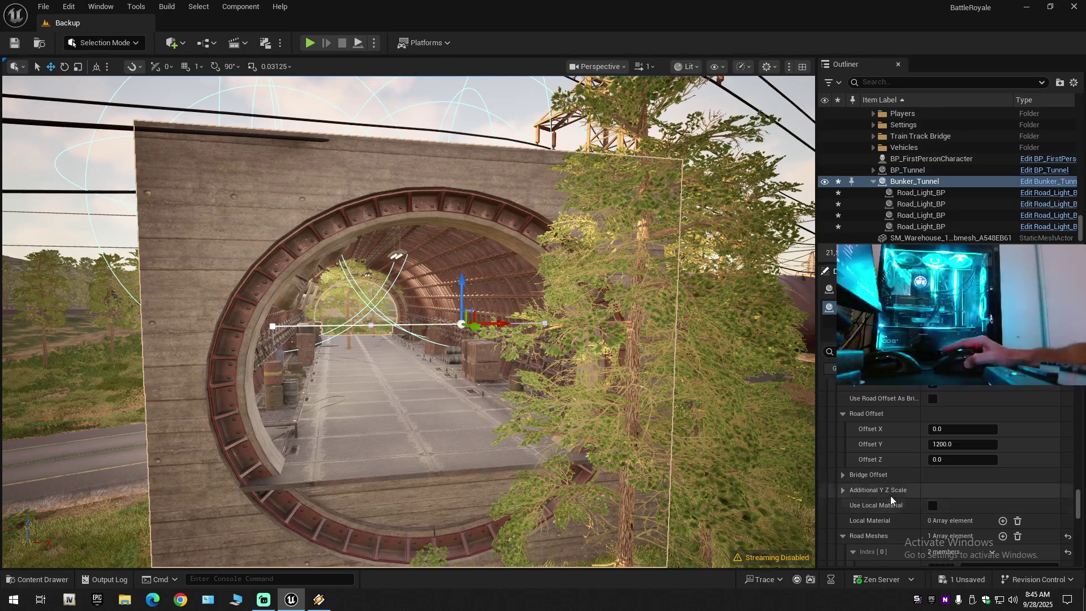
scroll(887, 505, "down", 6)
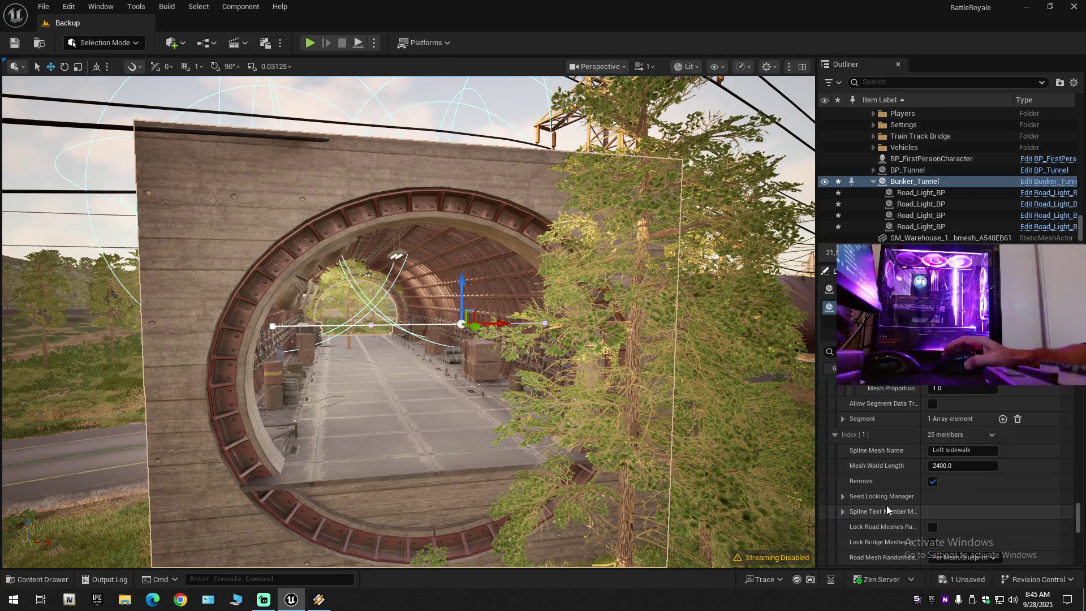
scroll(880, 508, "down", 3)
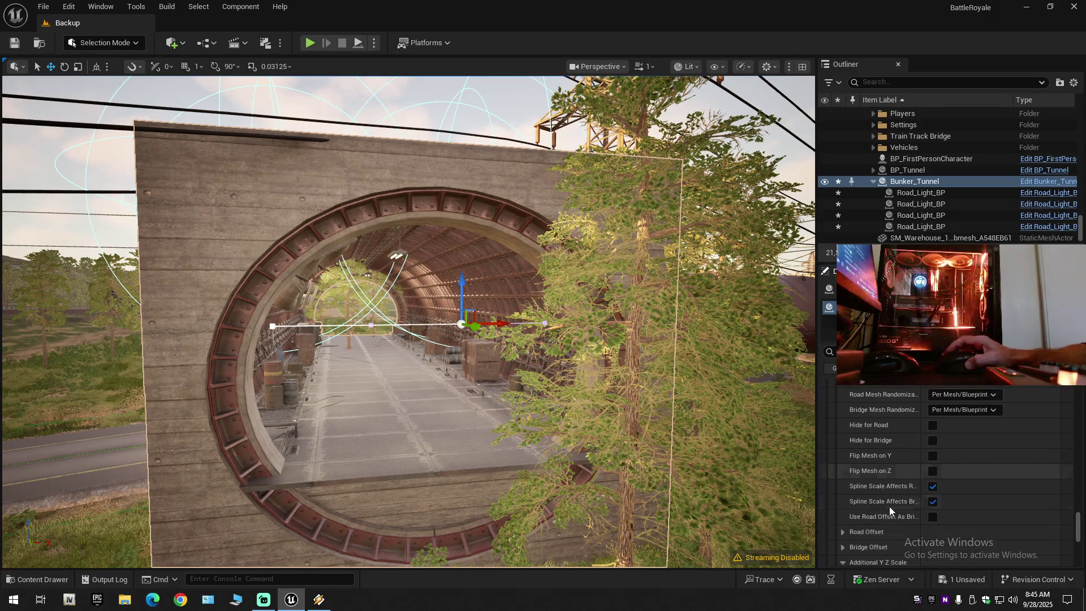
- Test Flip Mesh on Y and on Z, reverting both to off
left_click(933, 457)
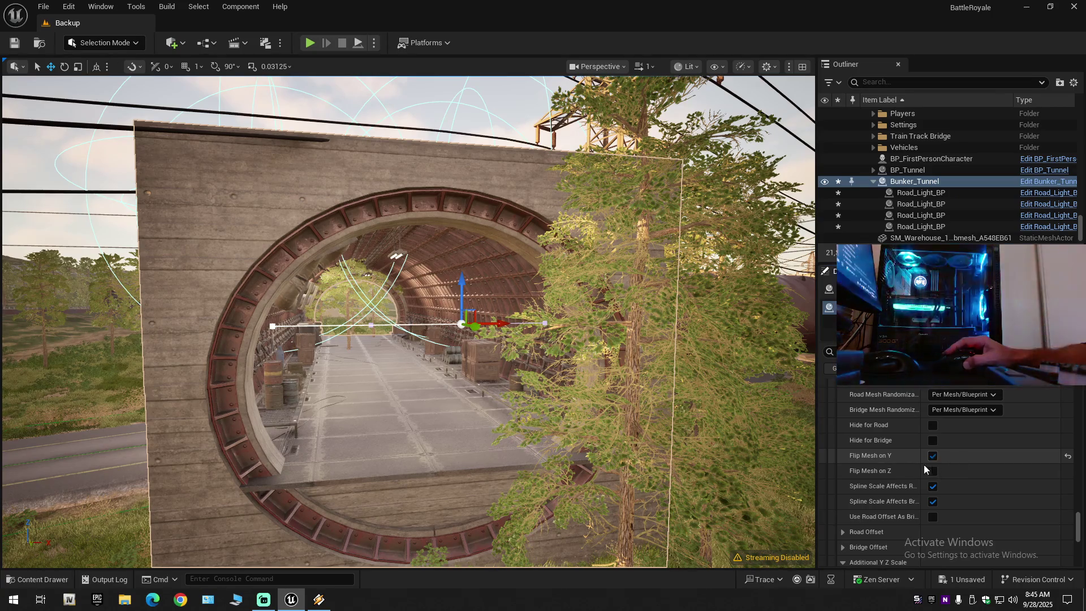
key("ctrl+z")
scroll(905, 496, "down", 1)
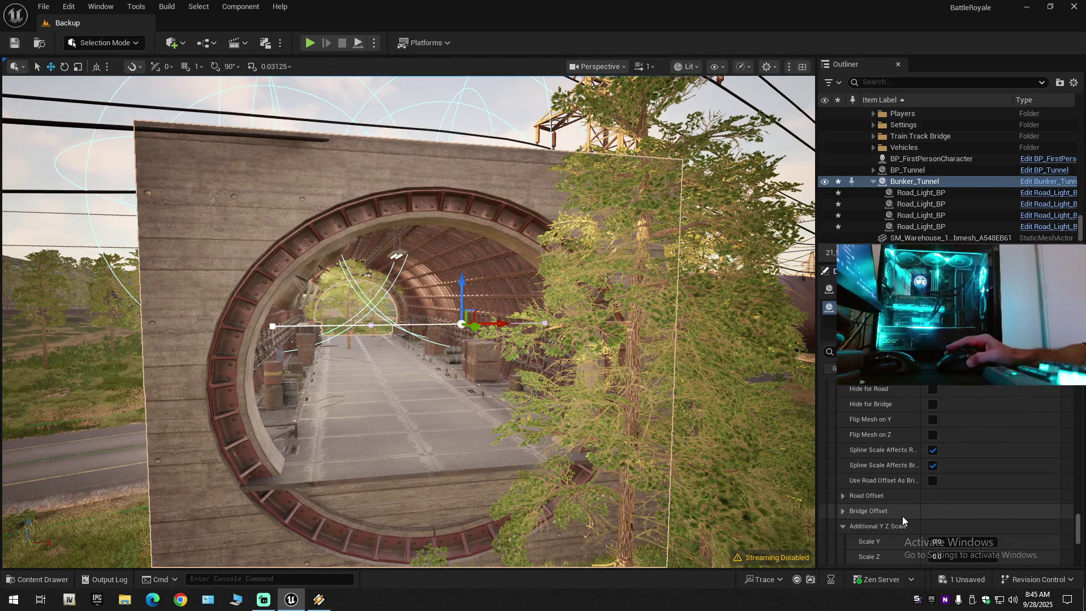
scroll(901, 516, "down", 3)
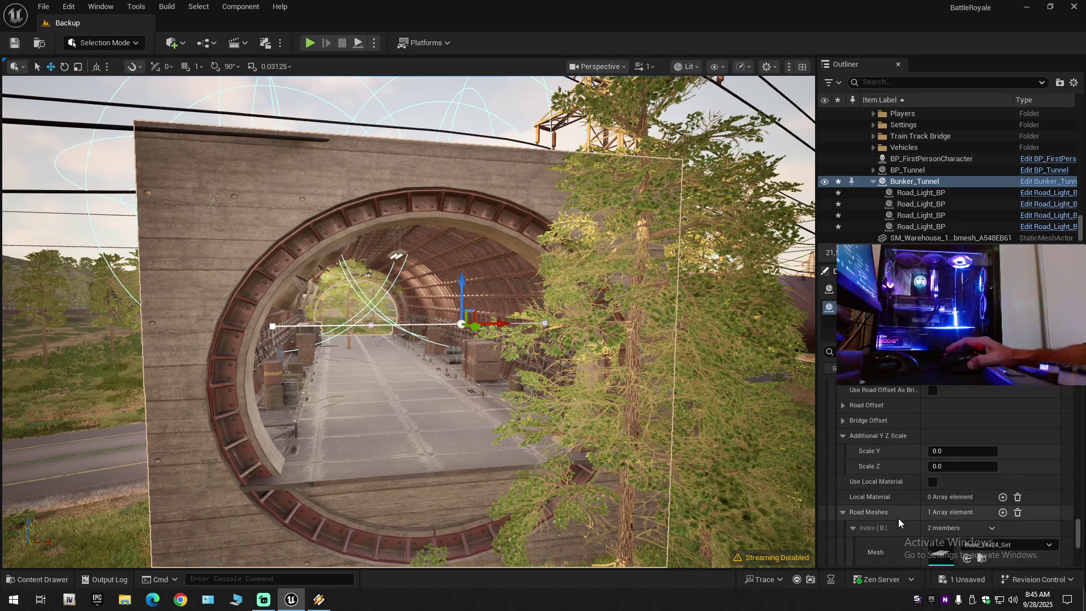
scroll(898, 518, "down", 2)
scroll(898, 518, "down", 1)
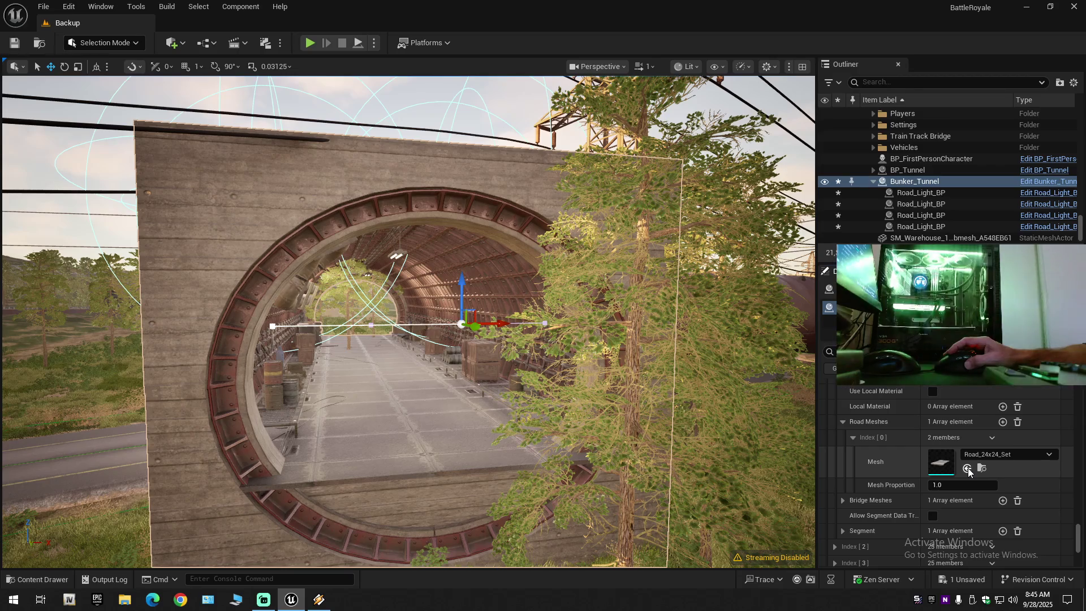
scroll(892, 496, "down", 4)
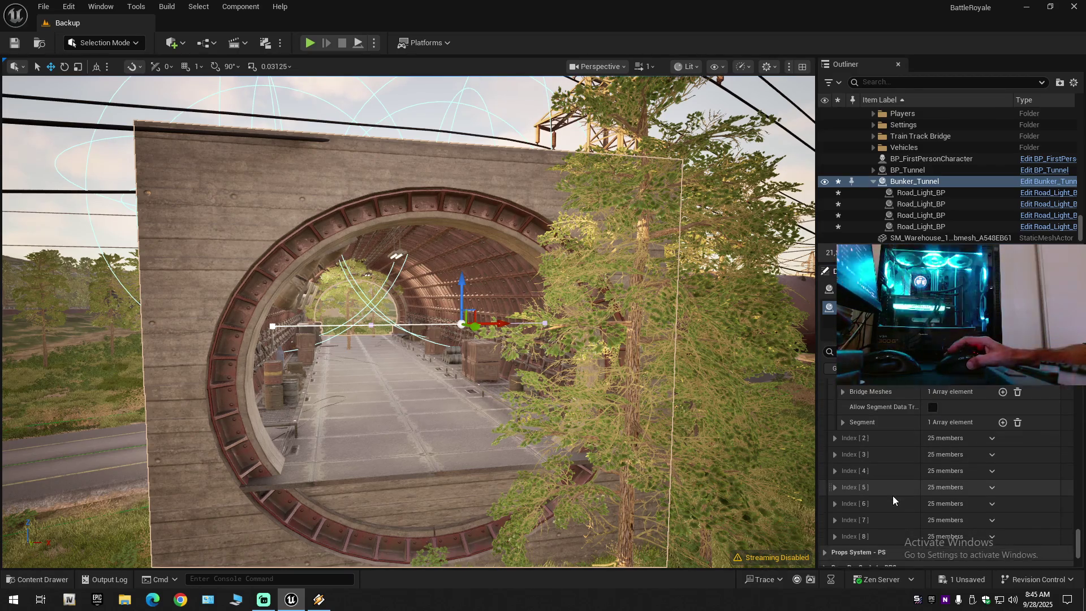
scroll(893, 496, "up", 5)
scroll(893, 495, "up", 4)
scroll(893, 496, "up", 2)
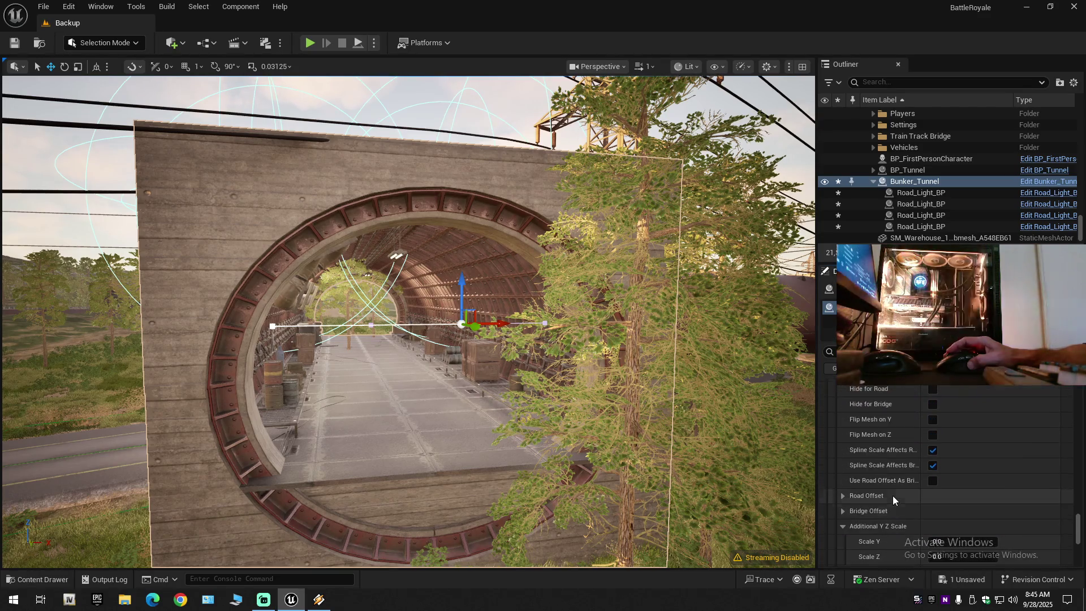
left_click(934, 433)
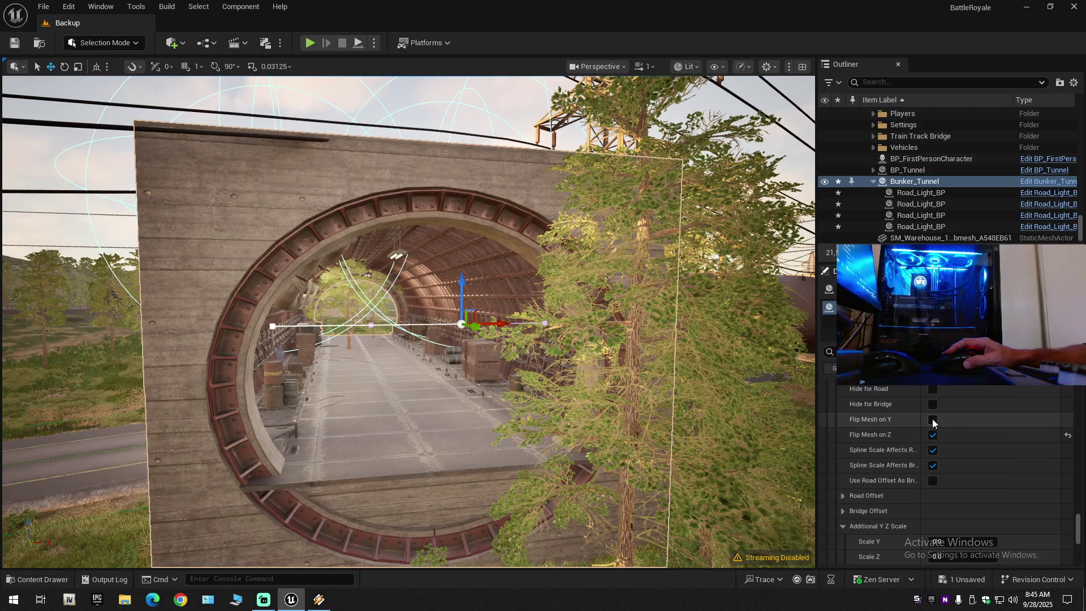
left_click(933, 420)
- Expand Index [1]'s Segment array, showing 10 members with Allow Deco enabled
scroll(926, 471, "down", 3)
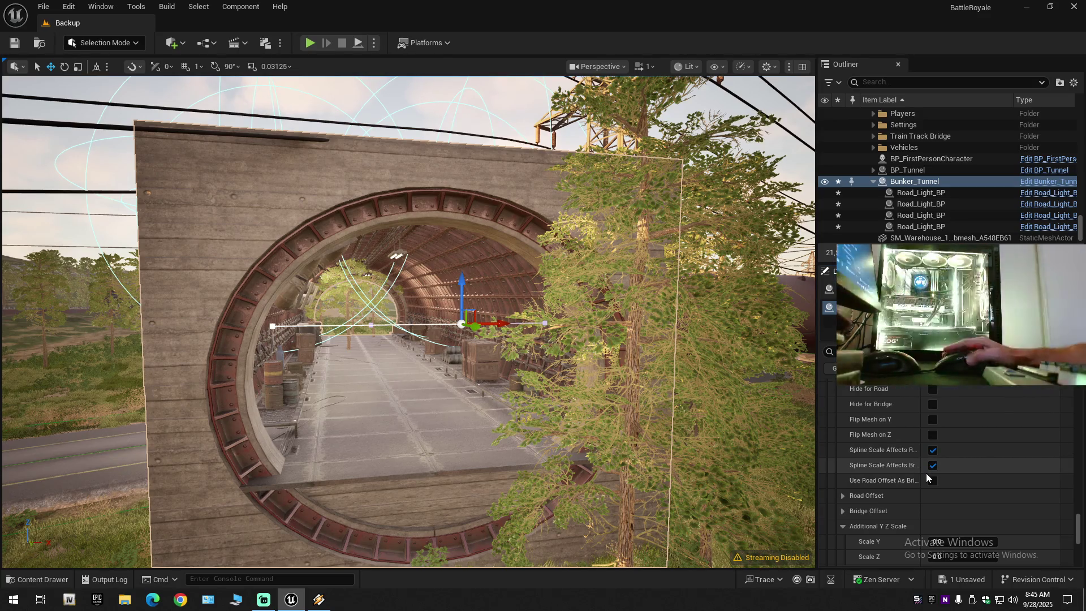
scroll(922, 477, "down", 5)
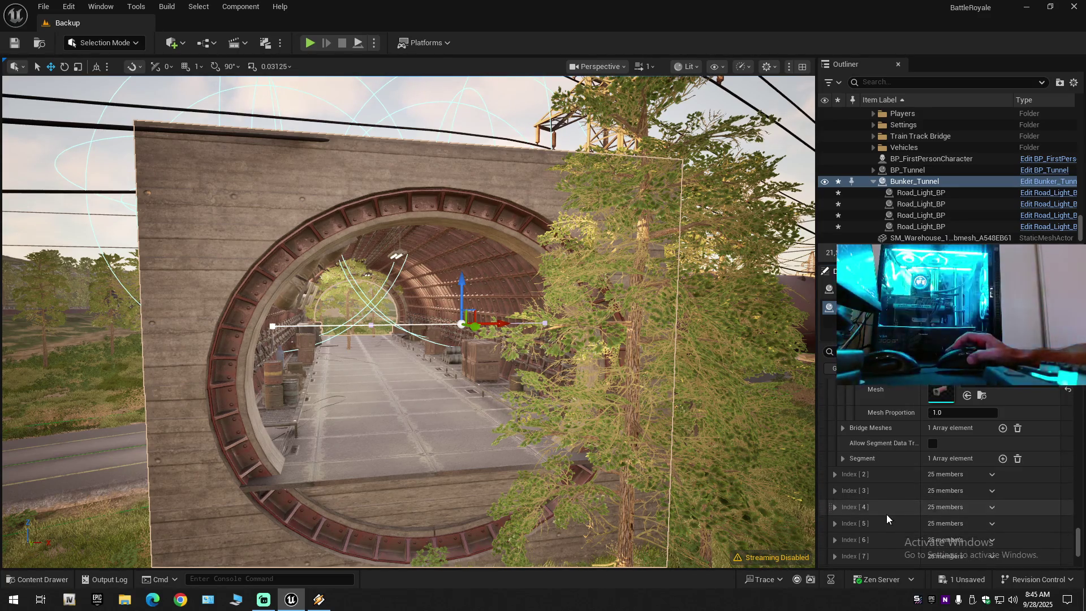
left_click(841, 461)
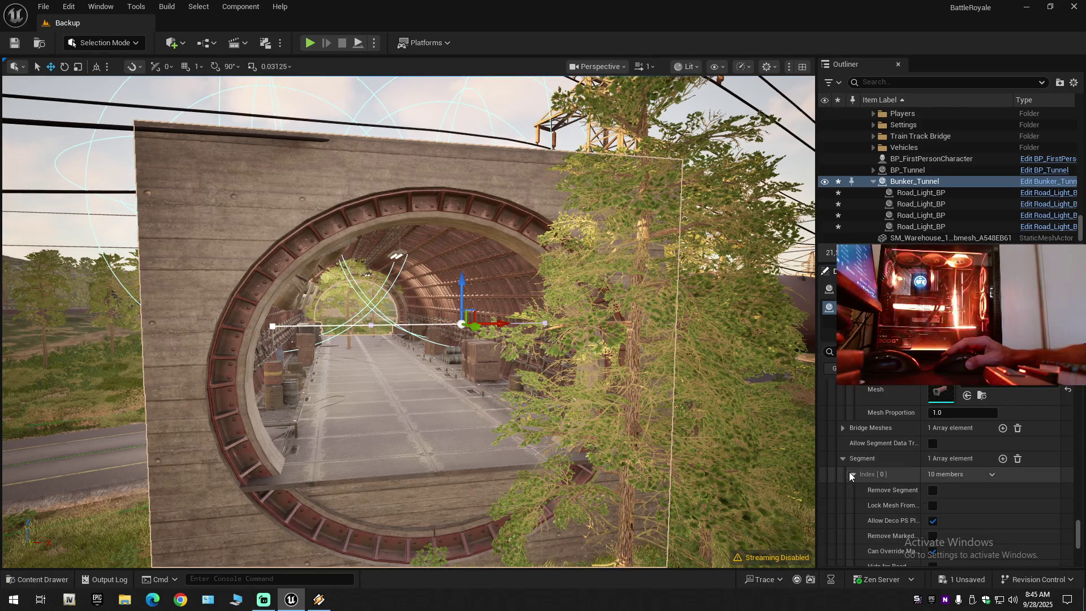
scroll(891, 493, "down", 2)
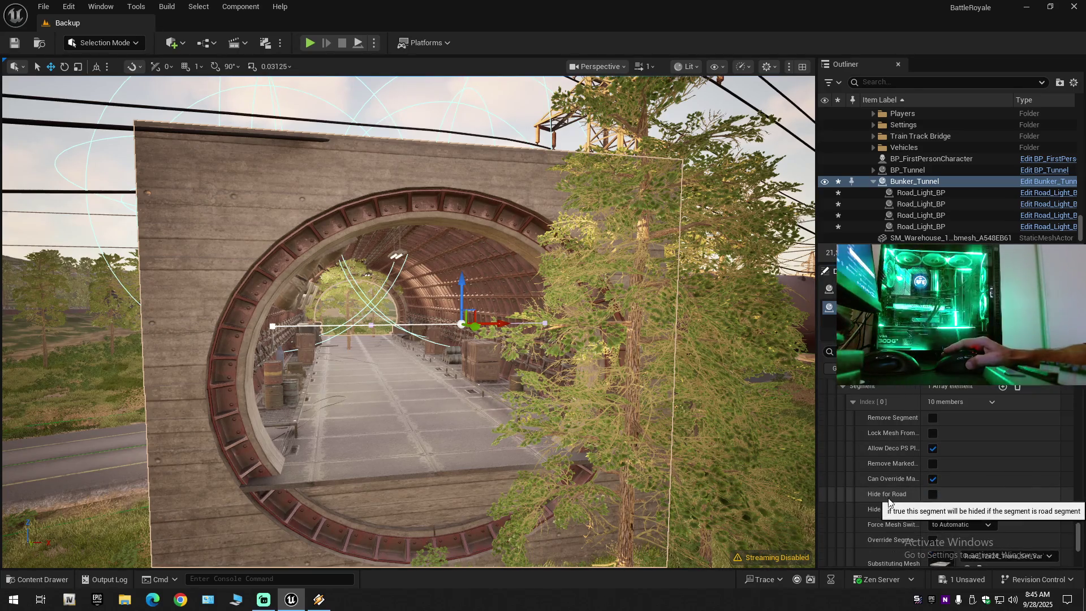
scroll(892, 499, "down", 1)
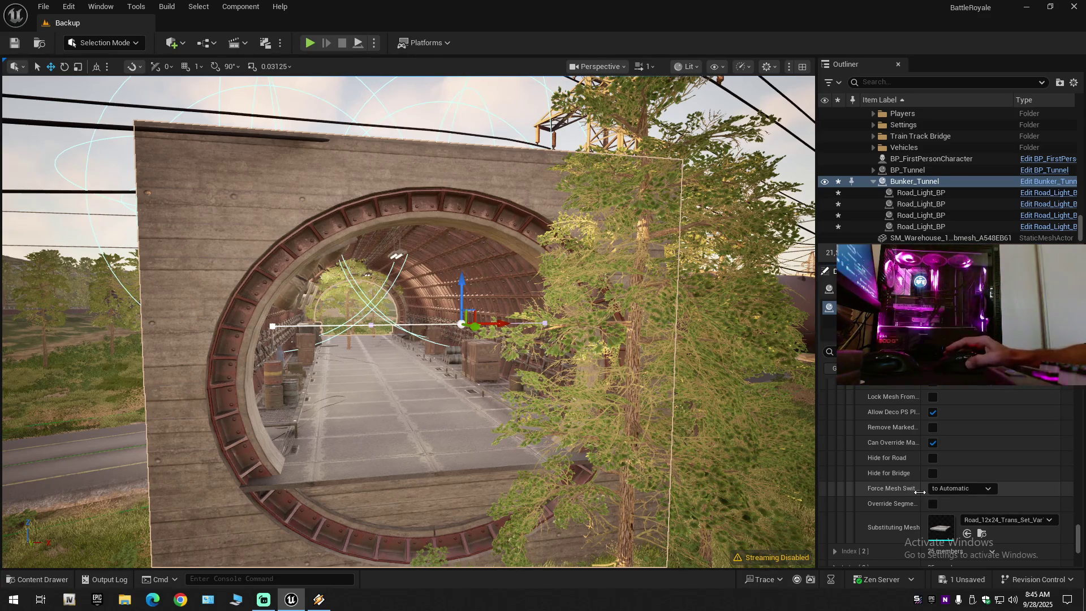
scroll(919, 496, "down", 1)
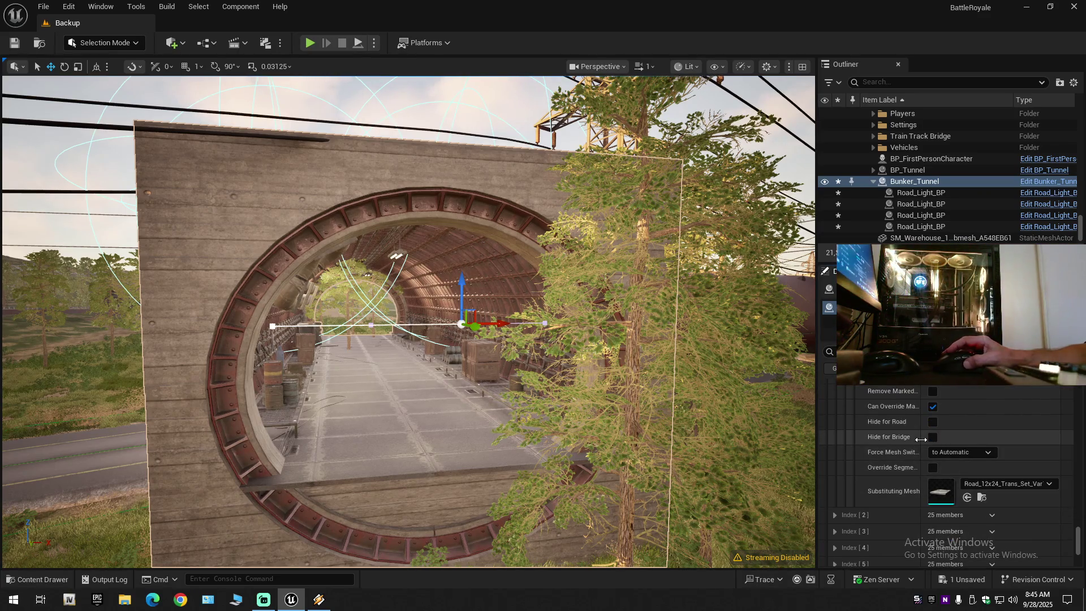
scroll(905, 481, "down", 1)
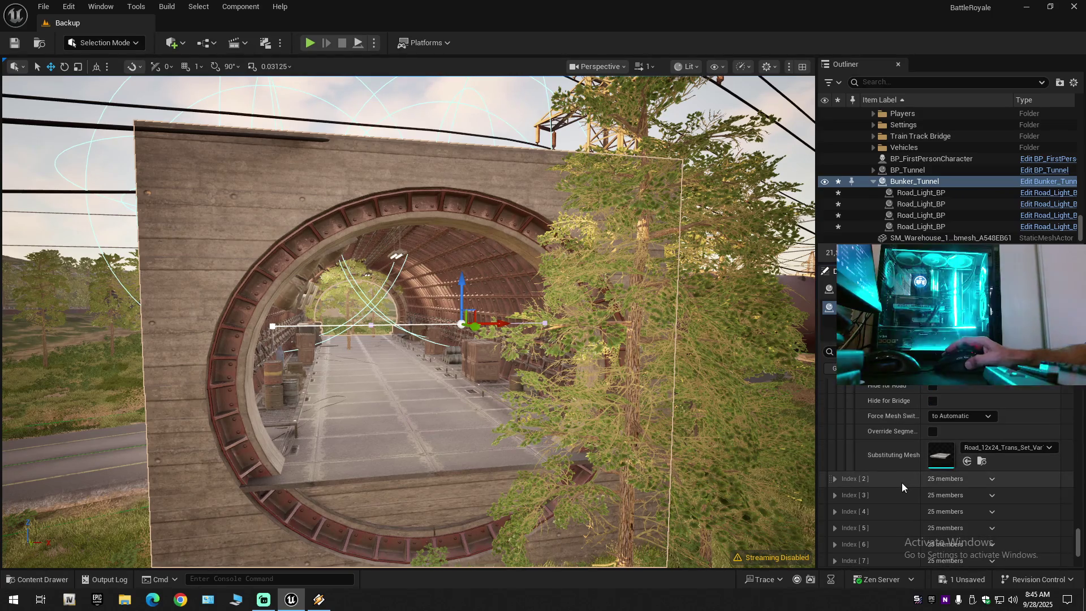
scroll(902, 483, "down", 2)
scroll(901, 486, "down", 2)
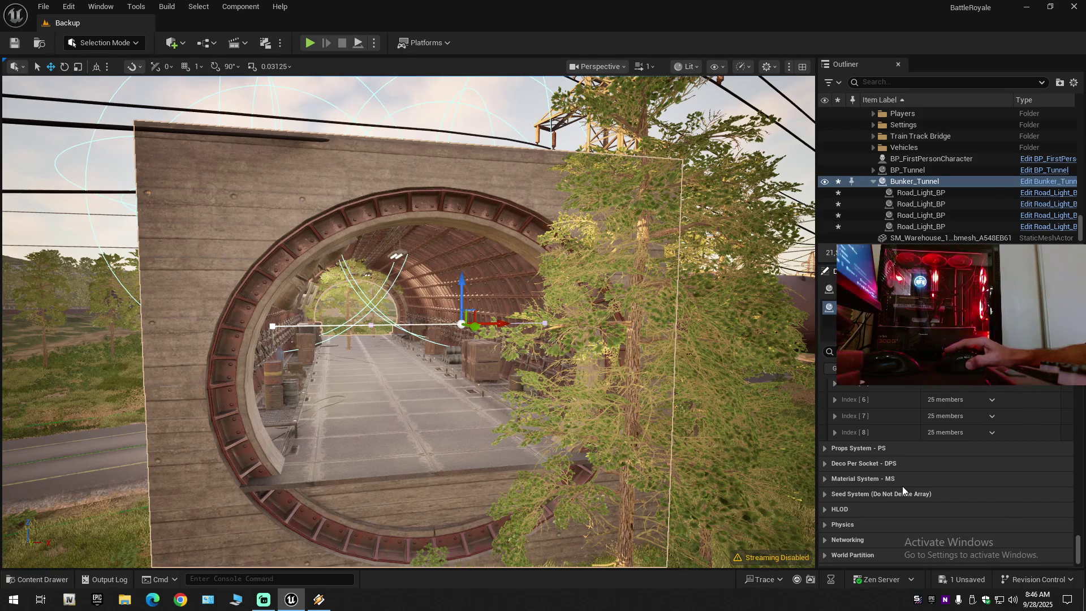
scroll(902, 487, "down", 1)
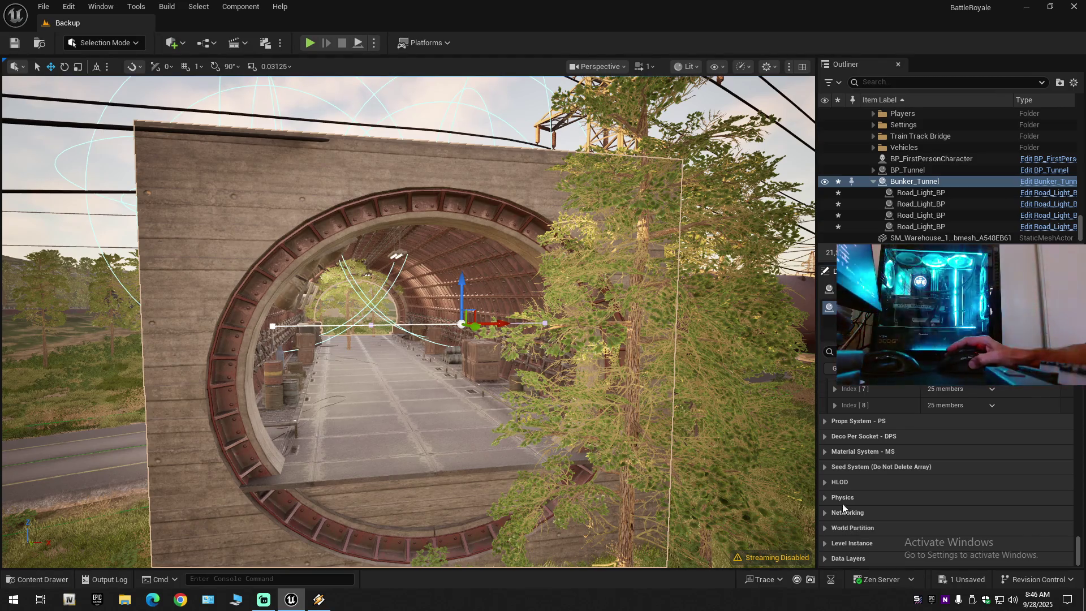
left_click(824, 423)
left_click(823, 423)
left_click(823, 435)
left_click(824, 436)
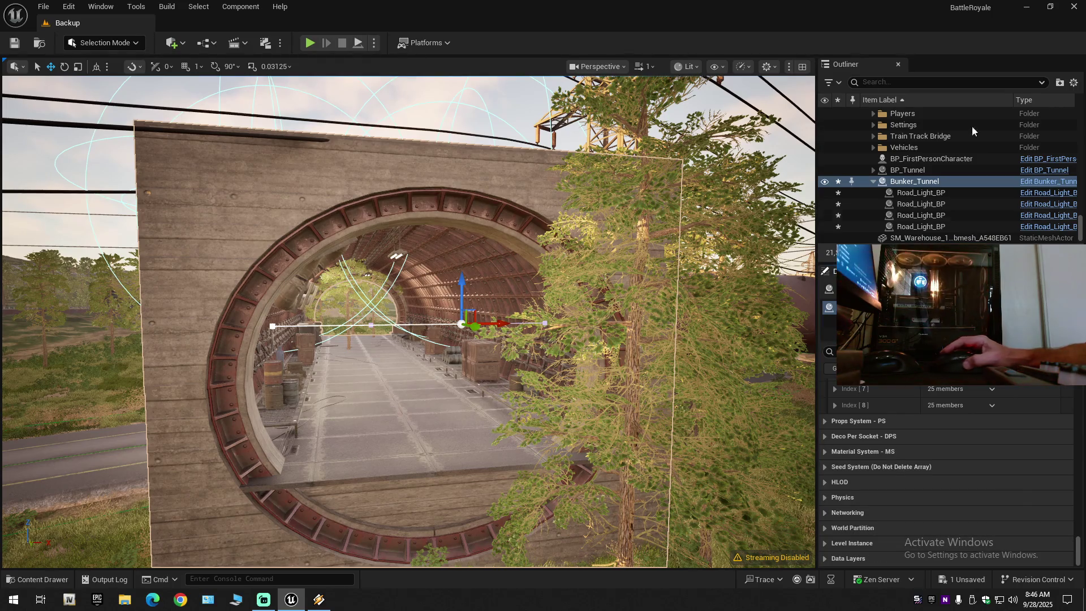
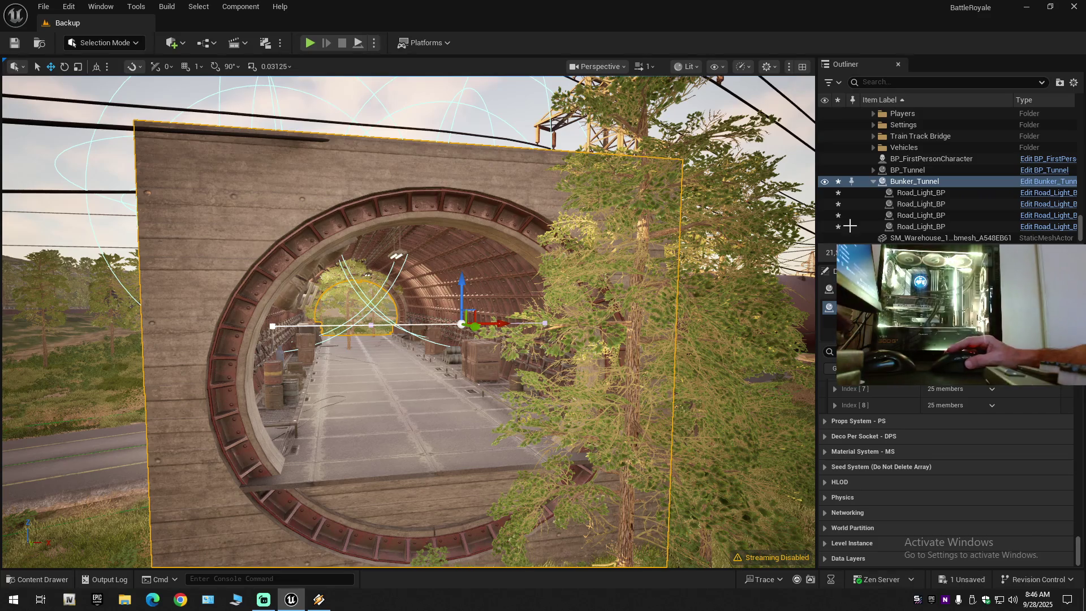
- Select Bunker_Tunnel in the Outliner, collapse its child road lights, and frame it in the view
key("ctrl+z")
left_click(868, 182)
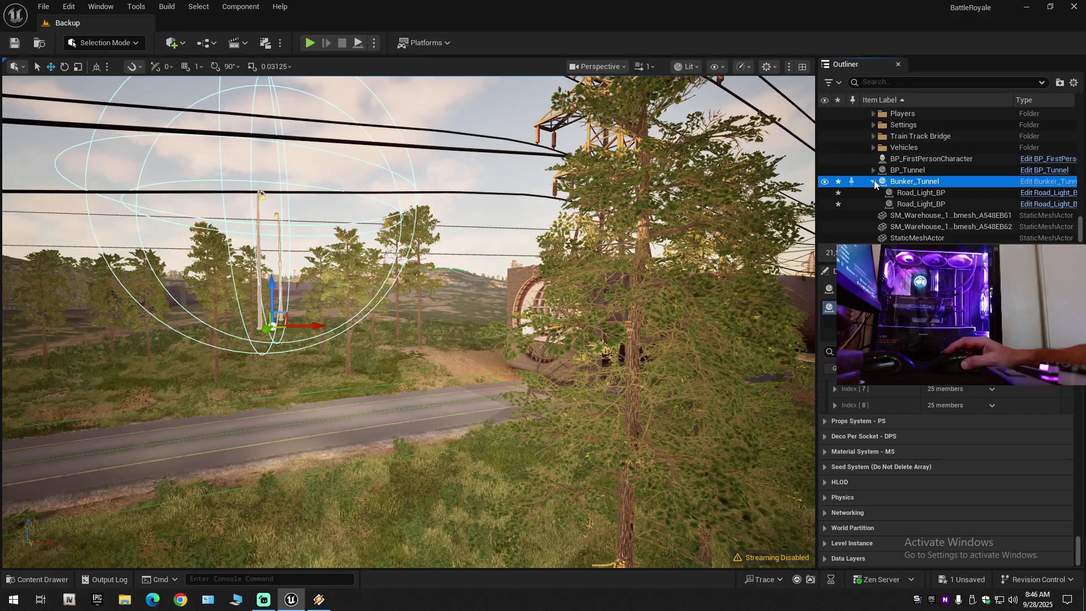
left_click(874, 181)
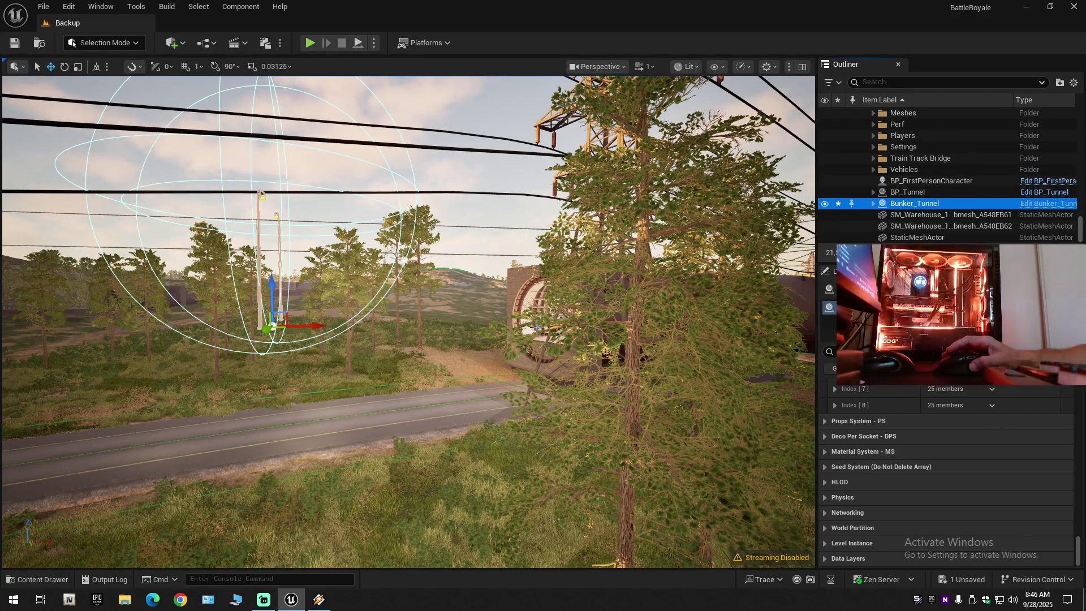
key("f")
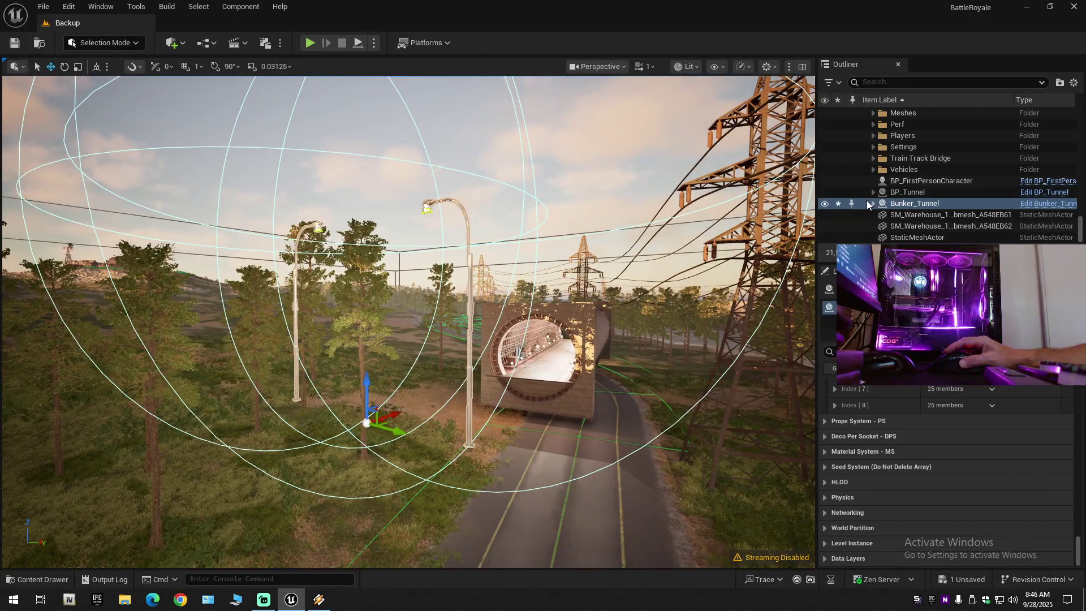
- Reselect the Bunker_Tunnel actor and delete it from the level
left_click(864, 208)
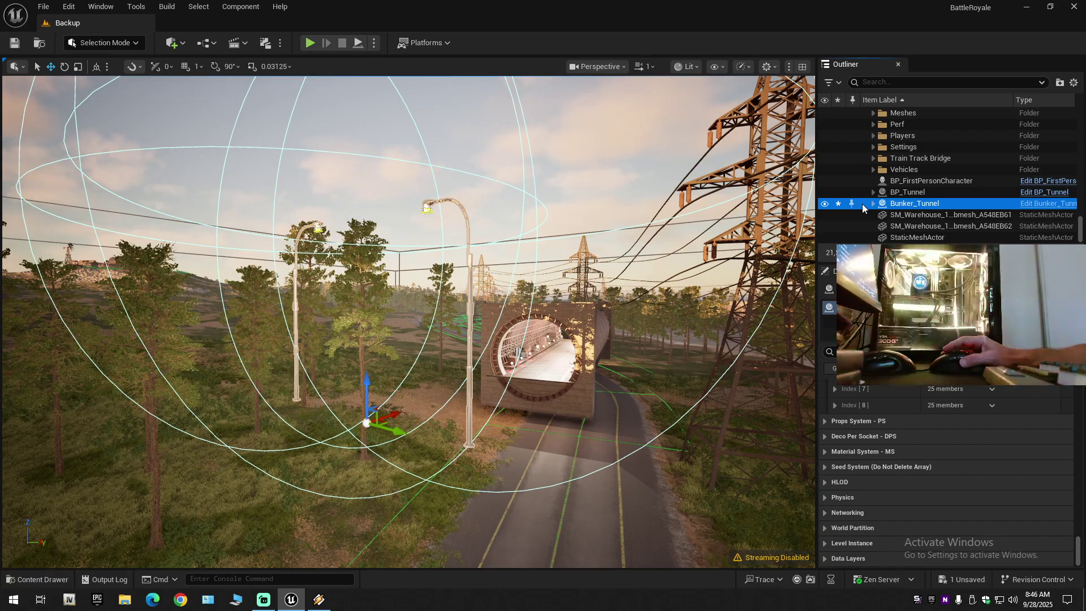
left_click(863, 215)
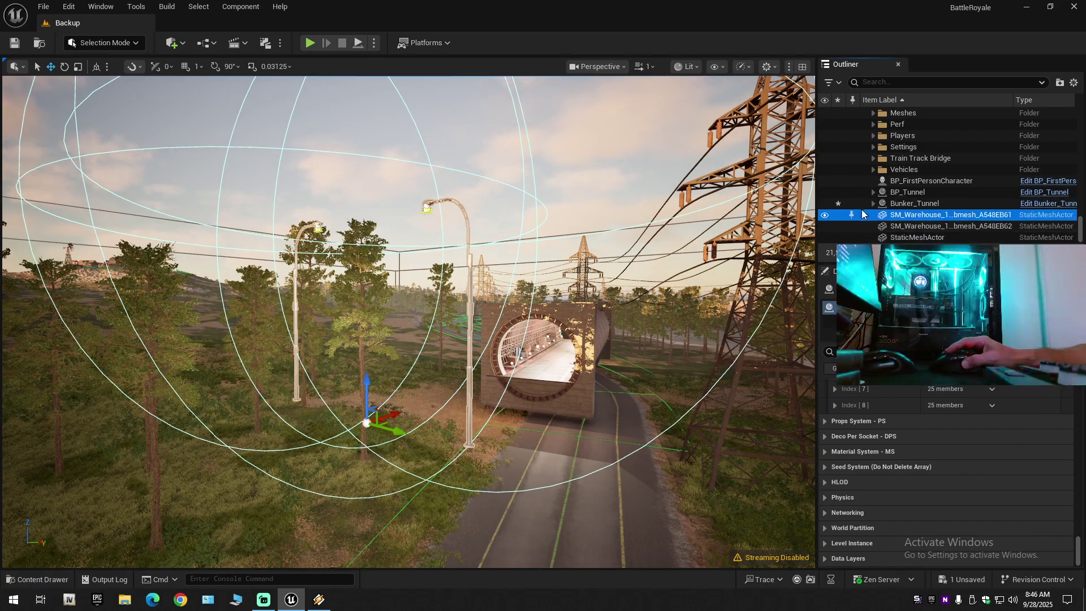
left_click(857, 208)
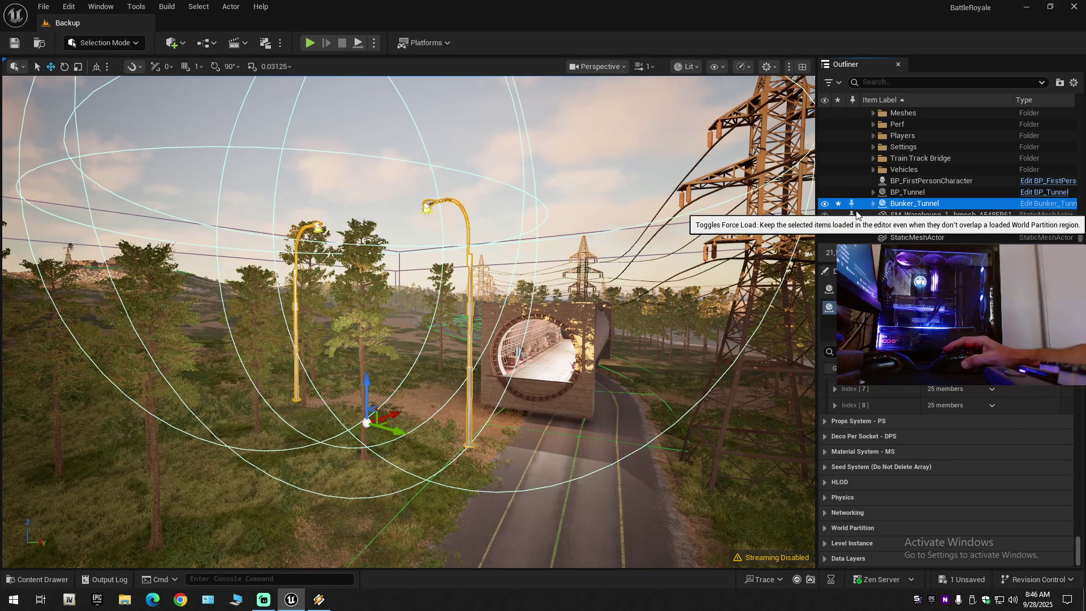
key("Delete")
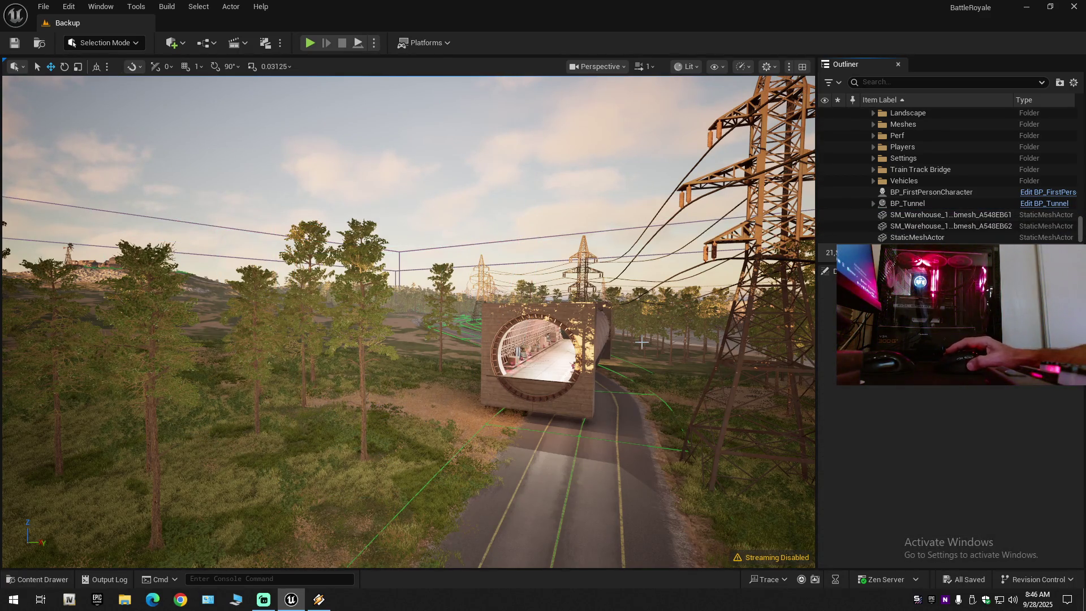
left_click(37, 578)
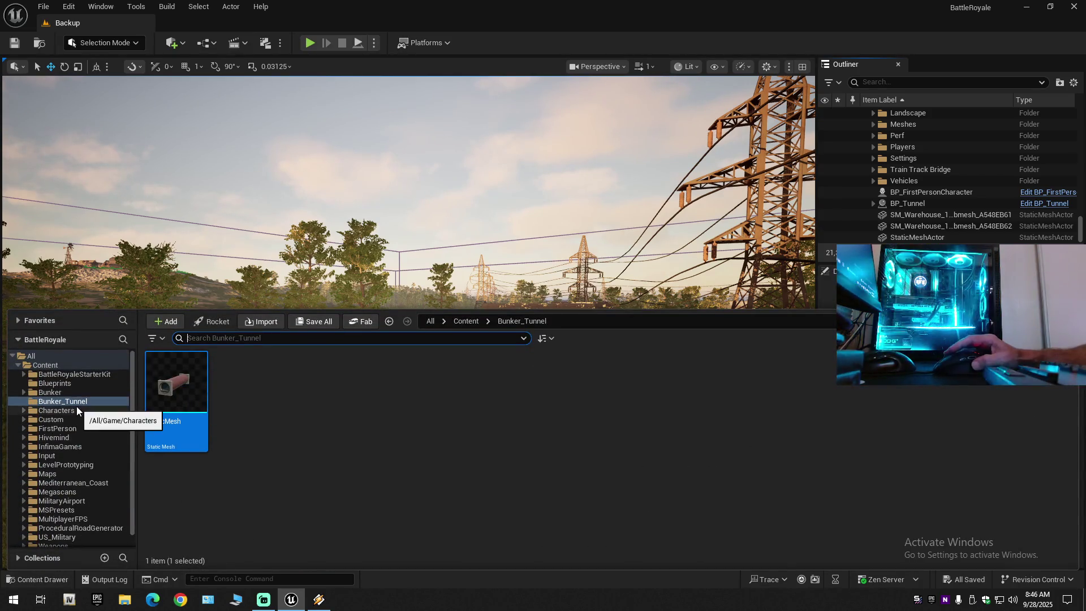
- Browse the Content Drawer into ProceduralRoadGenerator and open its Prefabs folder
scroll(78, 480, "down", 1)
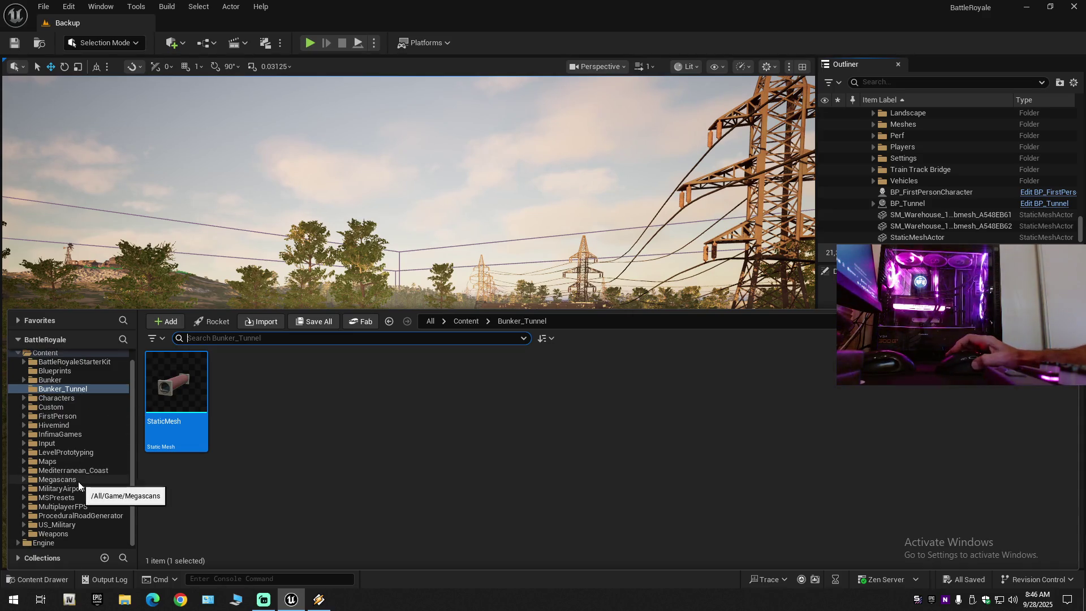
double_click(72, 507)
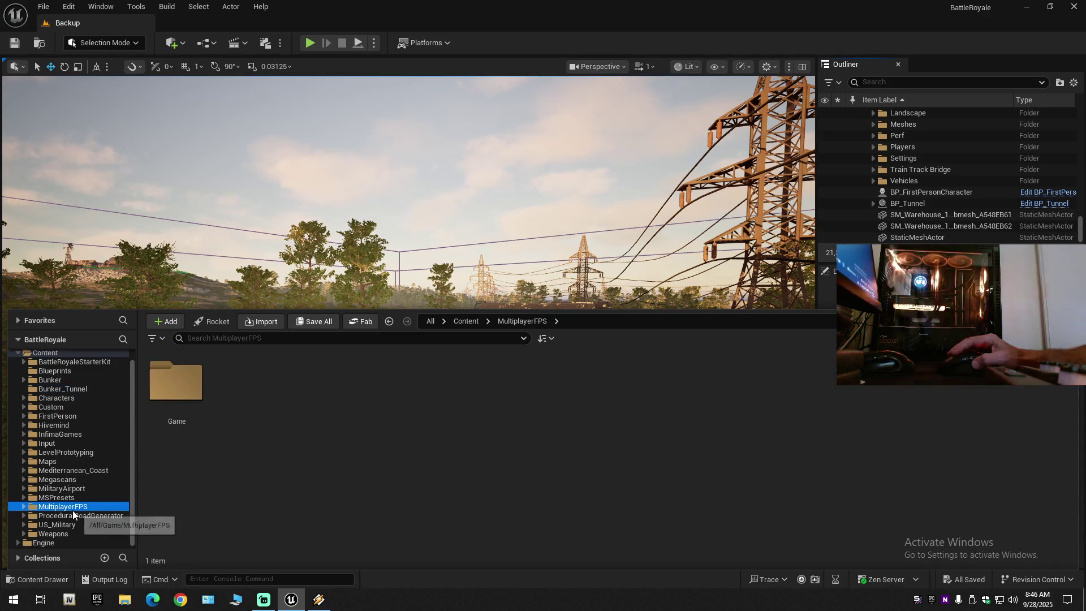
double_click(73, 511)
left_click(73, 515)
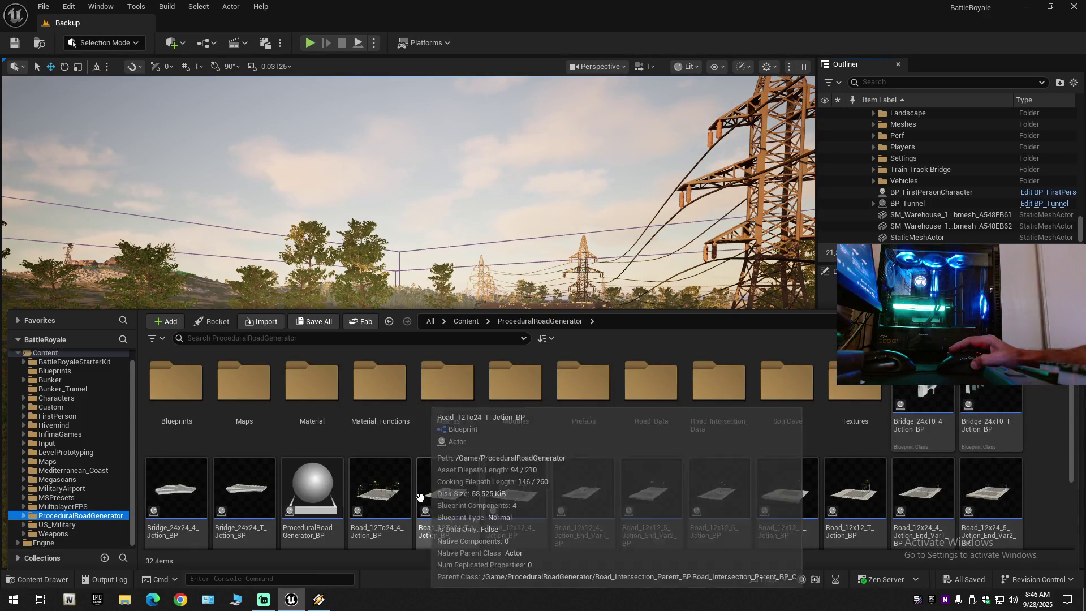
left_click(238, 396)
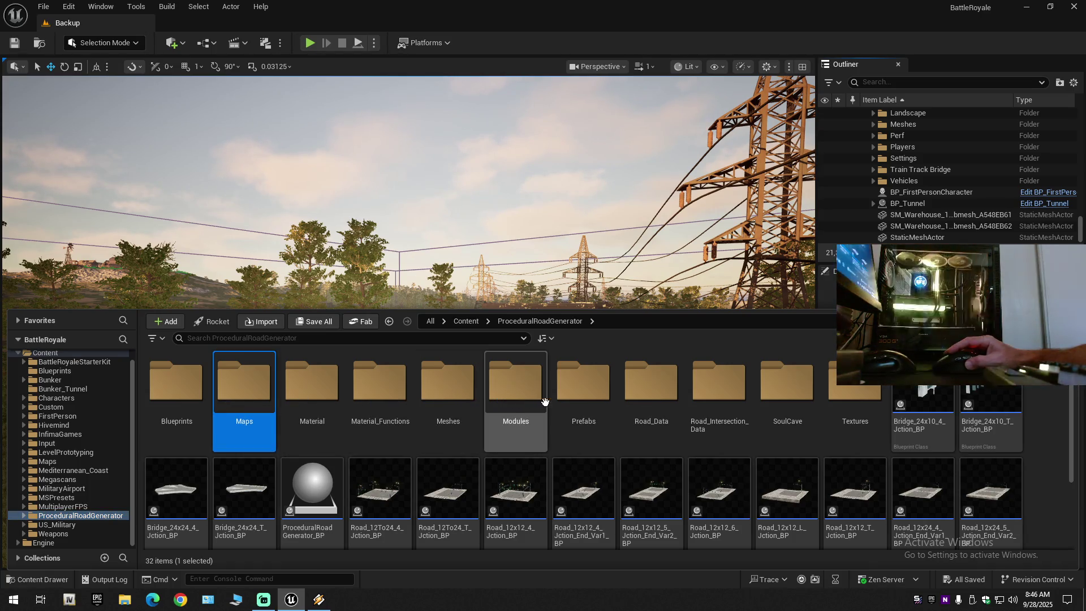
double_click(577, 398)
- Open the Bunker_Tunnel blueprint on its Viewport tab and widen the Details panel
double_click(184, 408)
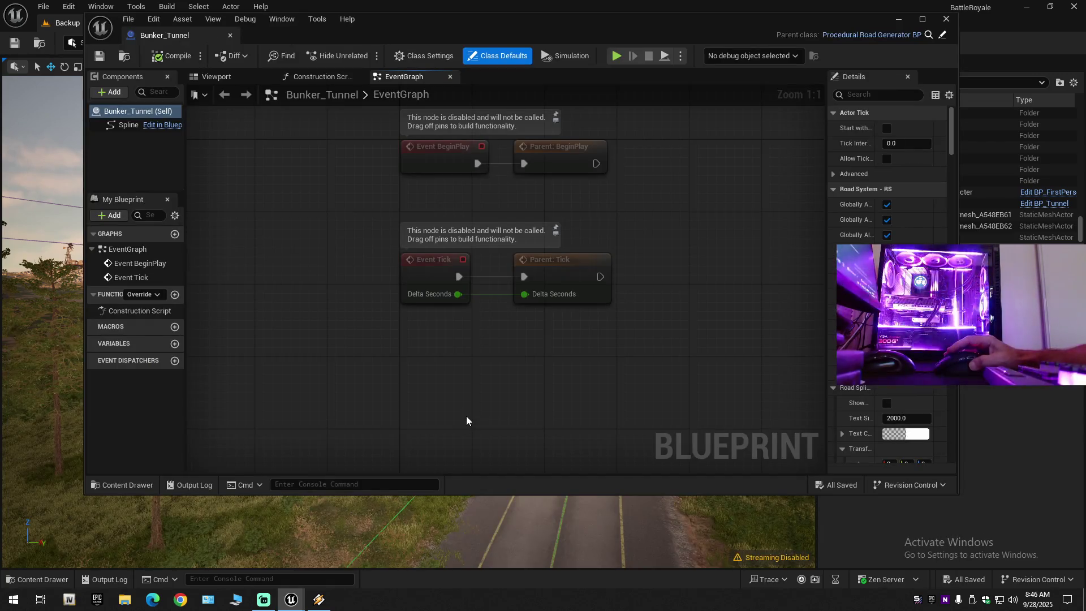
left_click(235, 79)
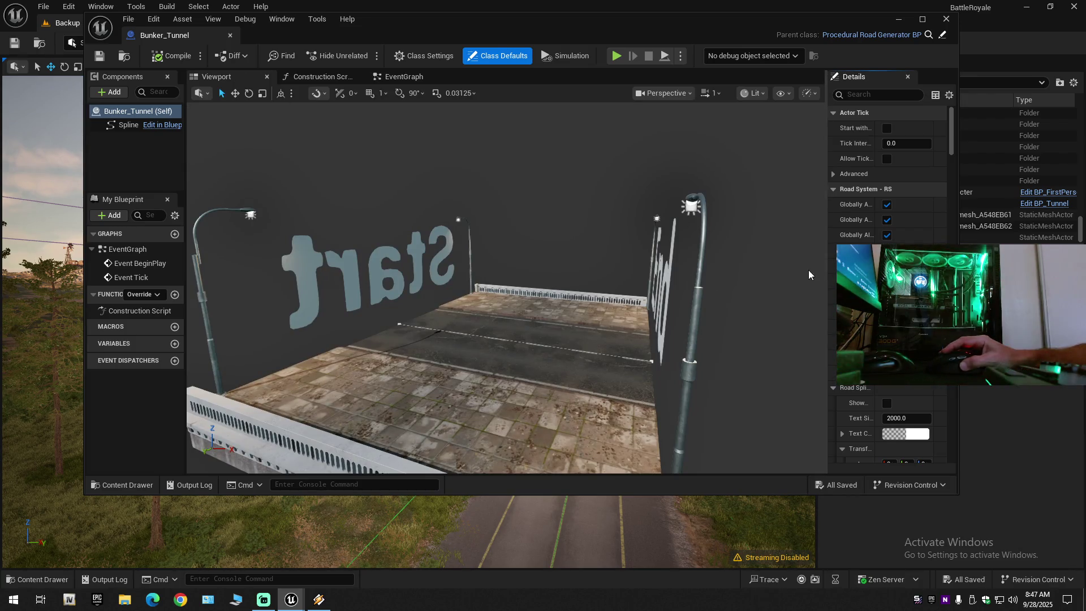
left_click_drag(827, 266, 746, 269)
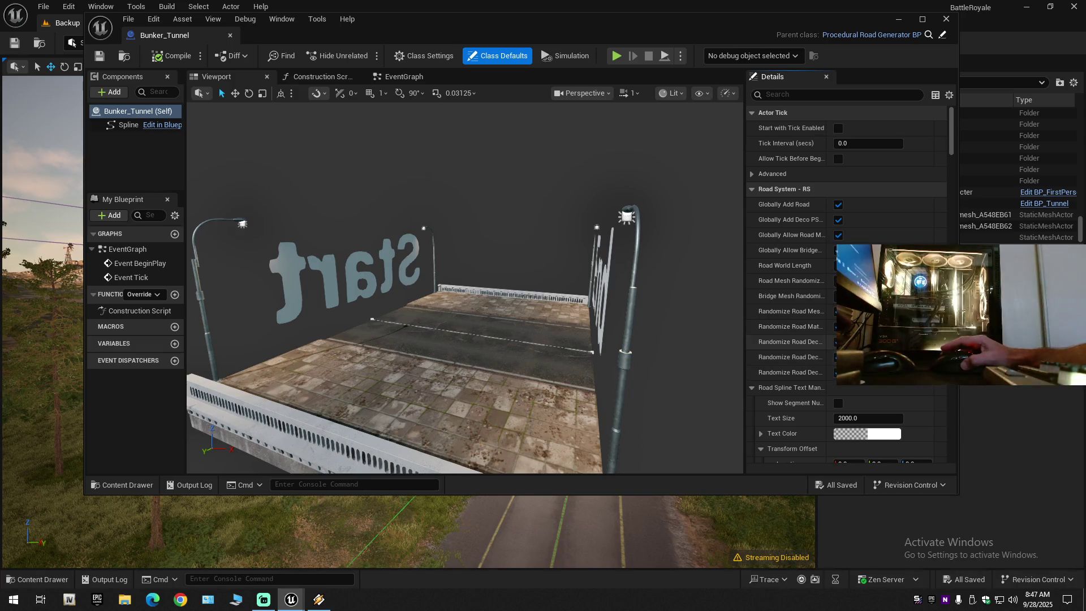
- Collapse all Details categories from the panel's settings menu
left_click(750, 174)
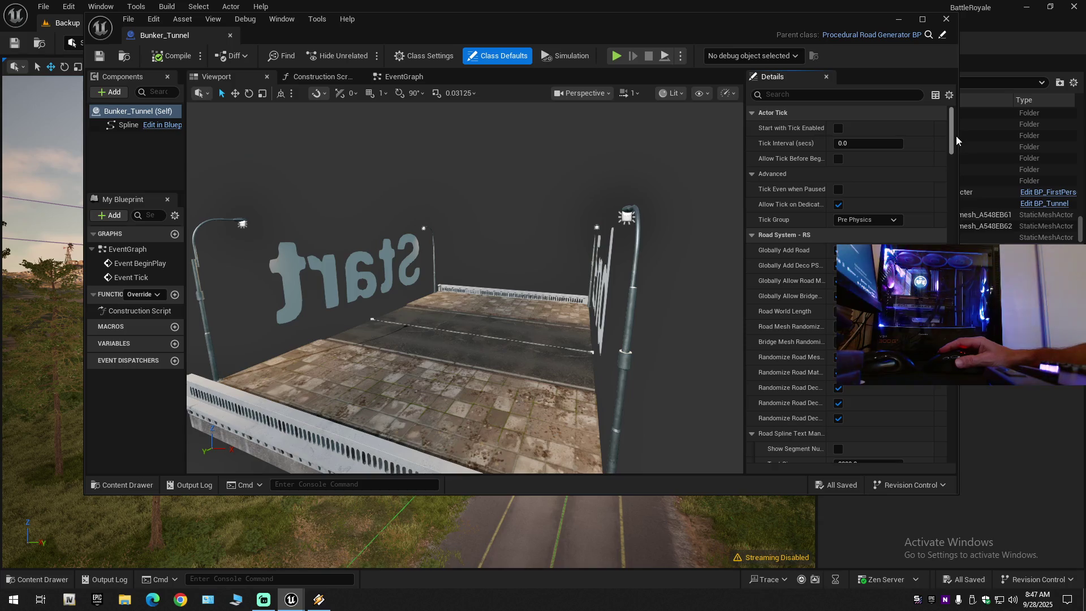
left_click_drag(954, 135, 950, 172)
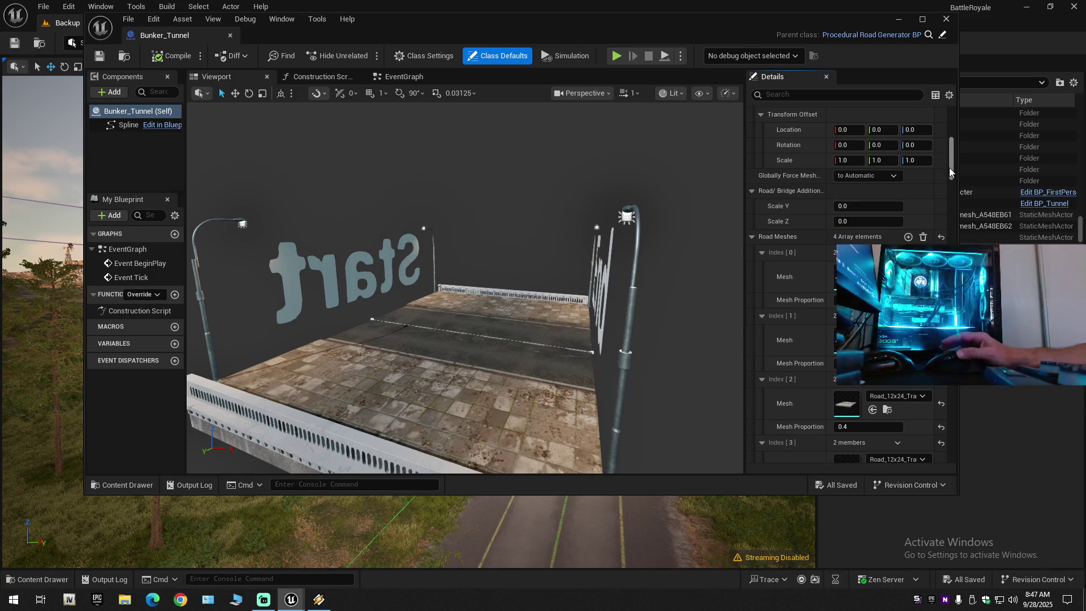
left_click(949, 95)
left_click(994, 199)
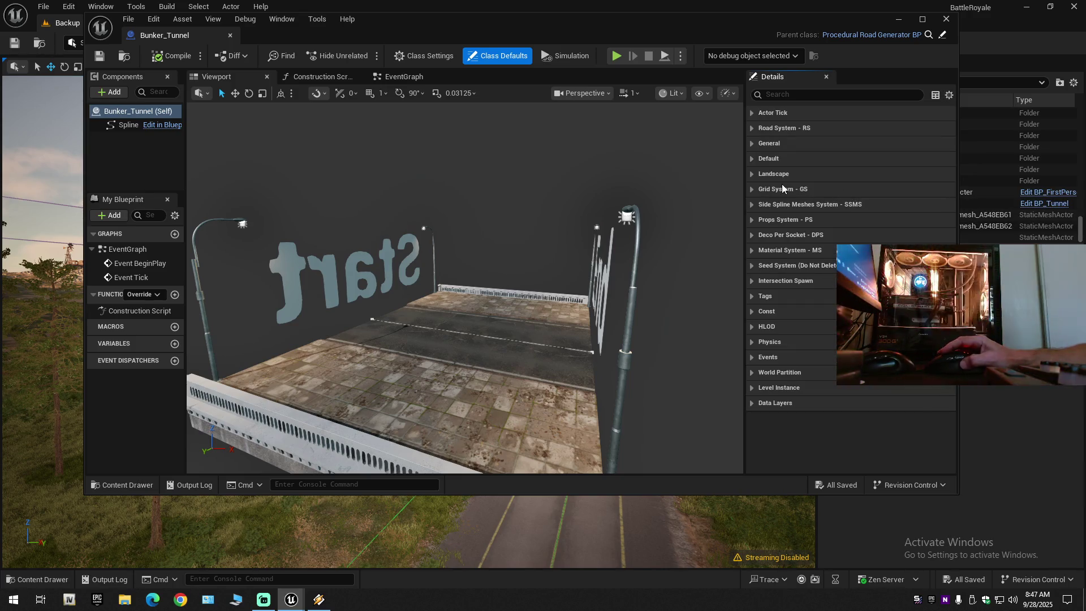
- Pick the tunnel StaticMesh from the Bunker_Tunnel folder and assign it to a mesh slot
left_click(754, 206)
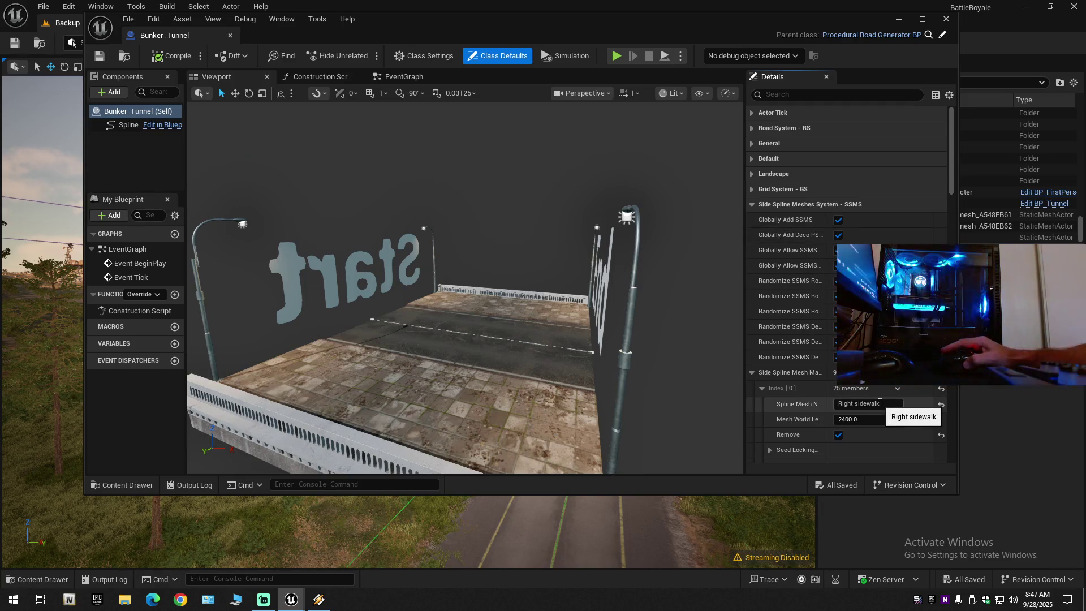
scroll(878, 427, "down", 10)
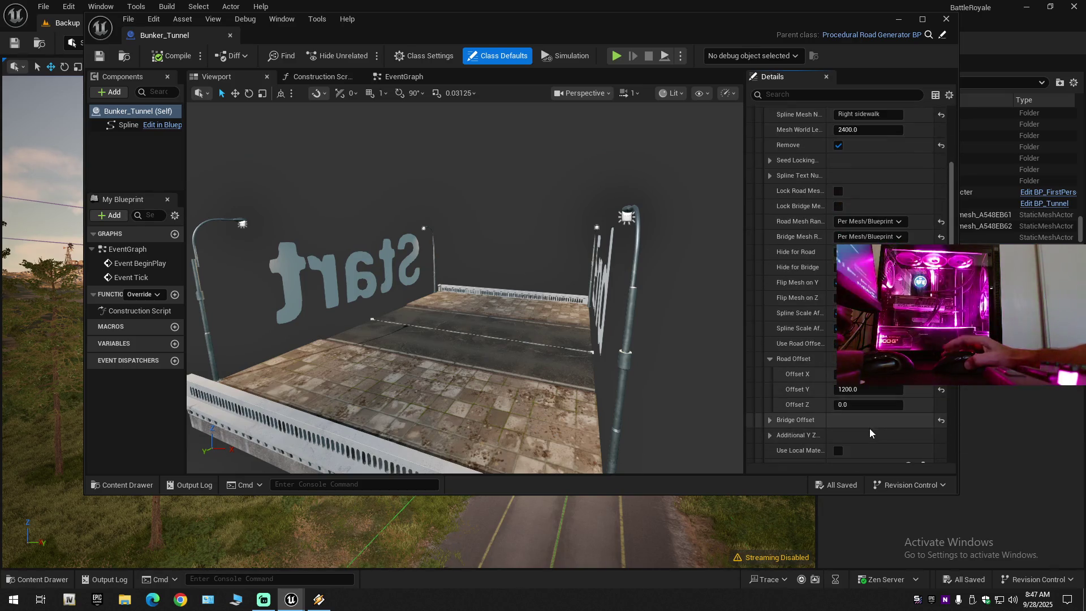
scroll(871, 432, "down", 4)
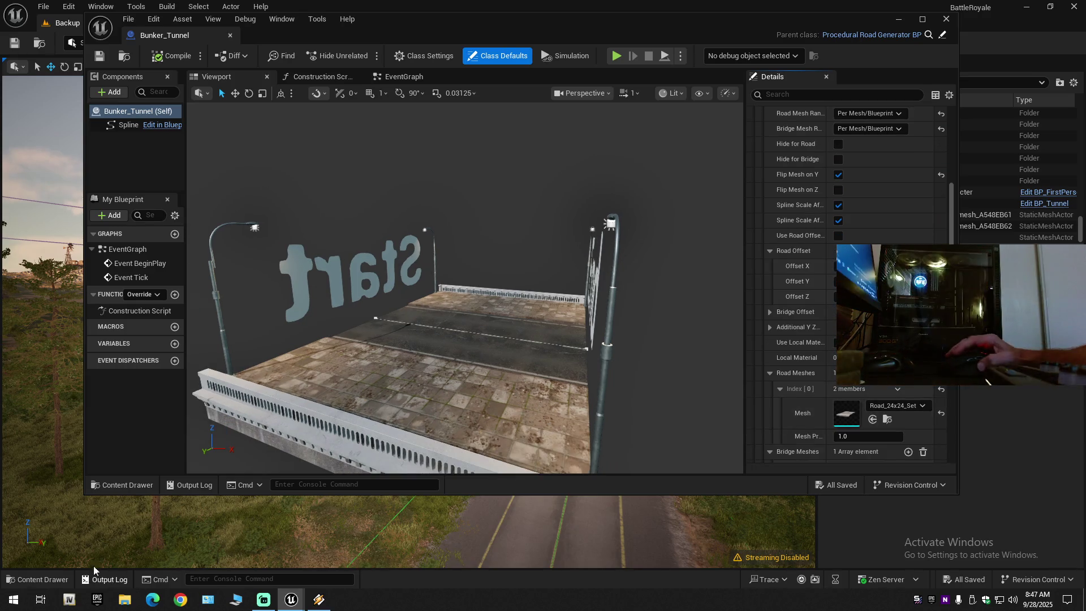
left_click(116, 488)
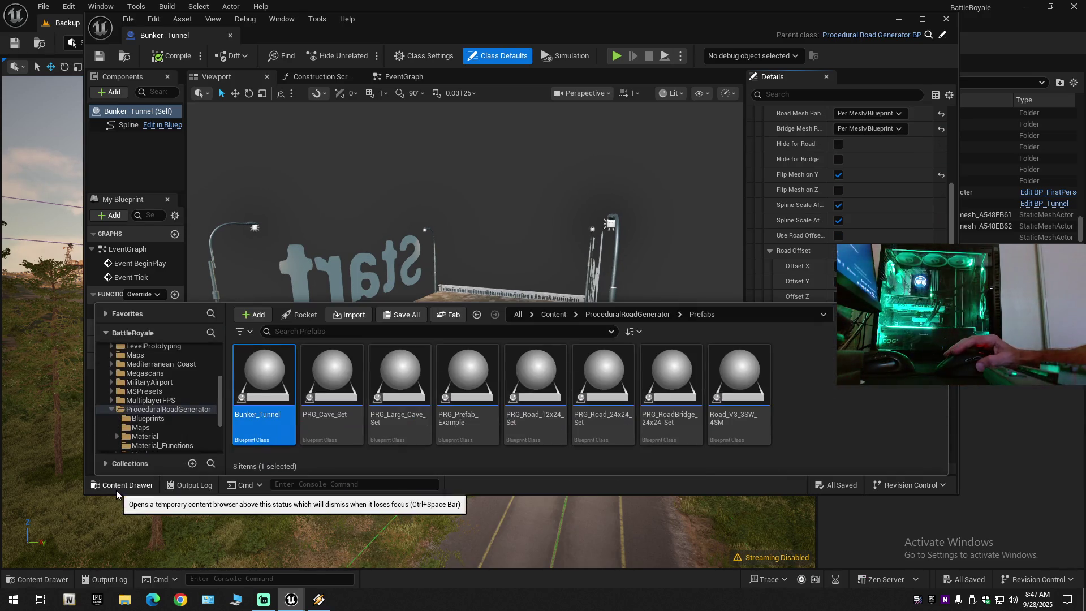
left_click(118, 409, "ctrl")
scroll(148, 396, "up", 10)
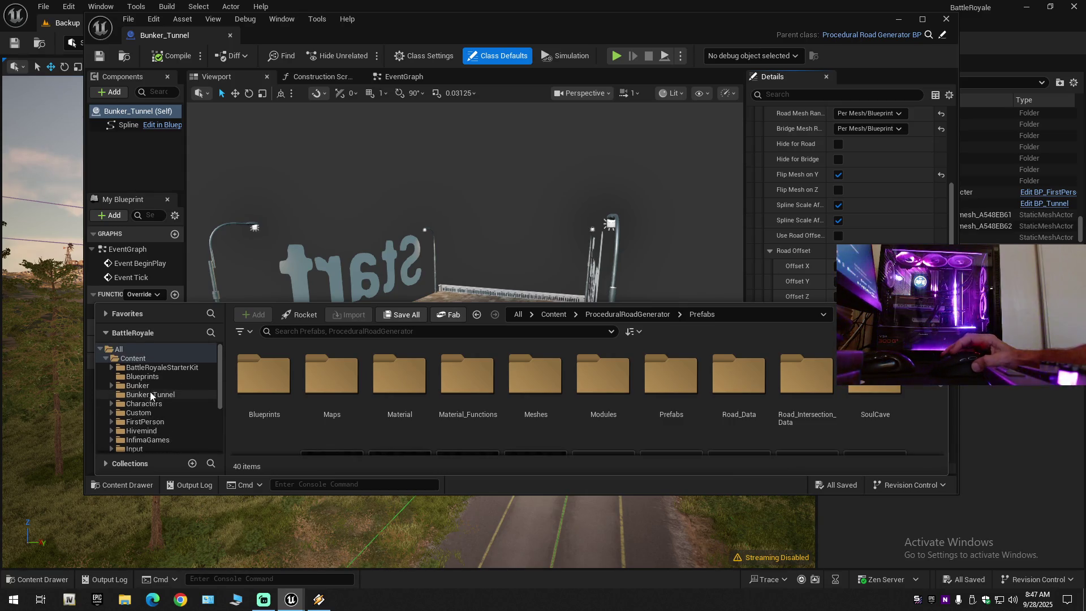
left_click(150, 395)
left_click(264, 379)
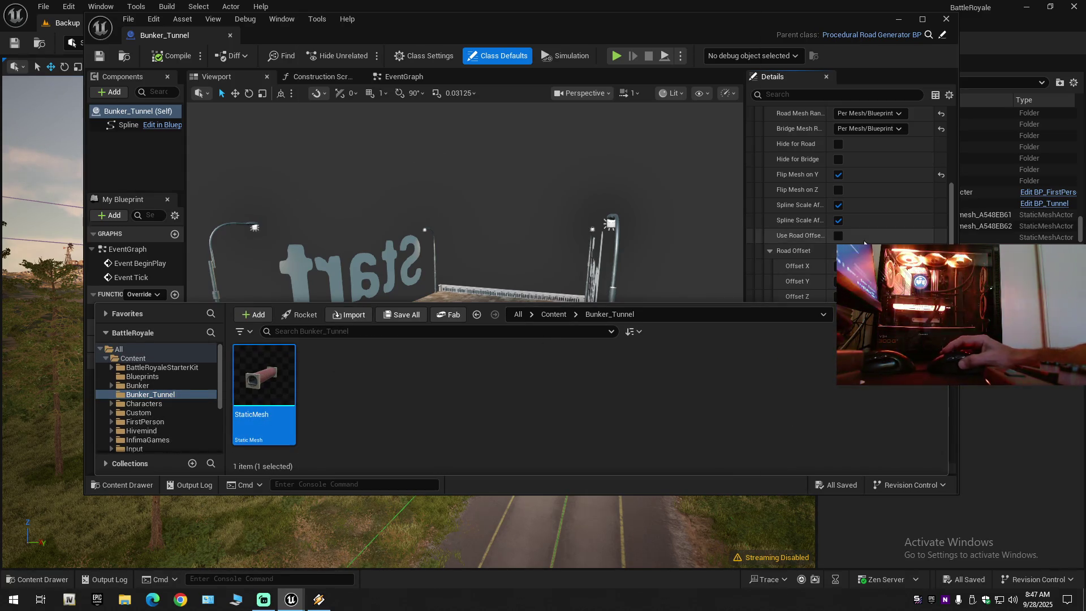
left_click(843, 75)
scroll(849, 396, "down", 2)
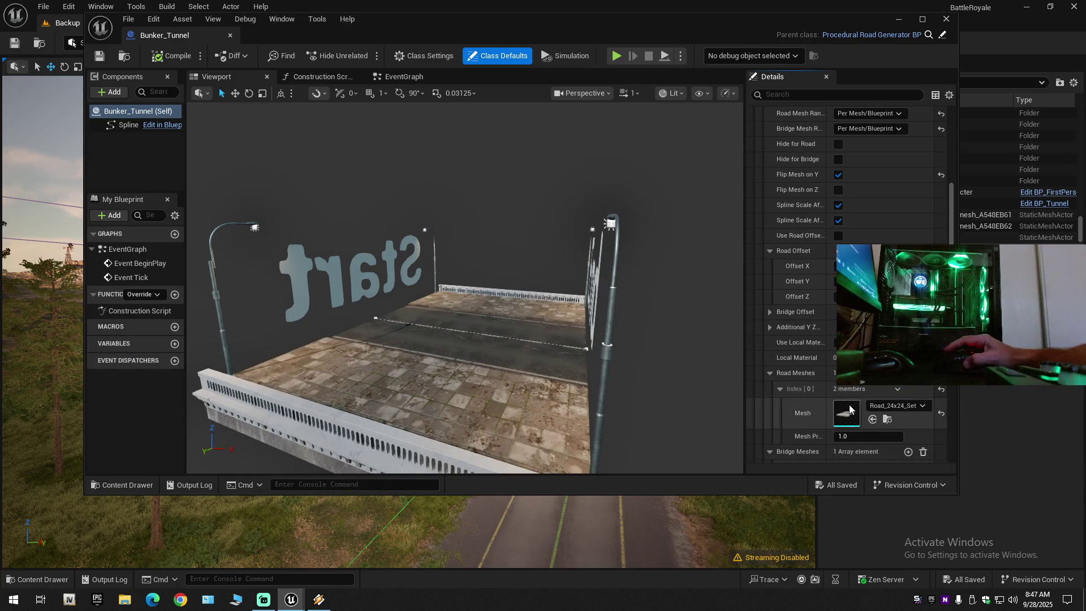
left_click(873, 365)
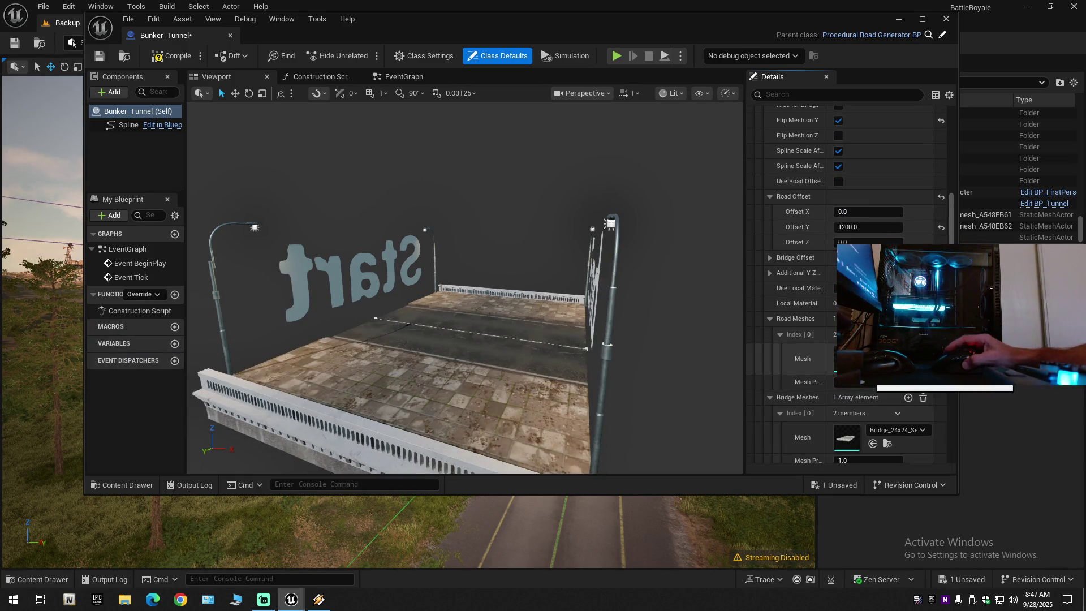
- Review the mesh slots, then collapse all Details categories again
scroll(864, 443, "down", 3)
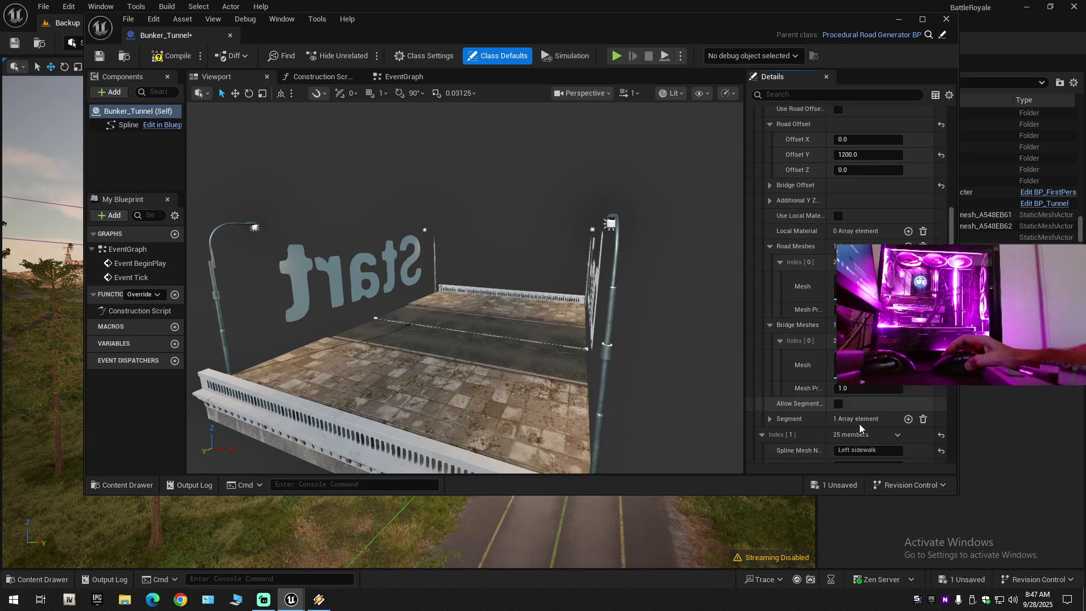
scroll(860, 427, "up", 2)
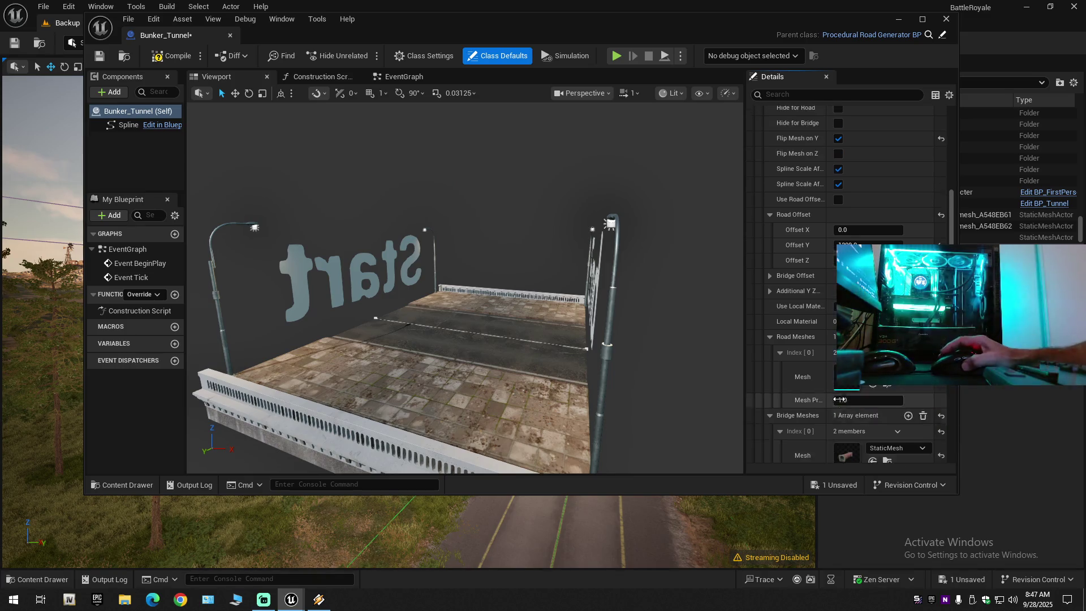
scroll(859, 424, "up", 2)
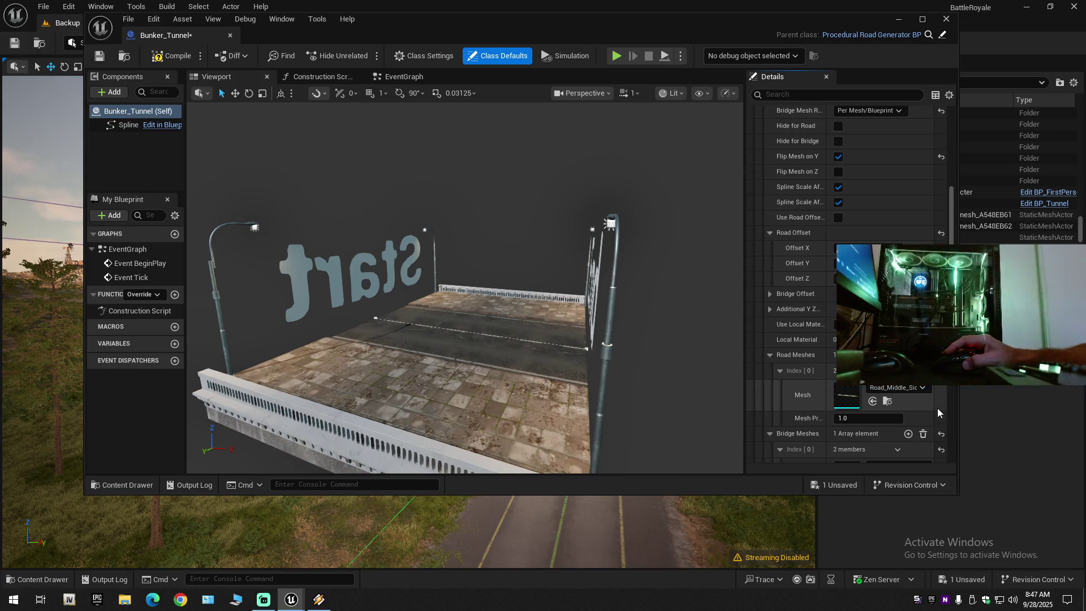
scroll(926, 436, "down", 2)
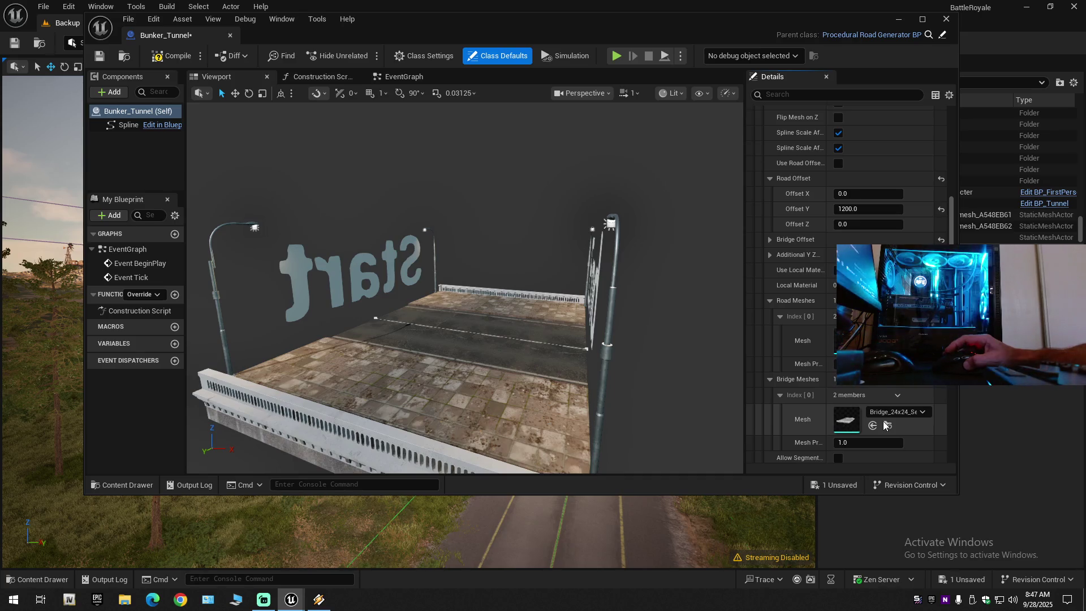
scroll(884, 421, "up", 5)
left_click(949, 95)
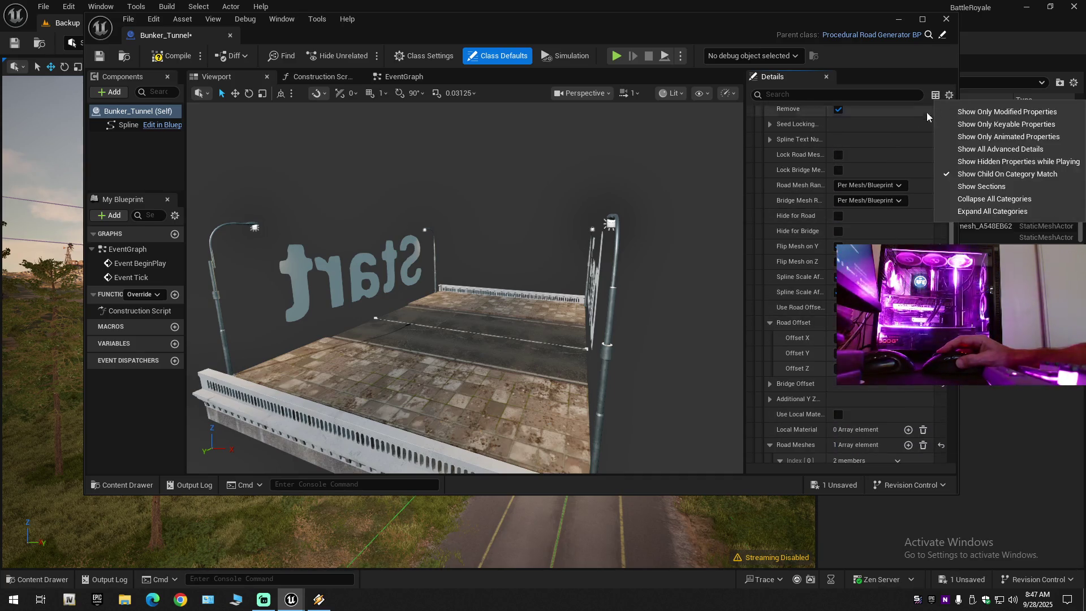
left_click(970, 200)
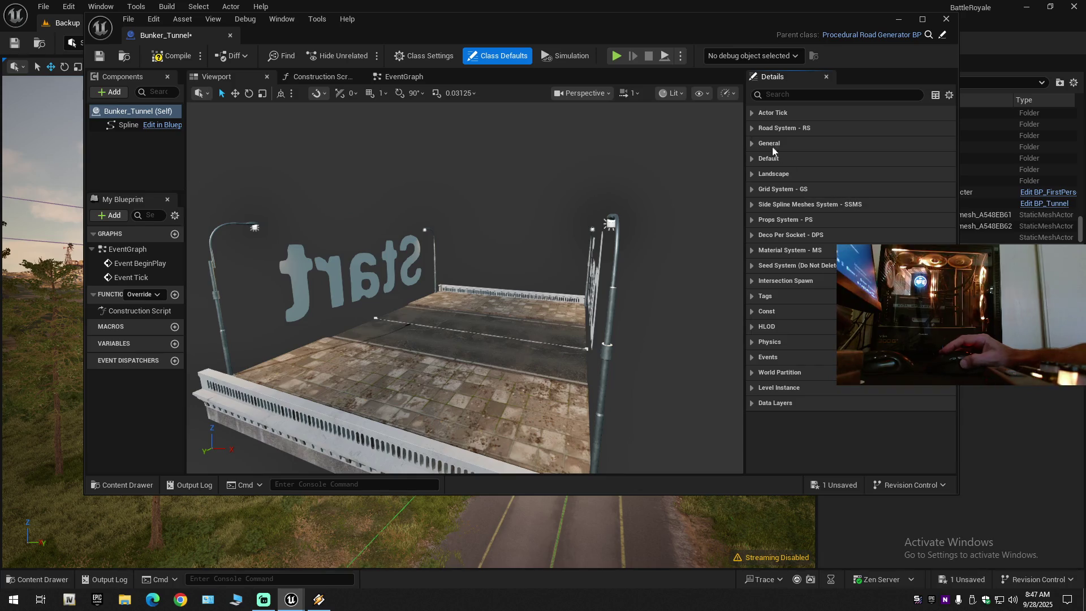
- Under Road System - RS, apply the selected mesh to Road Meshes indices 3 and 0, then select the spline
left_click(751, 129)
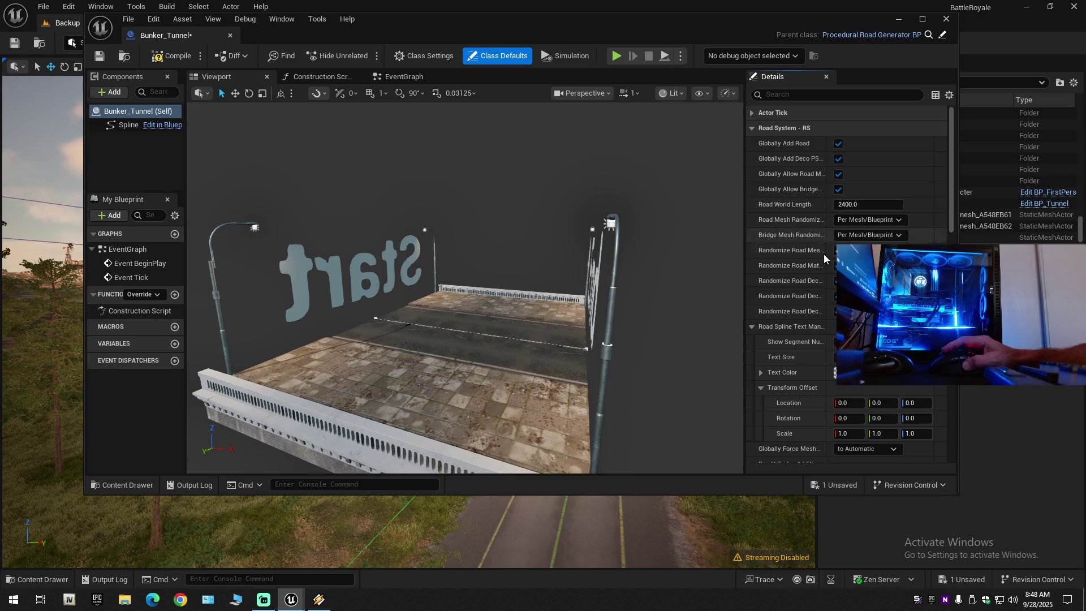
scroll(815, 303, "down", 3)
scroll(816, 303, "down", 9)
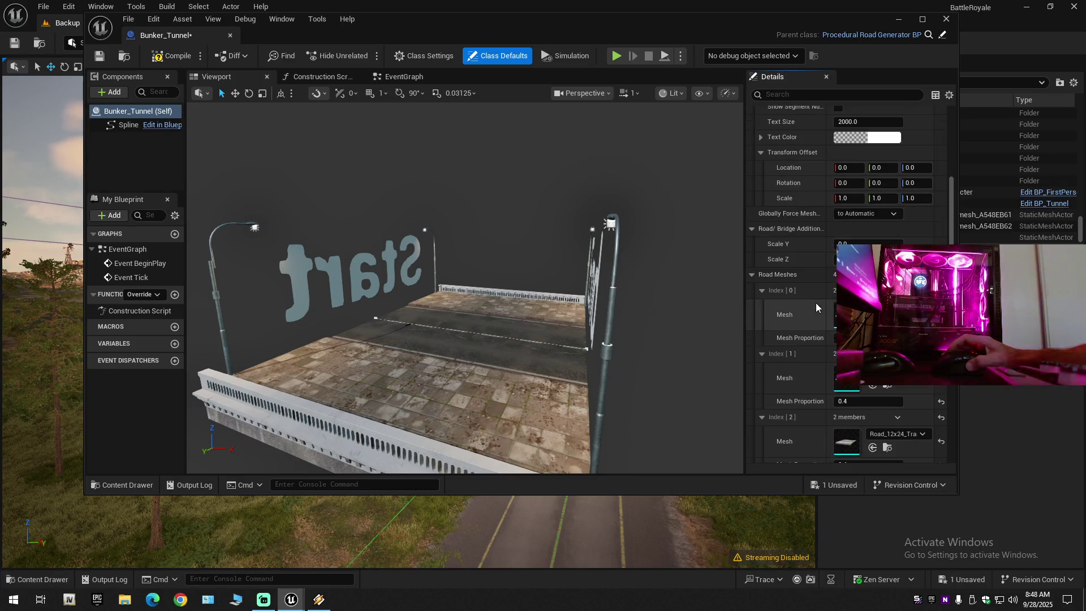
scroll(854, 390, "down", 2)
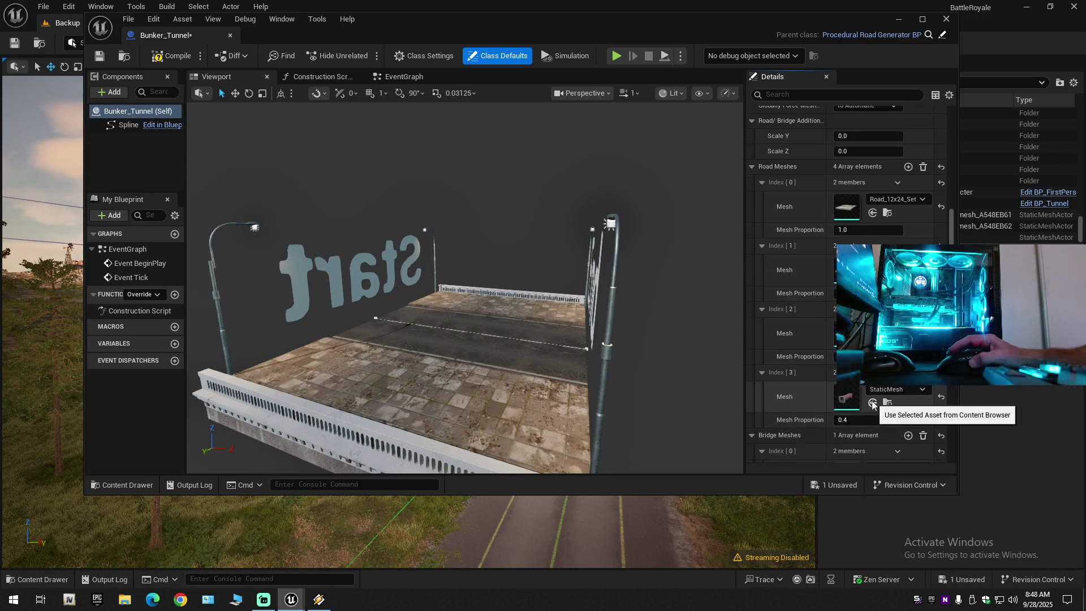
left_click(873, 403)
left_click(873, 213)
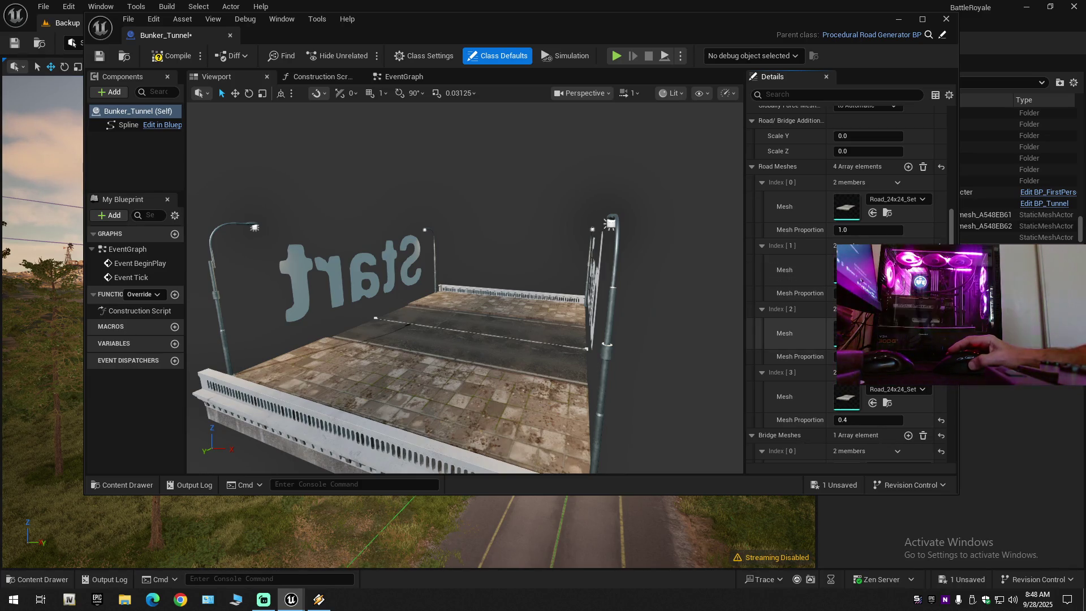
left_click(470, 338)
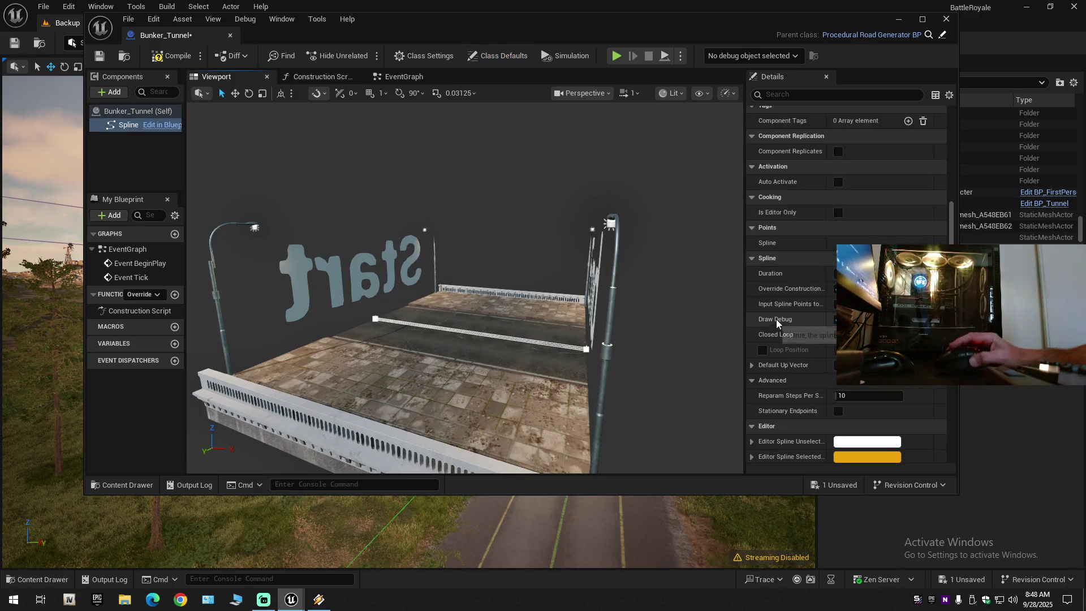
- Close the Bunker_Tunnel Blueprint editor and reopen the Content Drawer
mouse_move(952, 238)
left_mouse_down()
mouse_move(943, 146)
mouse_move(936, 409)
mouse_move(622, 56)
left_mouse_up()
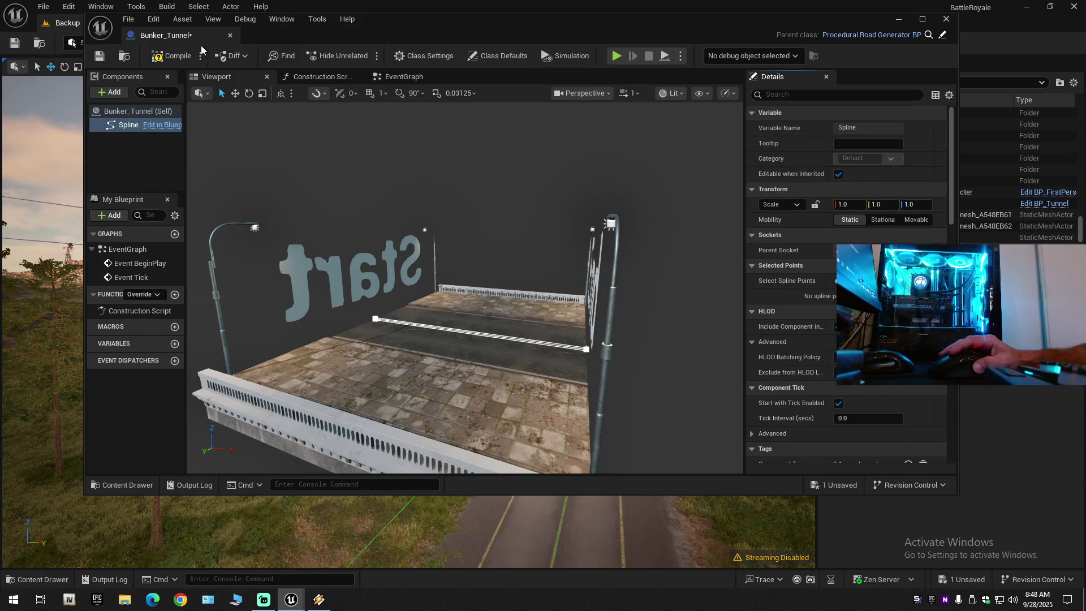
left_click(229, 37)
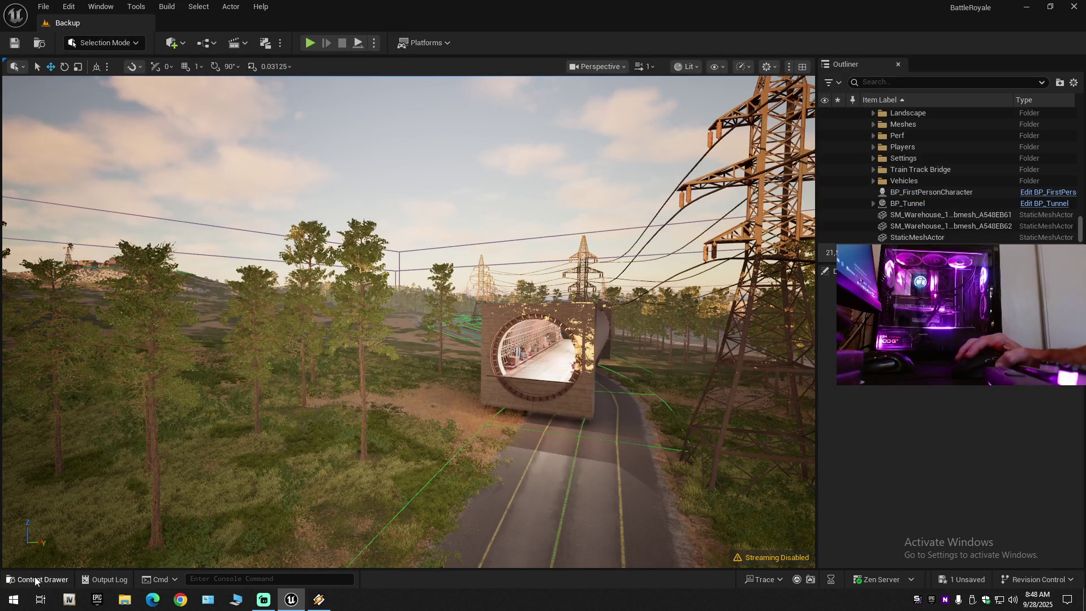
left_click(35, 581)
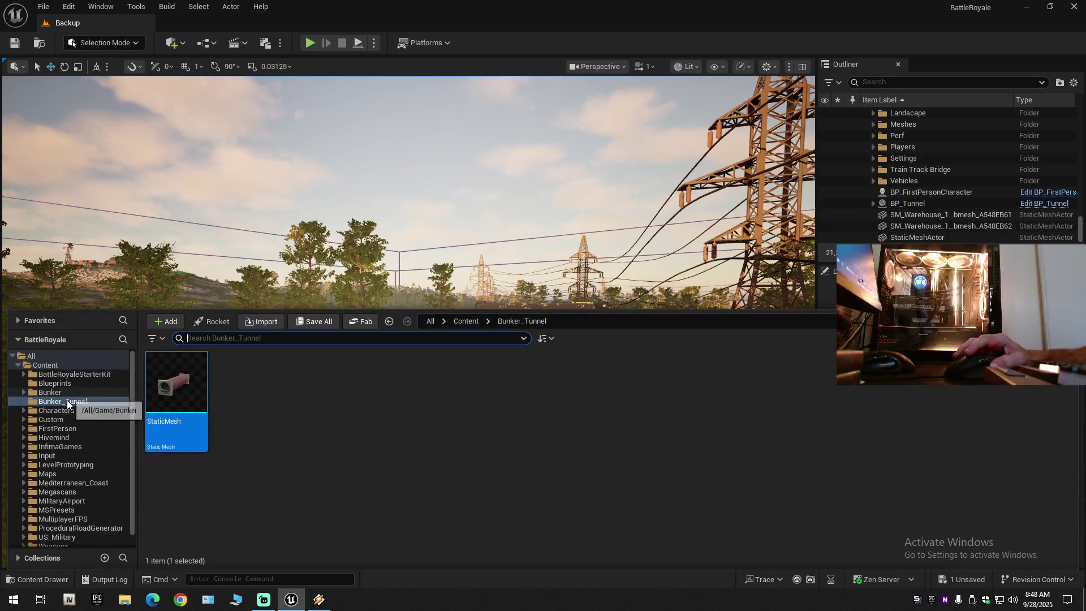
- Drag the Bunker_Tunnel prefab from Prefabs onto the road and raise it on Z
scroll(86, 464, "down", 1)
left_click(86, 517)
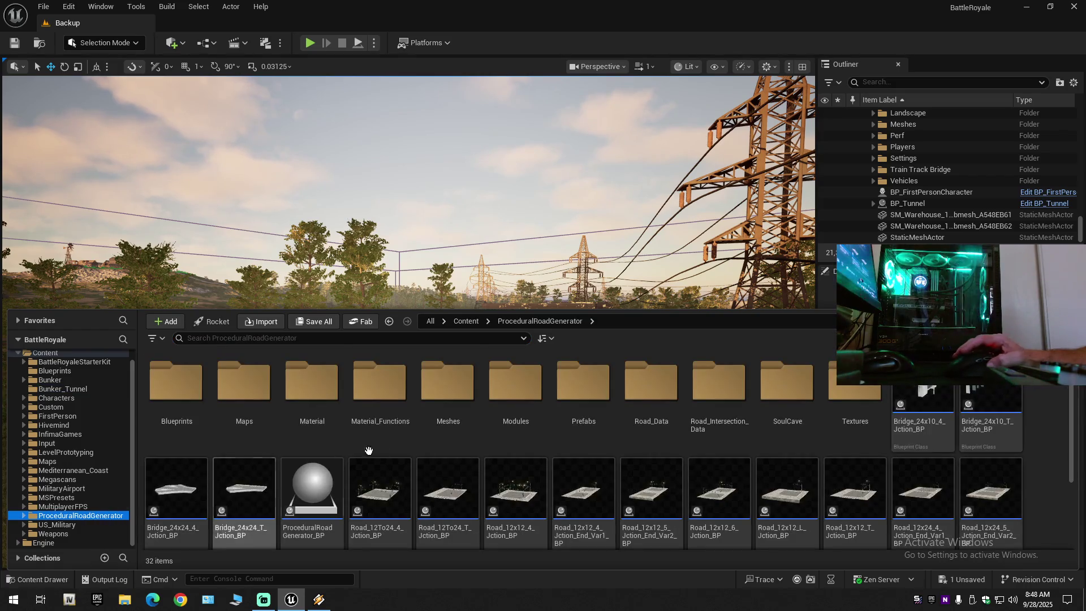
double_click(583, 385)
left_click(176, 385)
mouse_move(365, 211)
left_mouse_down()
mouse_move(497, 484)
mouse_move(482, 502)
left_mouse_up()
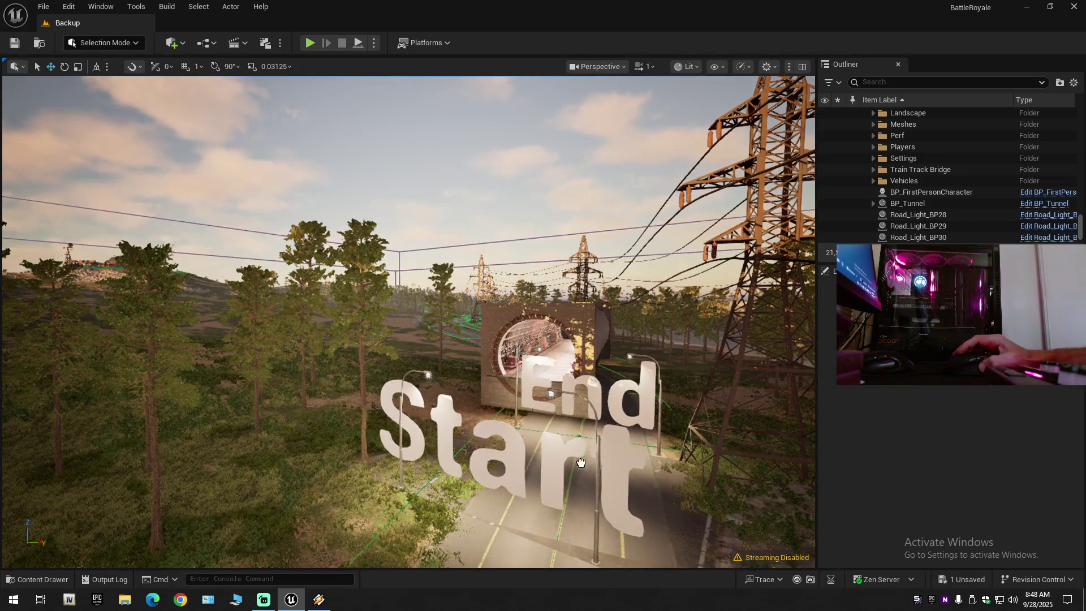
left_click_drag(575, 465, 573, 463)
left_click_drag(483, 479, 477, 416)
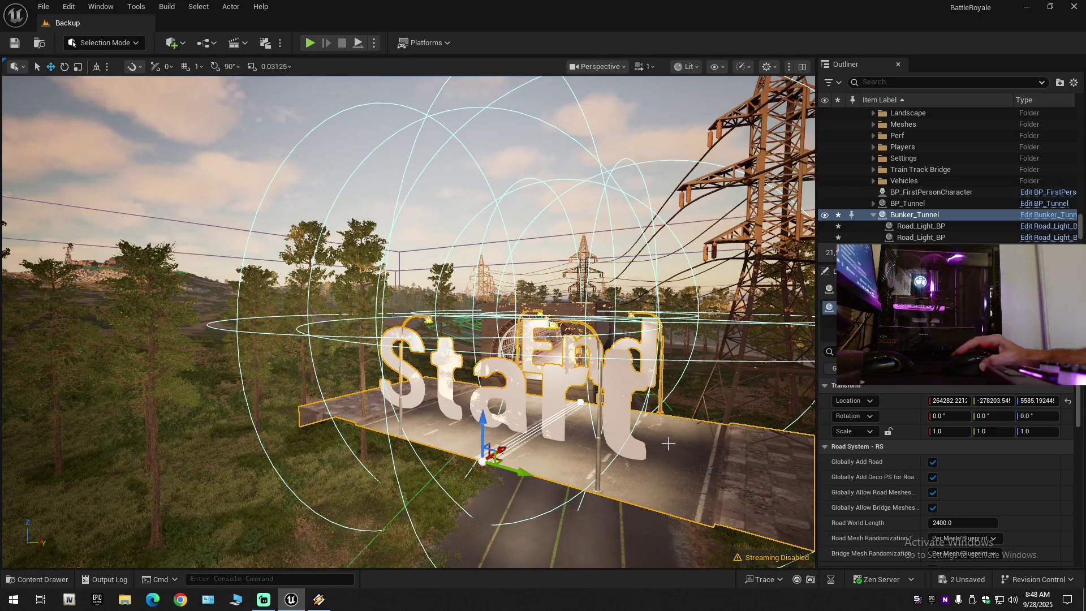
- Fly the camera along the road to view the placed tunnel, undoing a stray selection
mouse_move(668, 444)
left_mouse_down()
mouse_move(634, 439)
mouse_move(679, 440)
mouse_move(547, 387)
left_mouse_up()
scroll(662, 436, "up", 2)
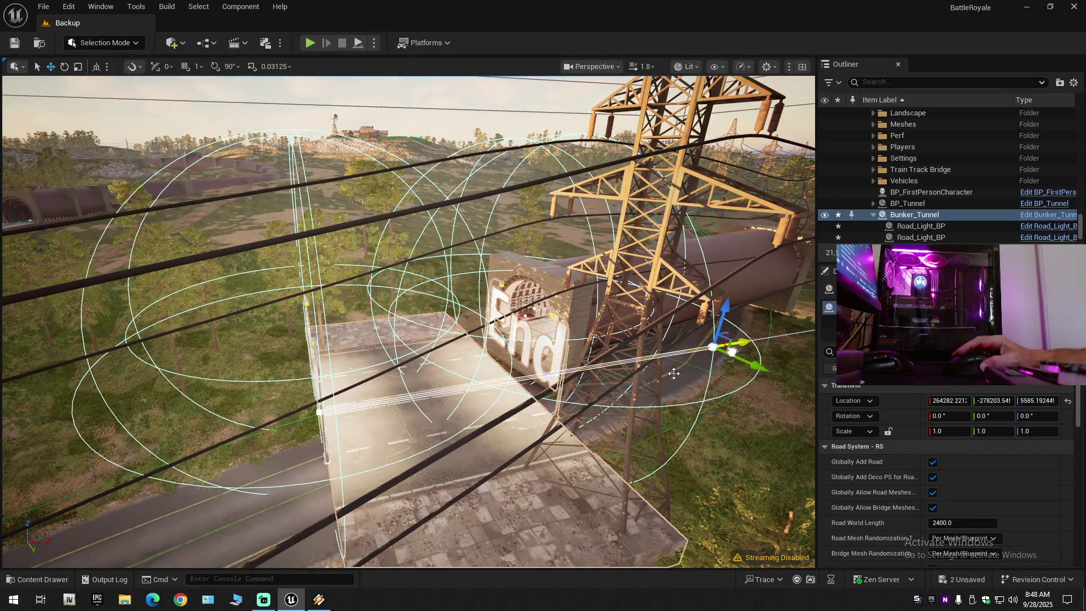
left_click_drag(678, 371, 633, 356)
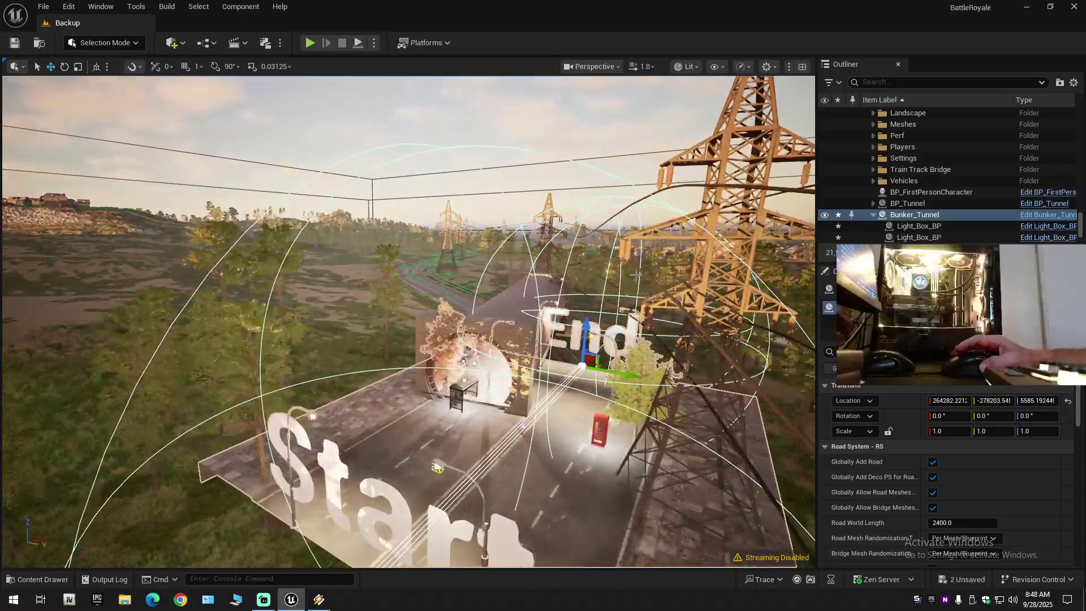
left_click(568, 443)
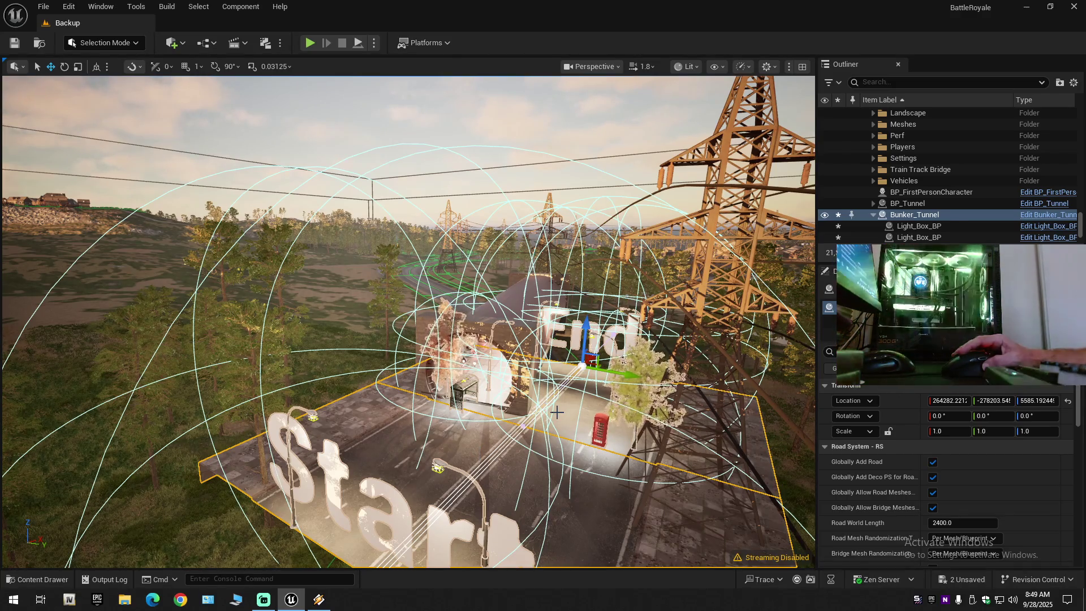
key("ctrl+z")
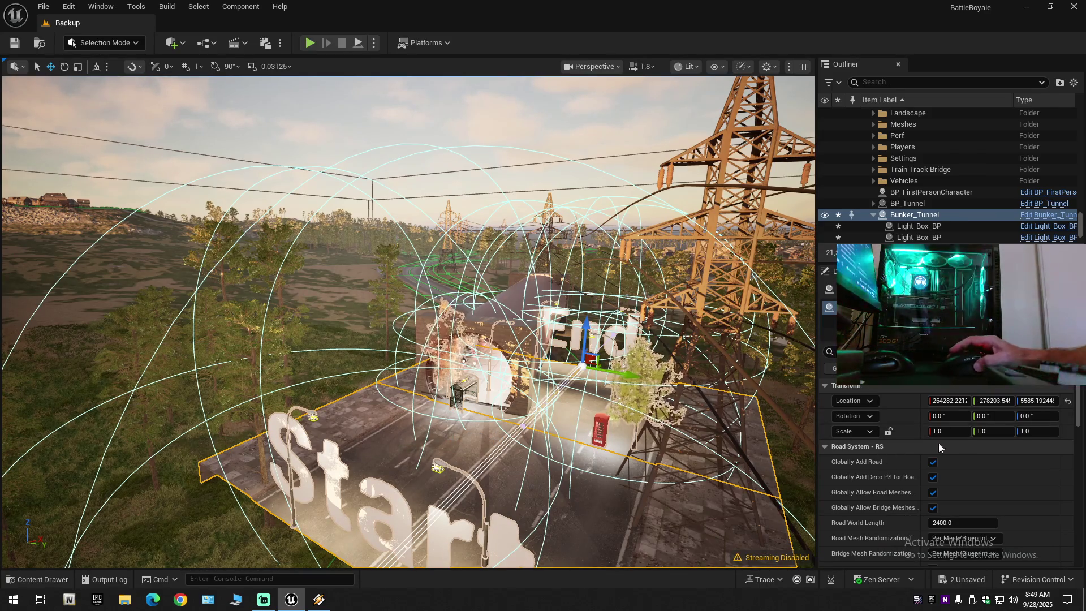
- Select the tunnel StaticMesh in the Bunker/Bunker_Tunnel content folder
scroll(1040, 435, "down", 3)
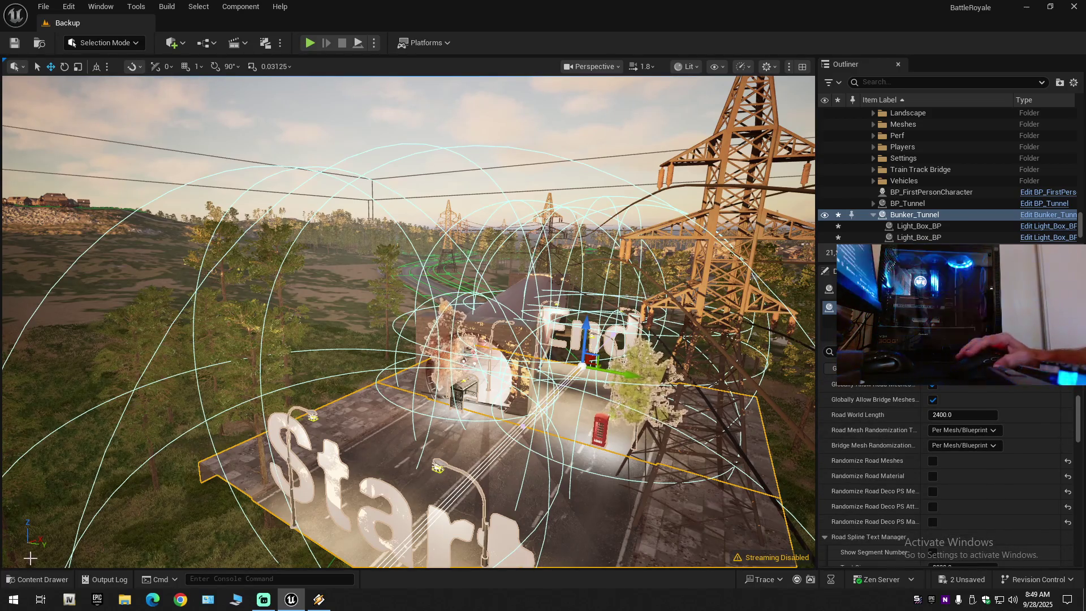
left_click(37, 579)
scroll(86, 382, "up", 5)
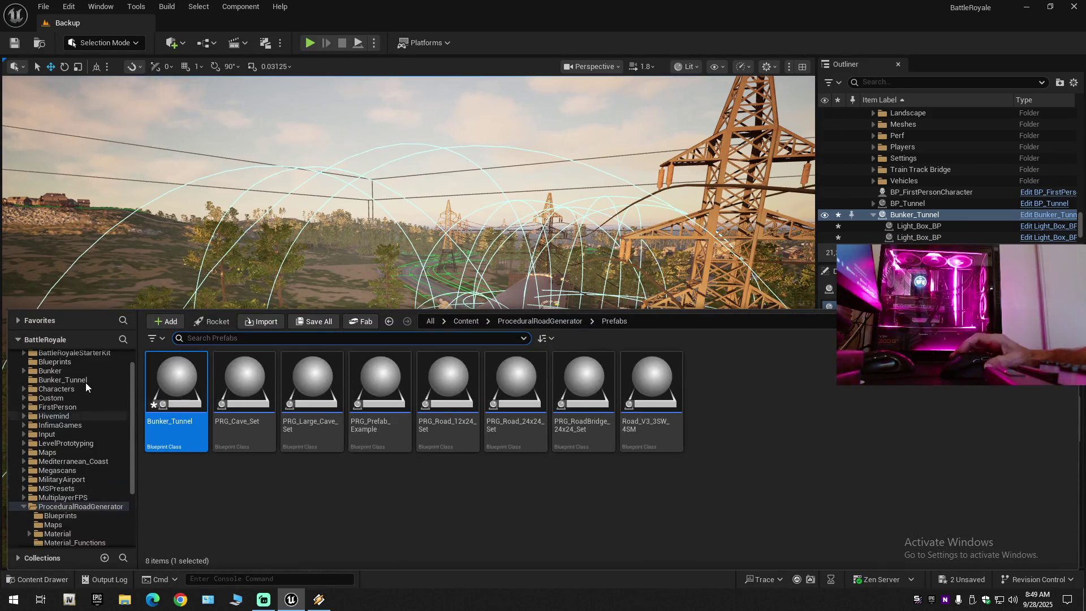
left_click(77, 392)
left_click(76, 400)
left_click(176, 381)
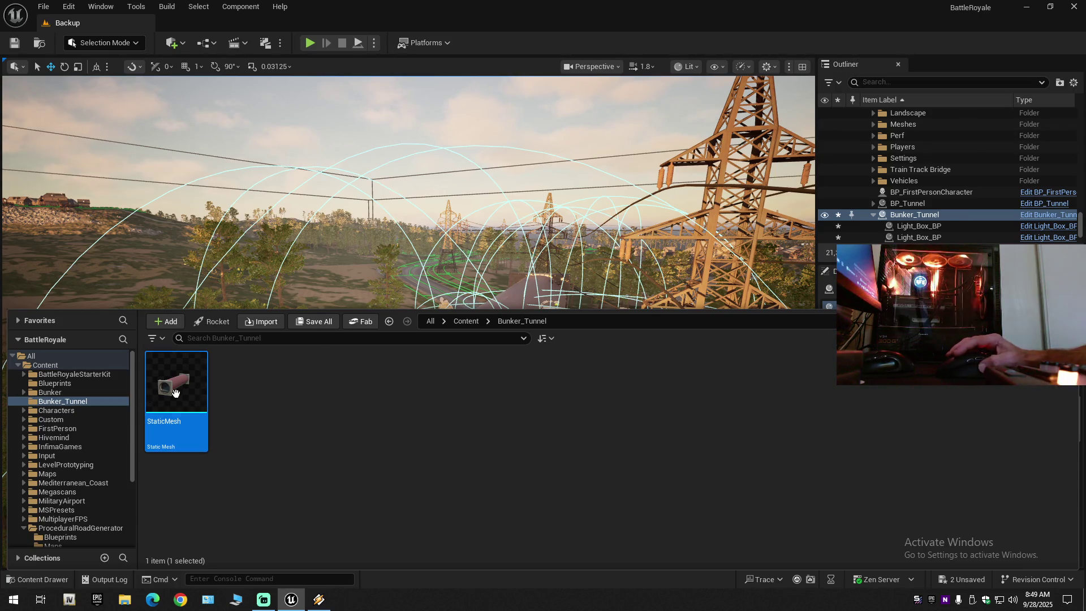
- Replace Road Meshes Index [0] with the selected tunnel StaticMesh
left_click(857, 63)
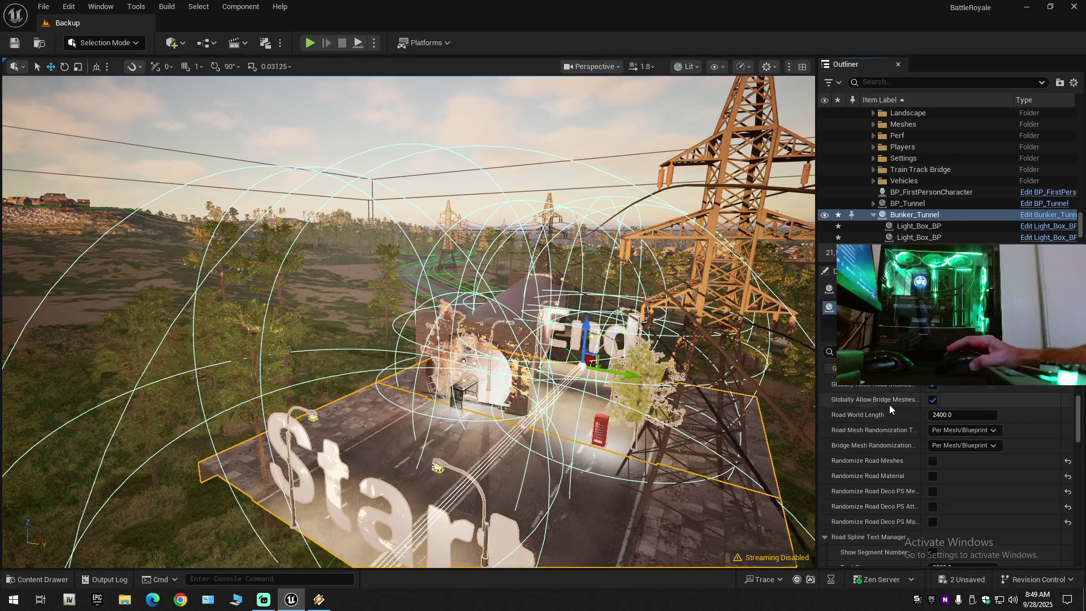
scroll(908, 412, "up", 1)
scroll(935, 433, "down", 6)
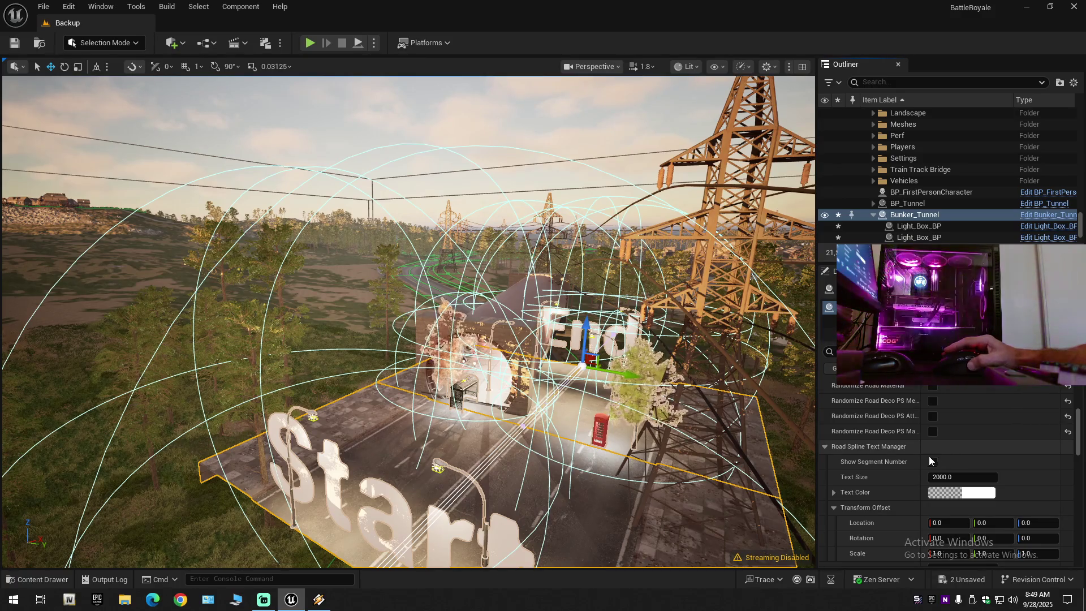
mouse_move(1080, 425)
left_mouse_down()
mouse_move(1081, 401)
mouse_move(1082, 475)
left_mouse_up()
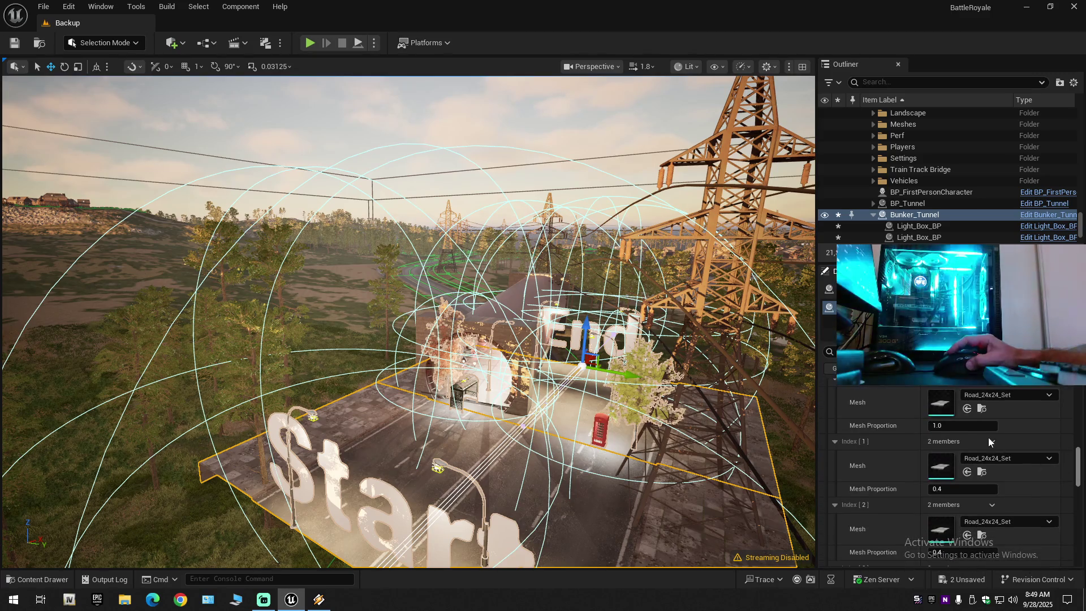
left_click(967, 409)
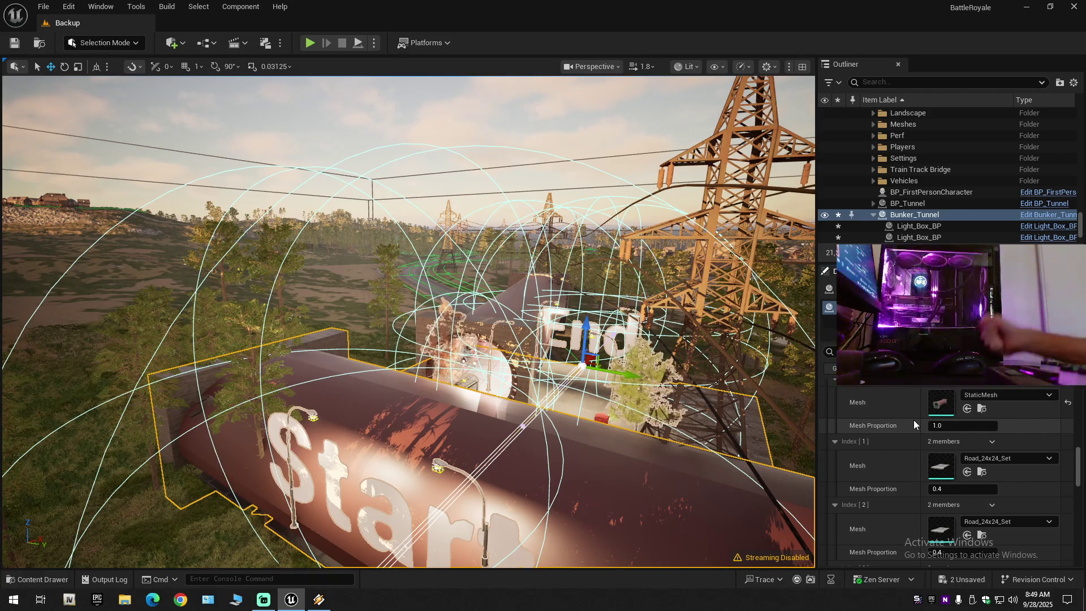
scroll(899, 430, "up", 4)
scroll(920, 498, "up", 6)
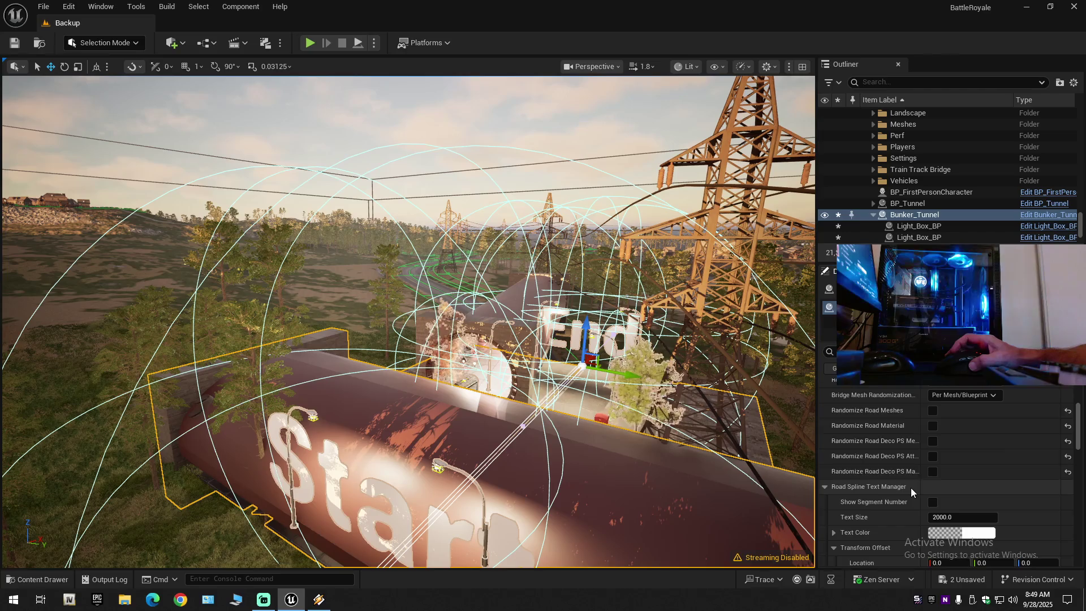
- Try Uniform for road and bridge mesh randomization, then reset and undo the changes
scroll(911, 488, "up", 3)
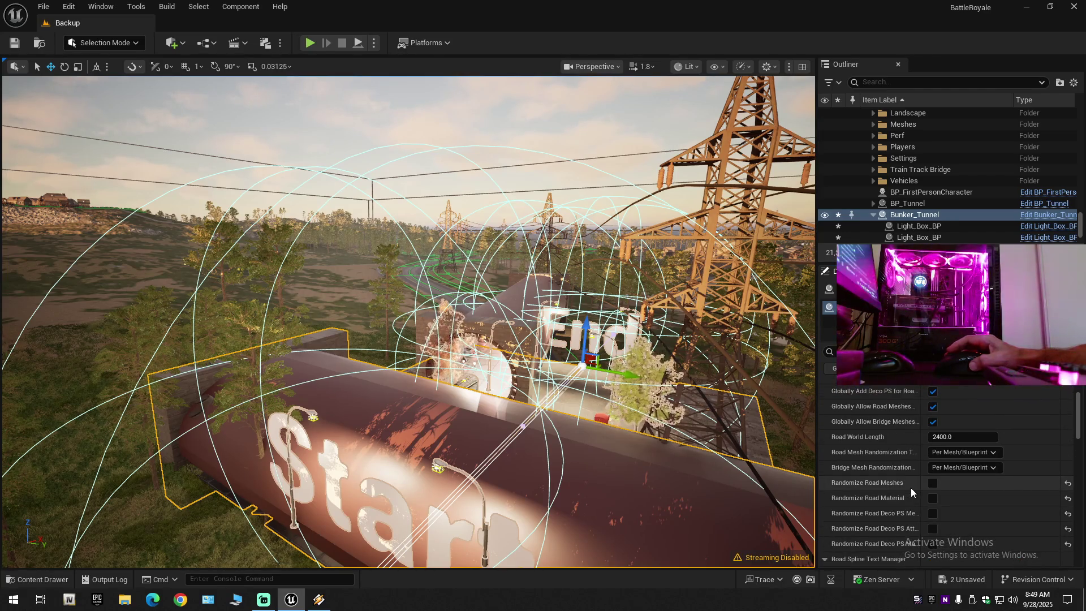
left_click(956, 452)
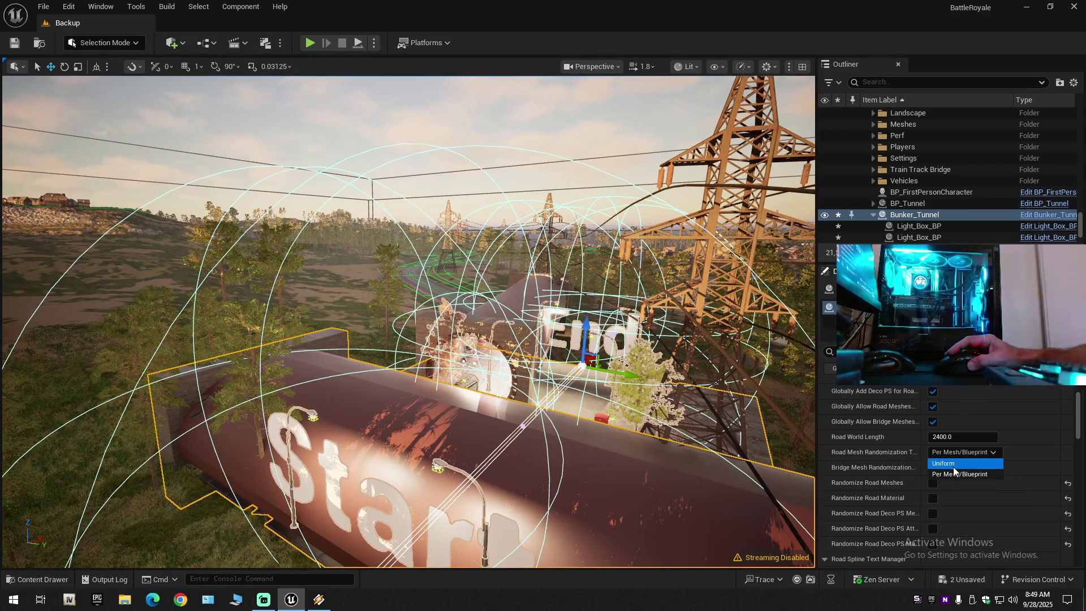
left_click(951, 464)
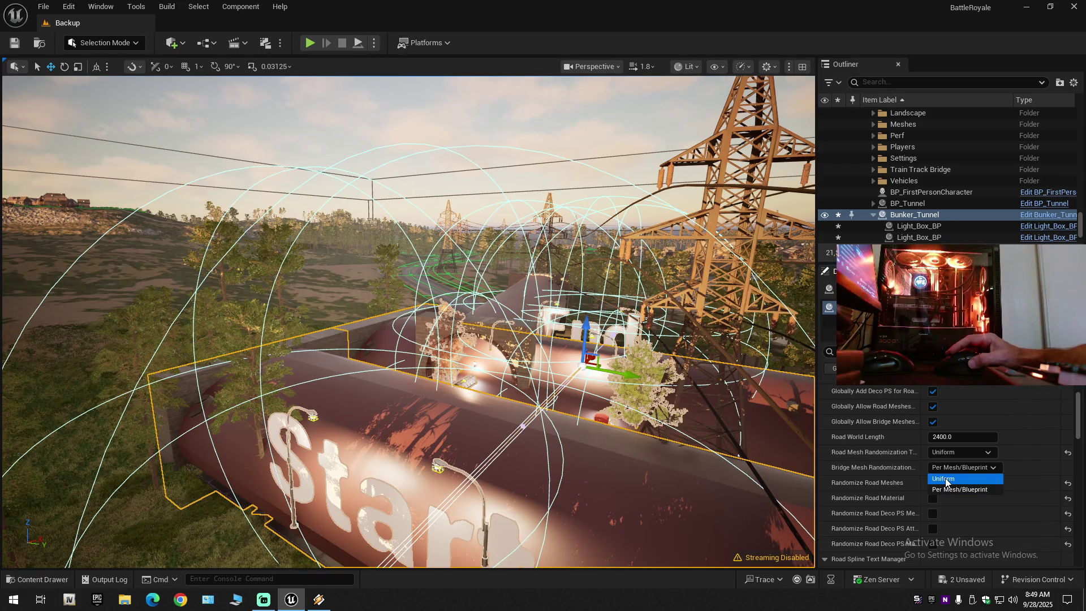
left_click(945, 478)
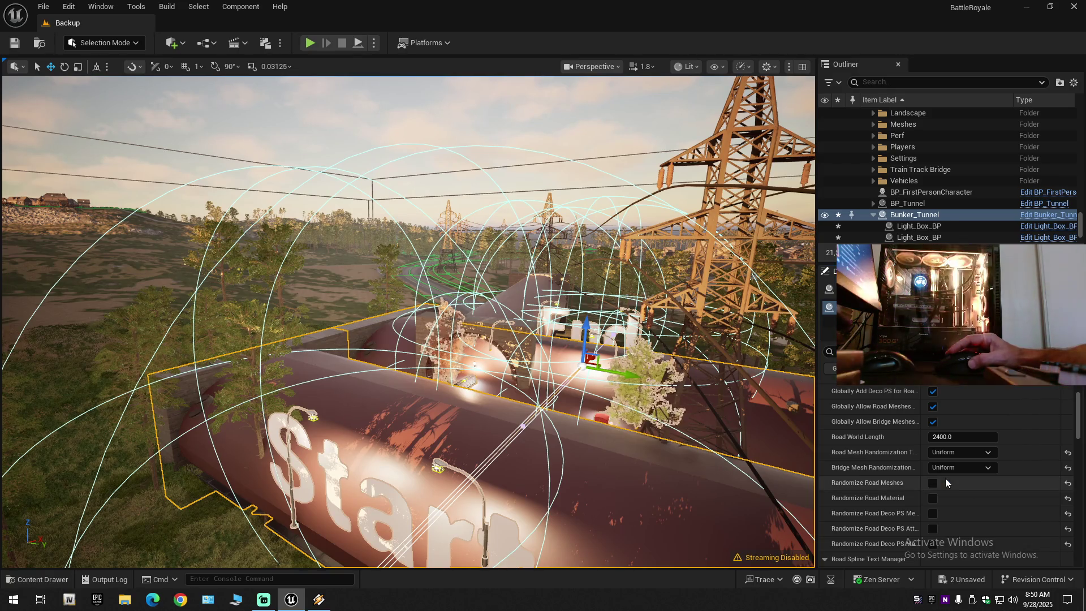
left_click(1067, 456)
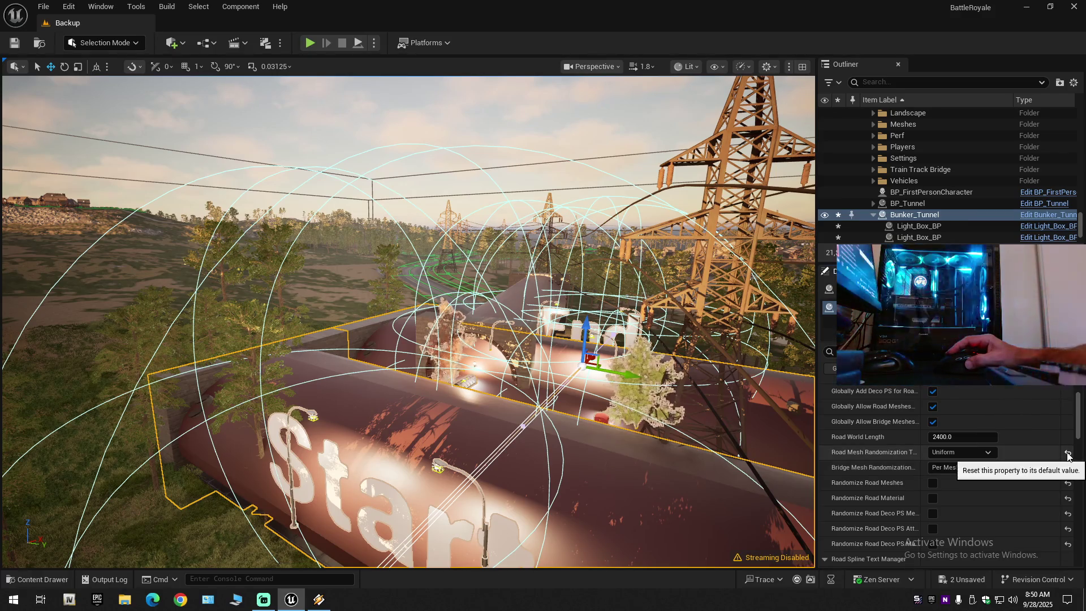
key("ctrl+z")
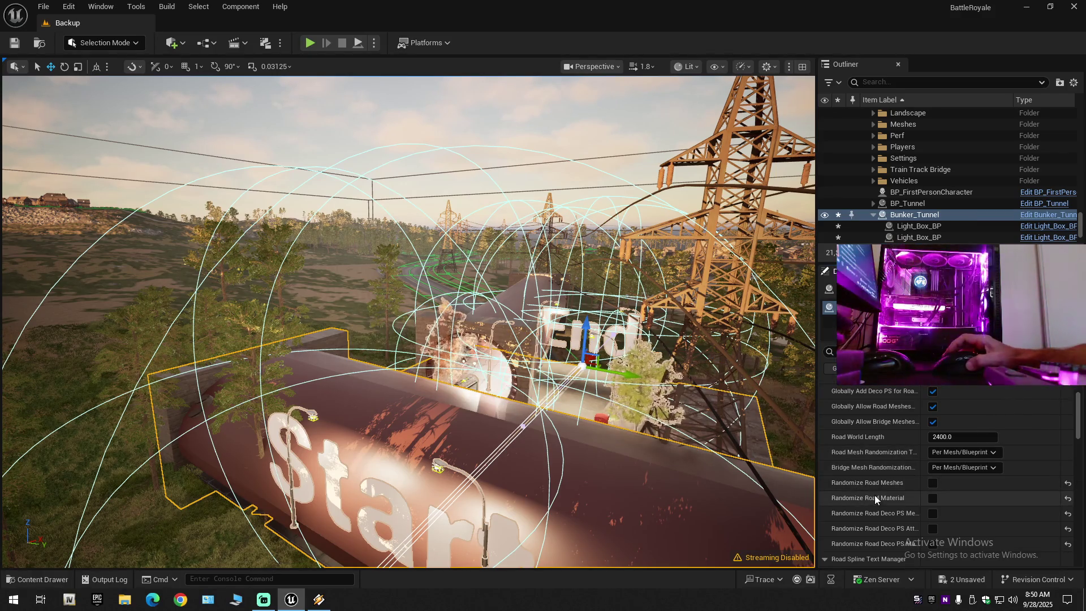
- Set both Road Mesh and Bridge Mesh Randomization to Uniform
scroll(870, 494, "up", 2)
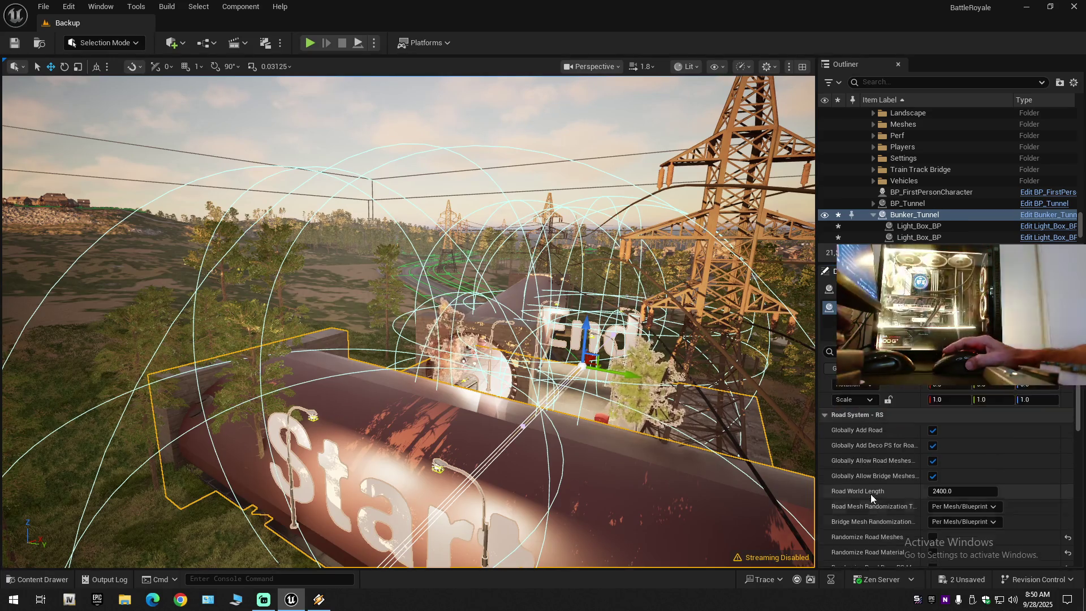
scroll(870, 494, "down", 3)
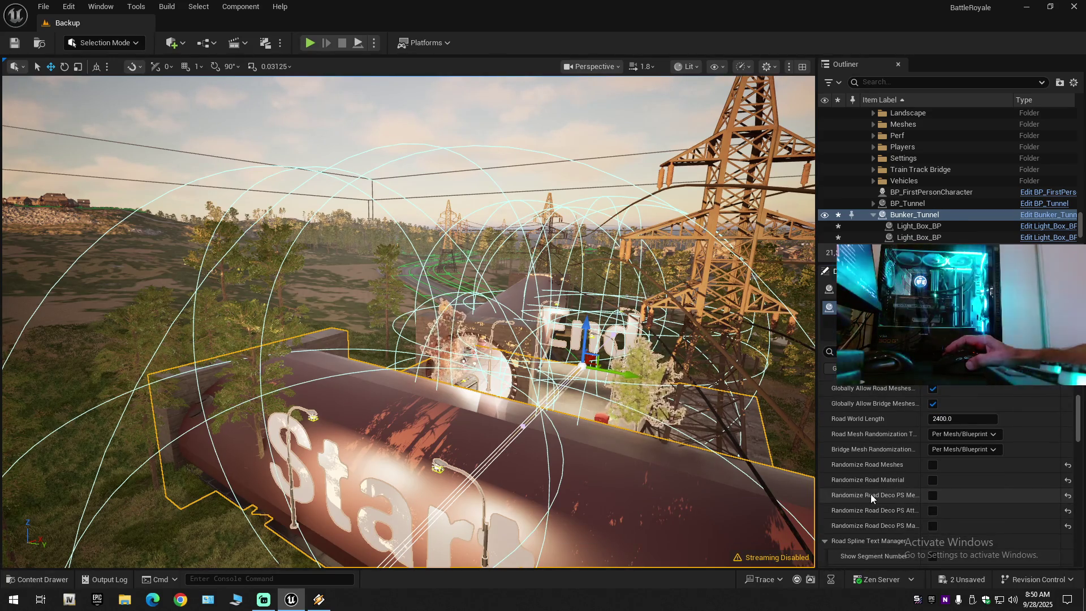
left_click(962, 434)
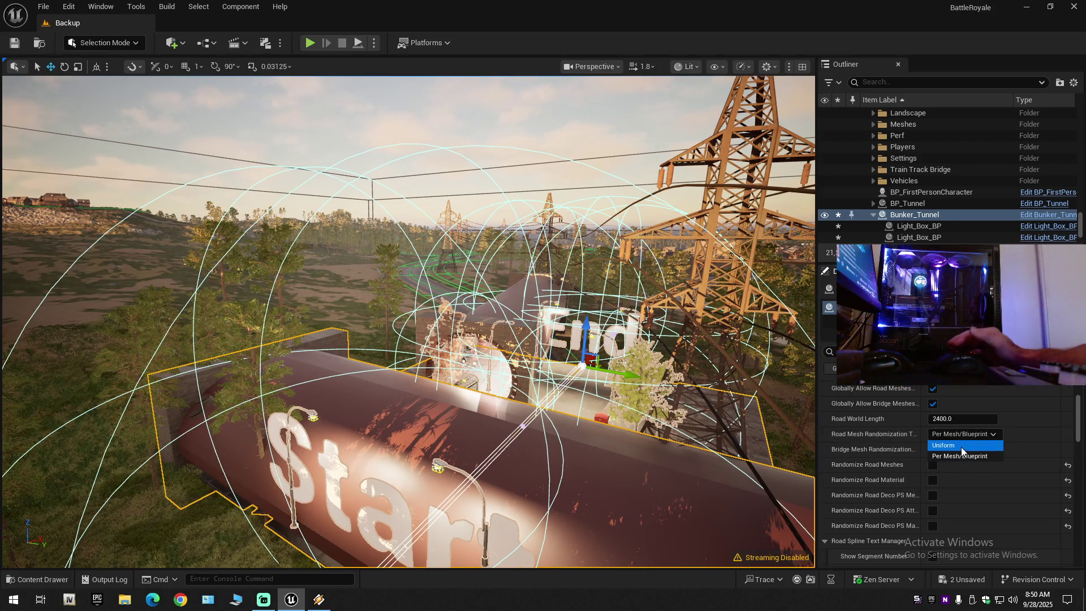
left_click(962, 447)
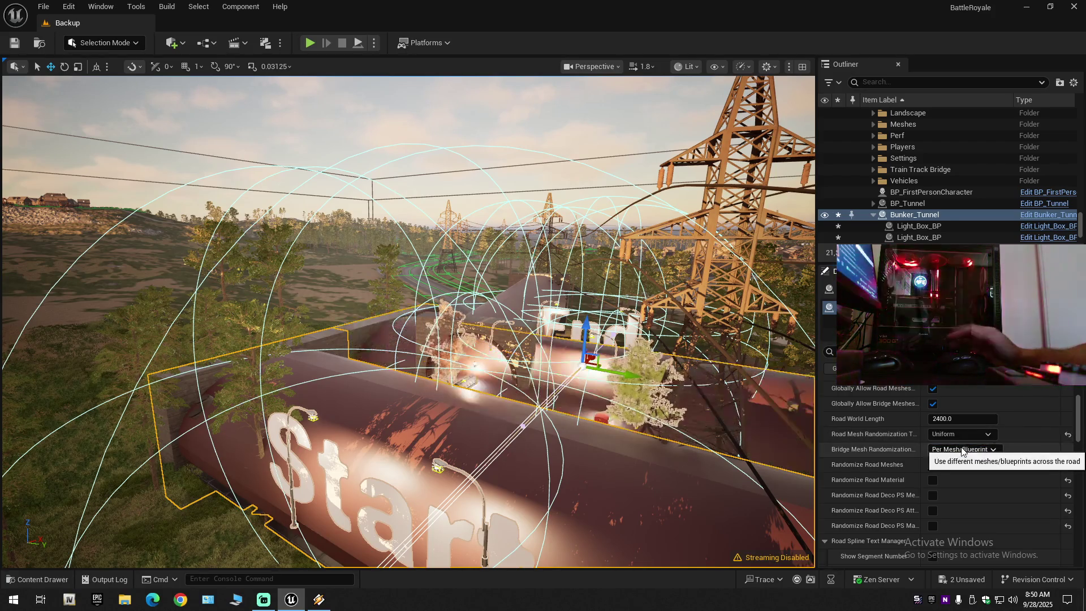
left_click(961, 450)
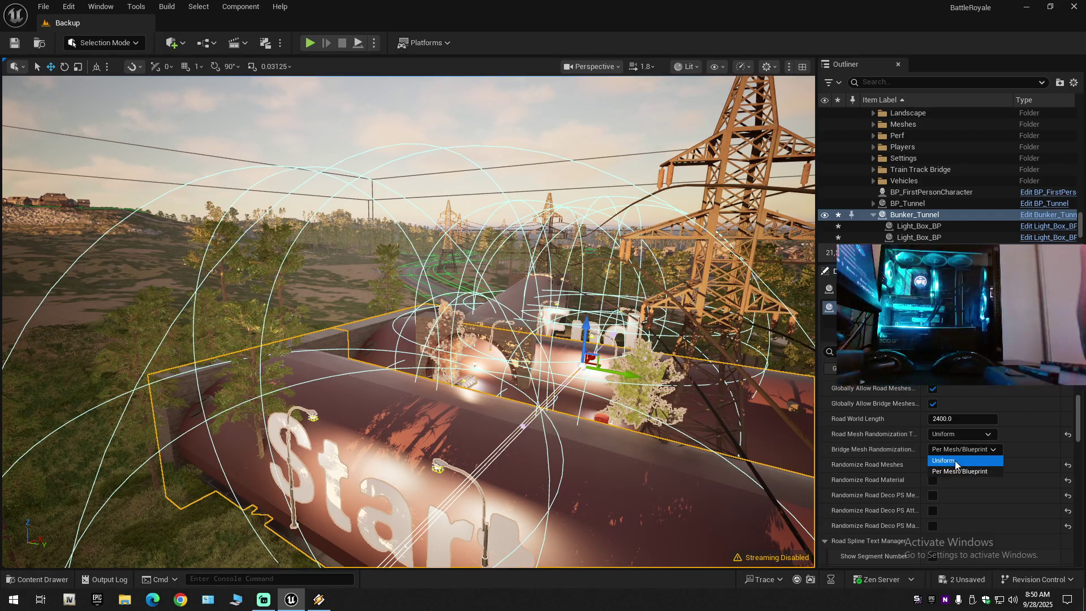
left_click(955, 461)
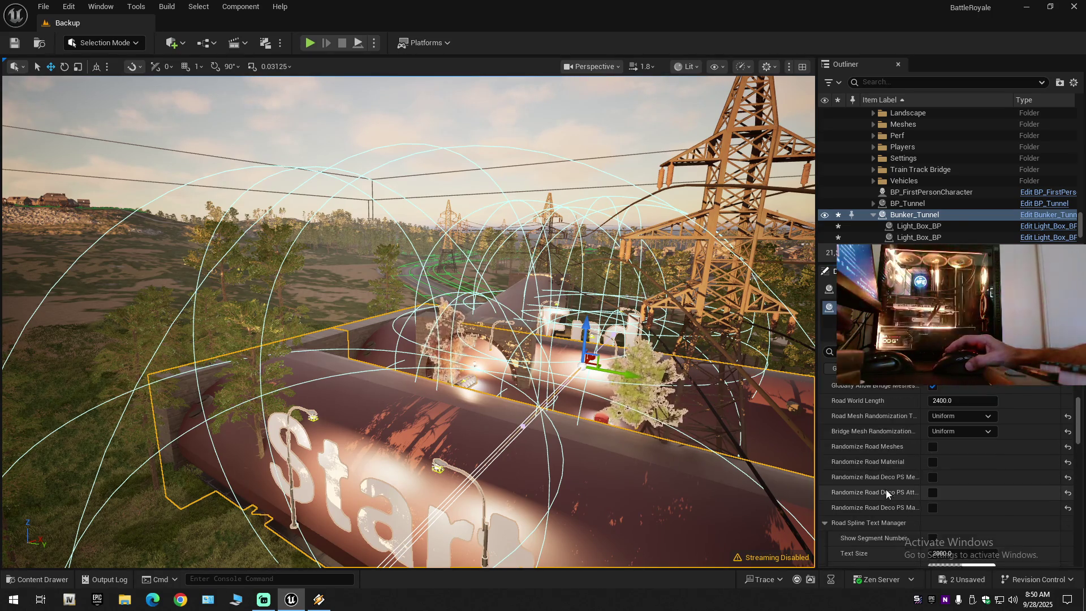
- Scroll down the Details panel and expand Road Segment Index [1]
scroll(886, 490, "down", 3)
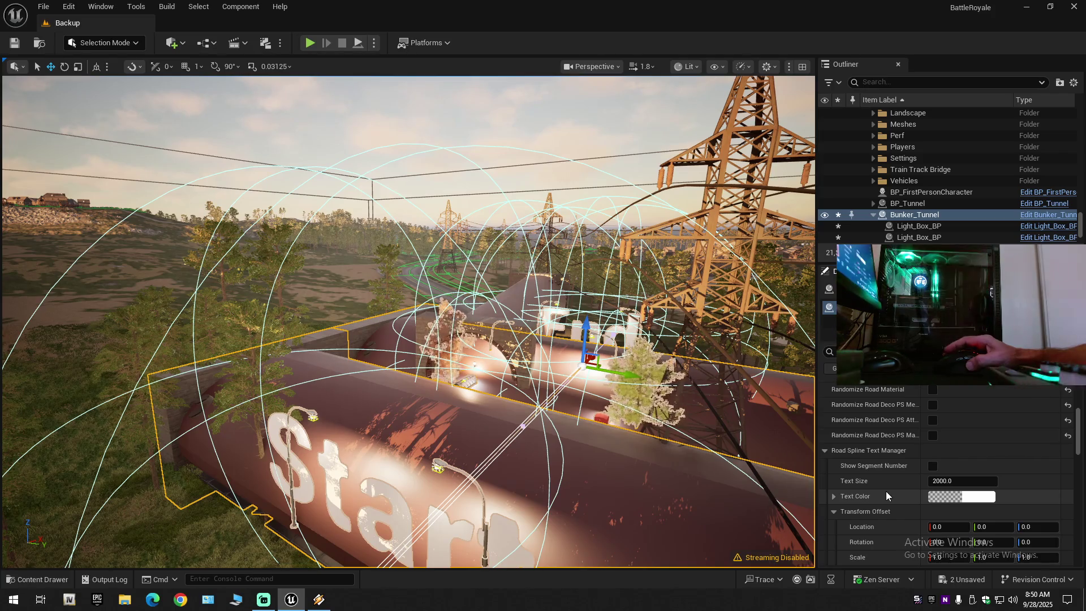
scroll(919, 452, "up", 2)
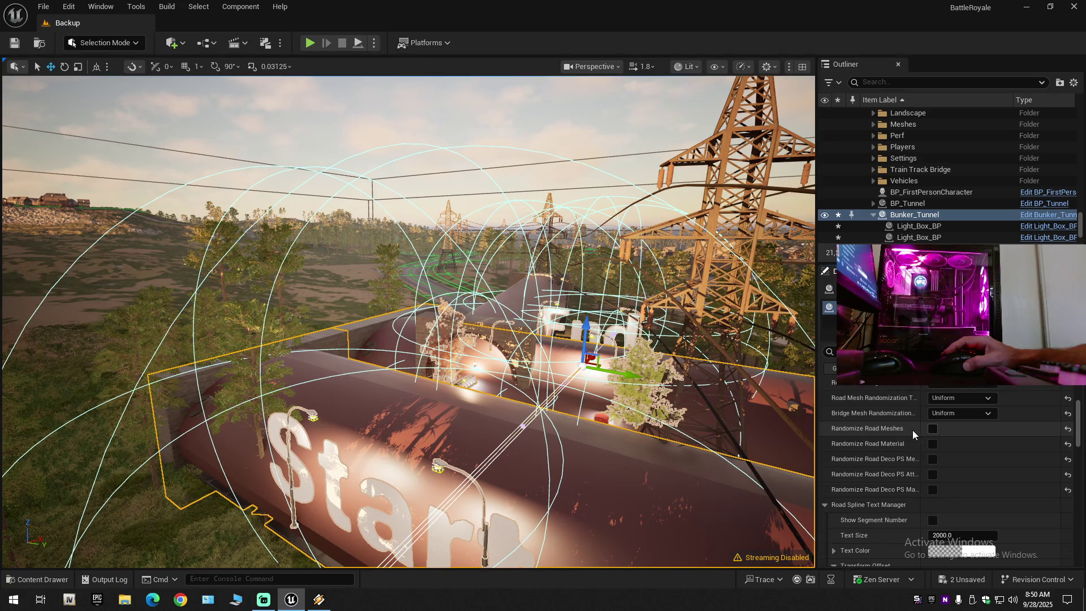
scroll(891, 481, "down", 3)
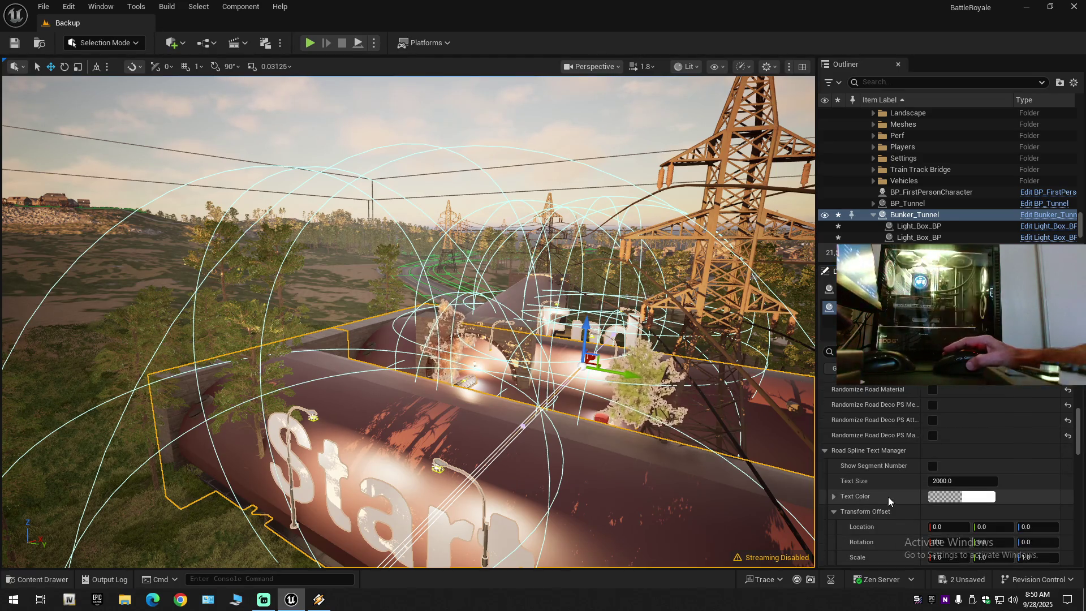
scroll(888, 497, "down", 2)
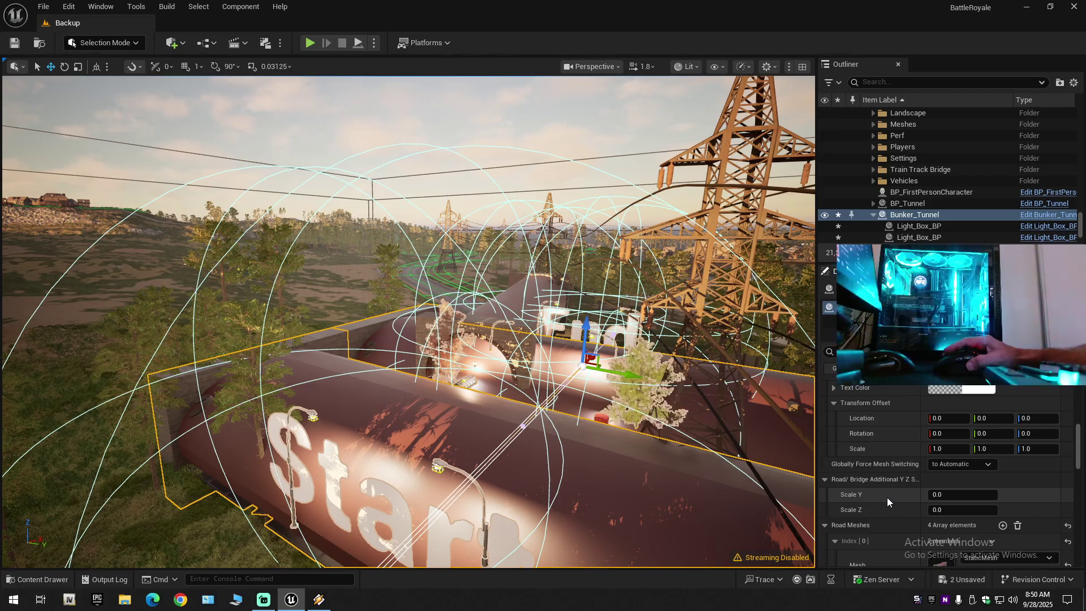
scroll(887, 497, "down", 2)
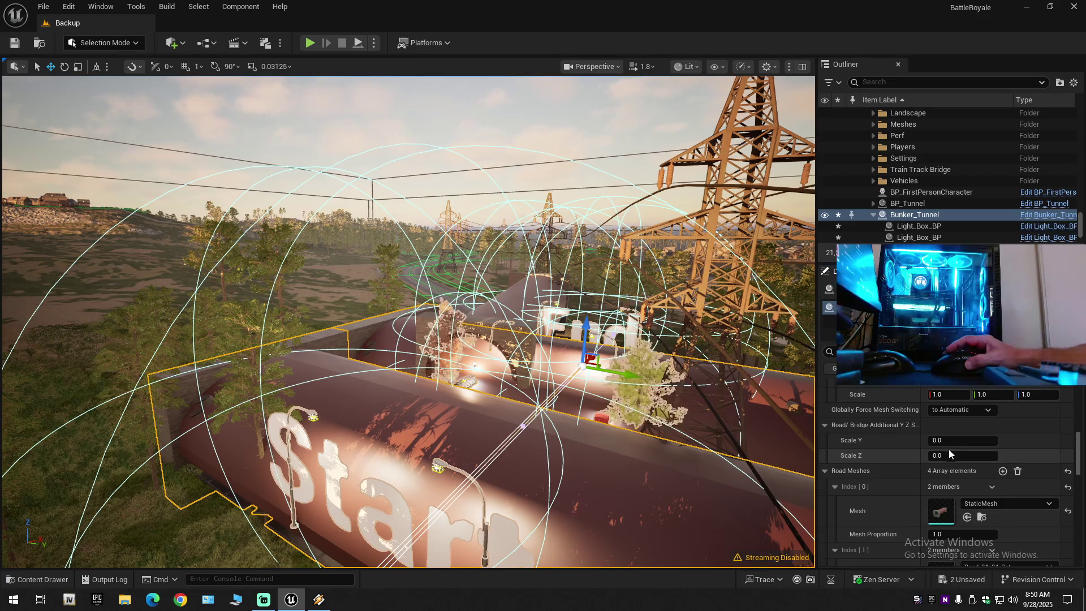
scroll(887, 503, "down", 1)
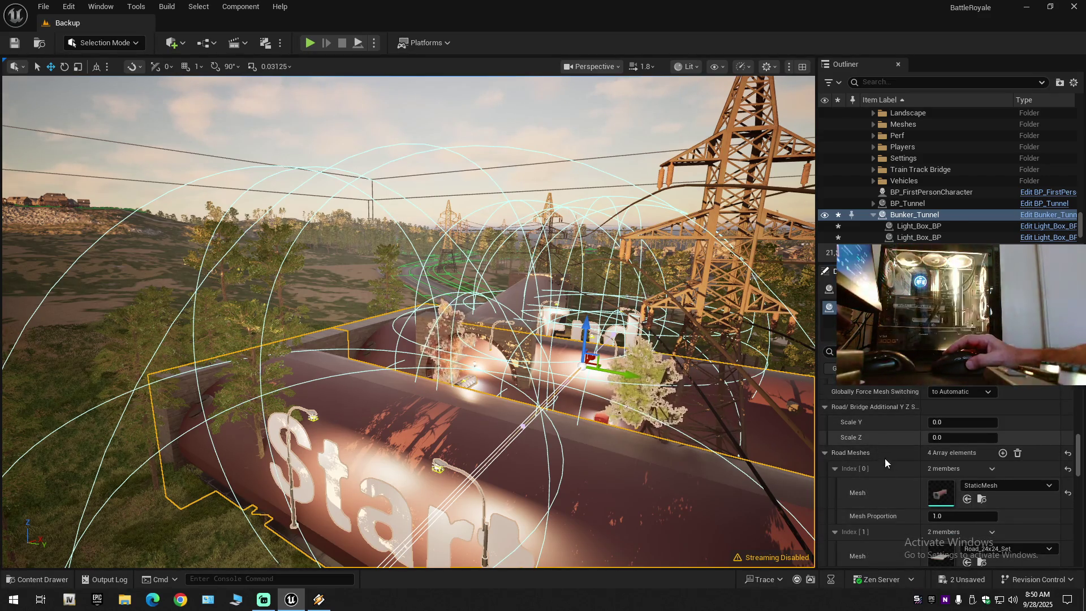
scroll(897, 510, "down", 3)
scroll(897, 510, "down", 3)
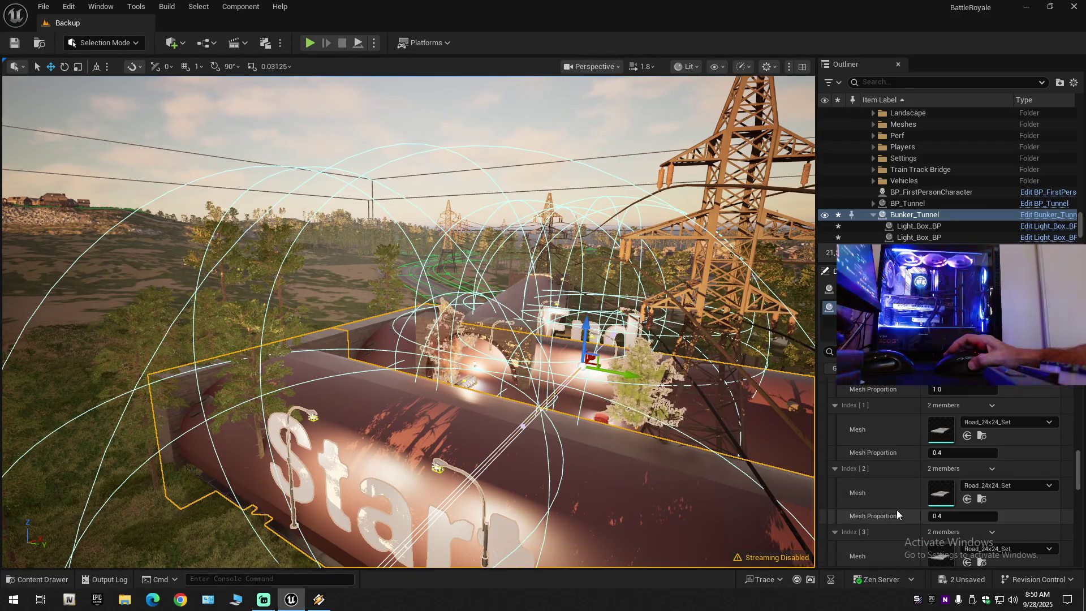
scroll(912, 510, "down", 5)
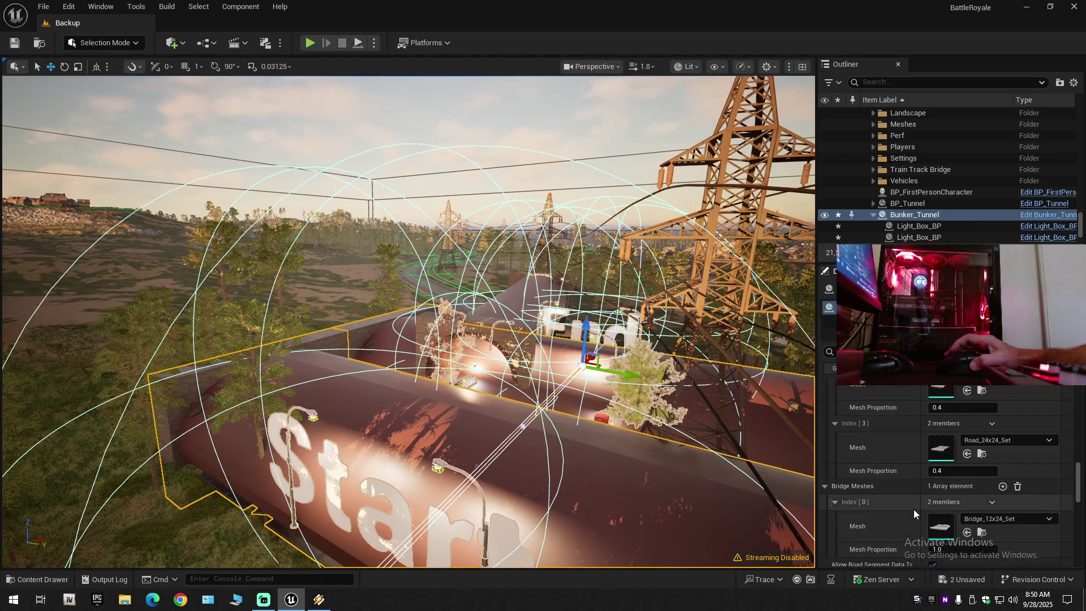
scroll(914, 509, "down", 5)
scroll(914, 509, "down", 4)
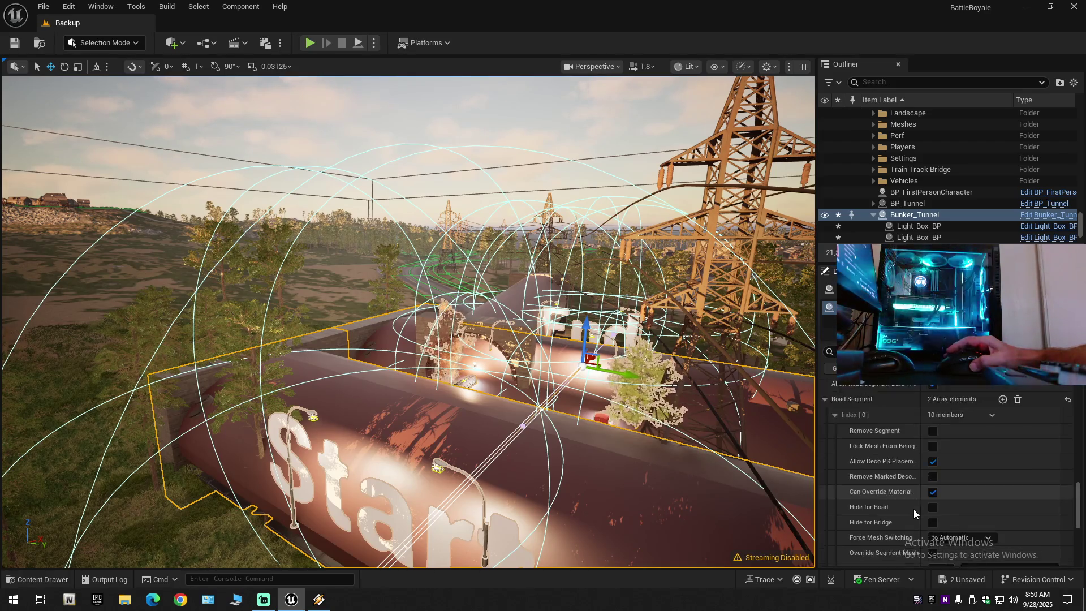
scroll(914, 509, "down", 2)
scroll(914, 509, "down", 2)
scroll(914, 509, "down", 4)
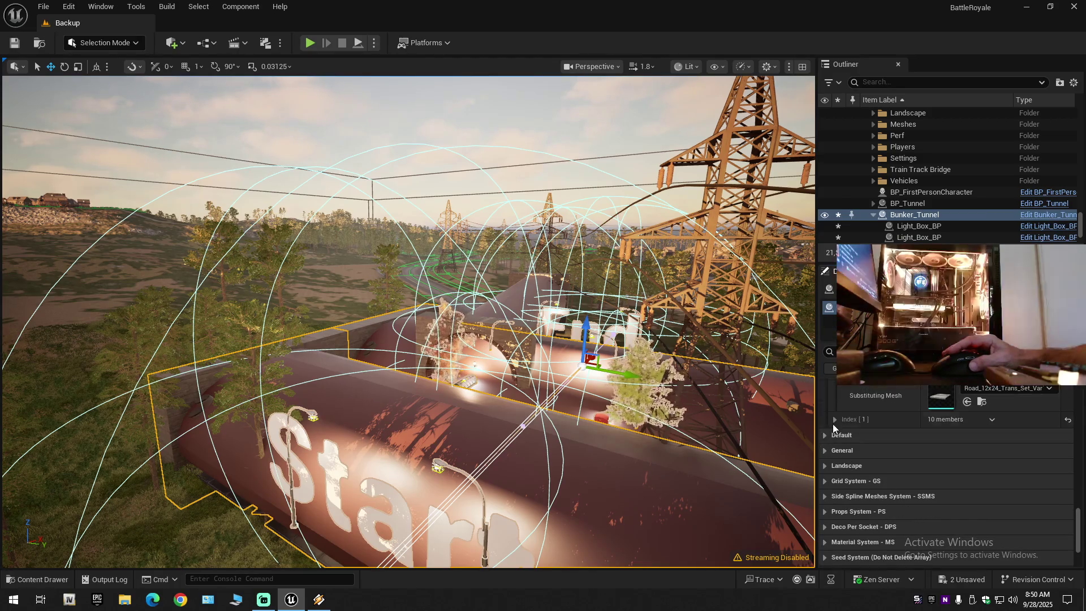
left_click(835, 419)
- Expand the Default and General property categories
scroll(868, 474, "down", 2)
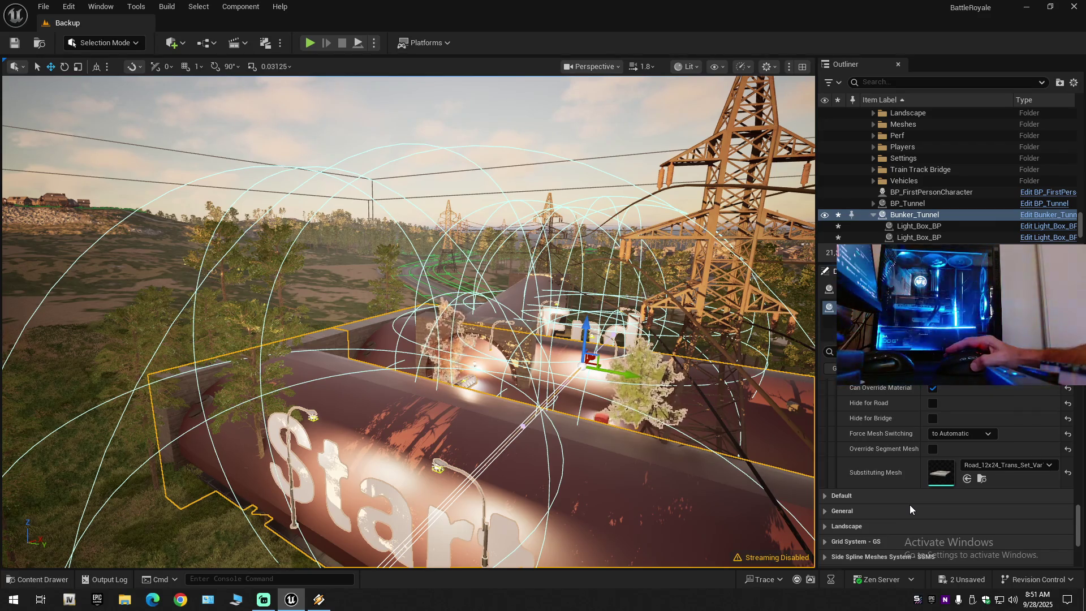
left_click(826, 497)
scroll(887, 508, "down", 5)
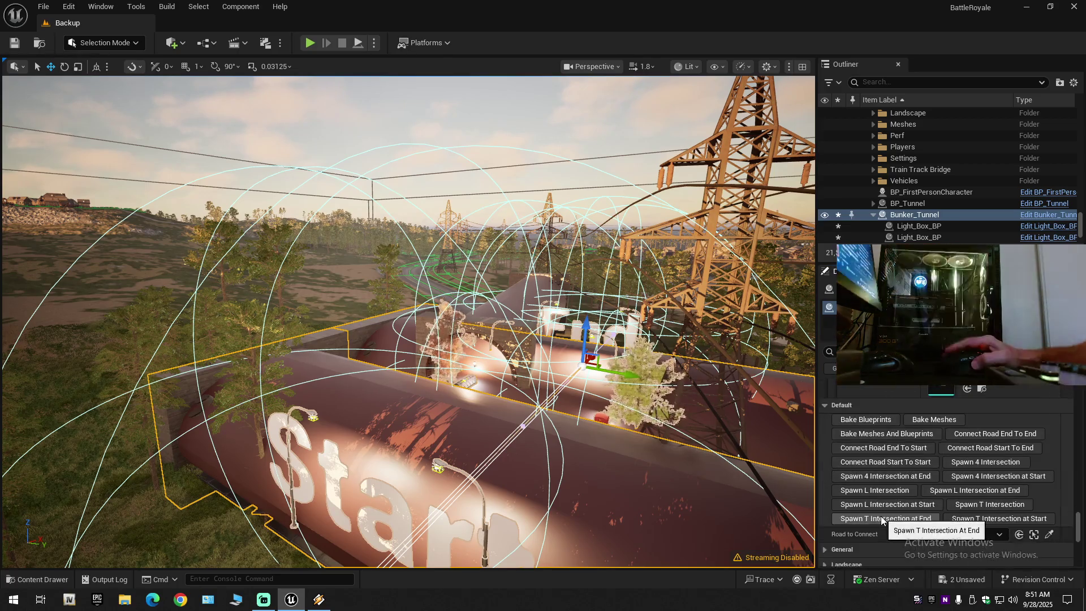
scroll(881, 519, "down", 2)
left_click(826, 514)
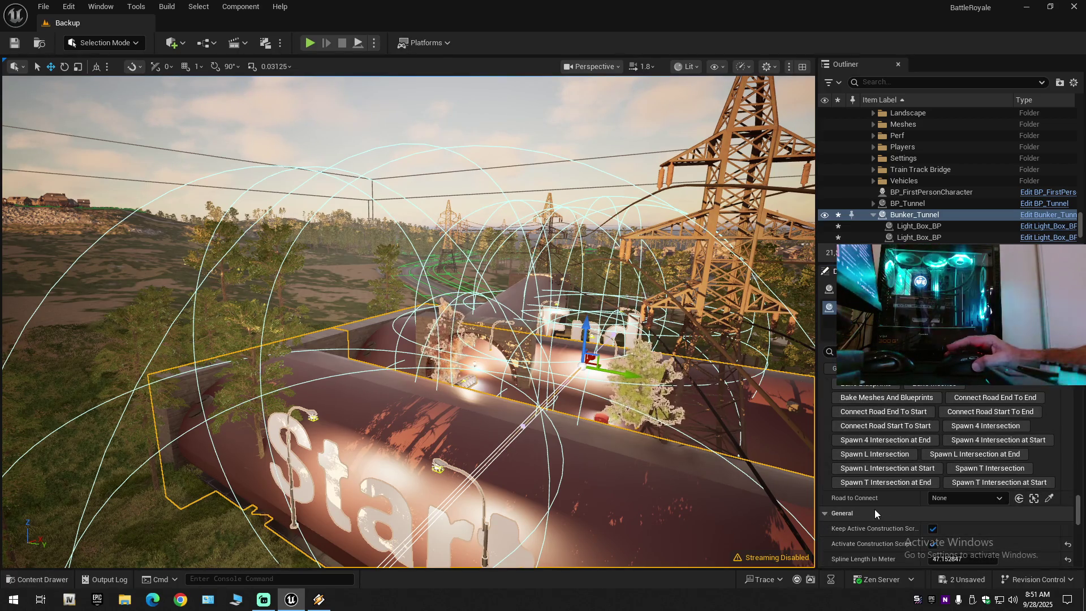
- Turn off Show Road Start End Text in the General category
scroll(874, 509, "down", 5)
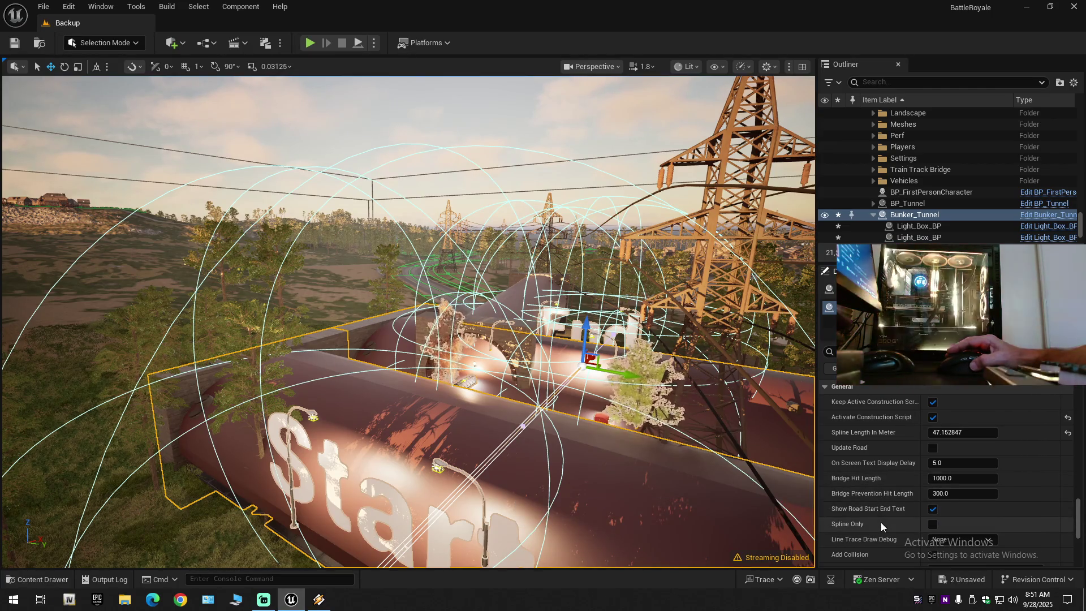
scroll(880, 522, "down", 3)
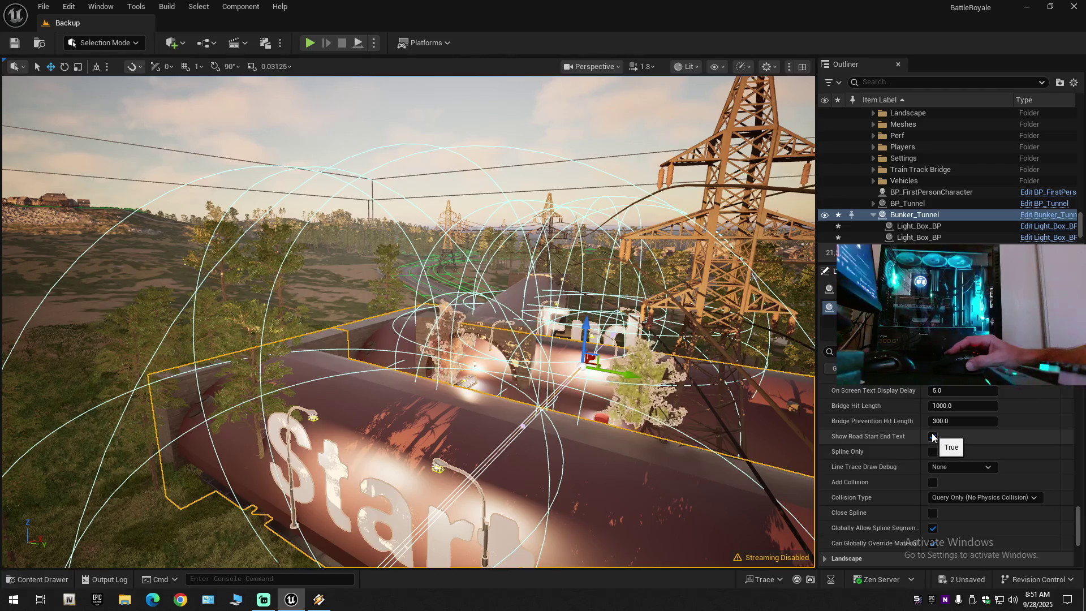
key("ctrl+z")
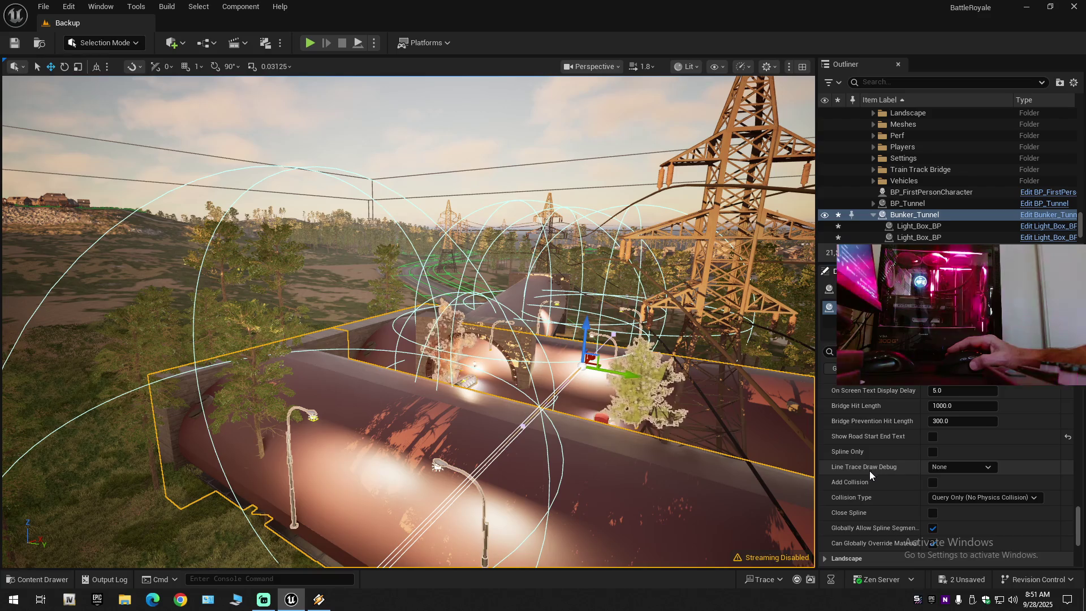
scroll(871, 471, "down", 3)
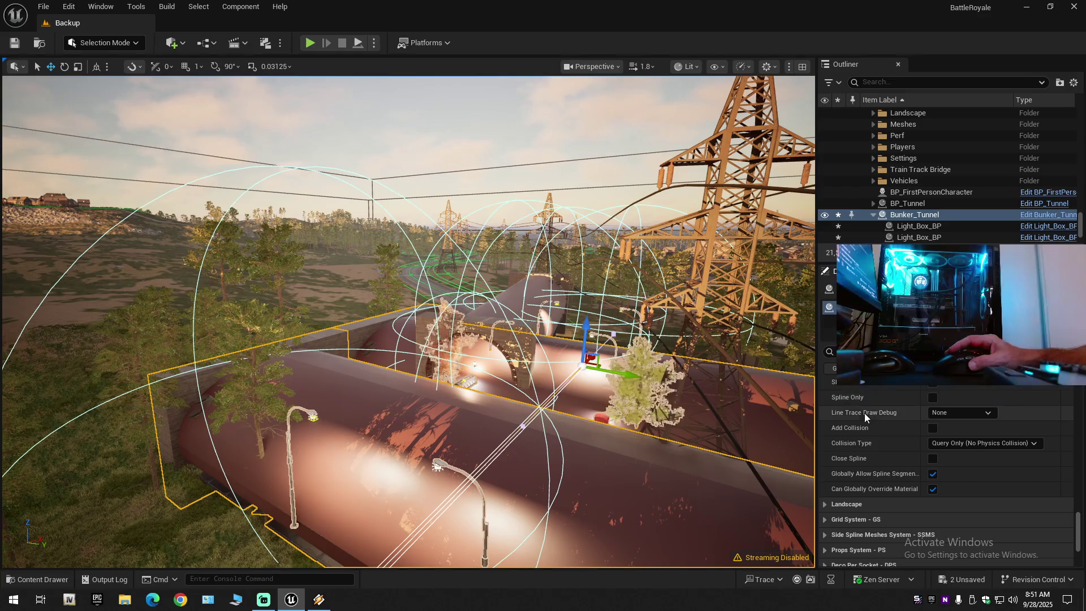
- Keep Line Trace Draw Debug at None and expand the road's Landscape settings
left_click(960, 414)
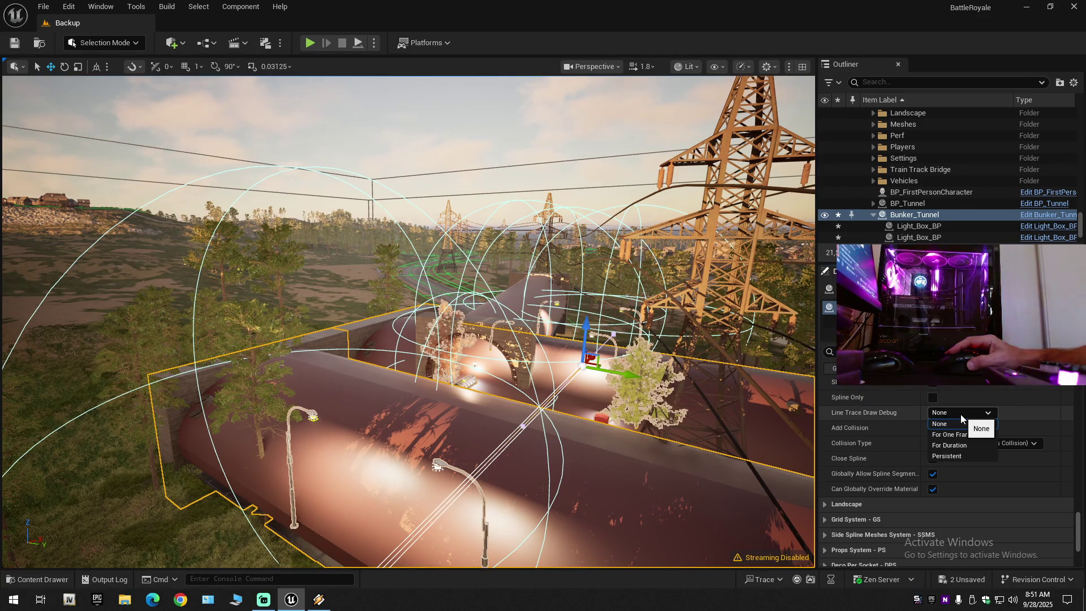
left_click(961, 422)
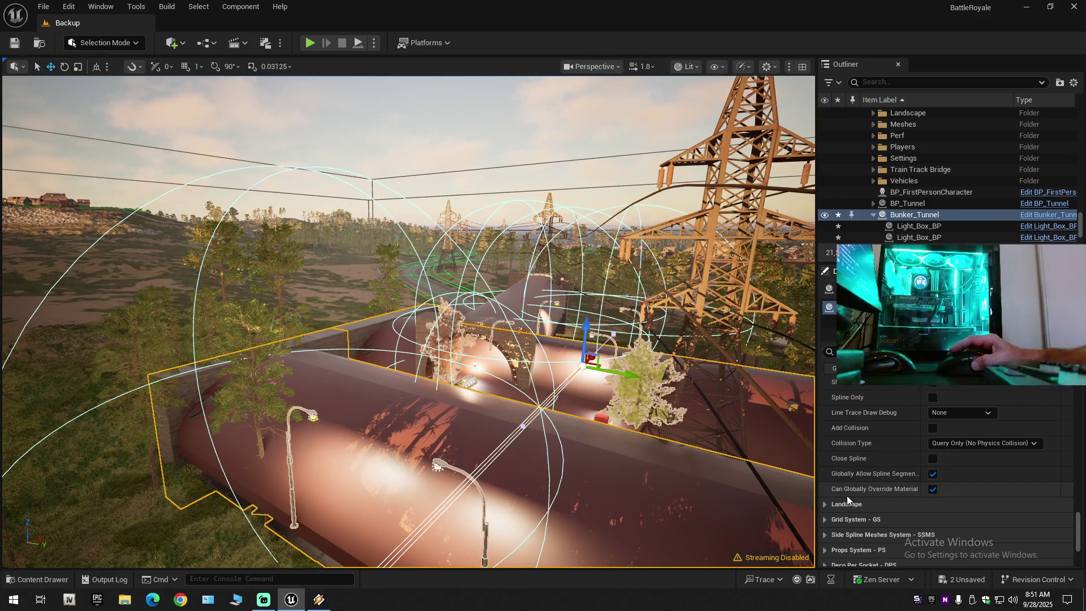
left_click(824, 503)
- Expand the Grid System - GS and Side Spline Meshes System - SSMS categories
scroll(865, 486, "down", 3)
scroll(868, 488, "down", 4)
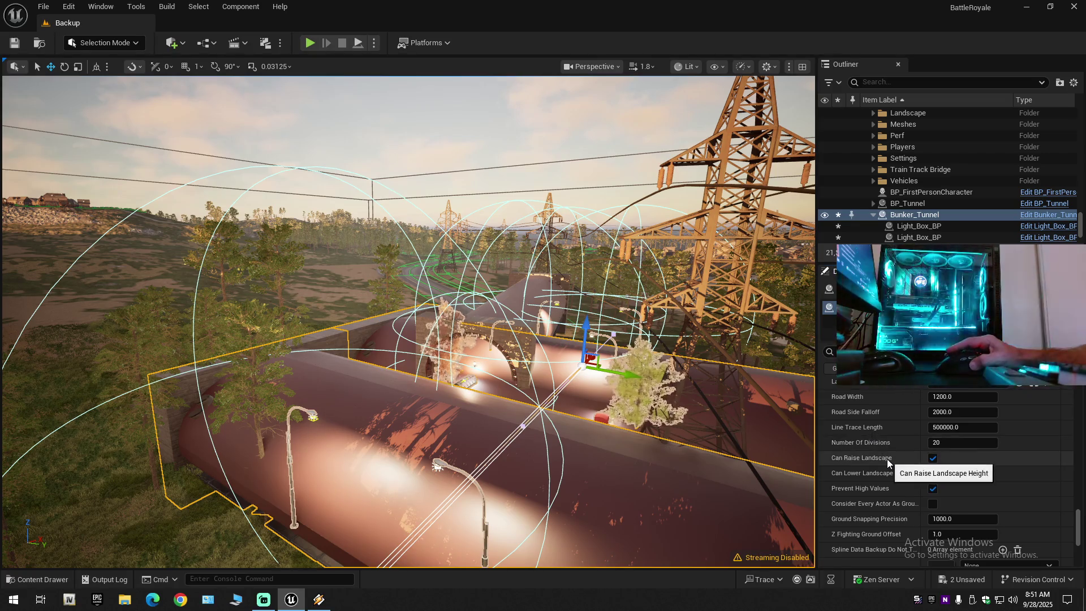
scroll(887, 459, "down", 2)
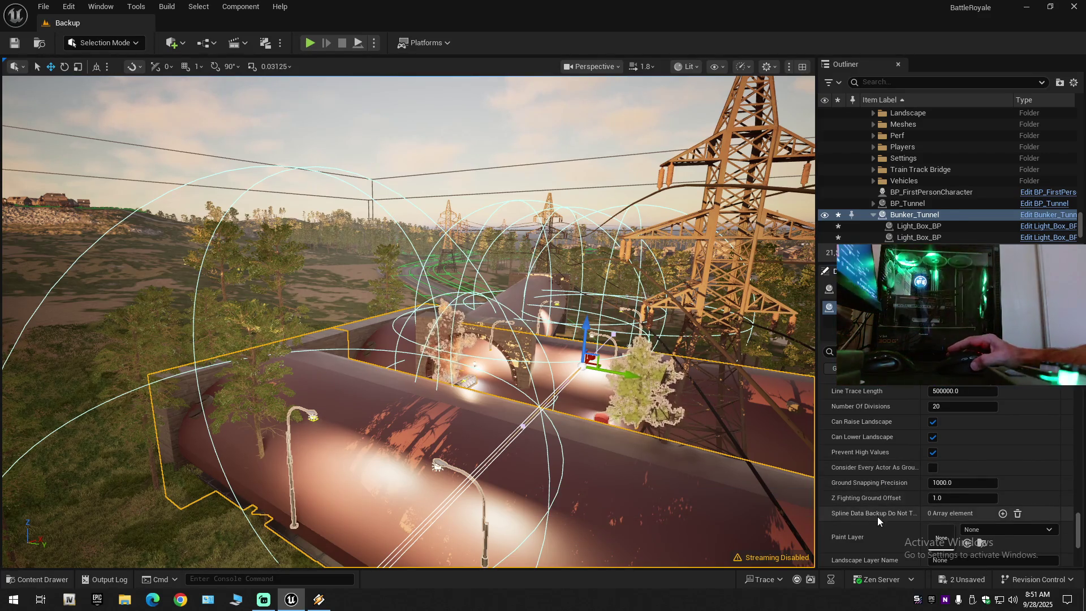
scroll(877, 517, "down", 3)
scroll(878, 517, "down", 4)
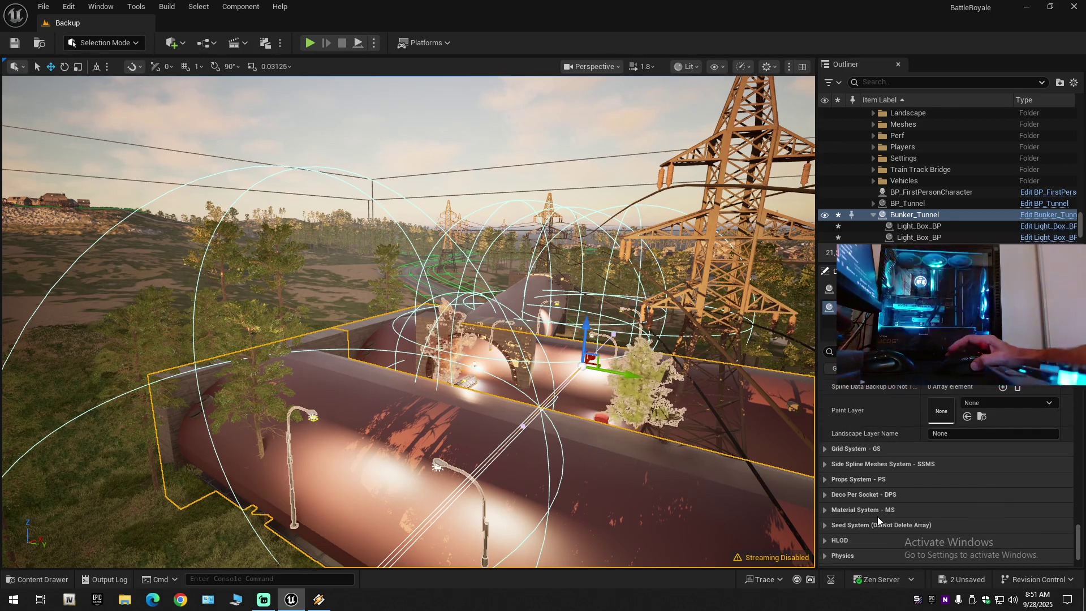
left_click(827, 451)
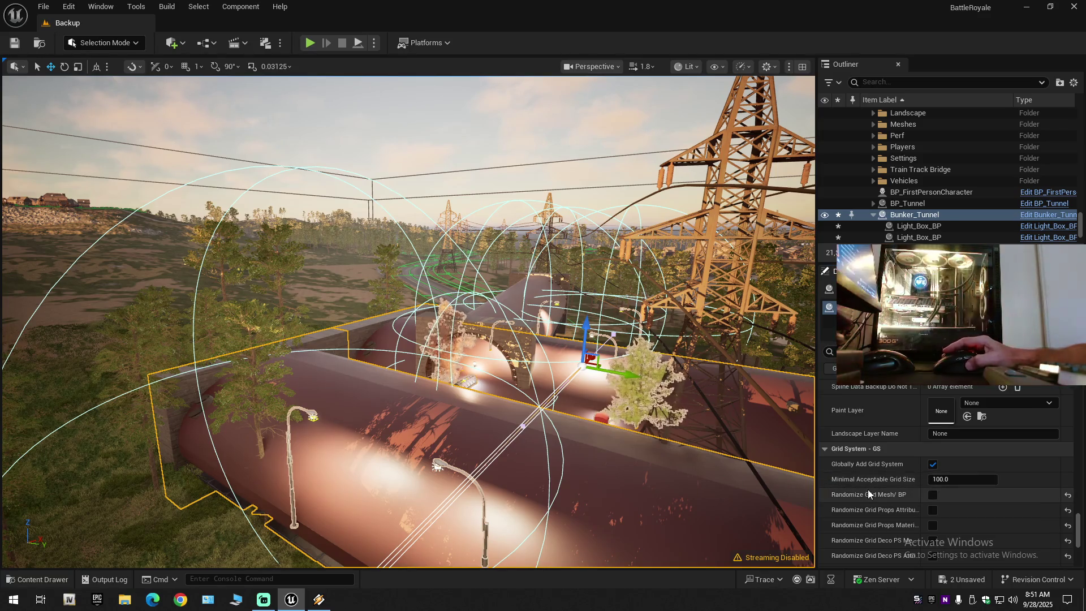
scroll(876, 498, "down", 4)
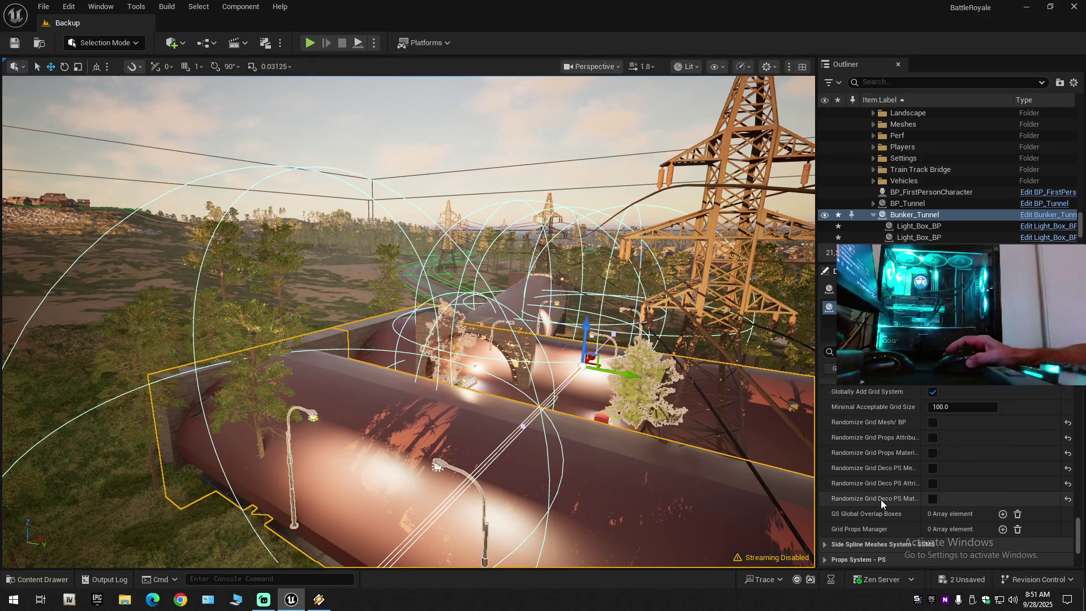
scroll(881, 500, "down", 2)
scroll(881, 500, "down", 1)
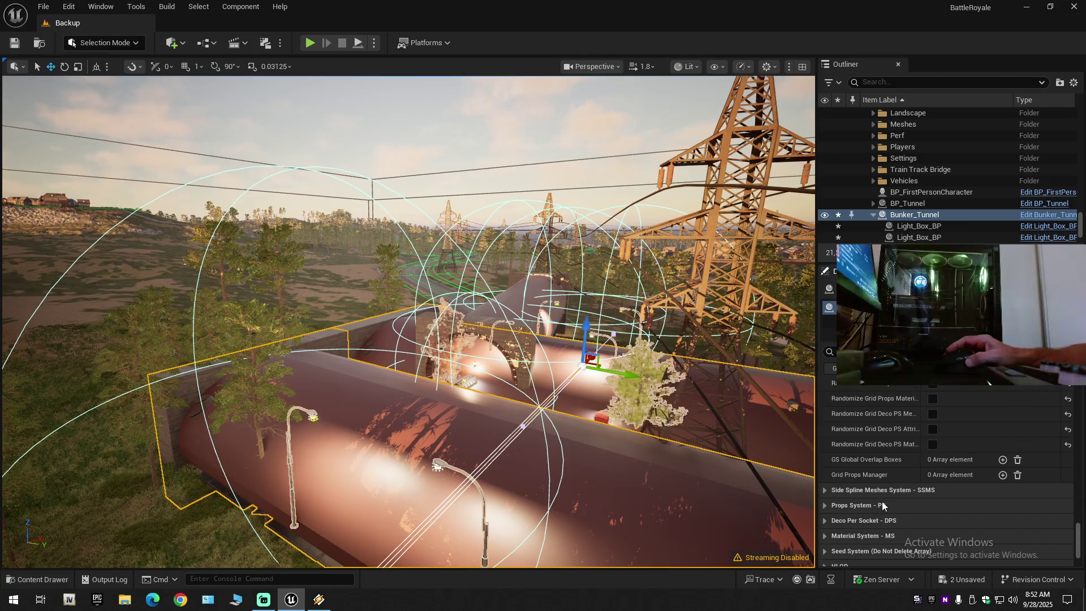
scroll(882, 501, "down", 1)
left_click(824, 472)
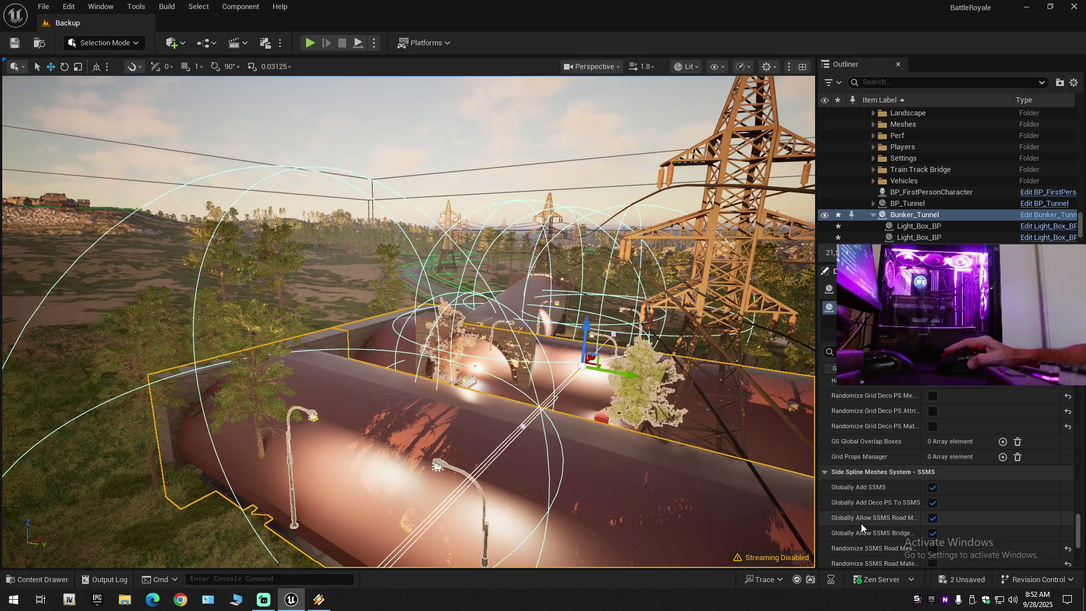
- List Side Spline Mesh Manager's Index [0]–[8] entries and expand Index [0]
scroll(888, 507, "down", 1)
scroll(888, 507, "down", 8)
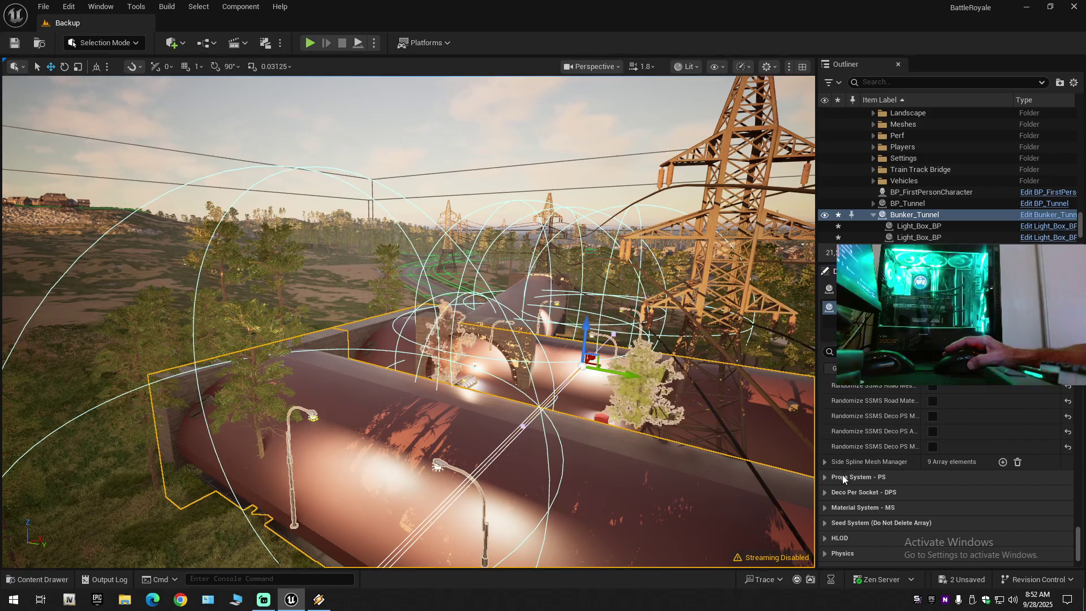
left_click(826, 460)
scroll(877, 499, "down", 4)
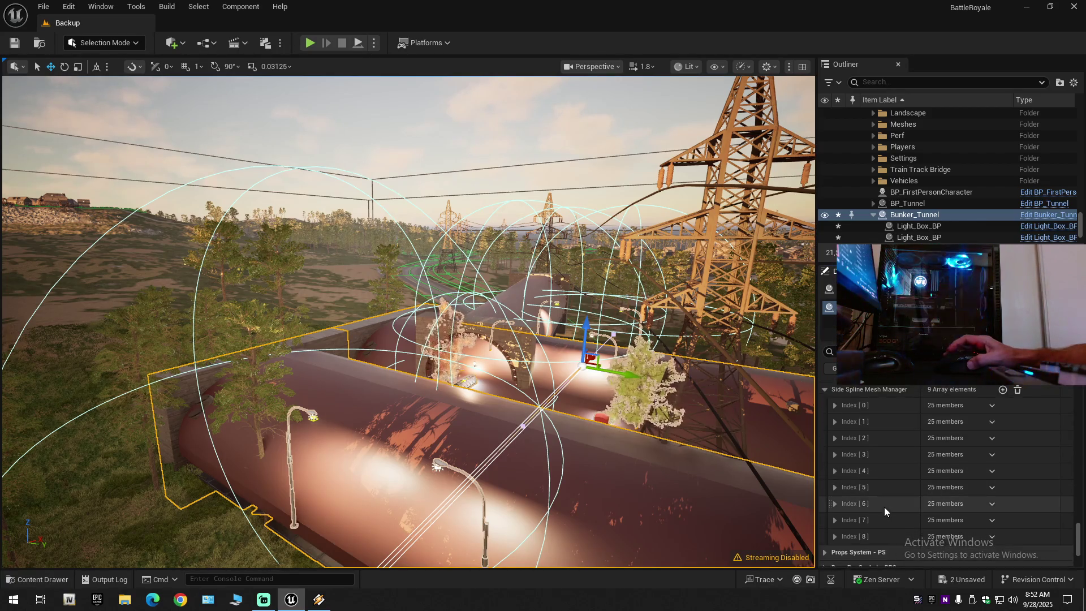
scroll(884, 507, "down", 4)
scroll(885, 511, "up", 4)
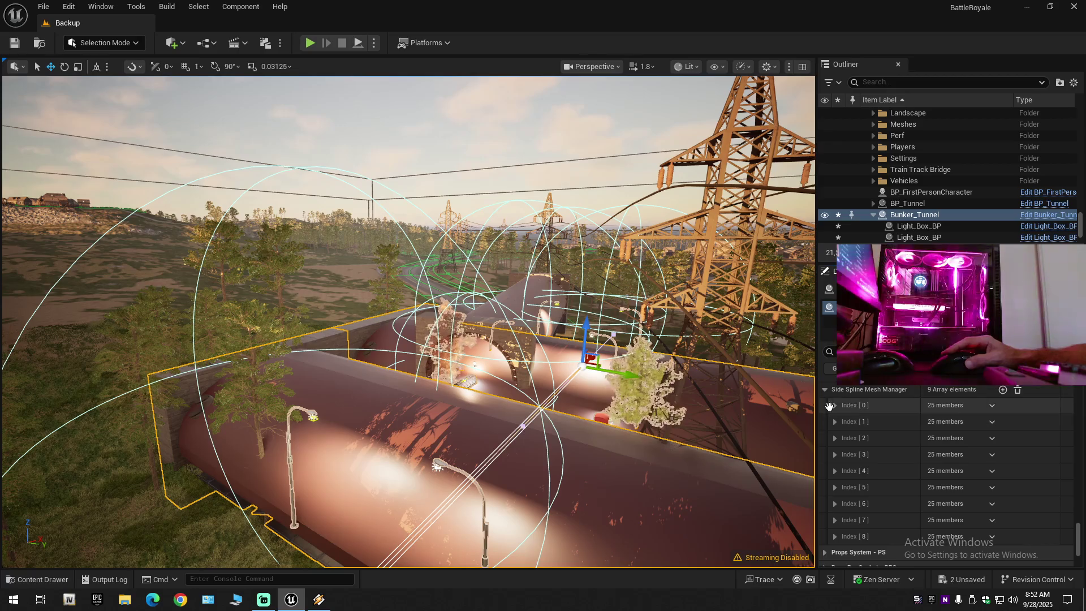
left_click(836, 405)
- Try Flip Mesh on Y and Z for Index [0], undo both, and expand Road Offset
scroll(898, 501, "down", 3)
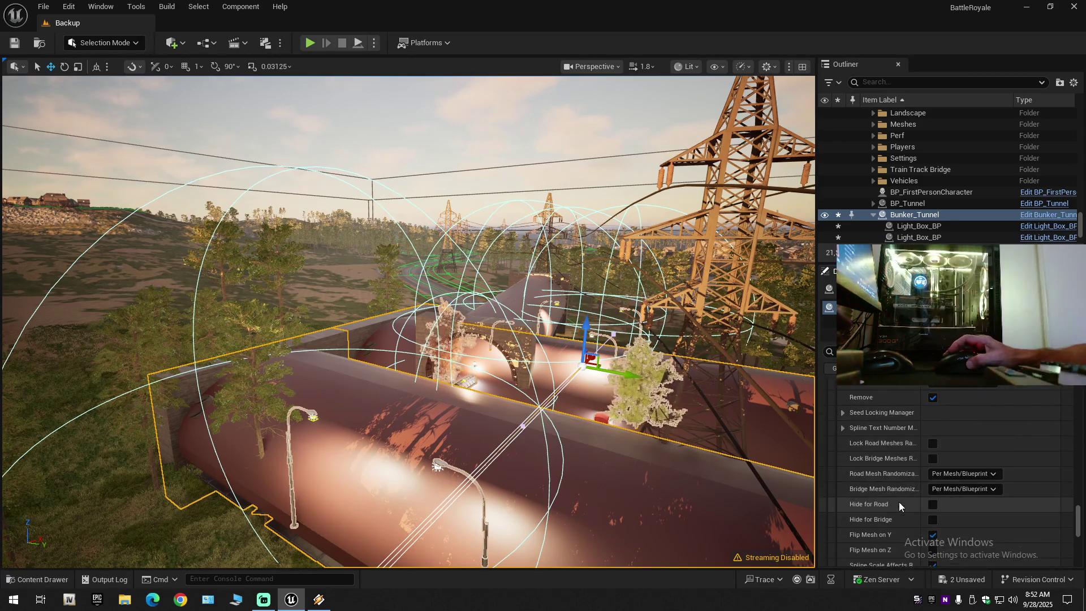
scroll(899, 502, "down", 2)
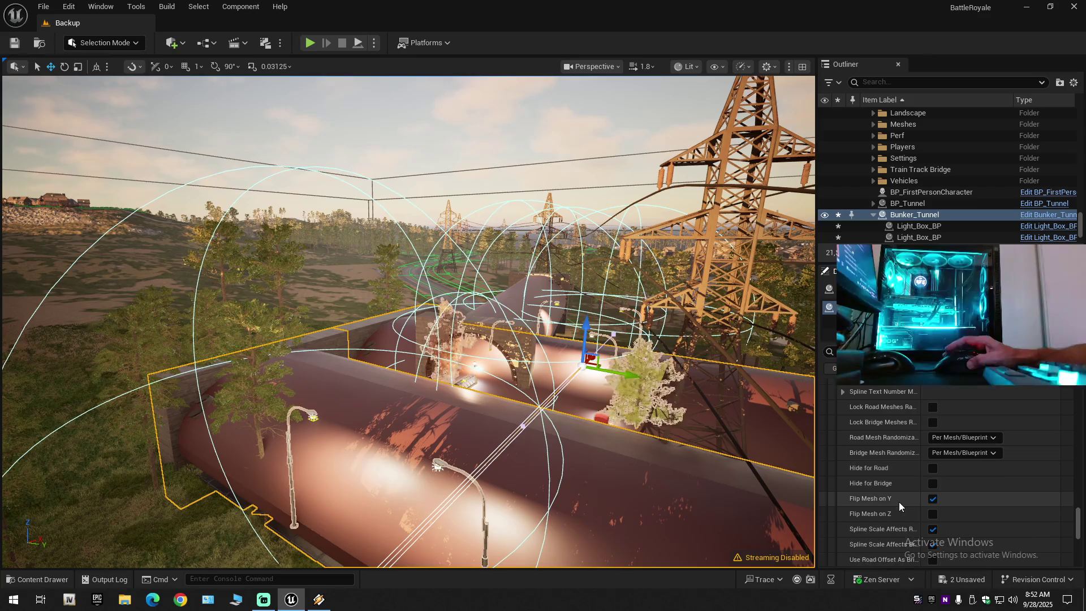
scroll(898, 501, "down", 2)
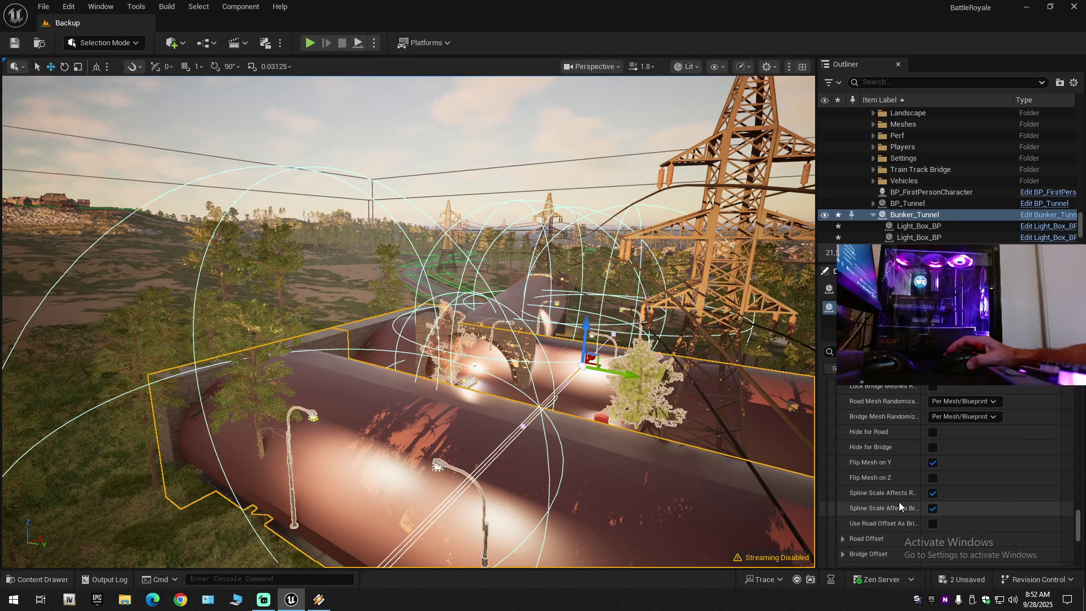
left_click(936, 463)
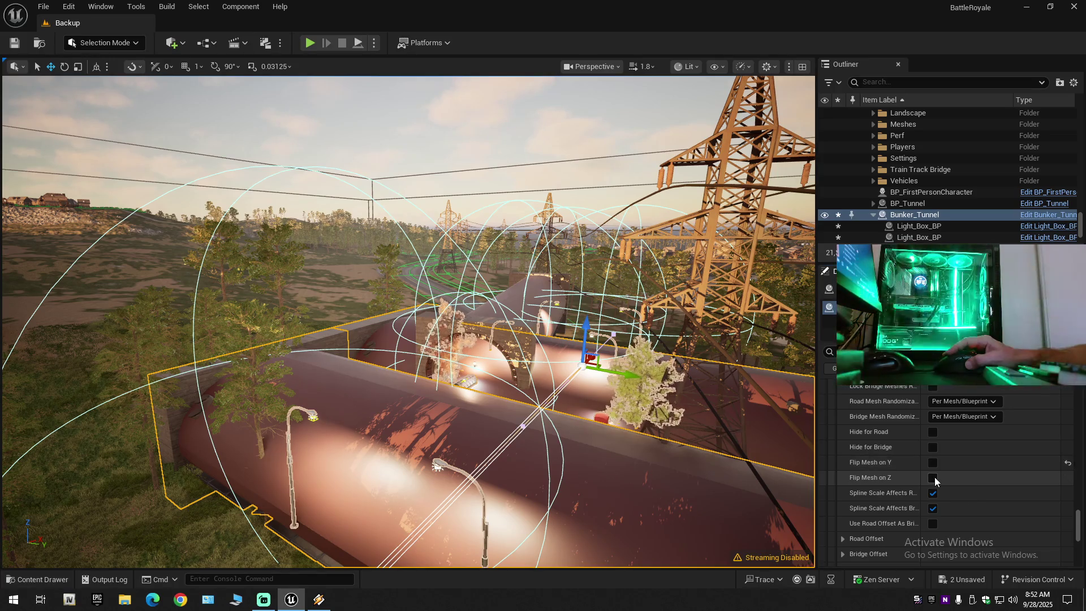
left_click(933, 479)
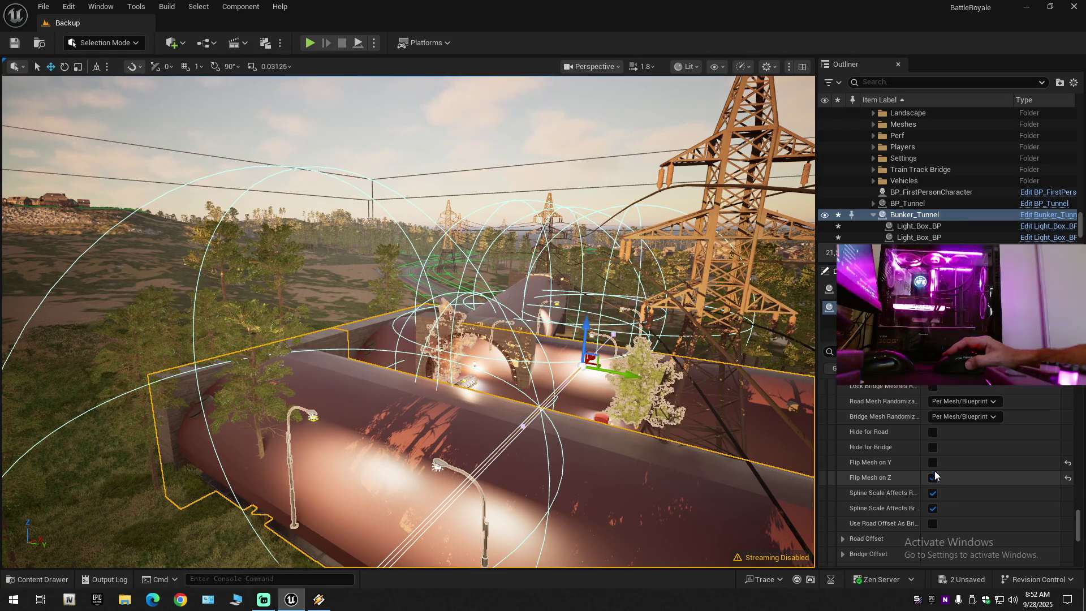
key("ctrl+z")
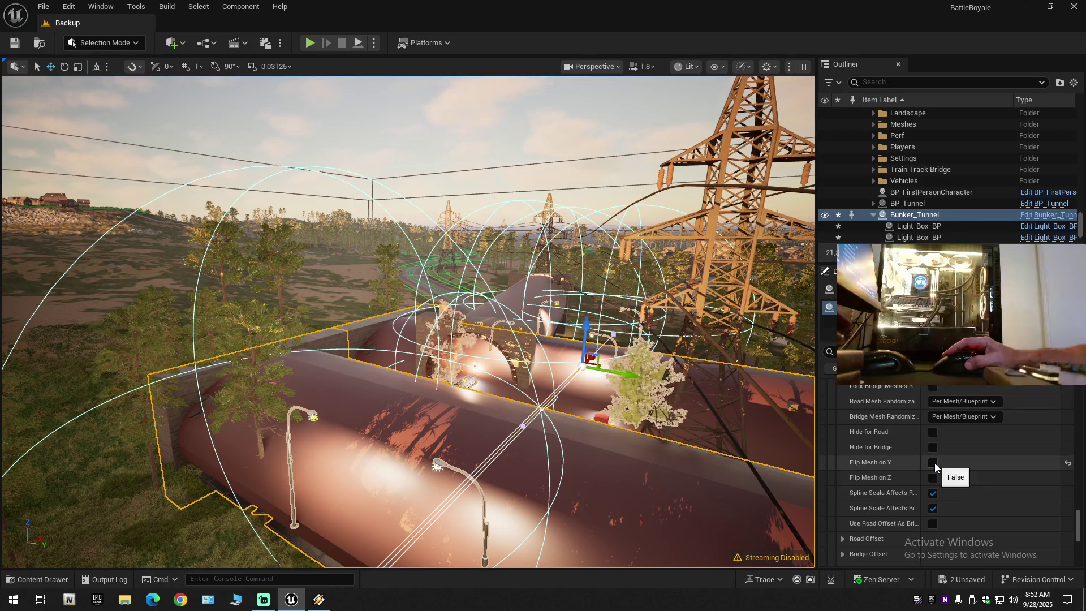
key("ctrl+z")
scroll(911, 497, "down", 5)
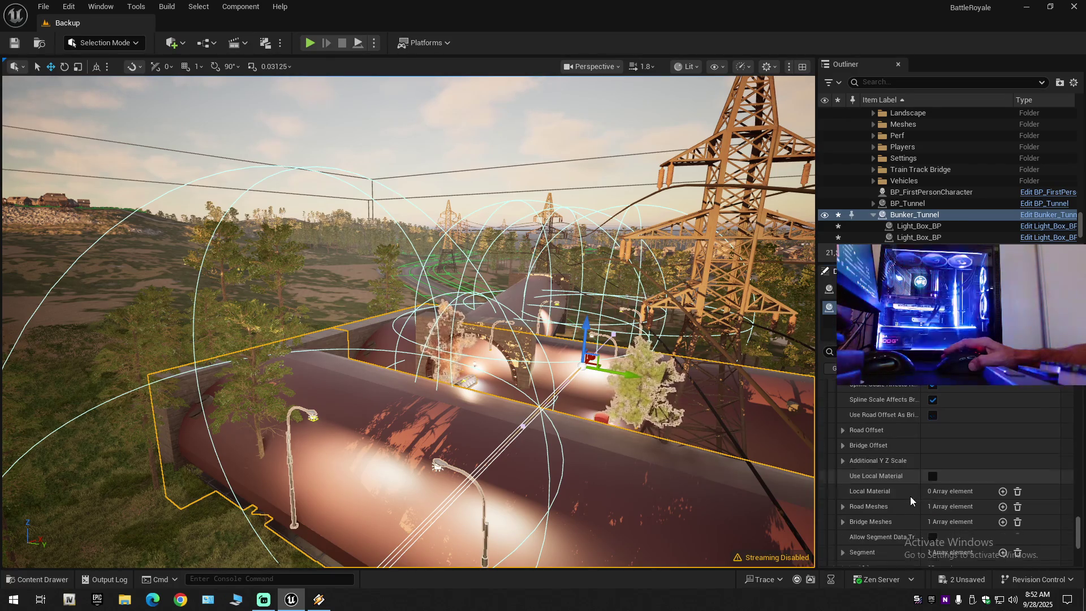
left_click(842, 430)
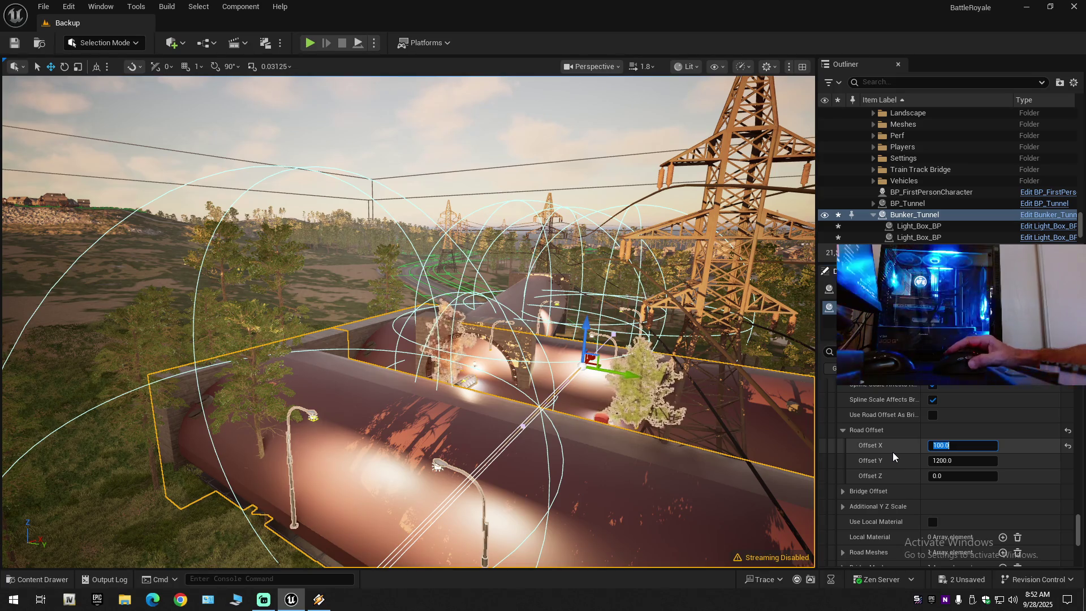
- Enter 100 for Road Offset Z and Offset Y on the first side spline mesh
left_click(947, 474)
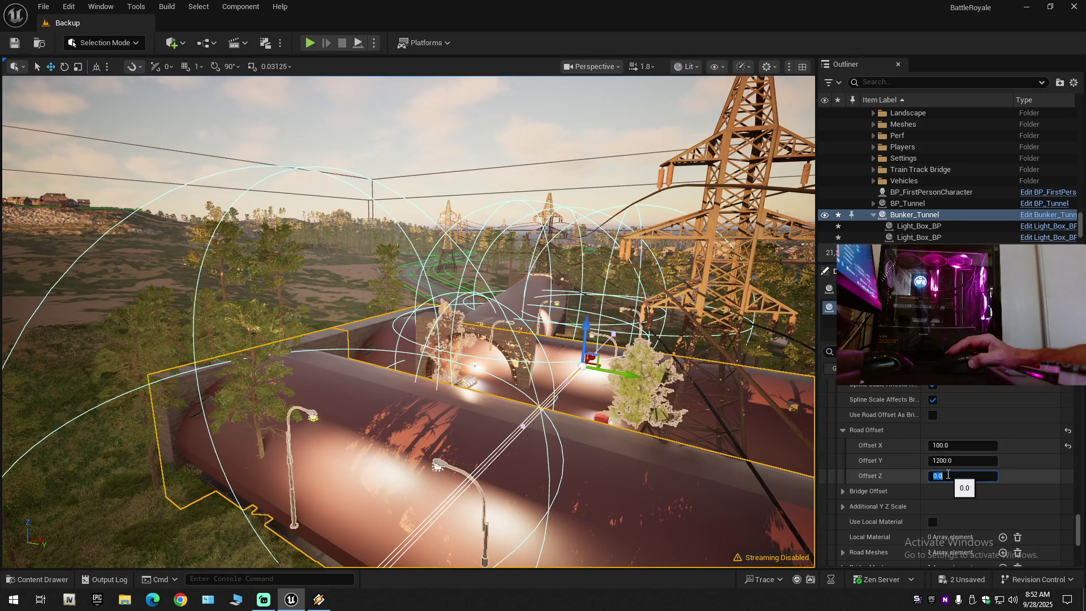
type("10")
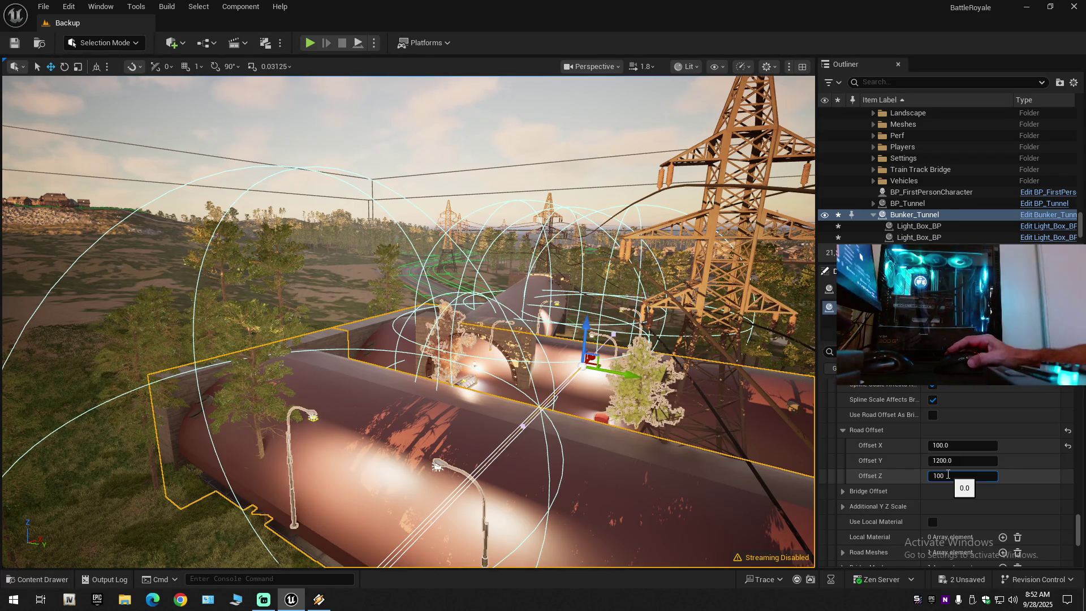
key("shift+Tab")
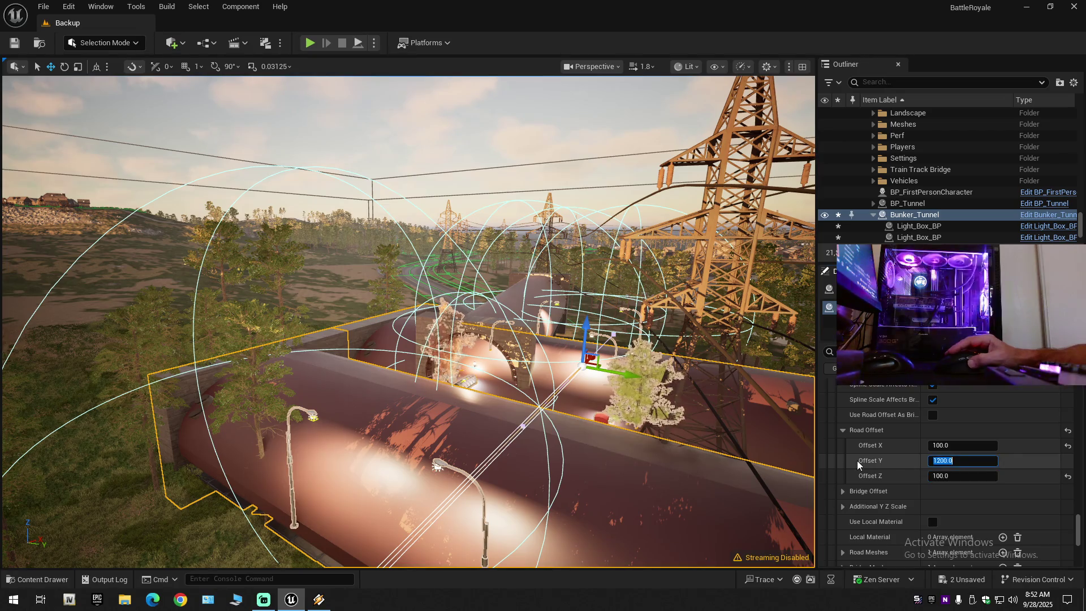
type("100")
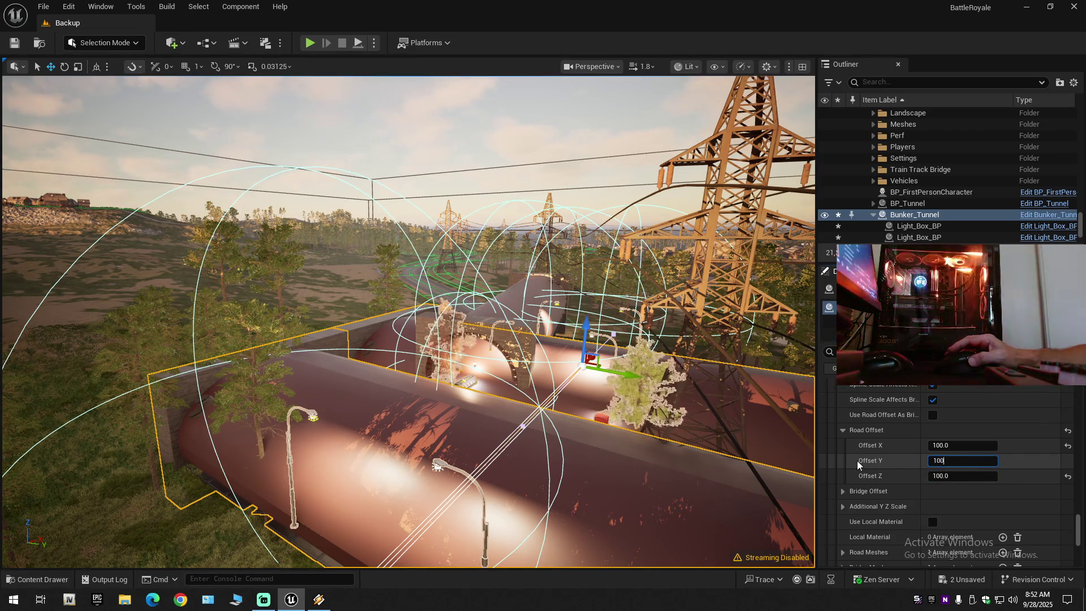
key("Return")
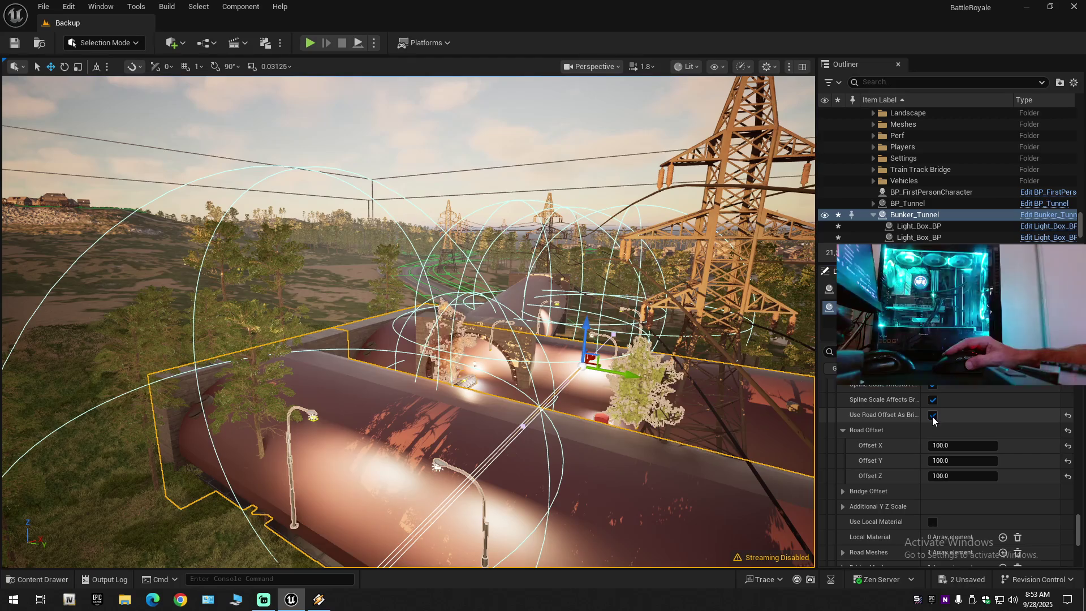
scroll(898, 453, "up", 1)
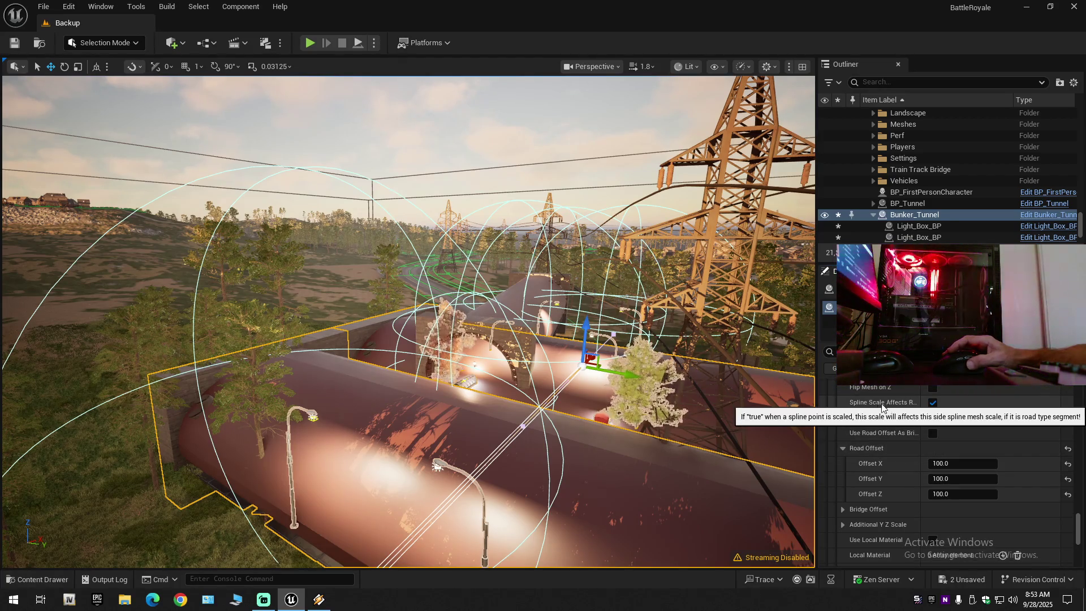
- Widen Details, keep Spline Scale Affects Road on, and keep Index [0] flipped on Z and Y
left_click_drag(811, 394, 682, 394)
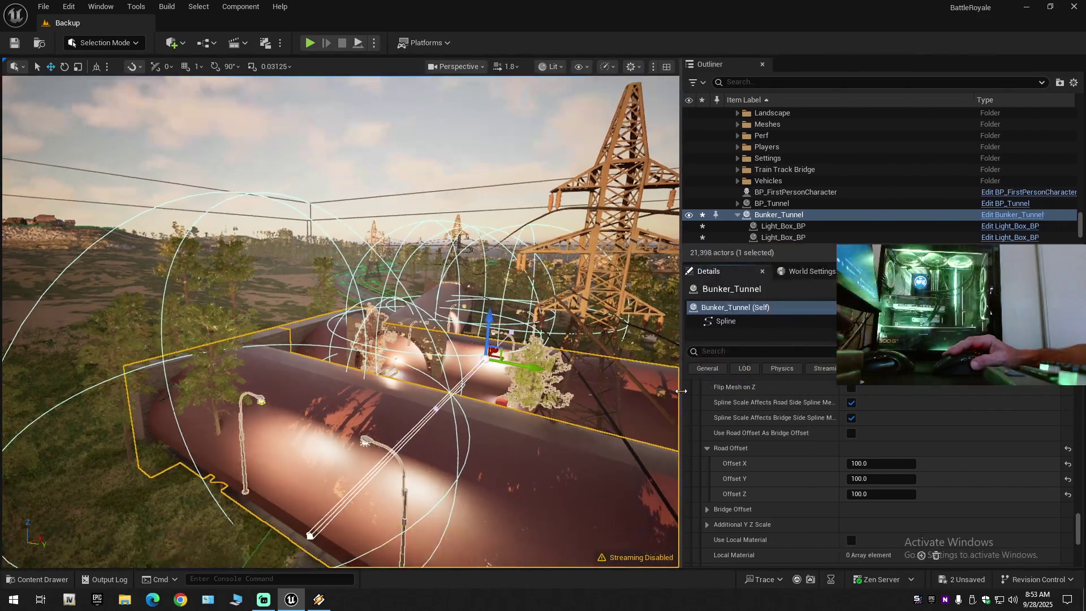
left_click(852, 403)
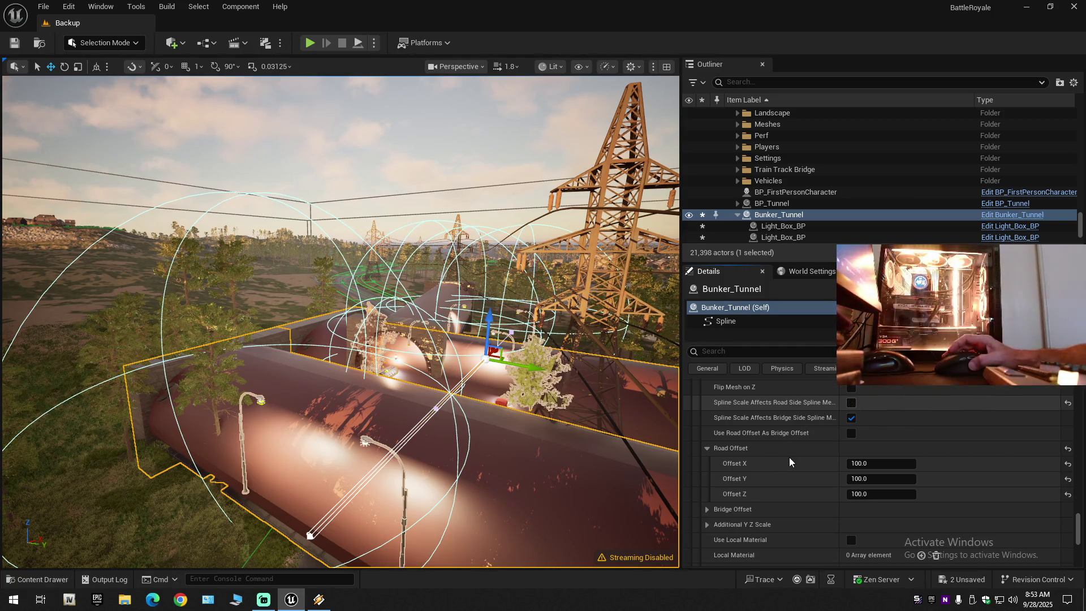
key("ctrl+z")
scroll(789, 457, "up", 1)
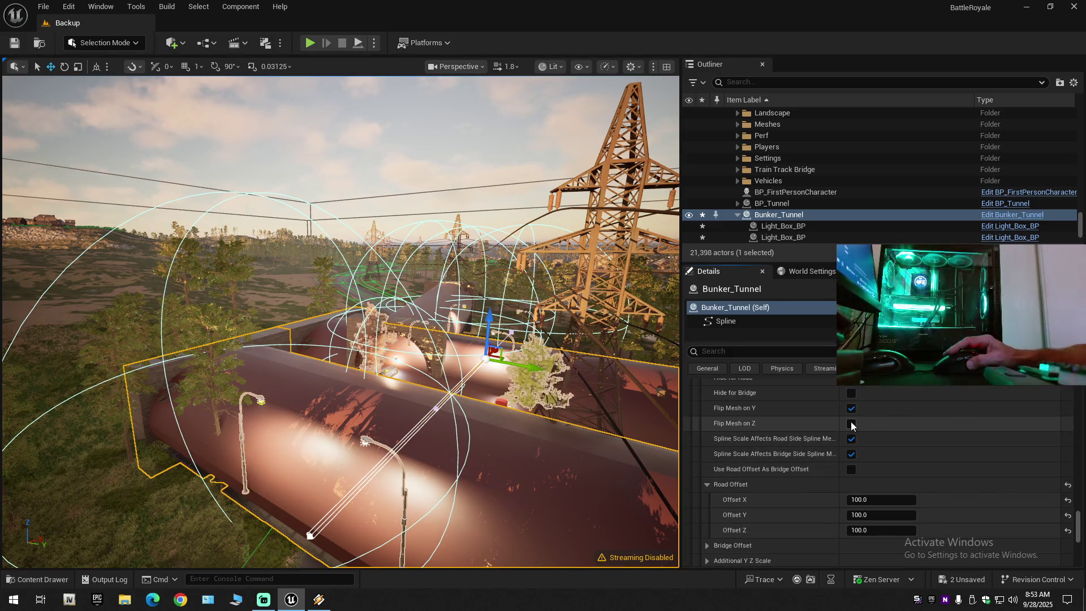
key("ctrl+y")
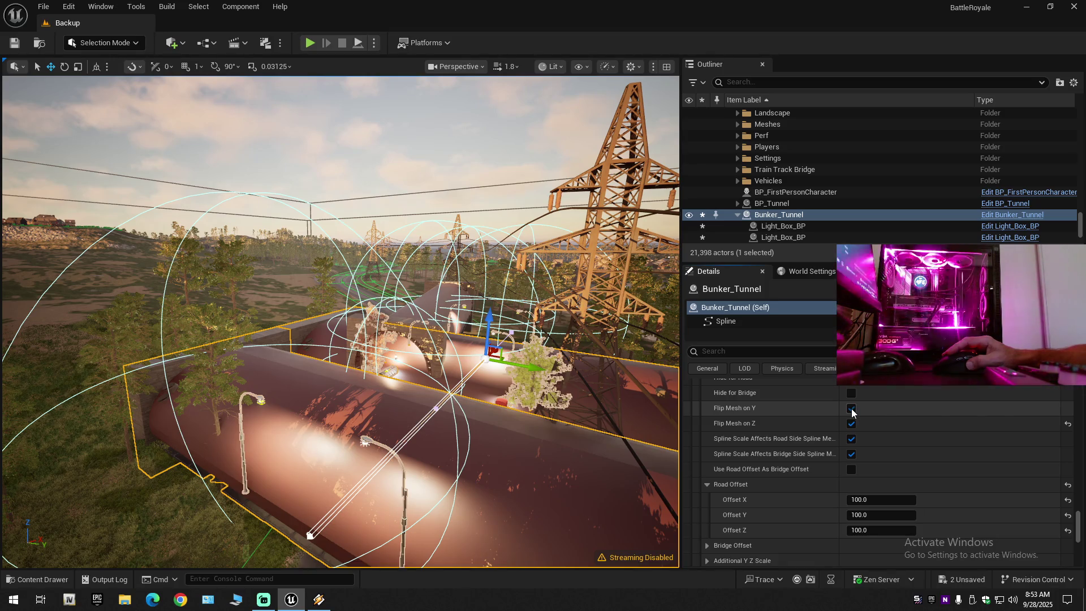
left_click(852, 410)
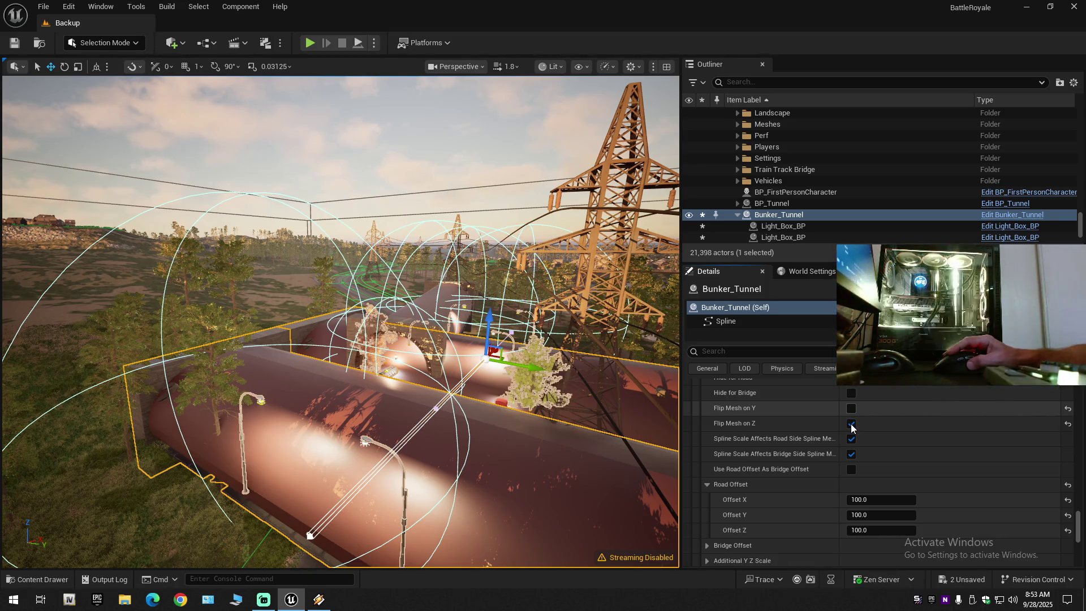
key("ctrl+z")
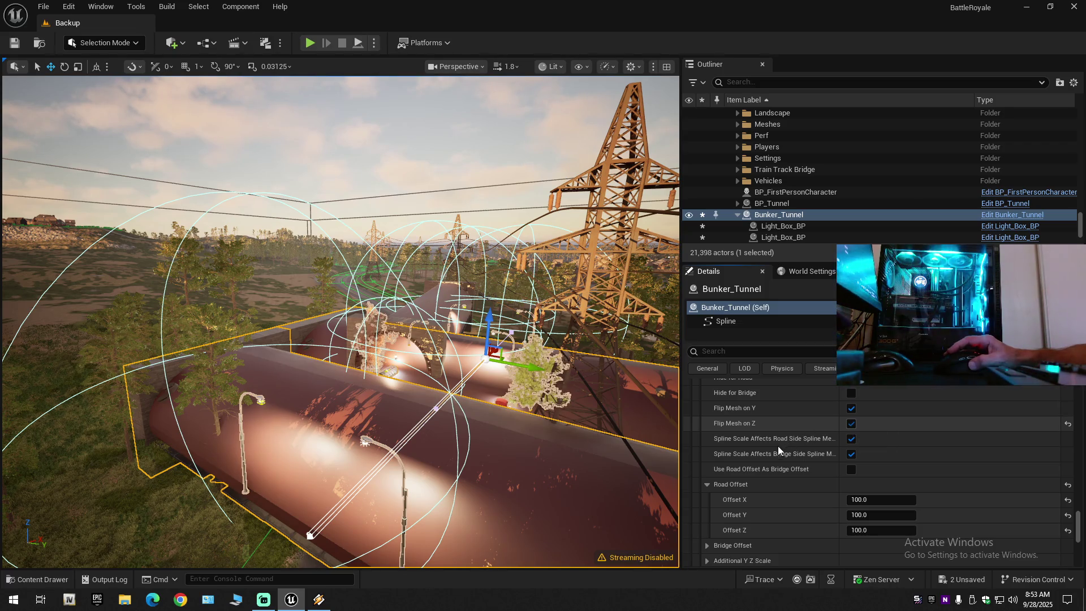
- Expand Road Meshes to inspect the first road mesh, then bring up Winamp
scroll(772, 454, "down", 3)
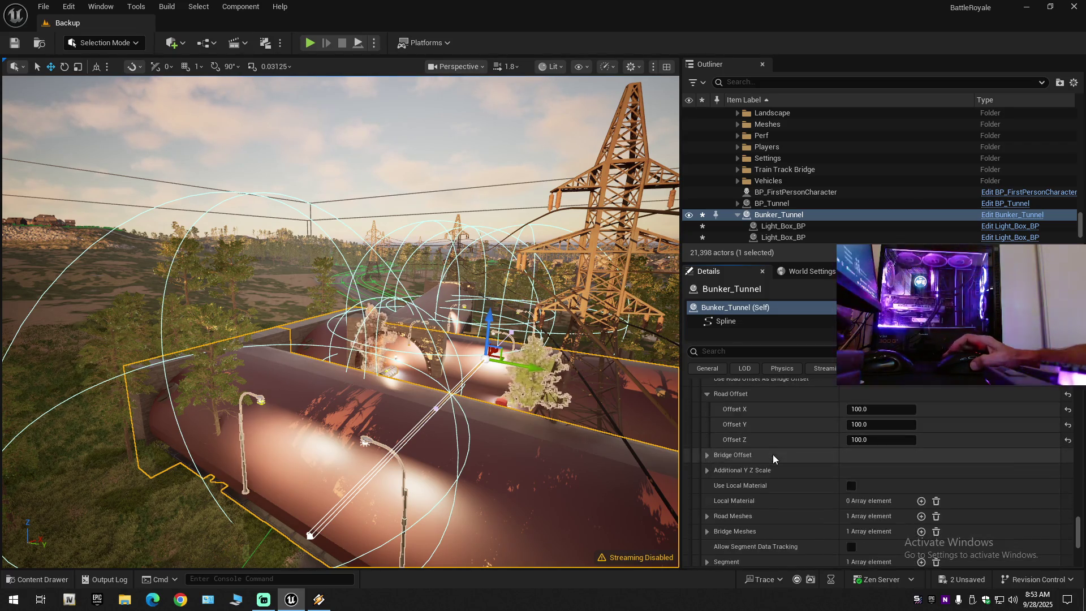
scroll(773, 453, "down", 3)
scroll(773, 453, "down", 2)
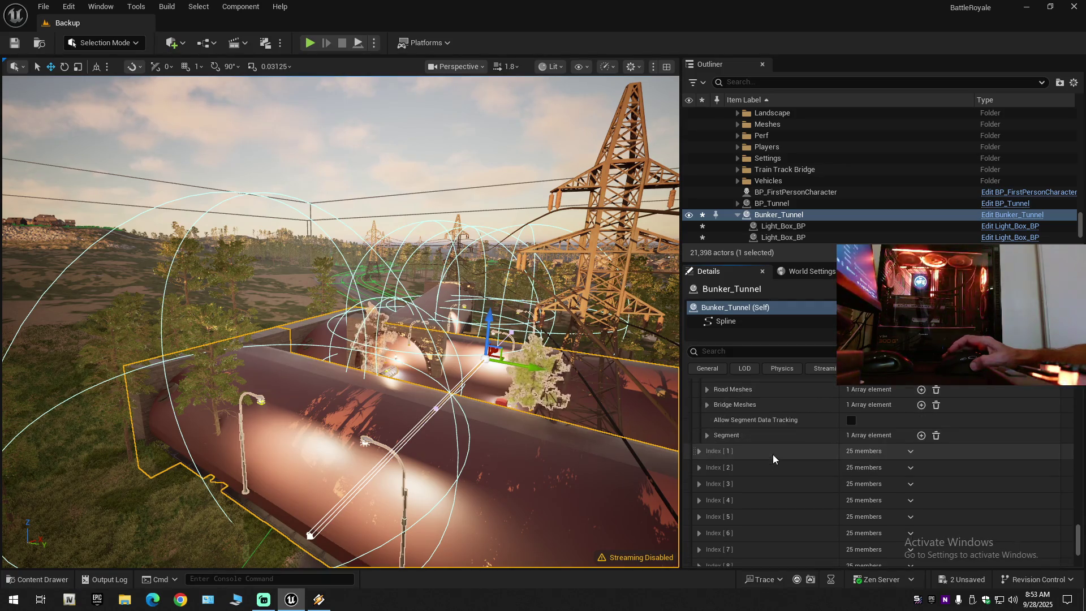
left_click(707, 389)
left_click(717, 405)
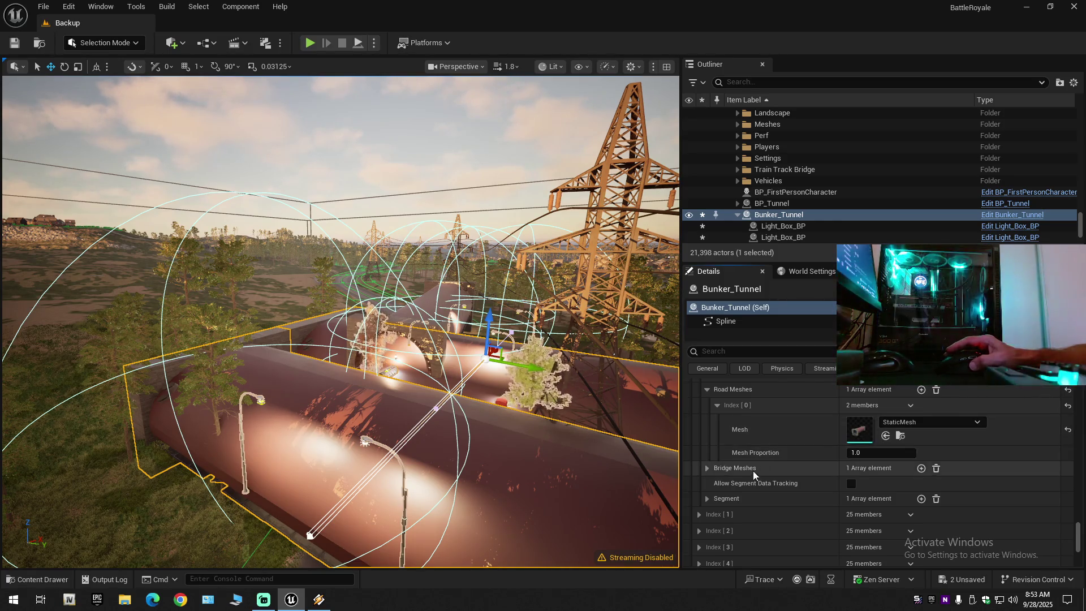
scroll(735, 430, "down", 2)
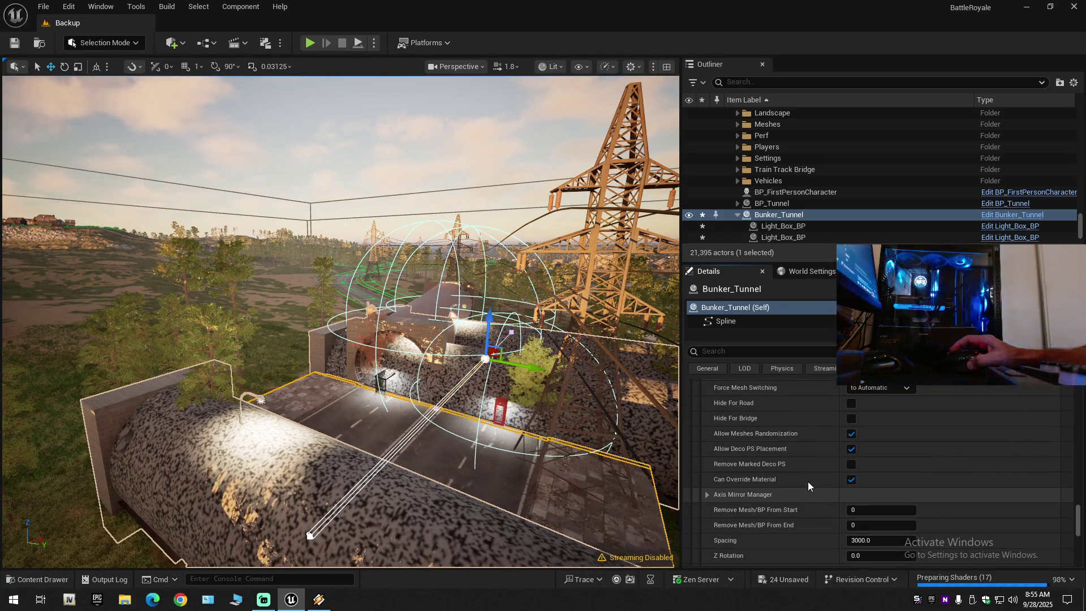
scroll(803, 461, "up", 2)
scroll(803, 461, "up", 8)
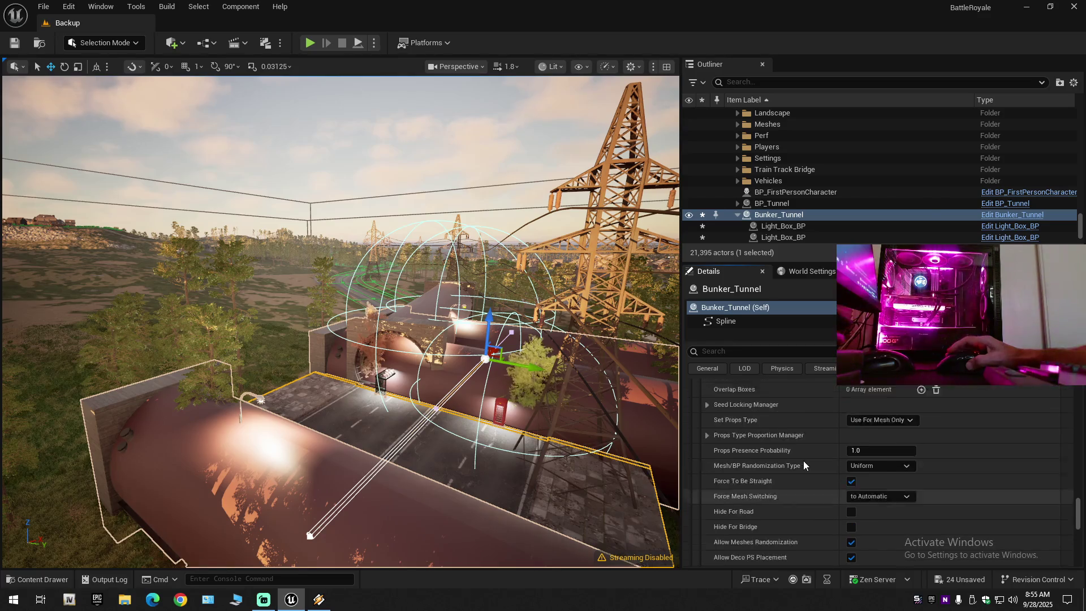
scroll(803, 461, "up", 2)
scroll(804, 461, "down", 2)
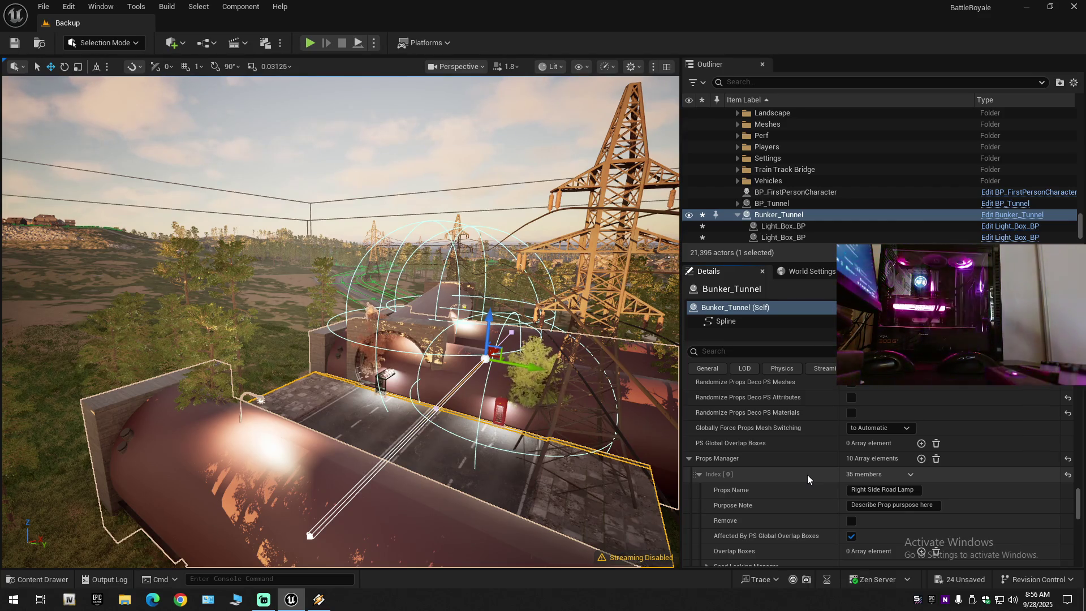
left_click(318, 599)
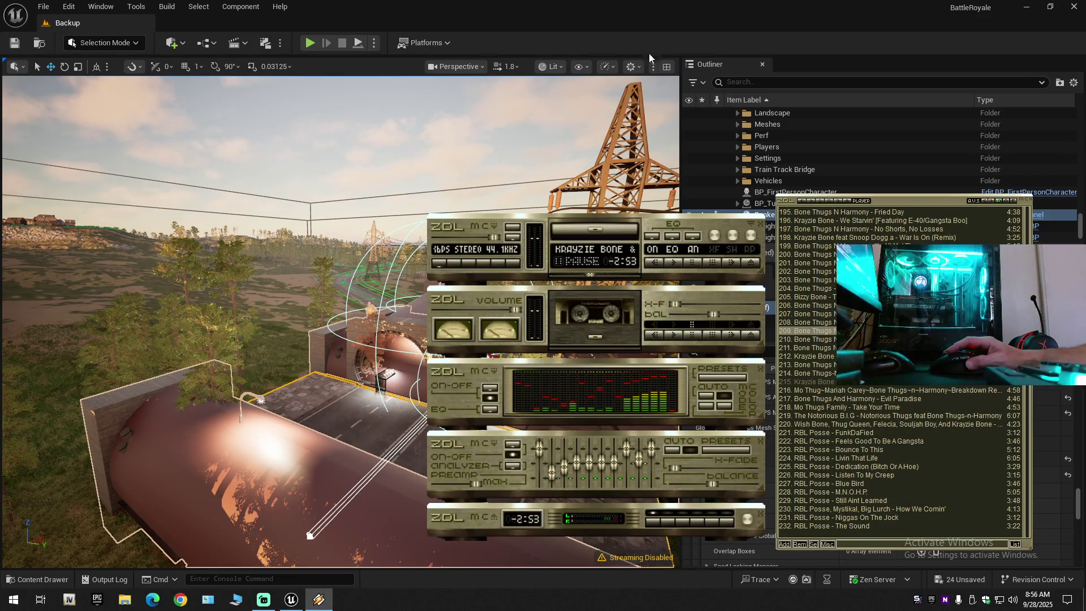
- Minimize Winamp's player and playlist windows to return to the Unreal editor
left_click(600, 5)
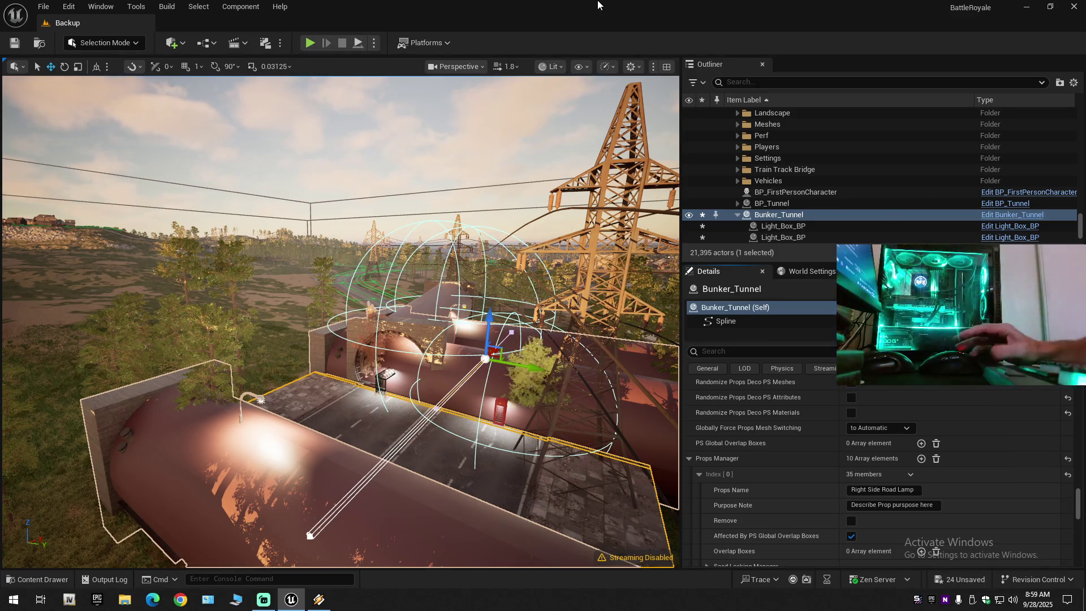
mouse_move(388, 470)
left_mouse_down()
mouse_move(453, 447)
mouse_move(351, 335)
left_mouse_up()
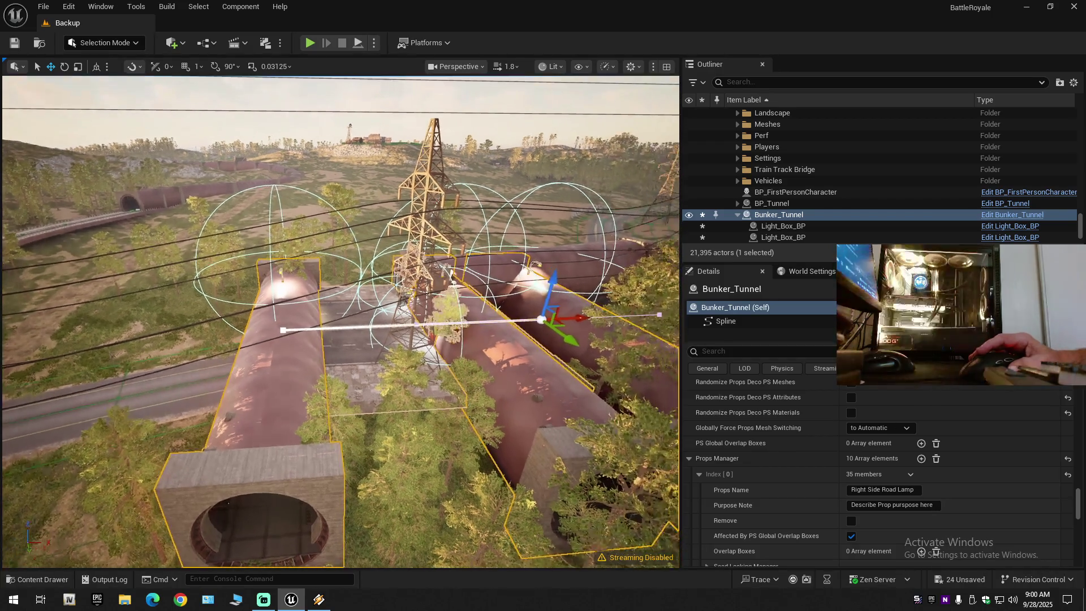
key("e")
left_click_drag(509, 332, 513, 335)
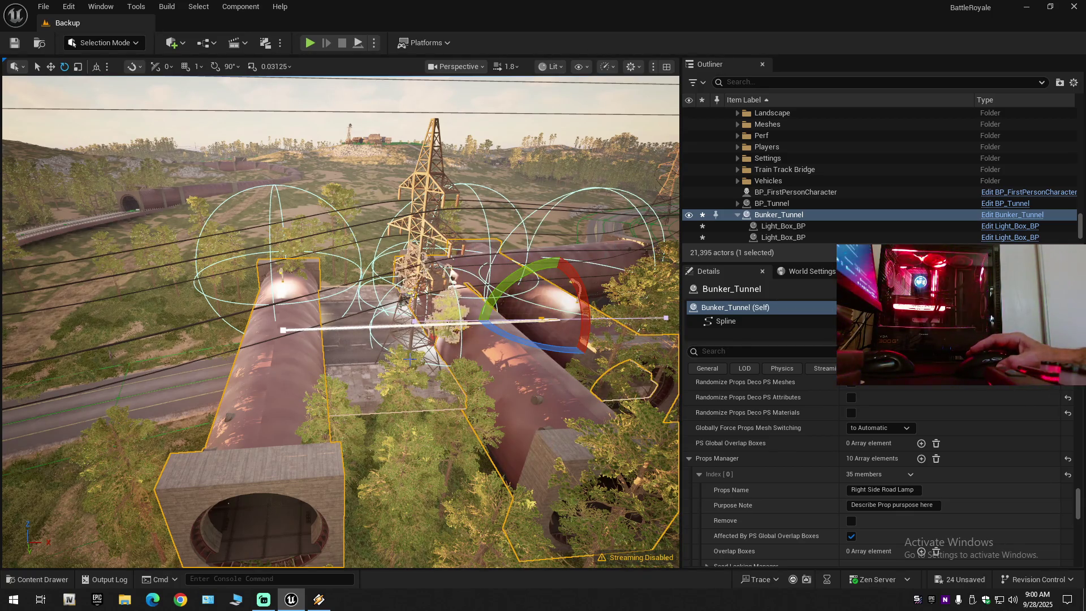
key("ctrl+z")
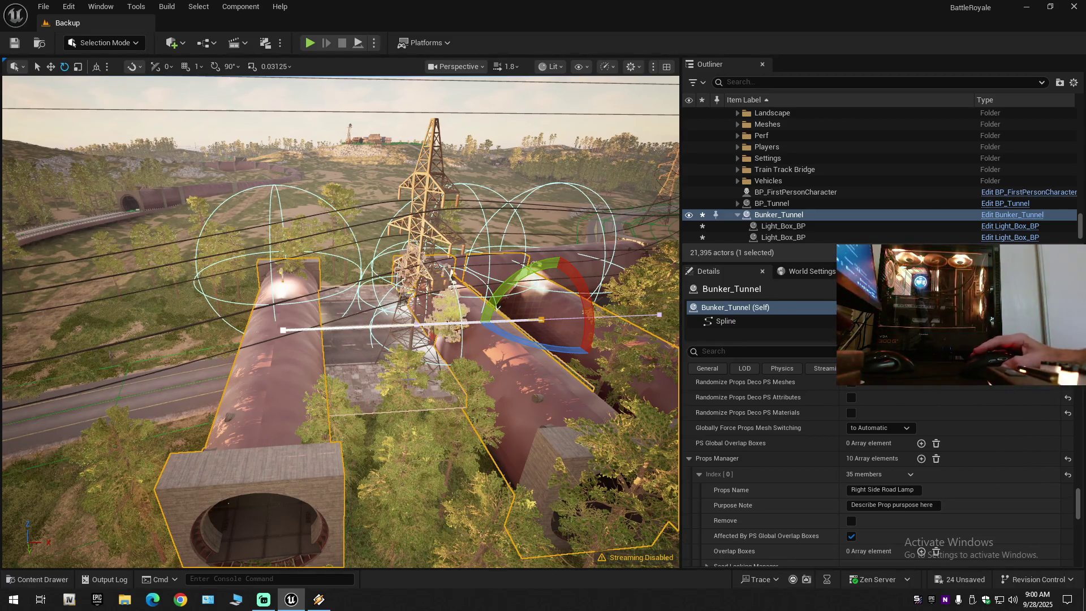
scroll(340, 323, "down", 10)
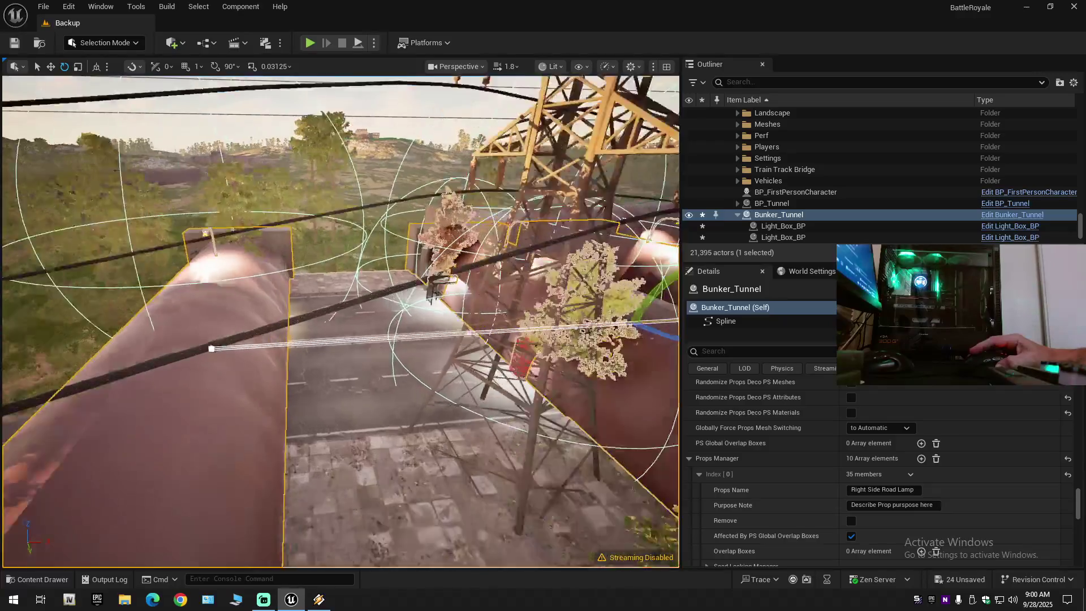
scroll(339, 322, "up", 10)
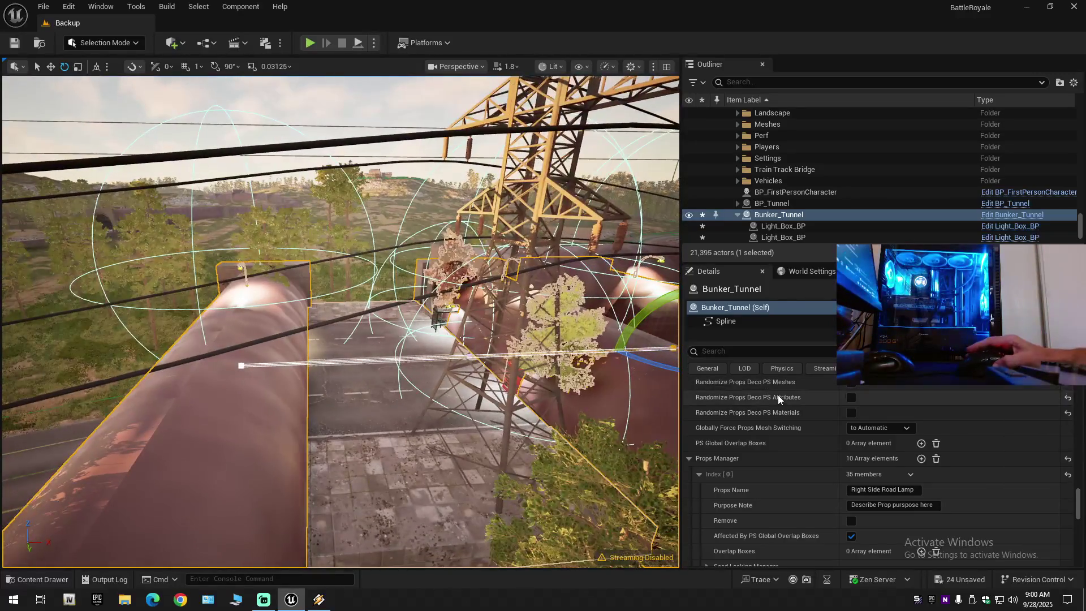
- Select Bunker_Tunnel (Self) in Details and filter its properties by 'flip'
left_click(744, 324)
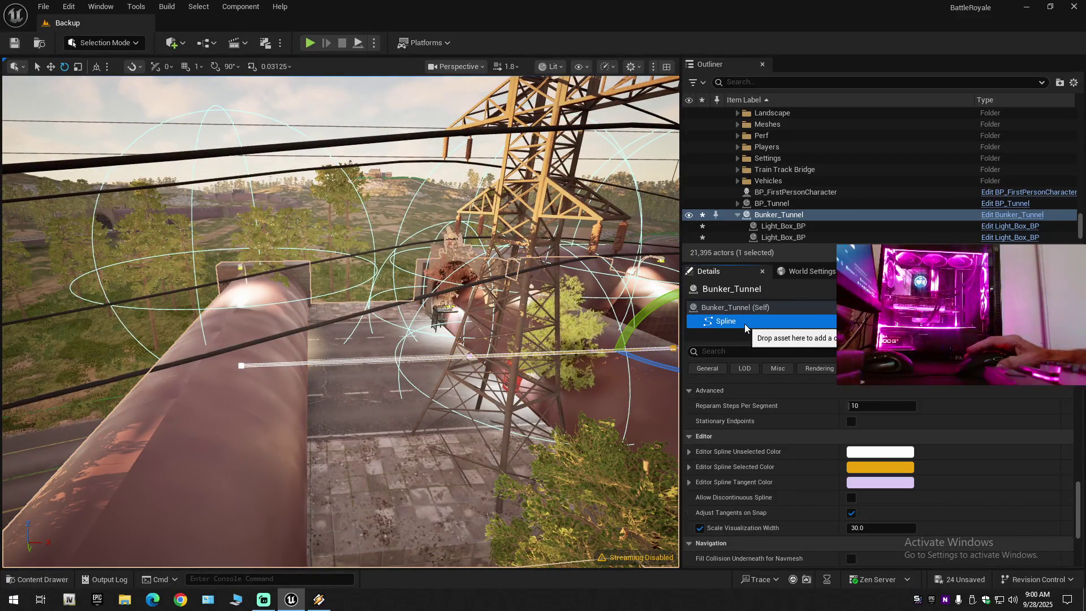
left_click_drag(1079, 495, 1079, 402)
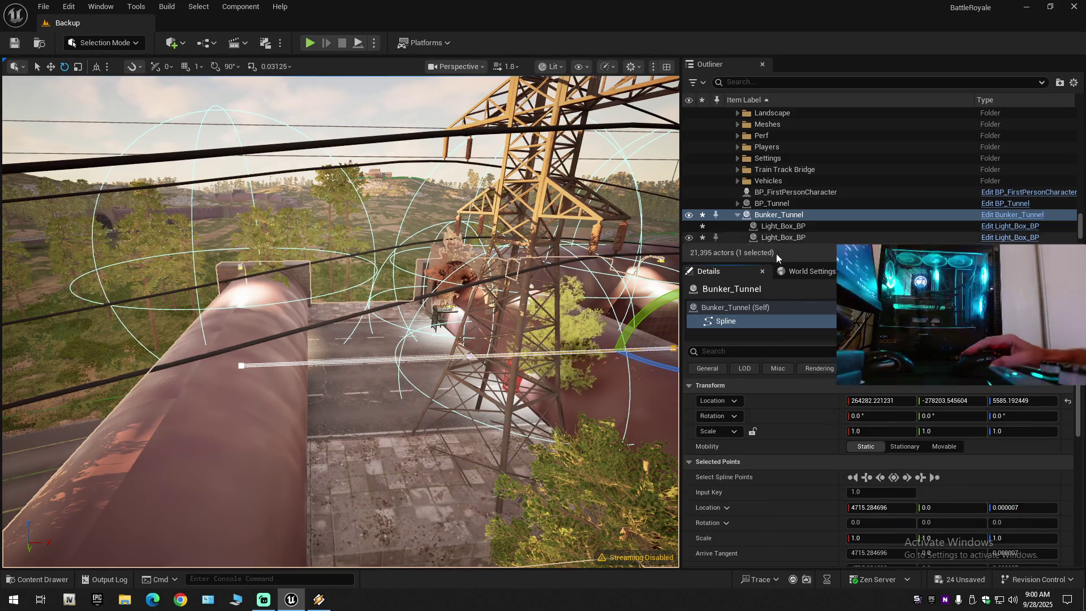
left_click(739, 307)
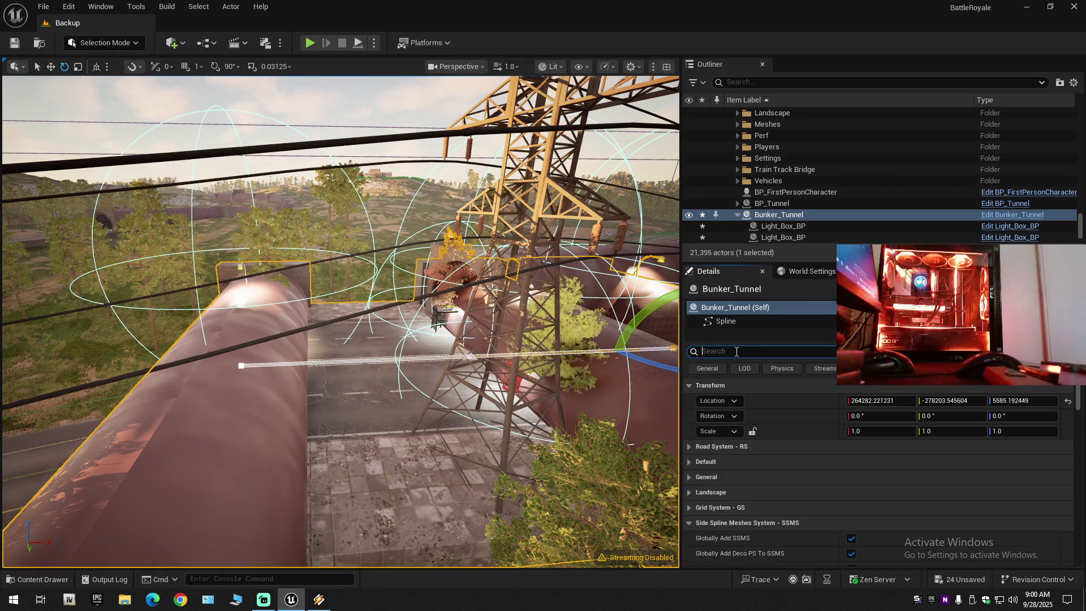
left_click(737, 352)
type("flip")
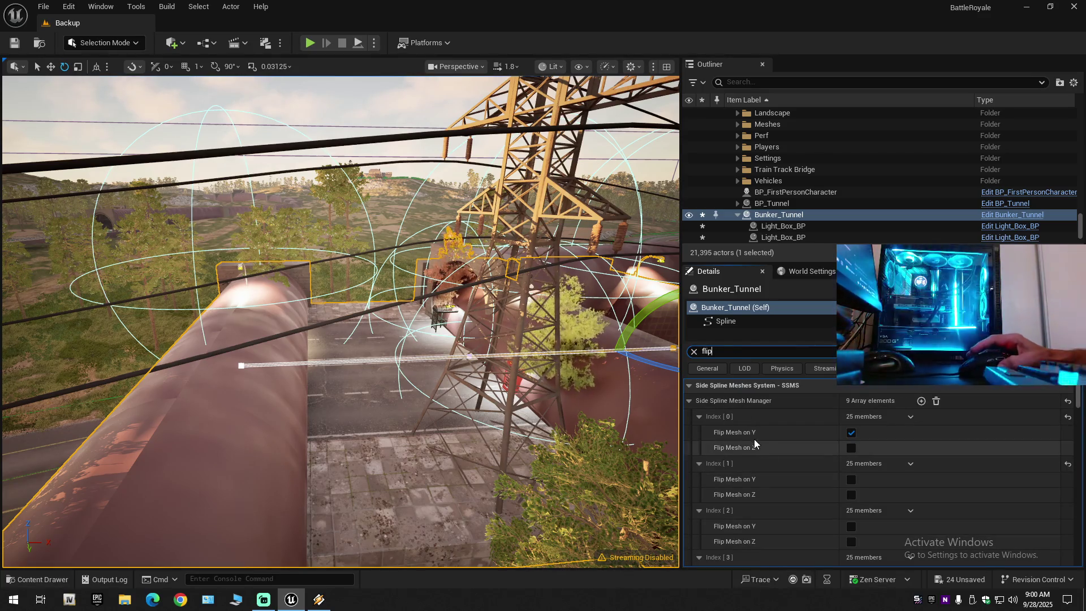
- Uncheck Flip Mesh on Y for Index [0] and check it for Index [1] through [8]
left_click(854, 433)
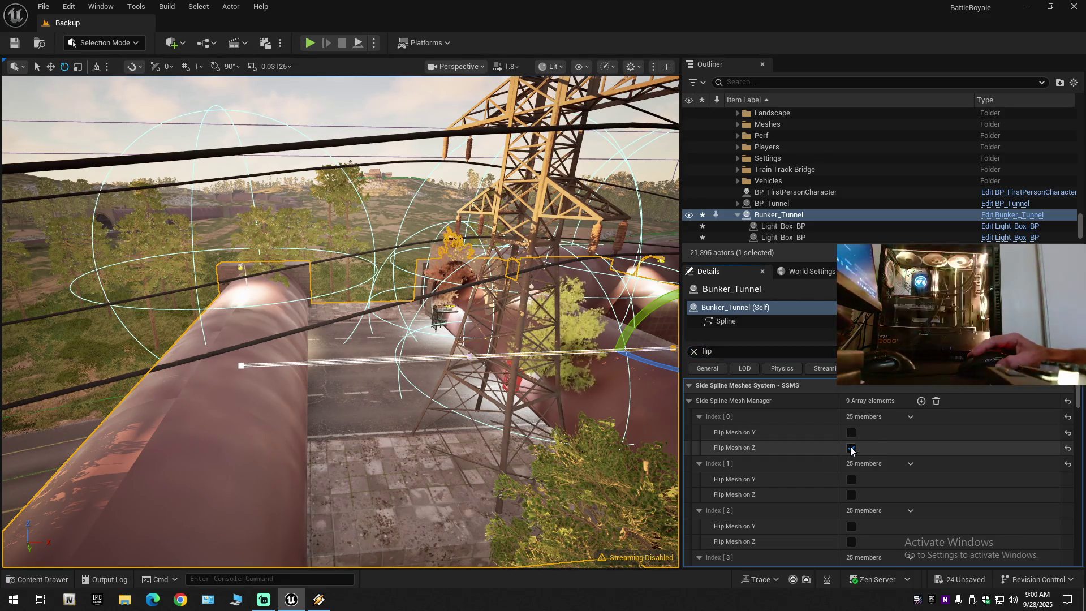
left_click(852, 479)
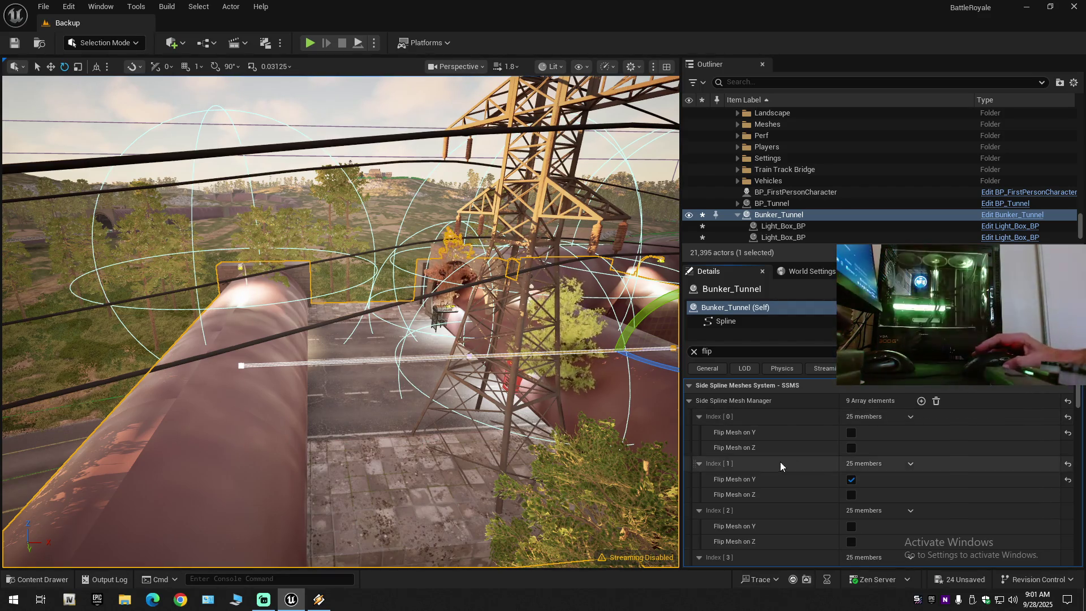
left_click(852, 527)
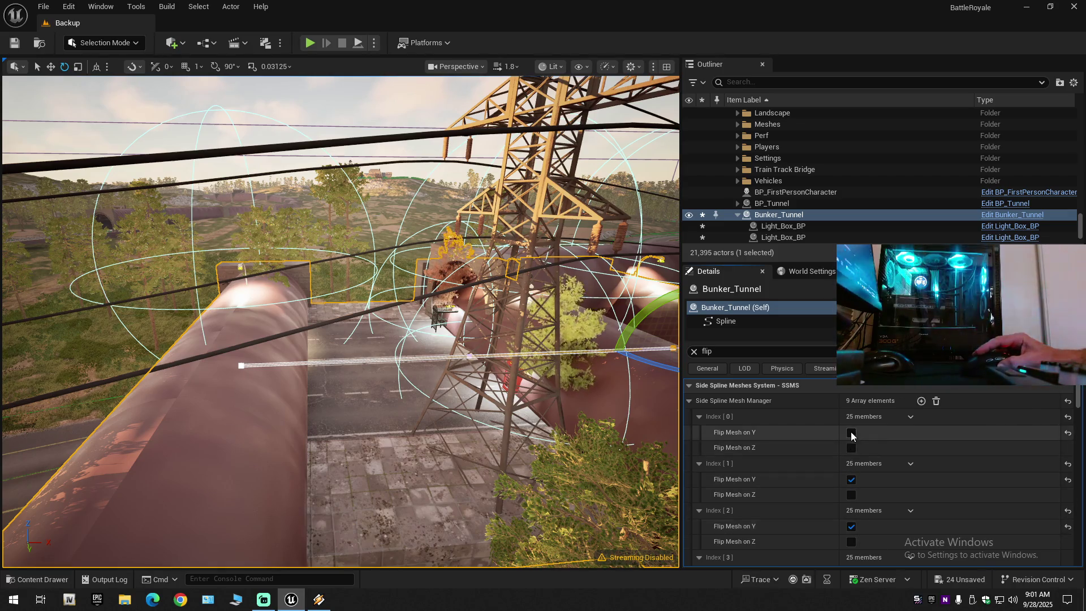
scroll(837, 482, "down", 3)
left_click(851, 501)
scroll(849, 506, "down", 3)
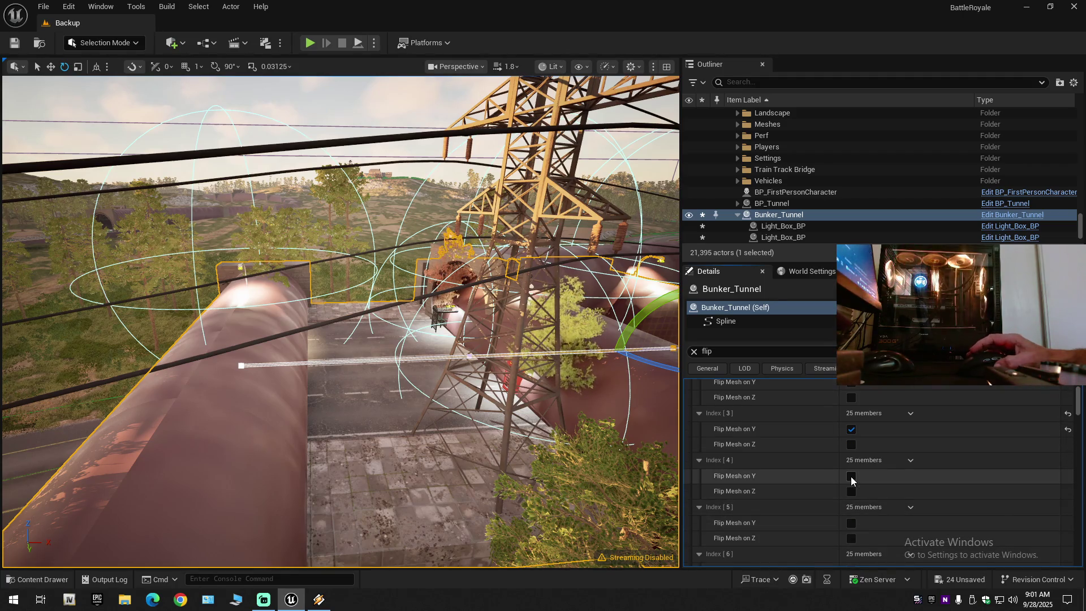
left_click(851, 478)
left_click(852, 522)
scroll(850, 525, "down", 4)
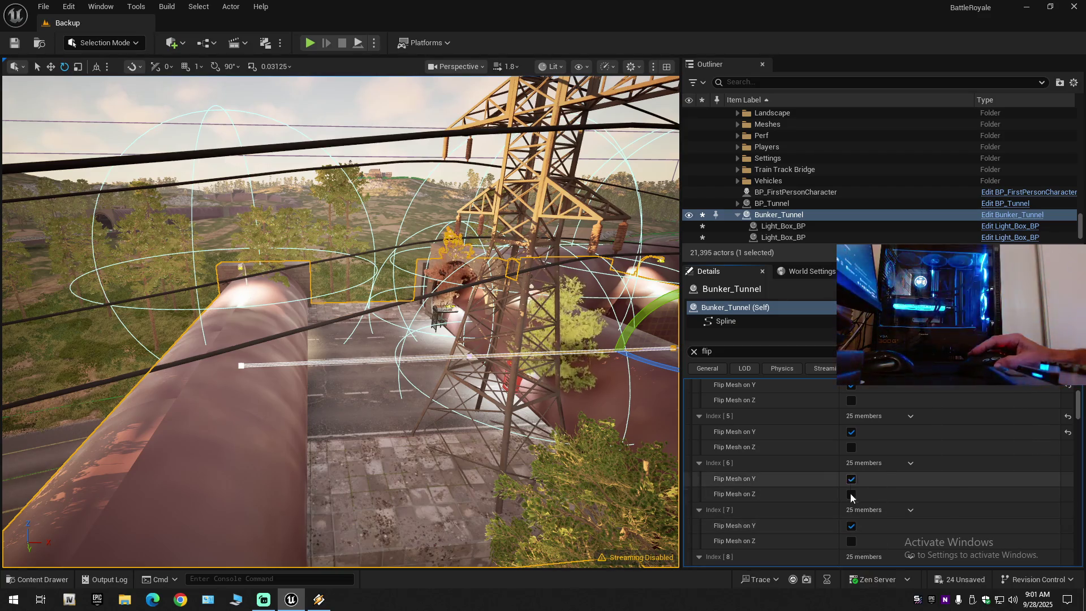
scroll(852, 534, "down", 6)
scroll(850, 519, "up", 1)
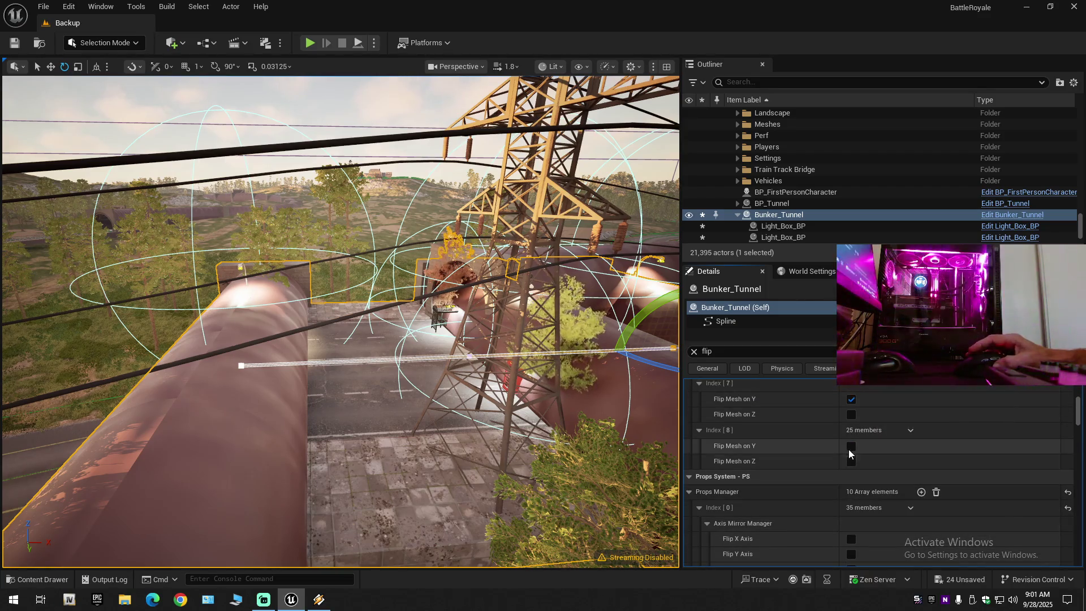
left_click(851, 446)
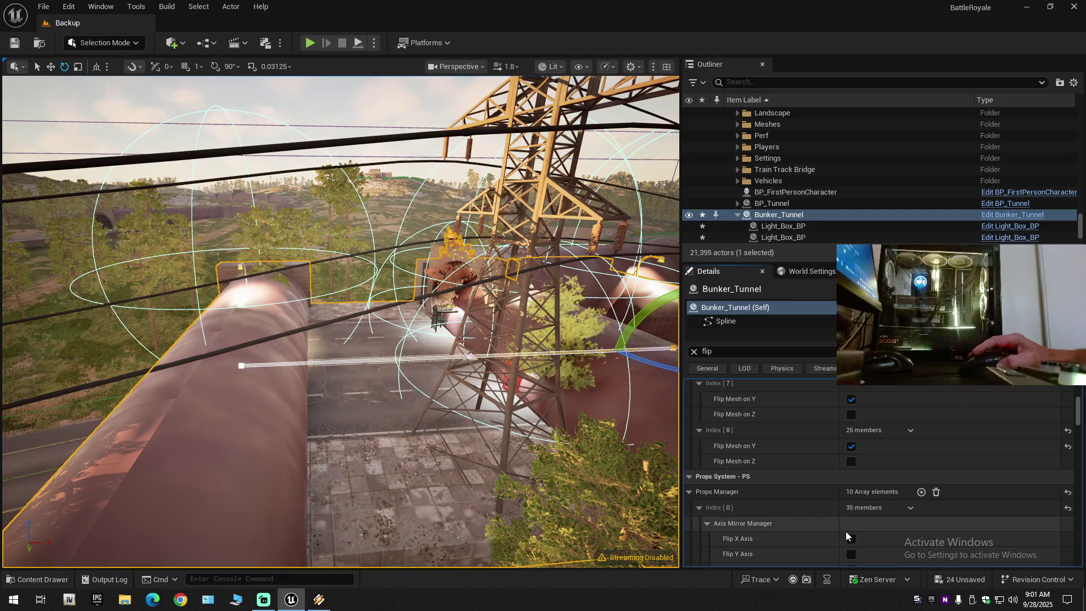
- Test X and Y mirroring on the first Axis Mirror Manager entry, framing the tunnel, then revert
left_click(851, 539)
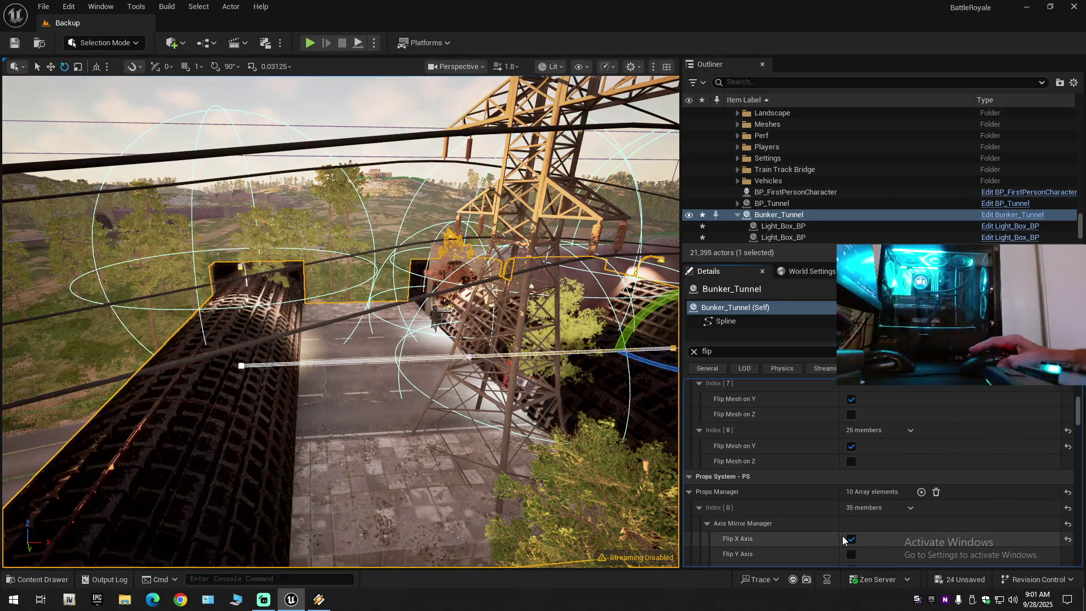
scroll(339, 322, "up", 5)
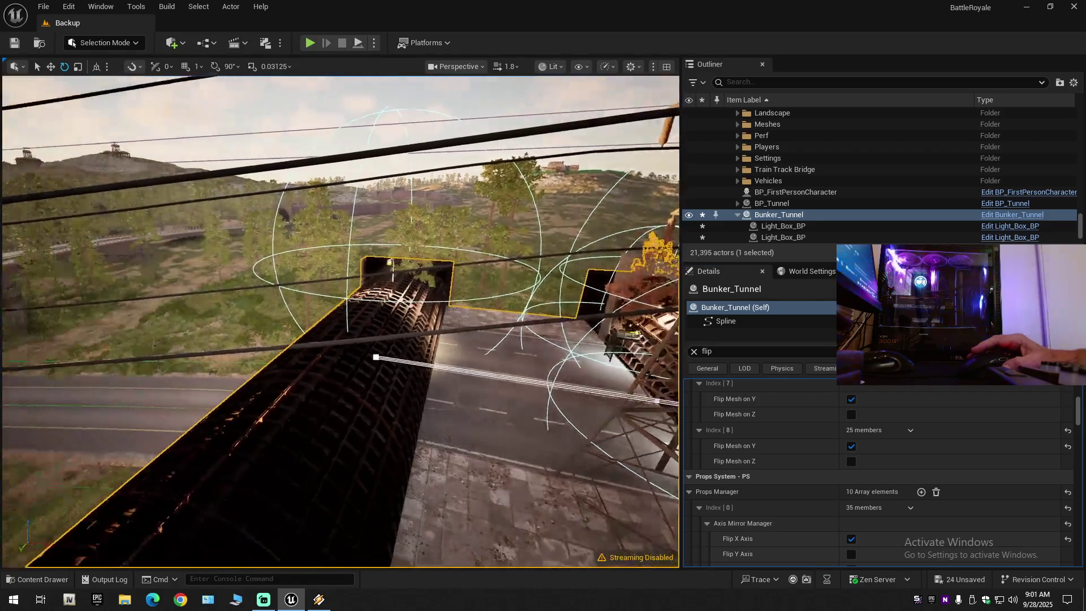
scroll(339, 323, "down", 1)
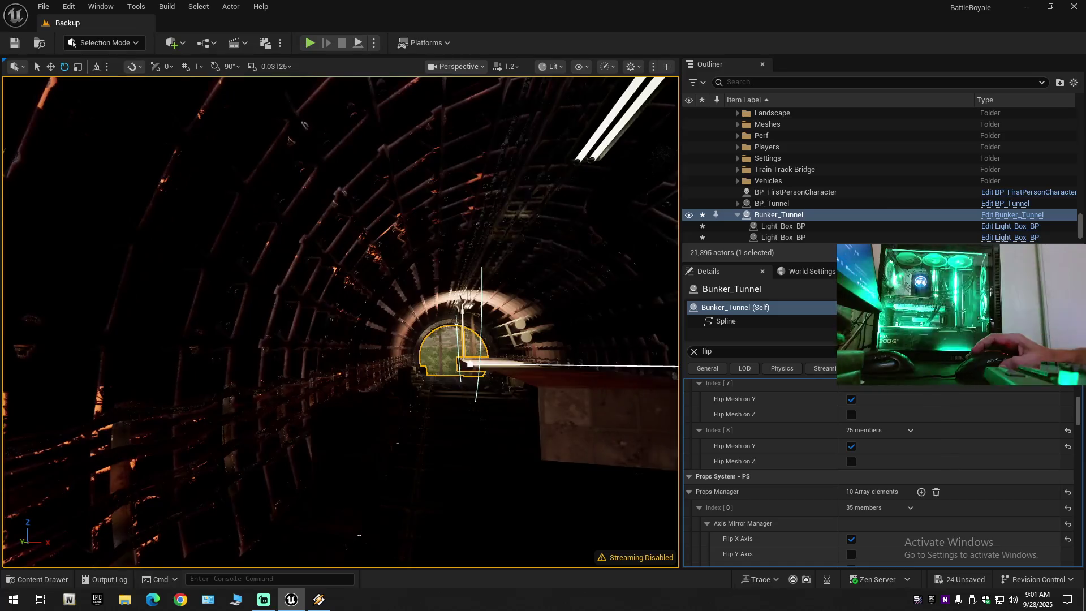
key("f")
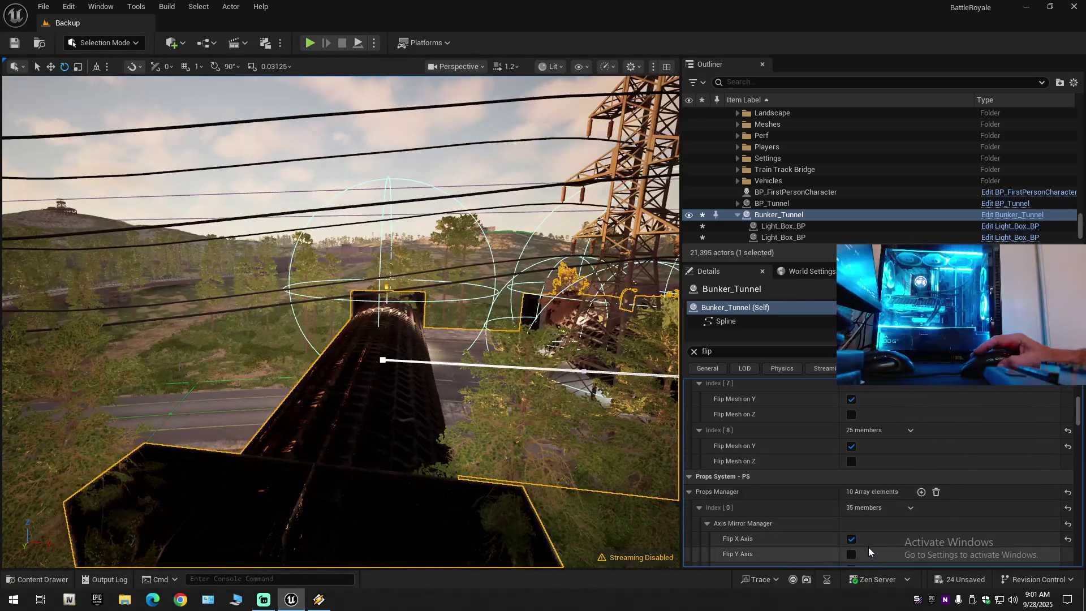
left_click(852, 538)
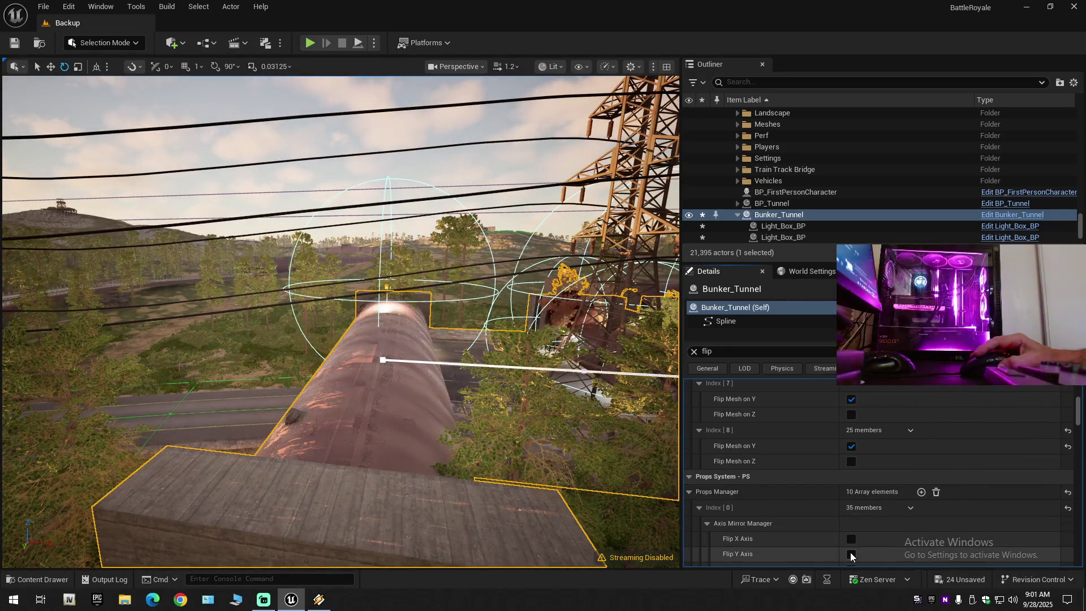
left_click(851, 554)
left_click(852, 555)
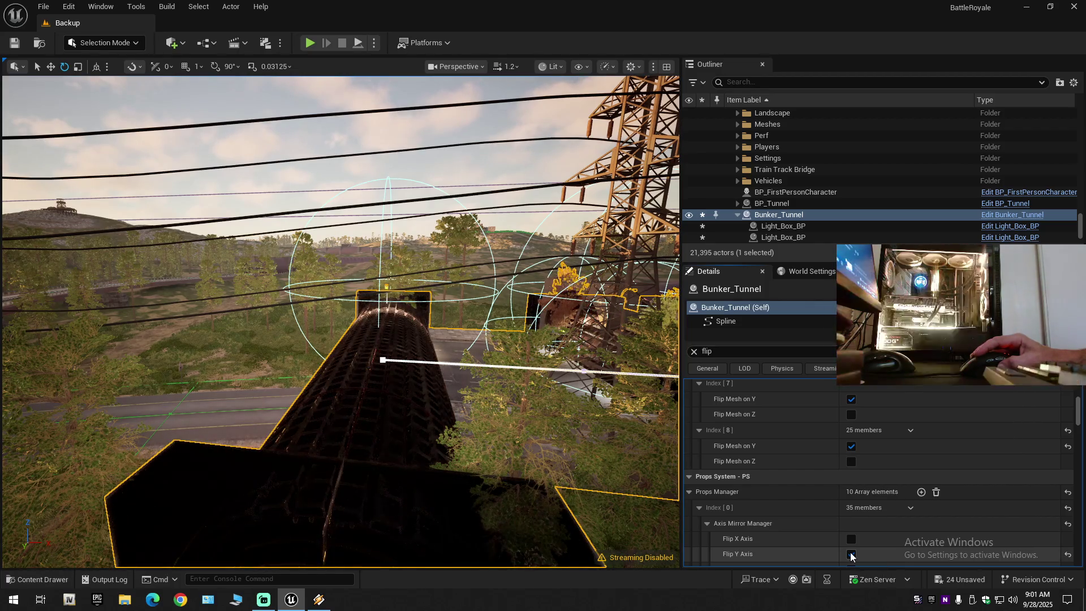
- Briefly toggle Flip Z, Y and another mirror option on the next entries, reverting each
scroll(809, 510, "down", 3)
scroll(809, 511, "down", 1)
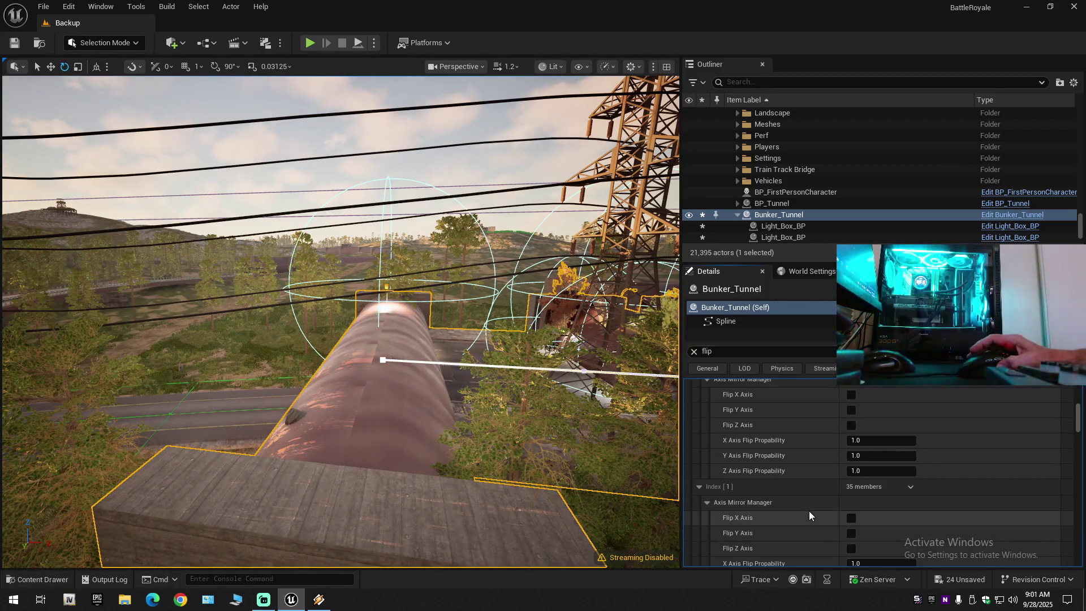
left_click(851, 425)
left_click(851, 426)
left_click(851, 410)
left_click(852, 410)
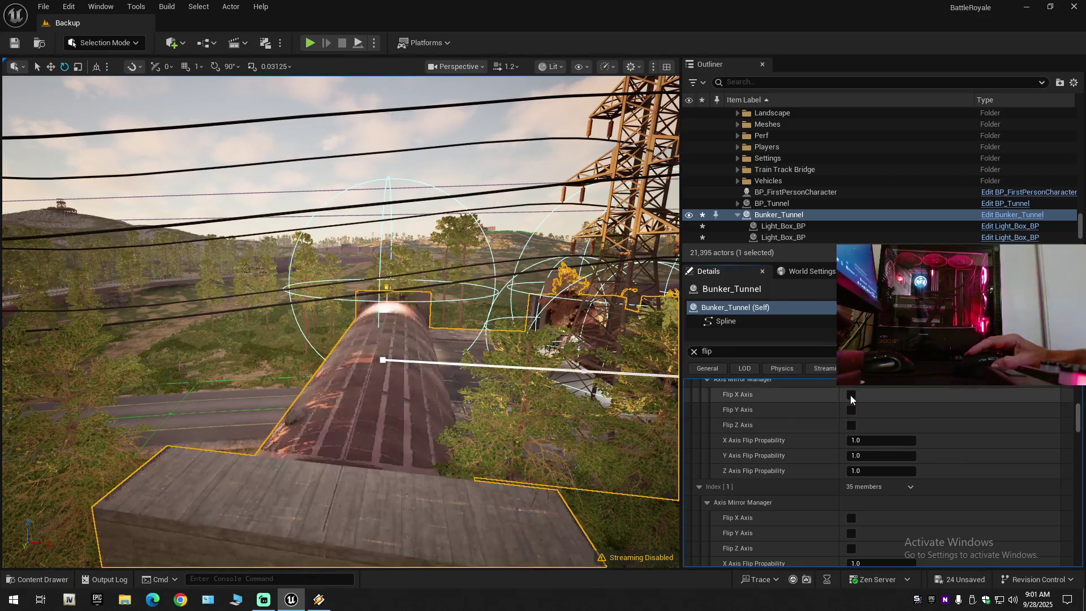
left_click(850, 395)
left_click(851, 395)
scroll(847, 494, "down", 1)
scroll(846, 494, "down", 2)
- Try X and Y axis flips on a further tunnel piece, leaving both off
left_click(852, 464)
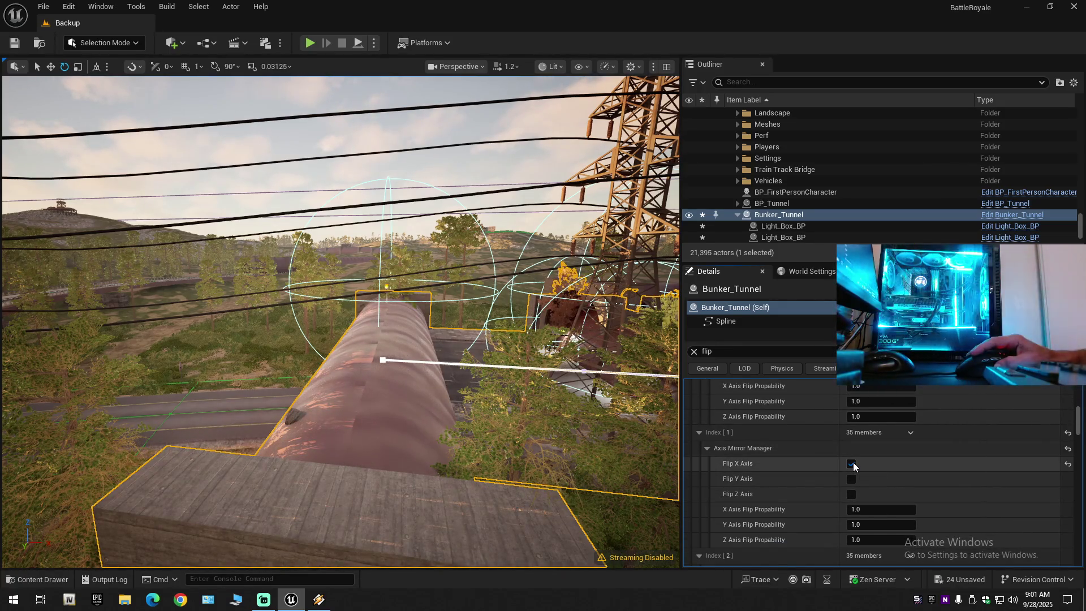
left_click(852, 464)
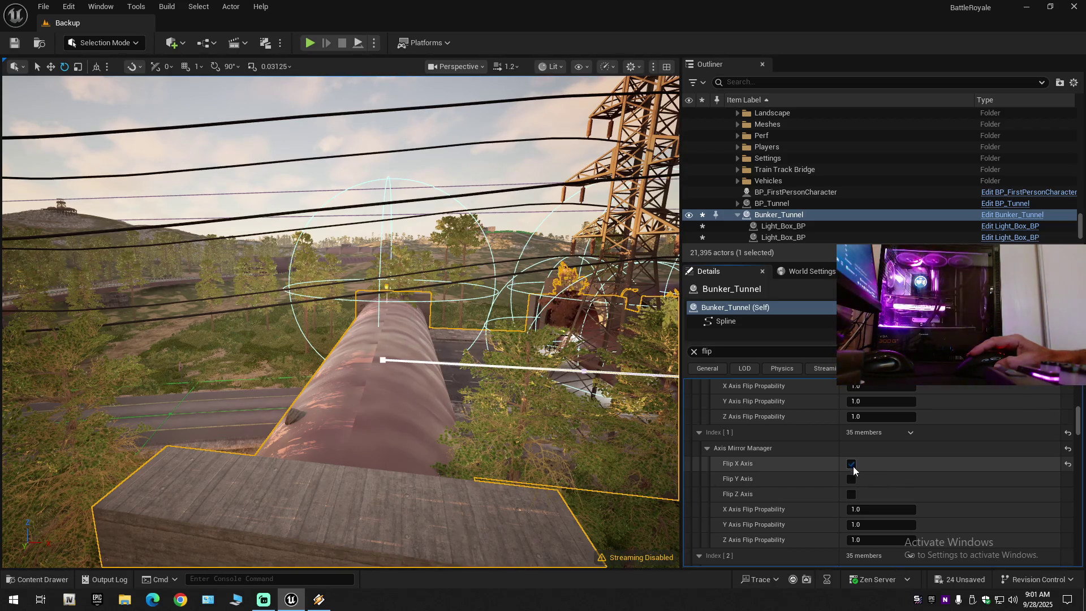
left_click(853, 465)
left_click(851, 479)
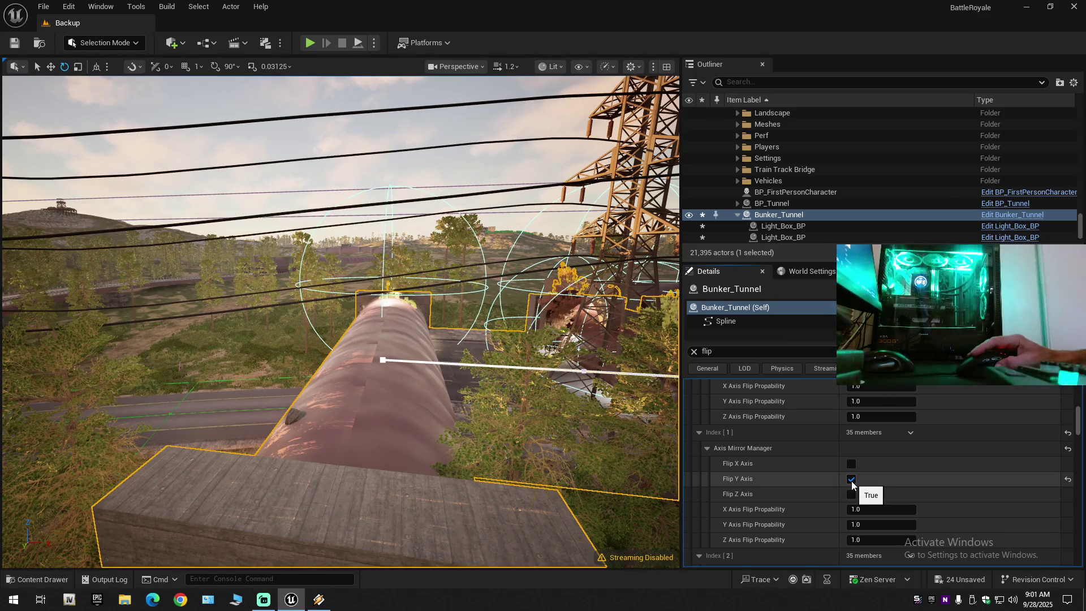
left_click(852, 480)
scroll(473, 359, "up", 10)
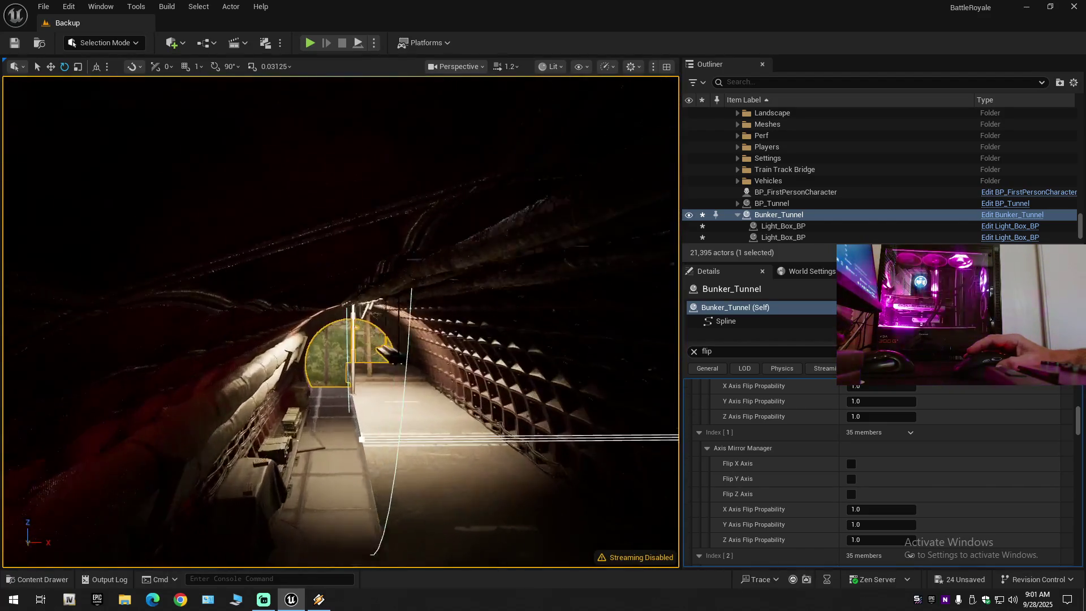
scroll(473, 358, "up", 10)
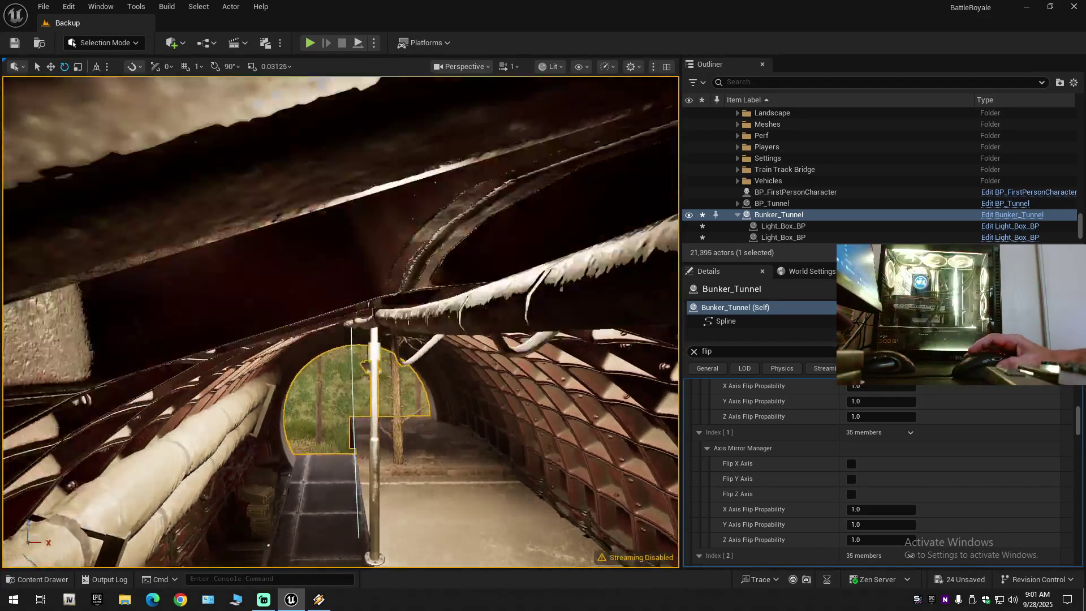
scroll(472, 359, "down", 10)
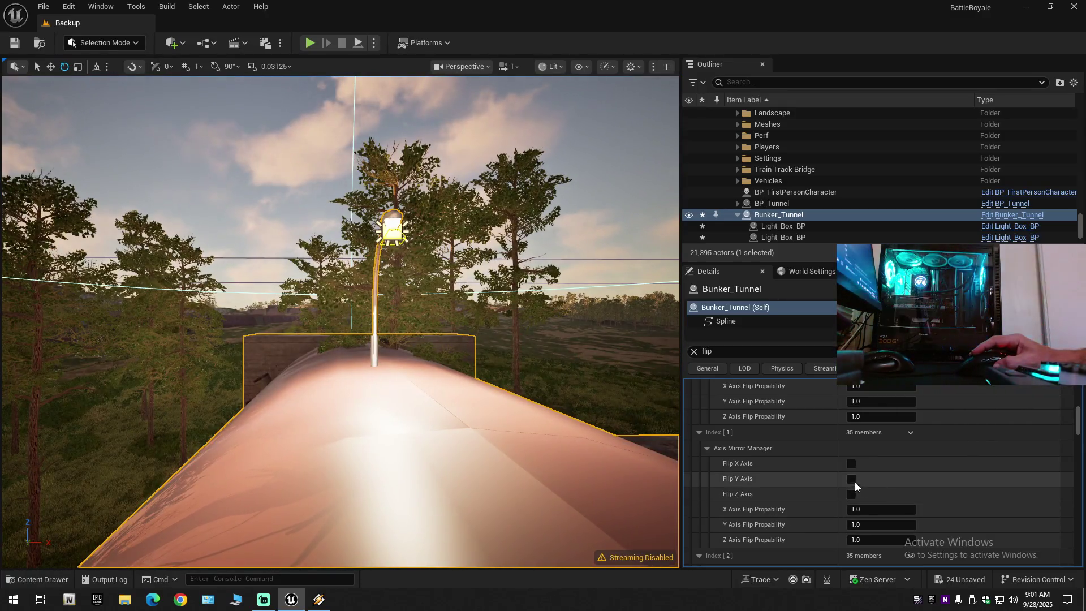
left_click(851, 479)
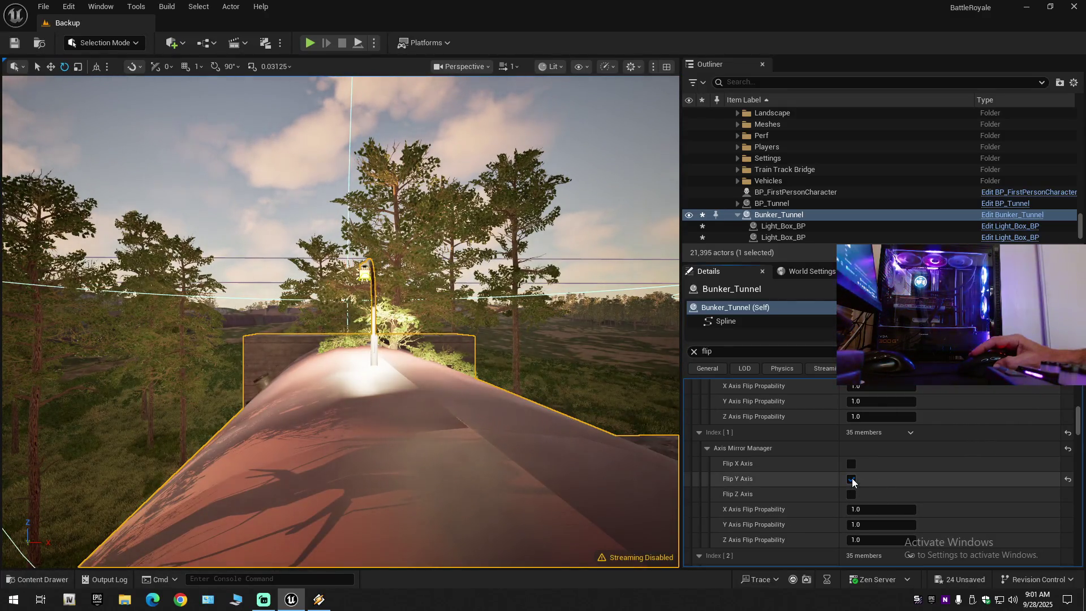
left_click(852, 479)
left_click(851, 464)
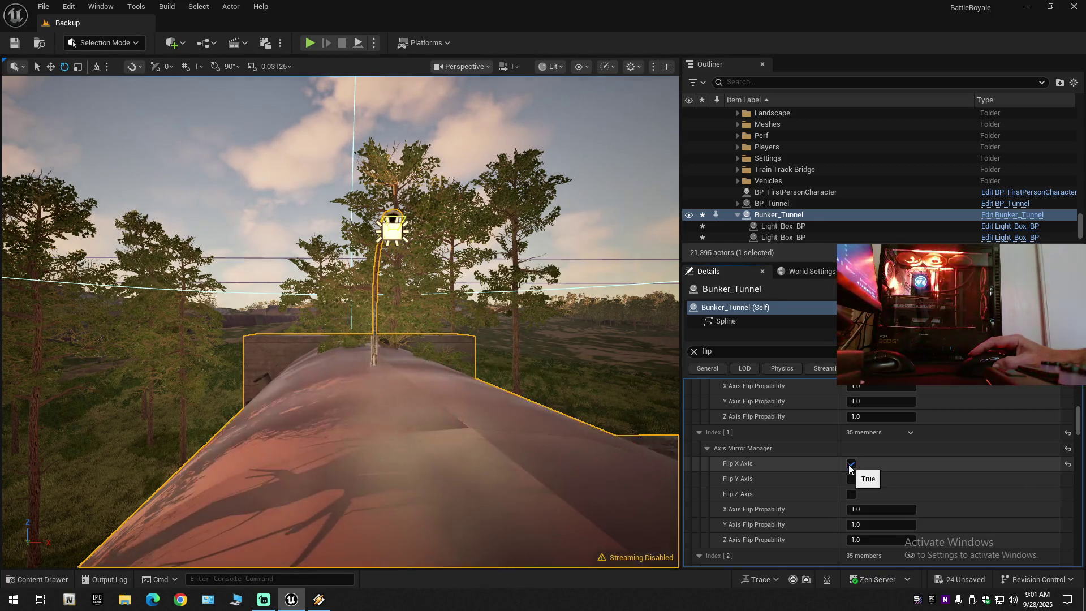
left_click(851, 464)
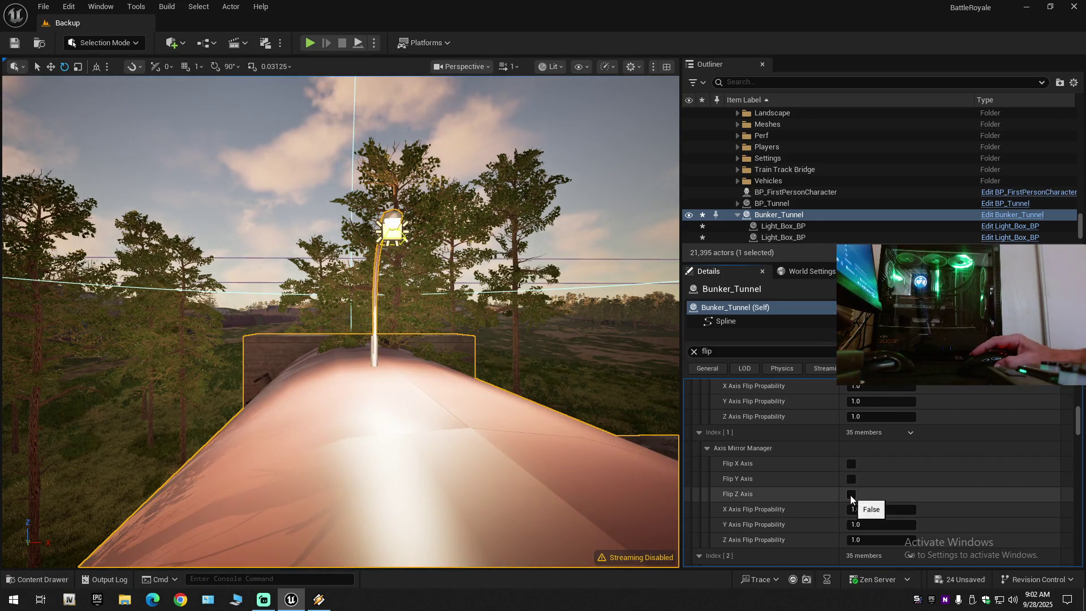
- Mirror a piece on Z, fly through the tunnel to inspect, then clear the Z flip
left_click(850, 495)
key("w")
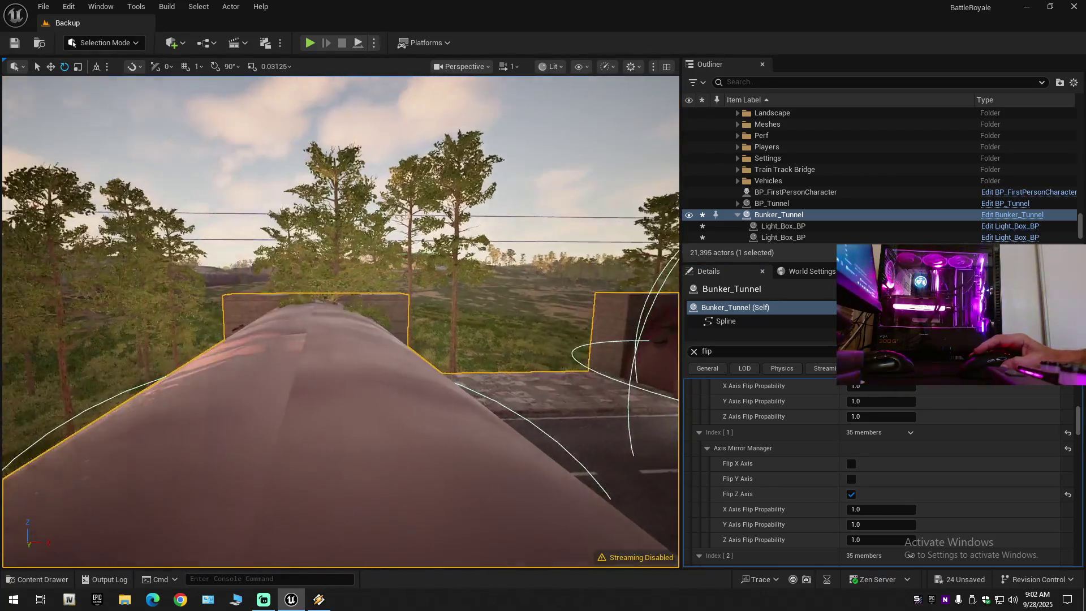
key("w")
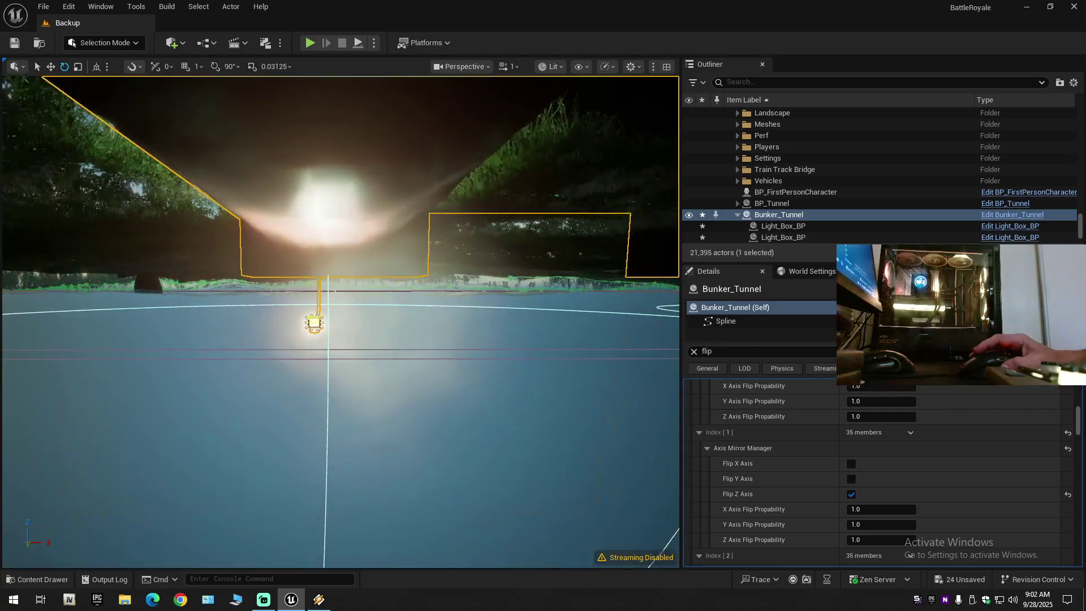
key("w")
left_click(851, 495)
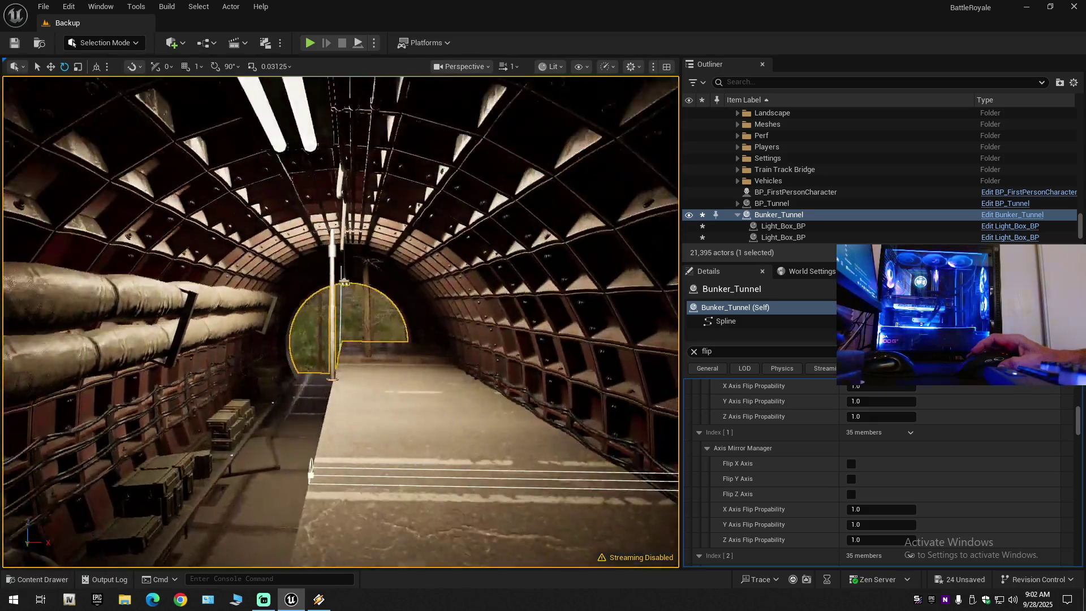
key("f")
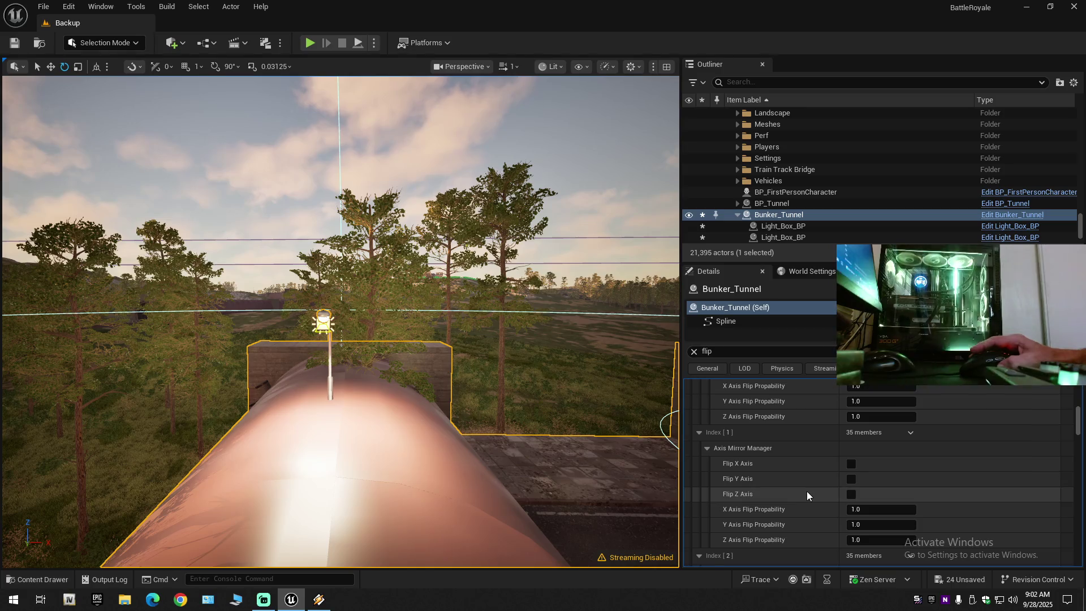
scroll(809, 491, "down", 6)
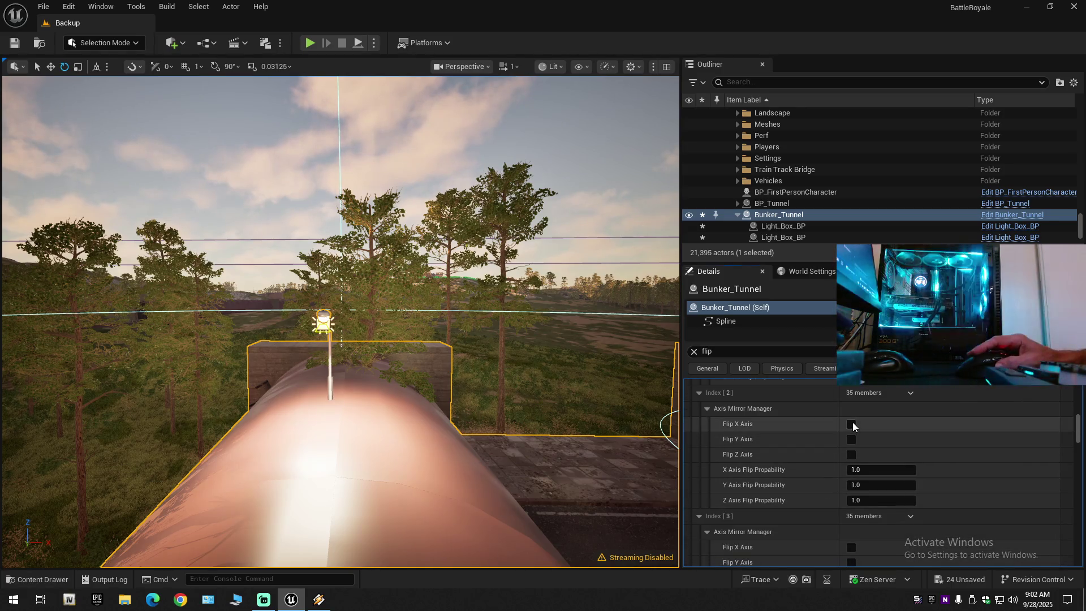
scroll(569, 422, "up", 2)
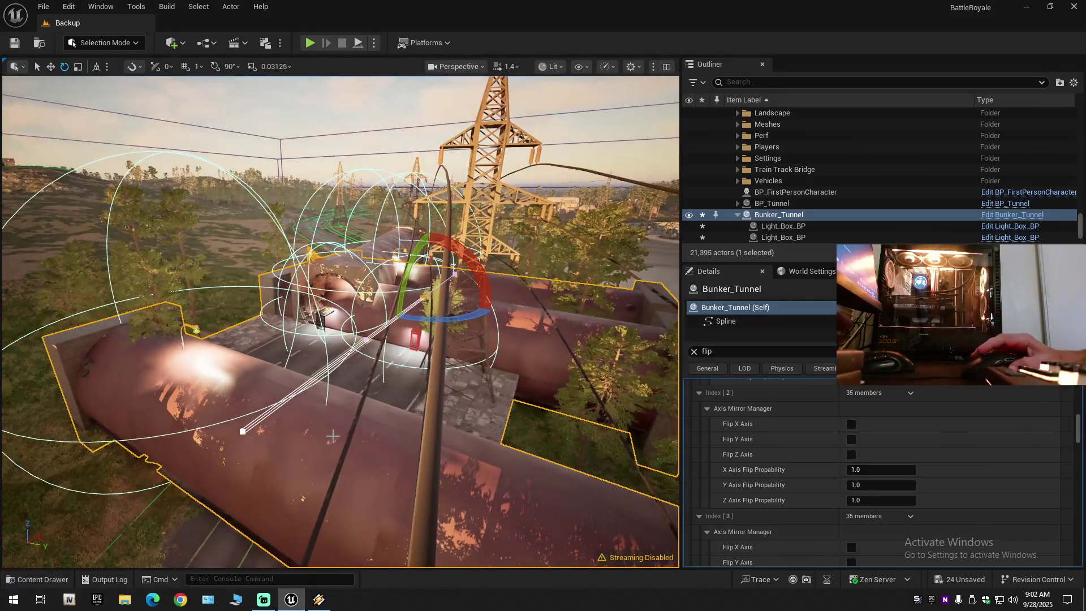
- Test and clear X and Y flips on Index [2], then flip Index [5] on Y
left_click(852, 425)
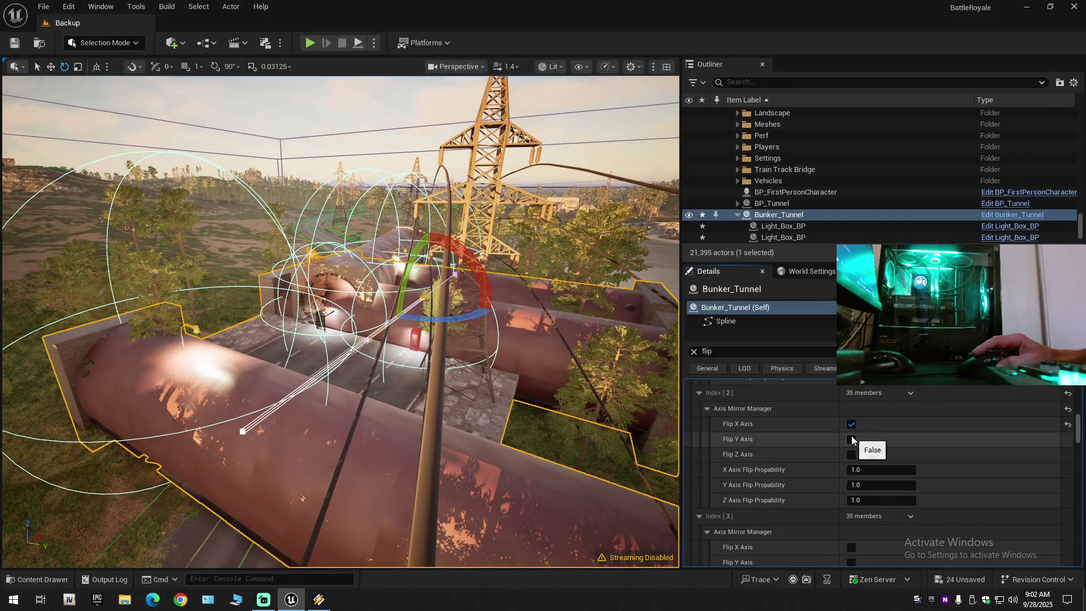
left_click(853, 438)
left_click(851, 423)
left_click(851, 439)
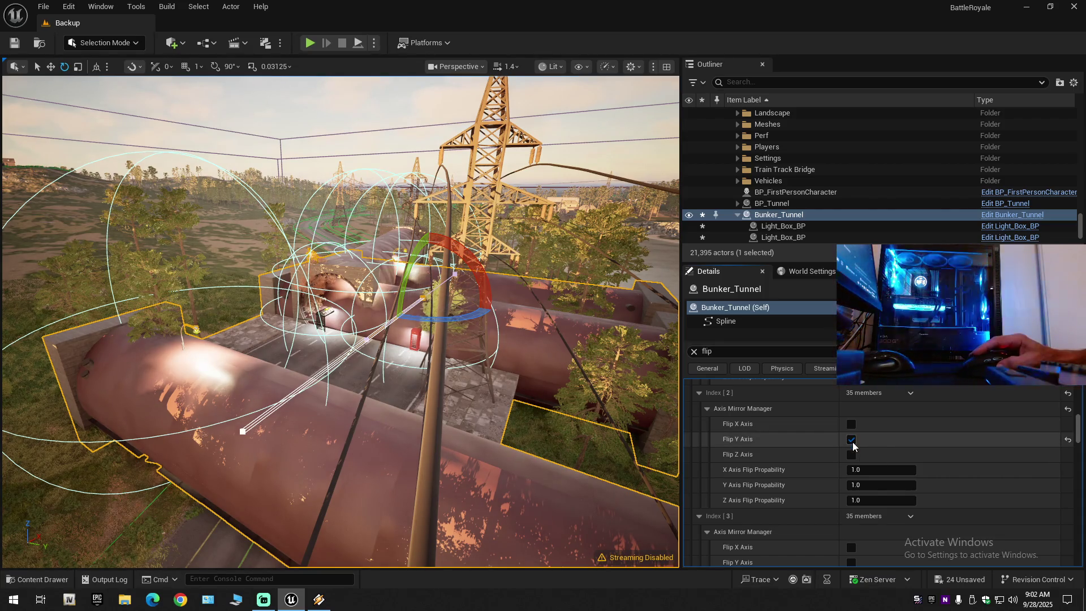
scroll(840, 491, "down", 10)
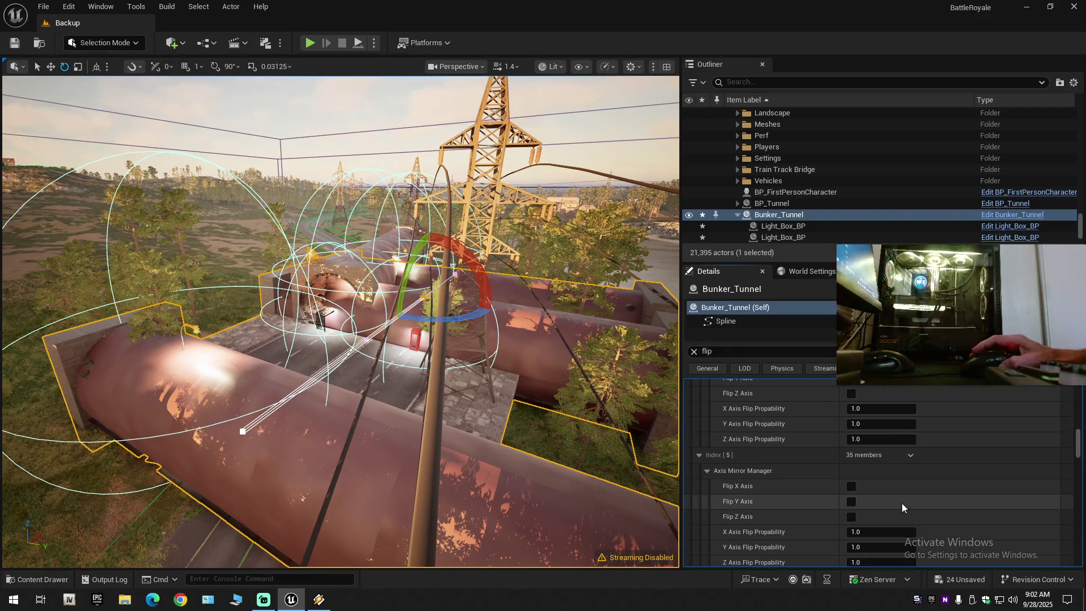
left_click(851, 488)
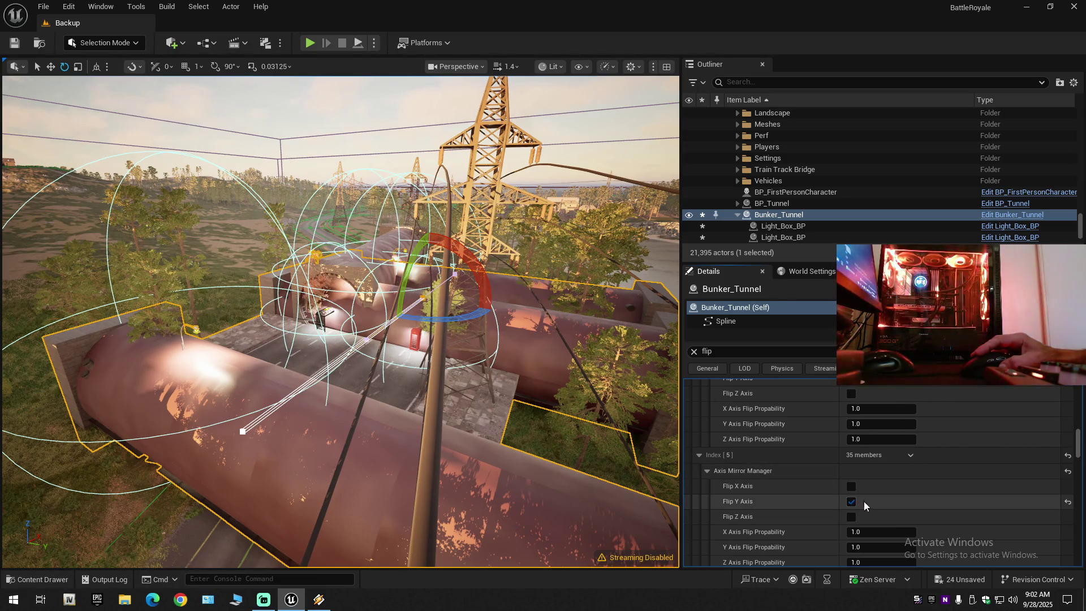
scroll(1039, 466, "down", 8)
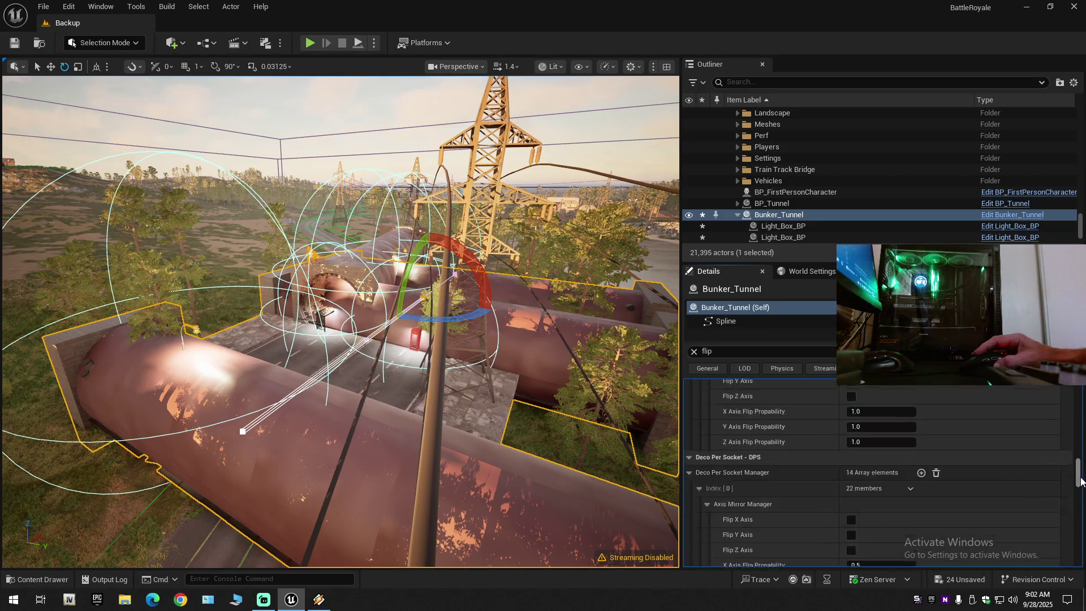
left_click_drag(1082, 508, 1082, 557)
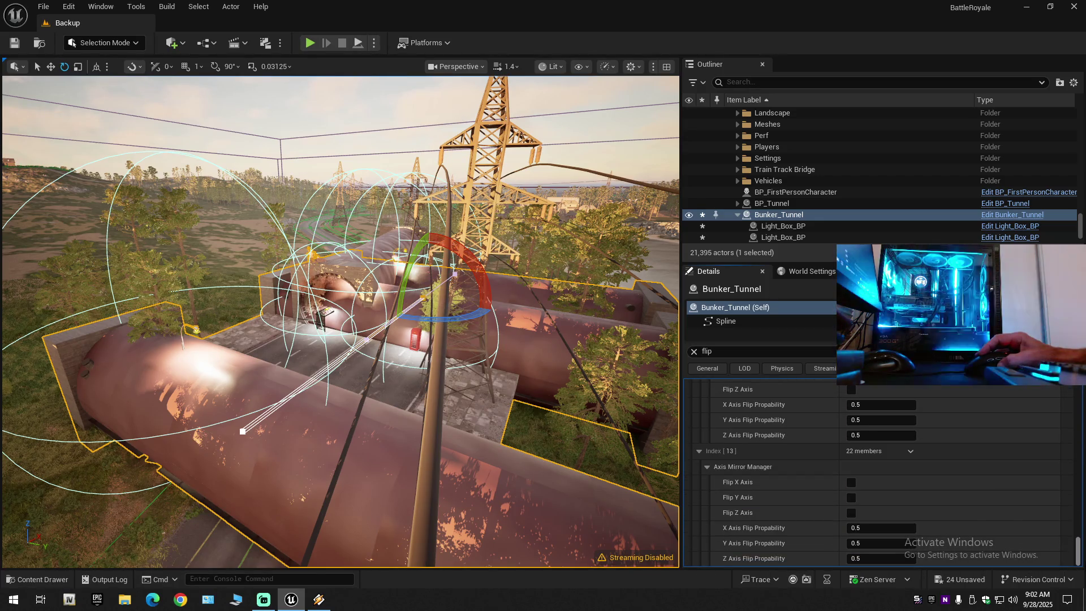
- Clear the filter, collapse all categories, and expand Road System down to Road Meshes Index [0]
left_click(694, 351)
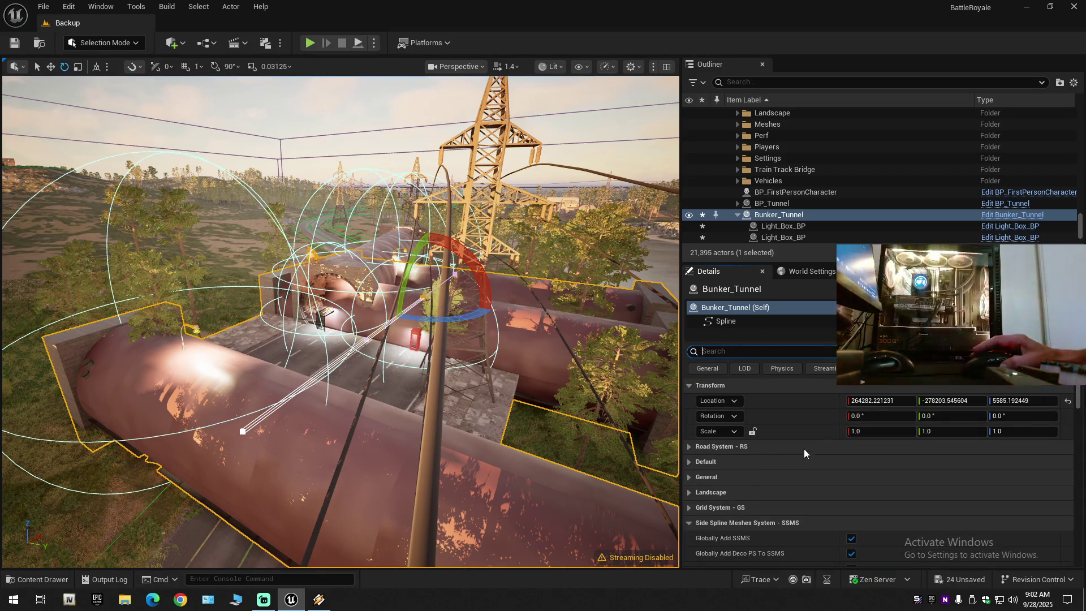
left_click(1074, 351)
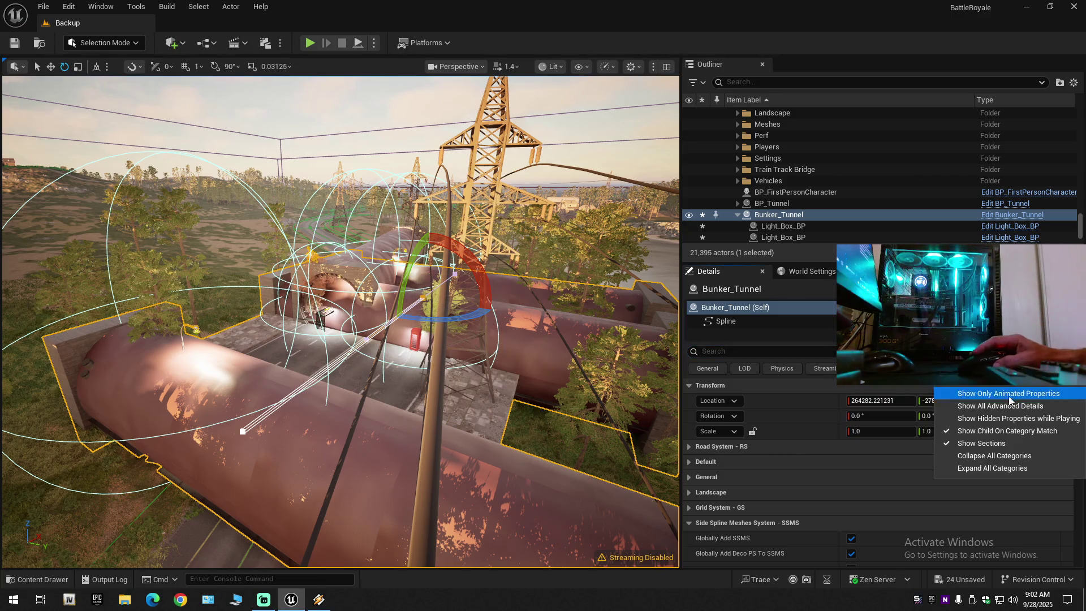
left_click(992, 444)
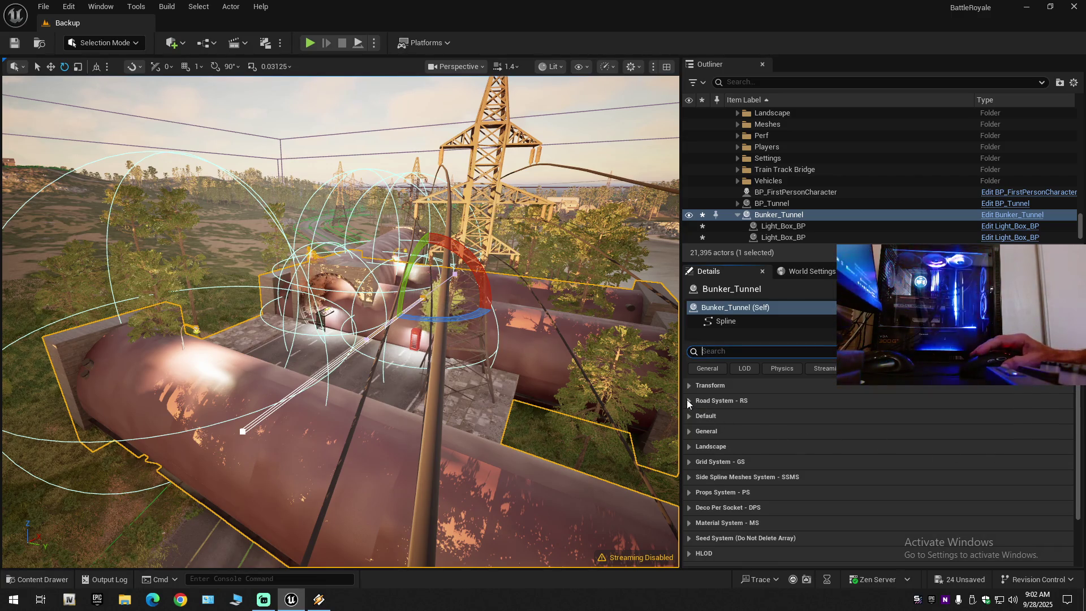
left_click(687, 399)
scroll(738, 449, "down", 5)
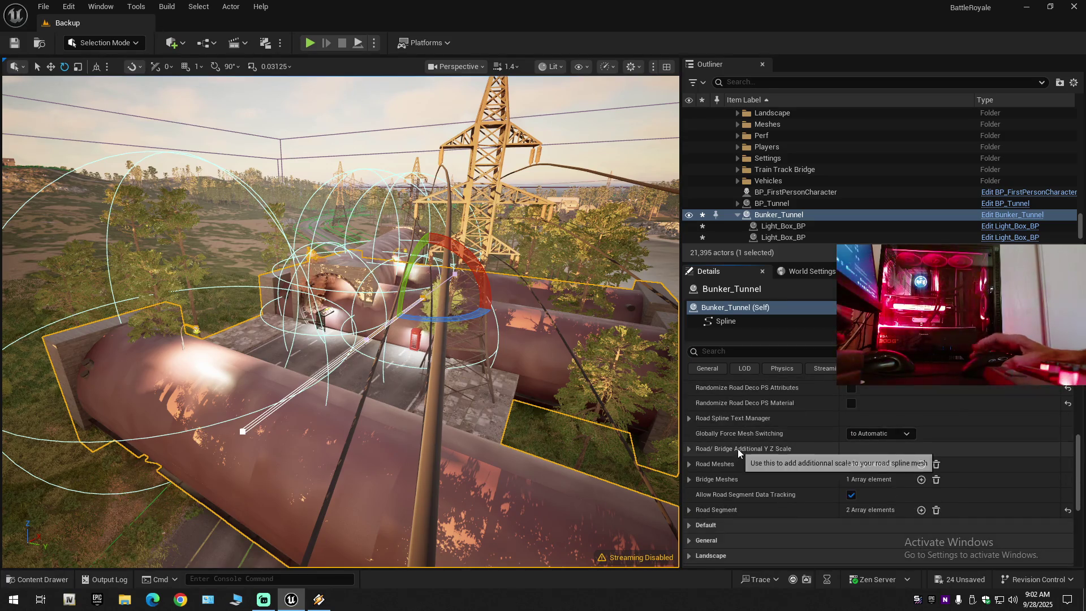
left_click(686, 450)
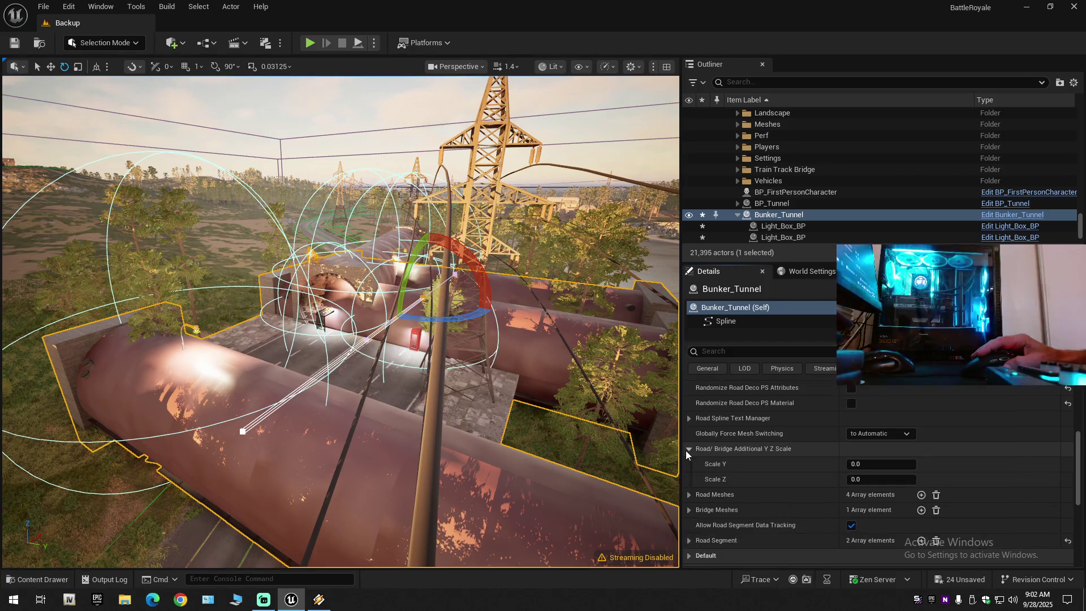
left_click(690, 494)
scroll(726, 493, "down", 1)
left_click(701, 474)
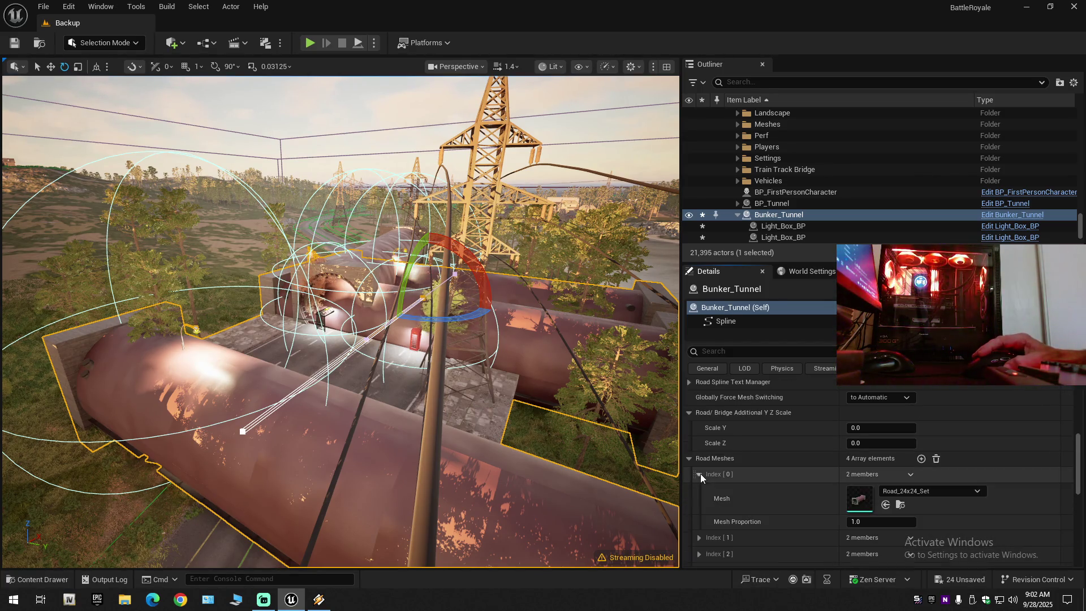
- Set the first road mesh to StaticMesh and try Scale Z 1, reverting to 0.0
left_click(886, 505)
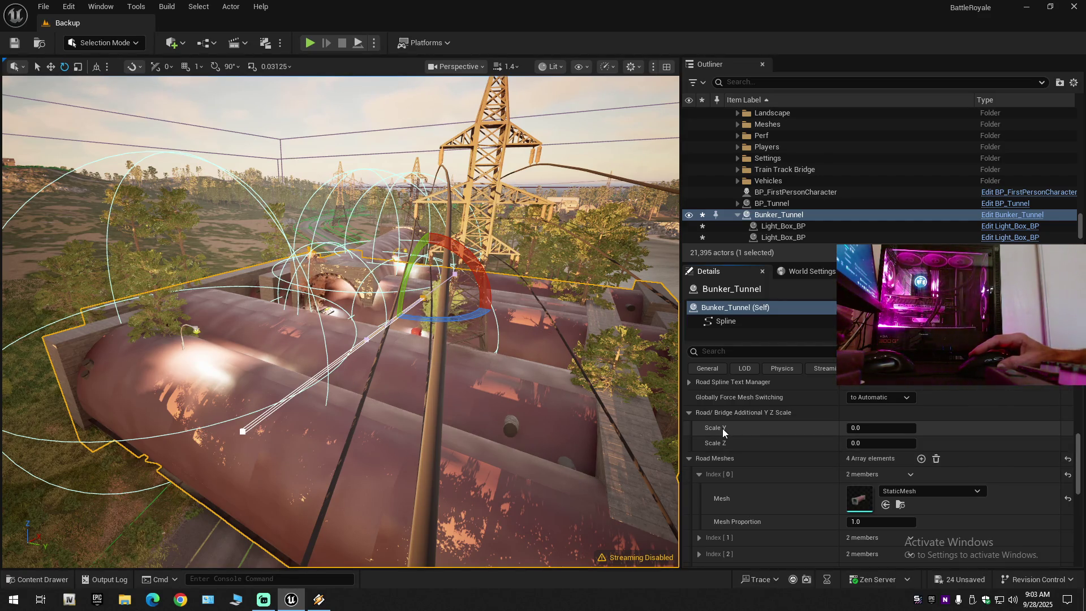
left_click(869, 444)
type("1")
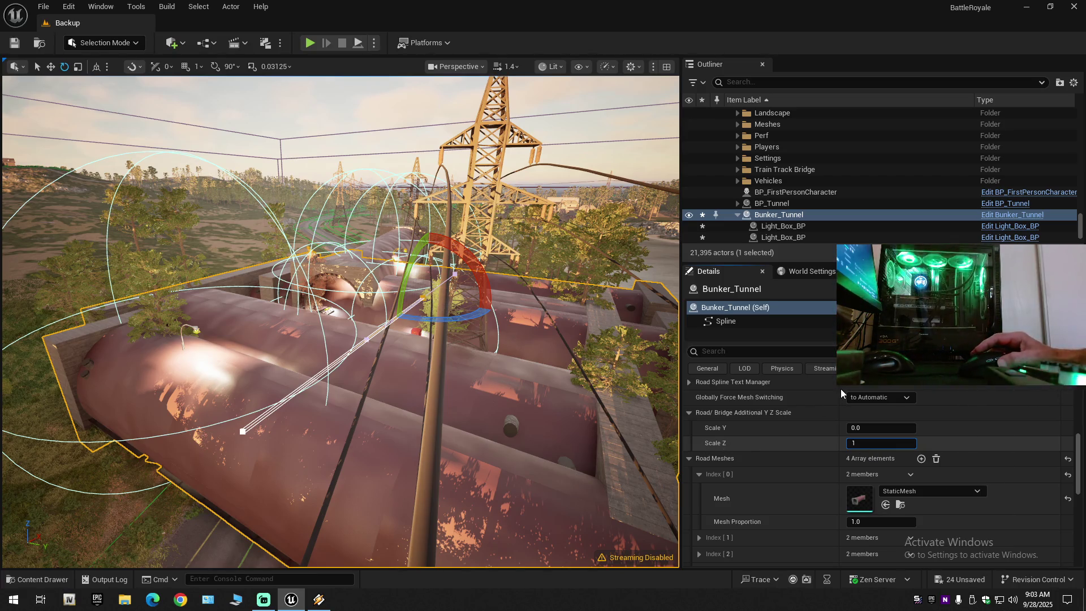
key("Return")
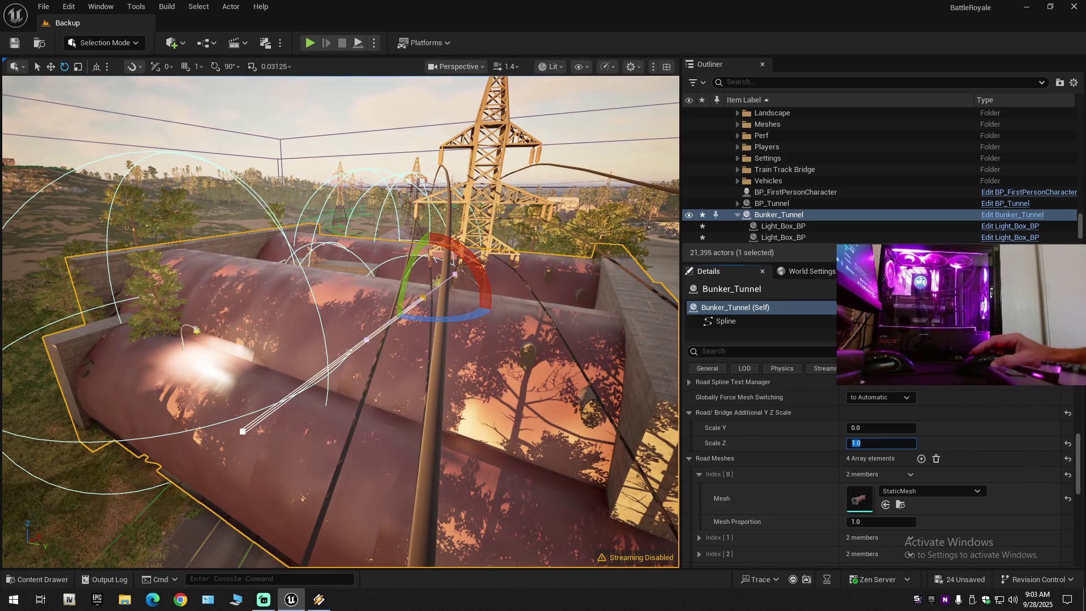
left_click(1023, 450)
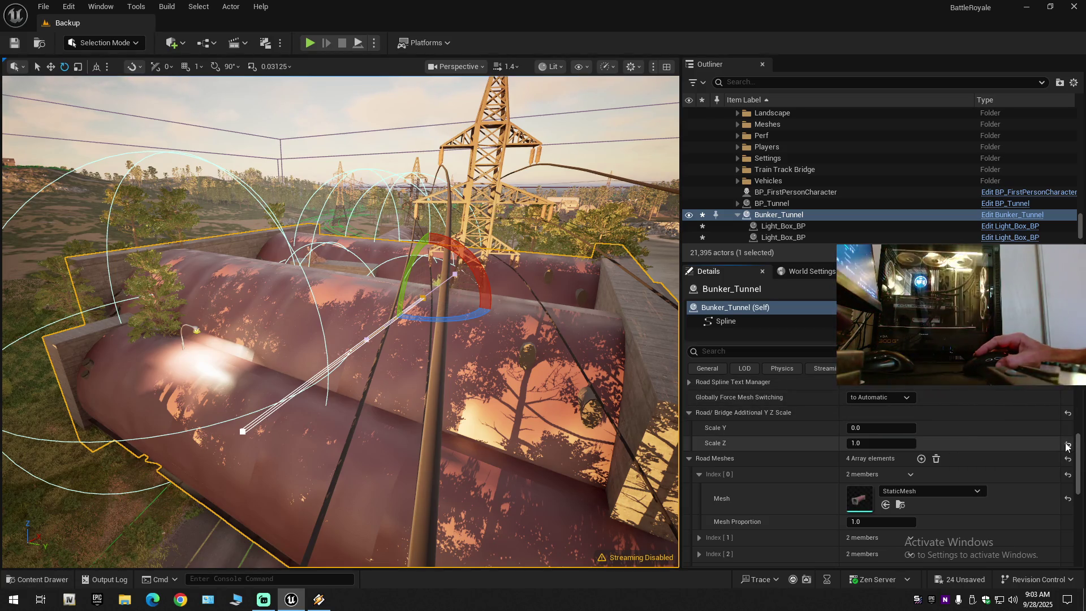
key("ctrl+z")
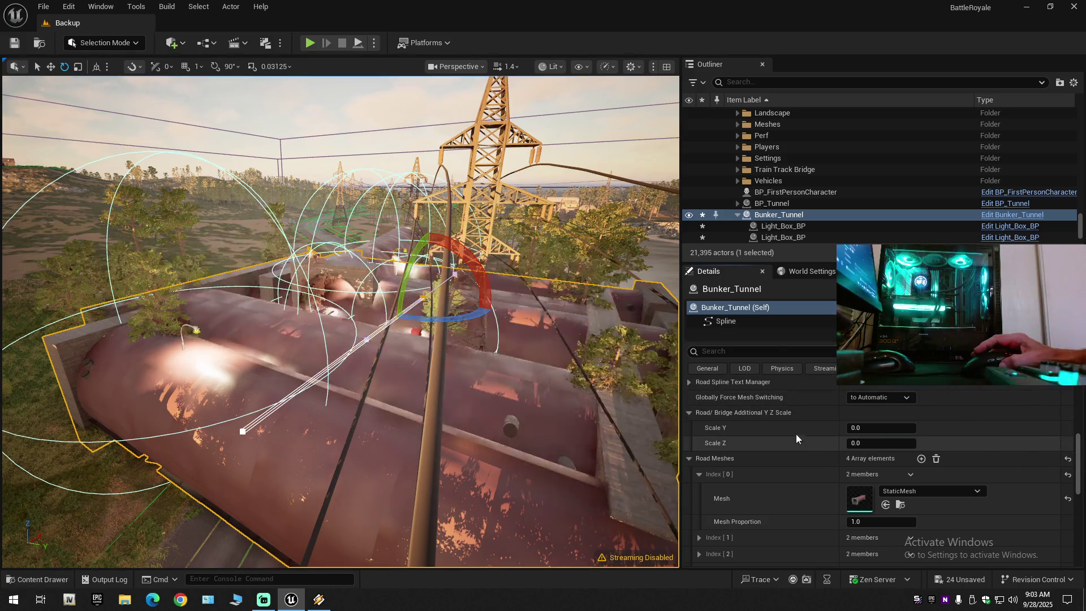
left_click(738, 350)
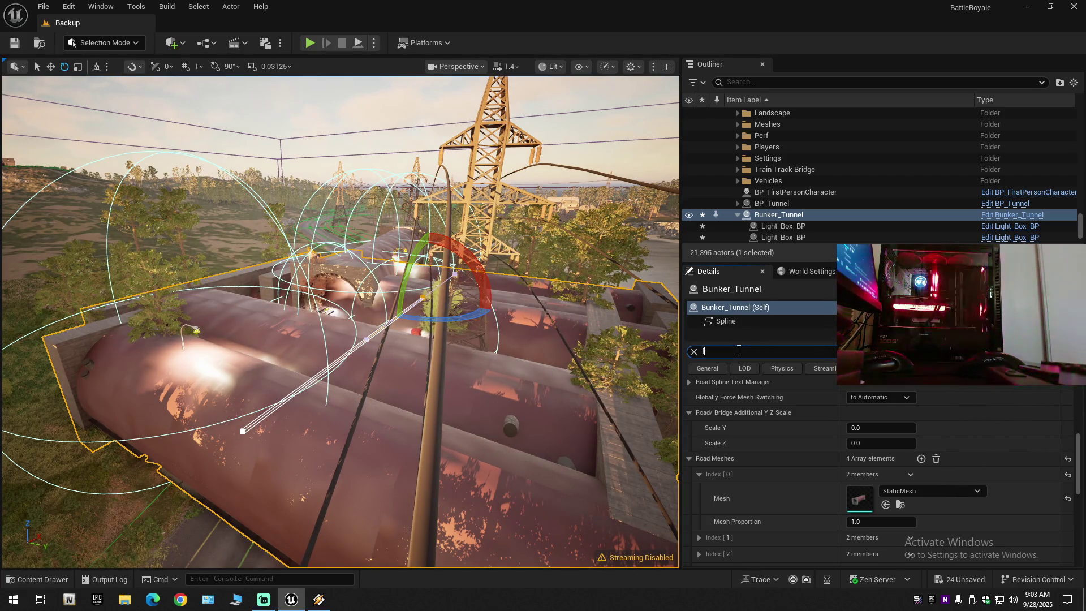
type("flip")
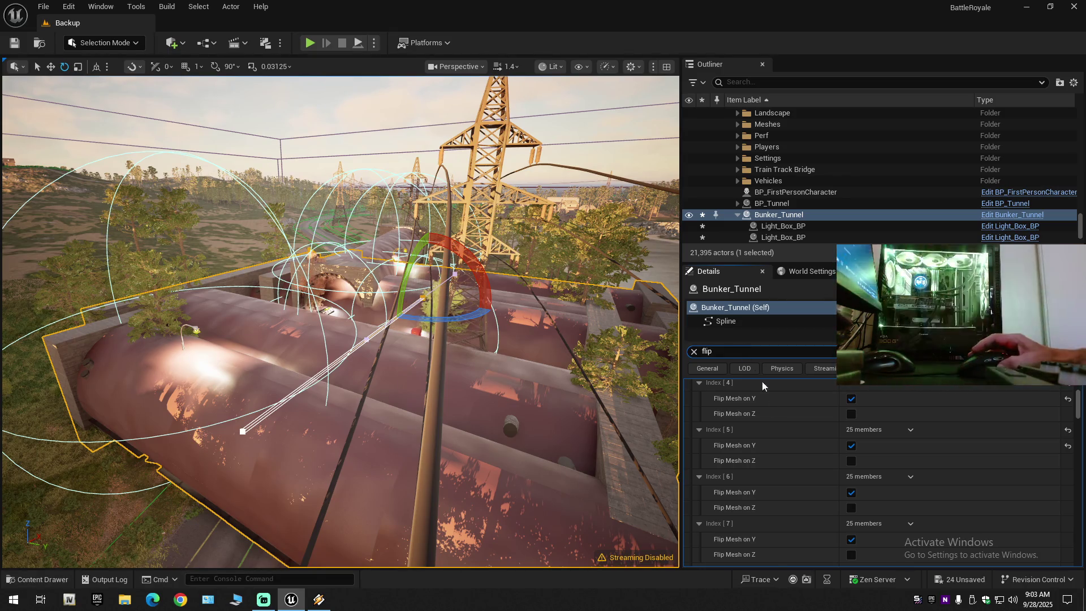
scroll(1076, 419, "up", 5)
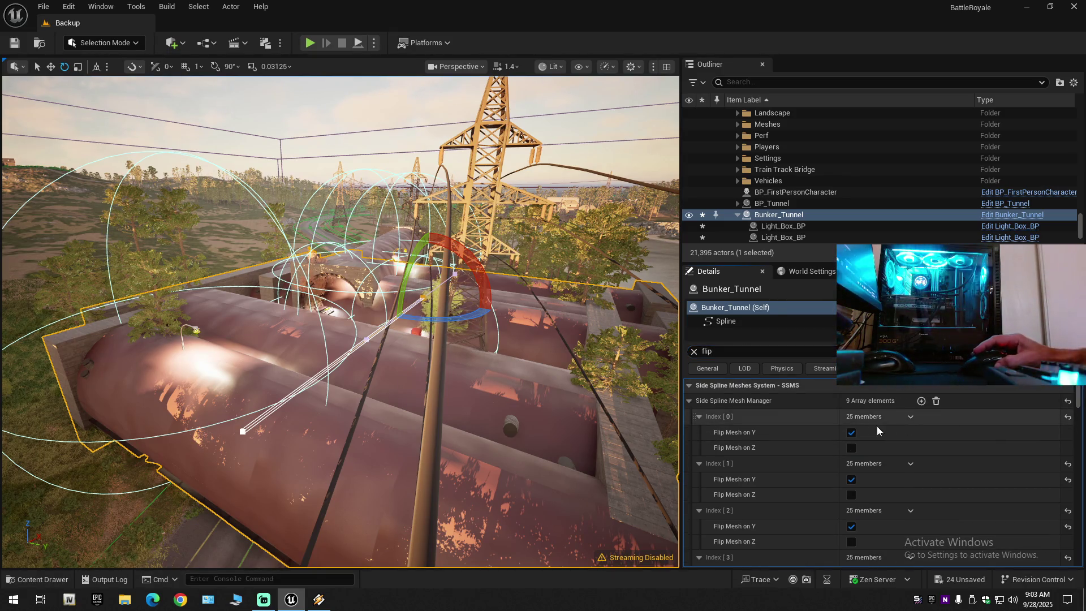
left_click(852, 433)
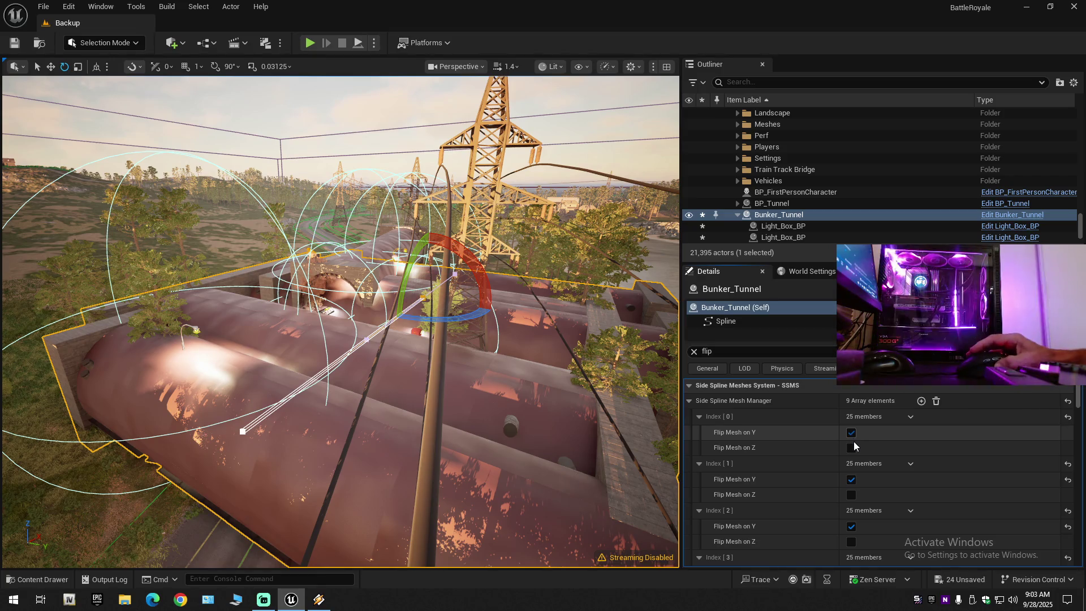
left_click(852, 480)
left_click(852, 481)
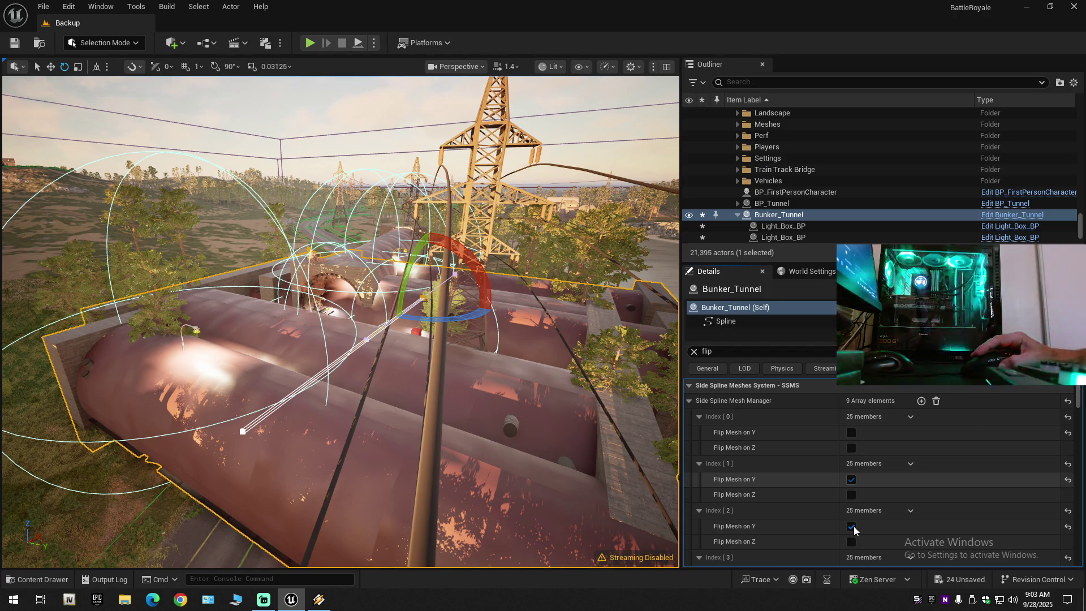
key("ctrl+z")
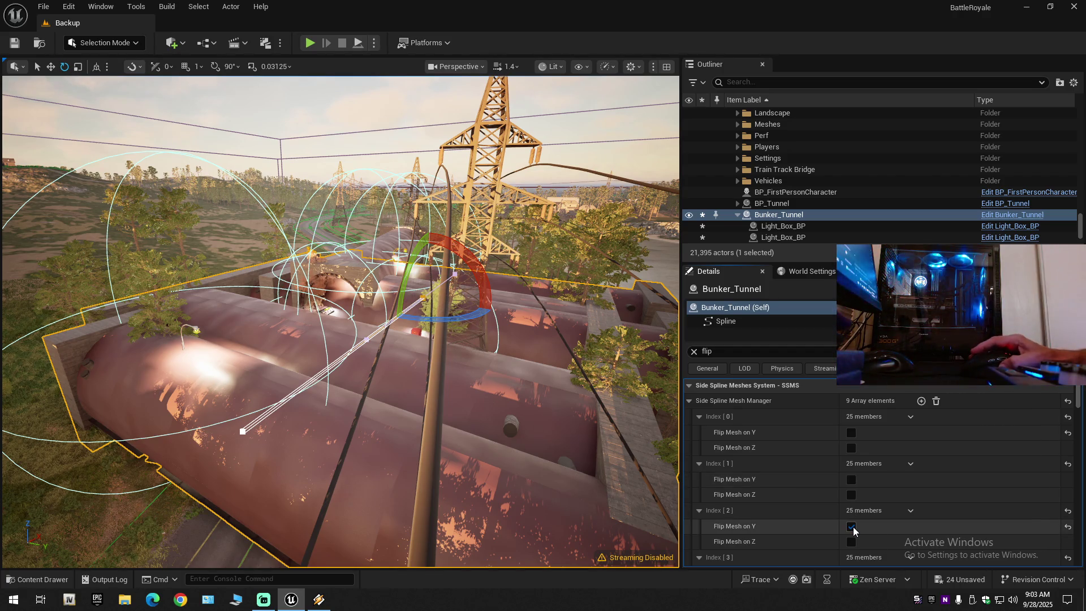
scroll(776, 425, "down", 5)
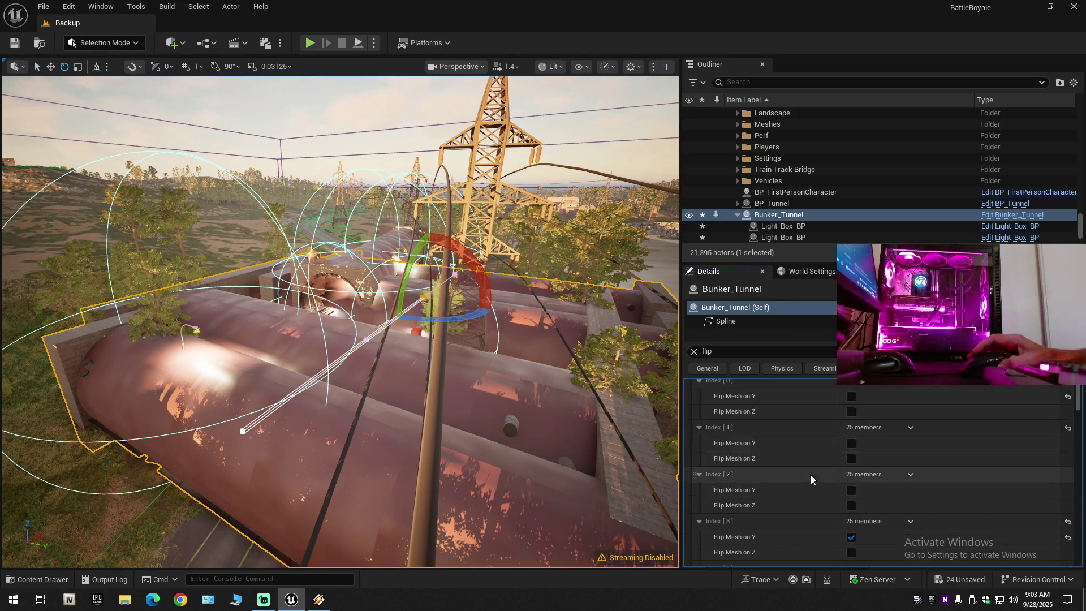
scroll(803, 493, "down", 6)
scroll(803, 493, "down", 3)
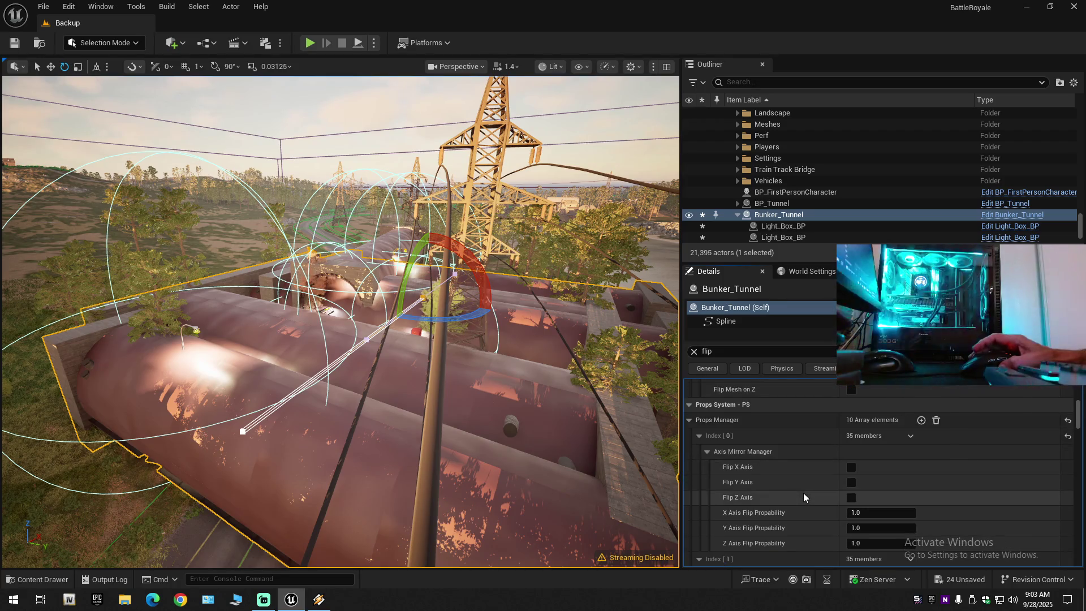
- Enable Flip X Axis for Props Manager Index 0 and 2, leaving Index 1 unflipped
scroll(803, 493, "down", 2)
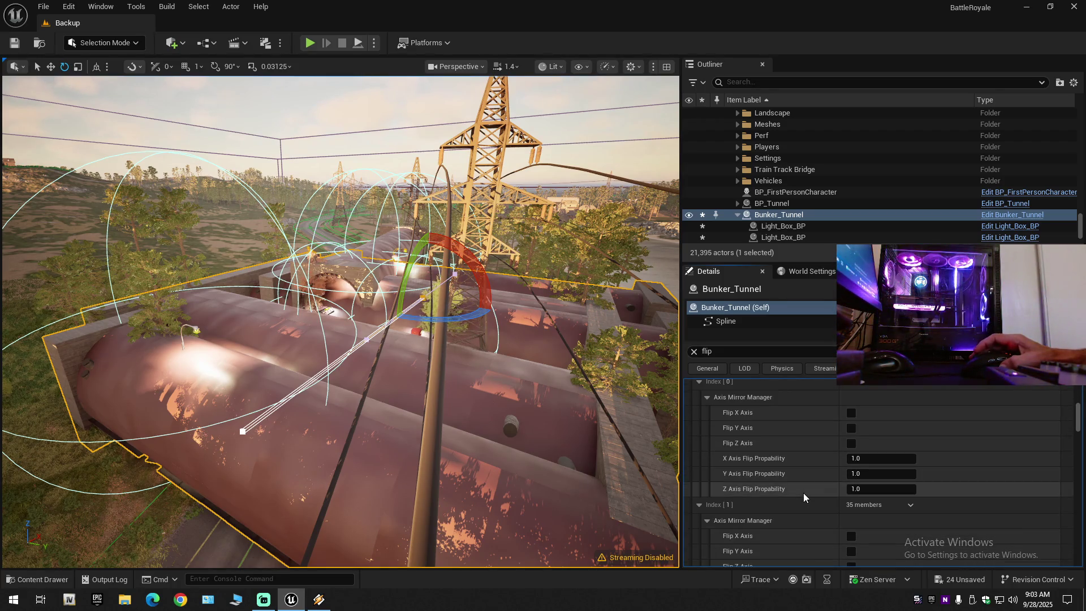
scroll(804, 493, "down", 2)
scroll(804, 493, "up", 2)
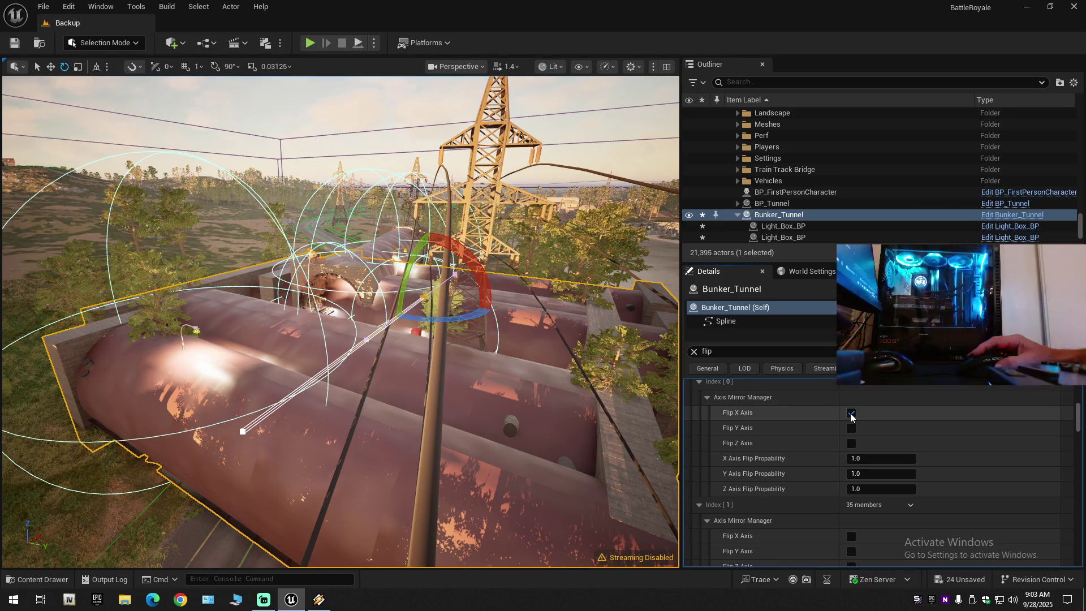
left_click(850, 413)
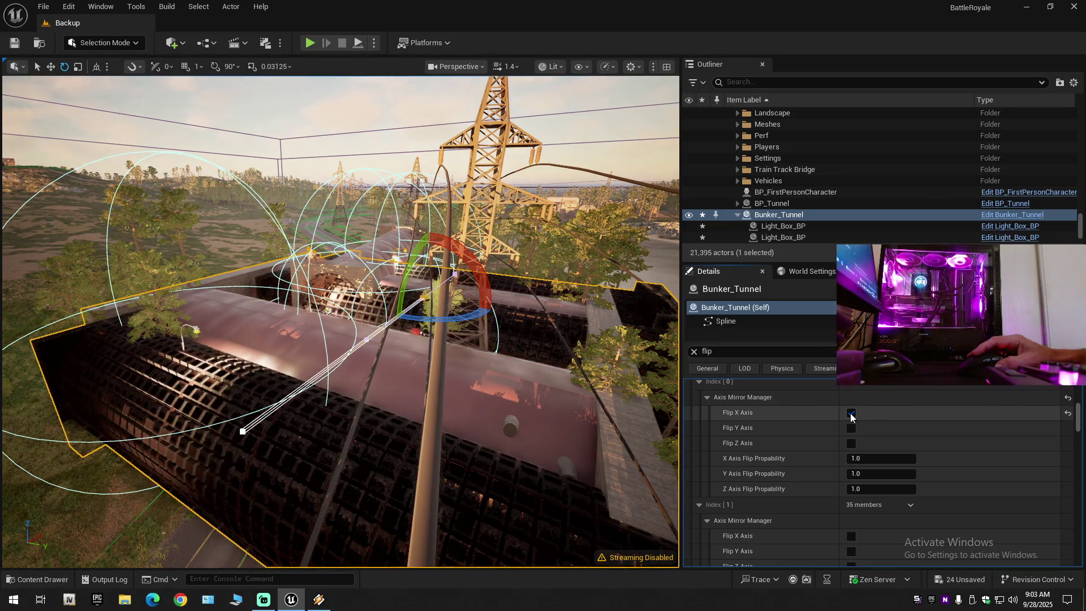
scroll(792, 481, "down", 2)
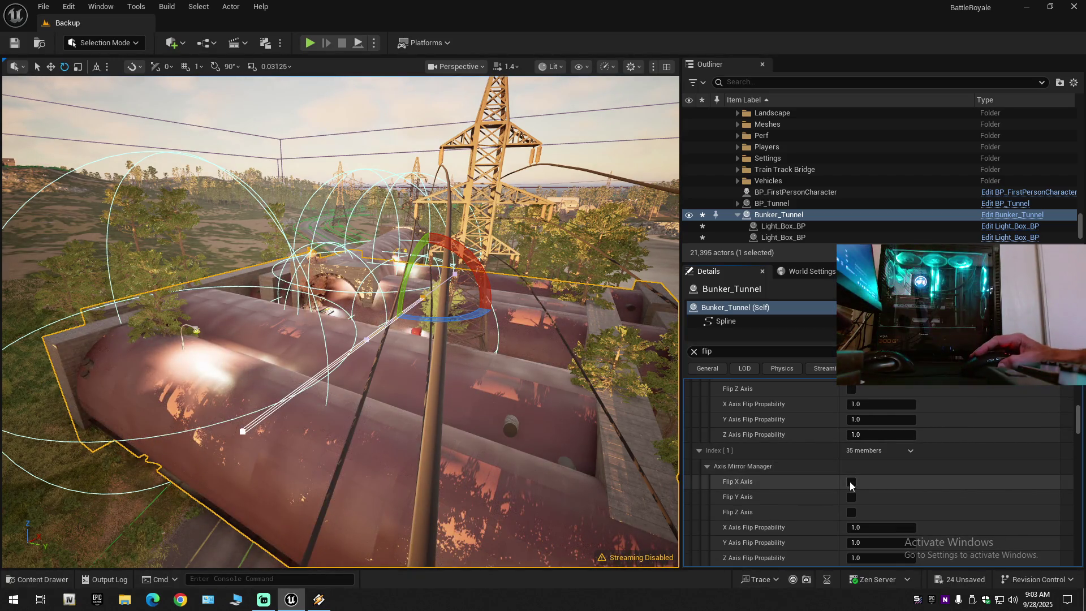
left_click(851, 482)
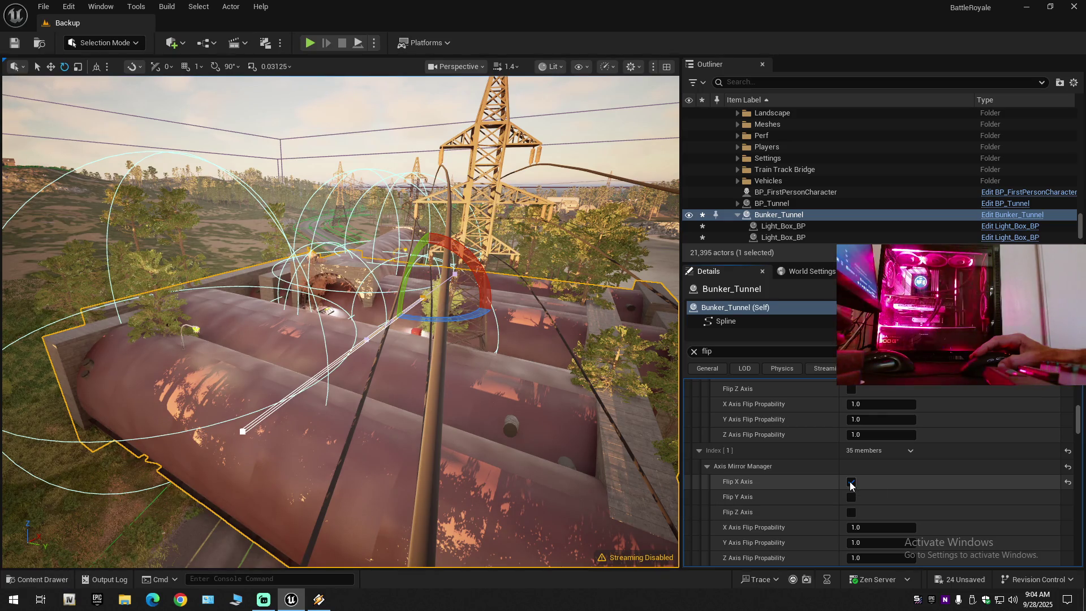
left_click(851, 483)
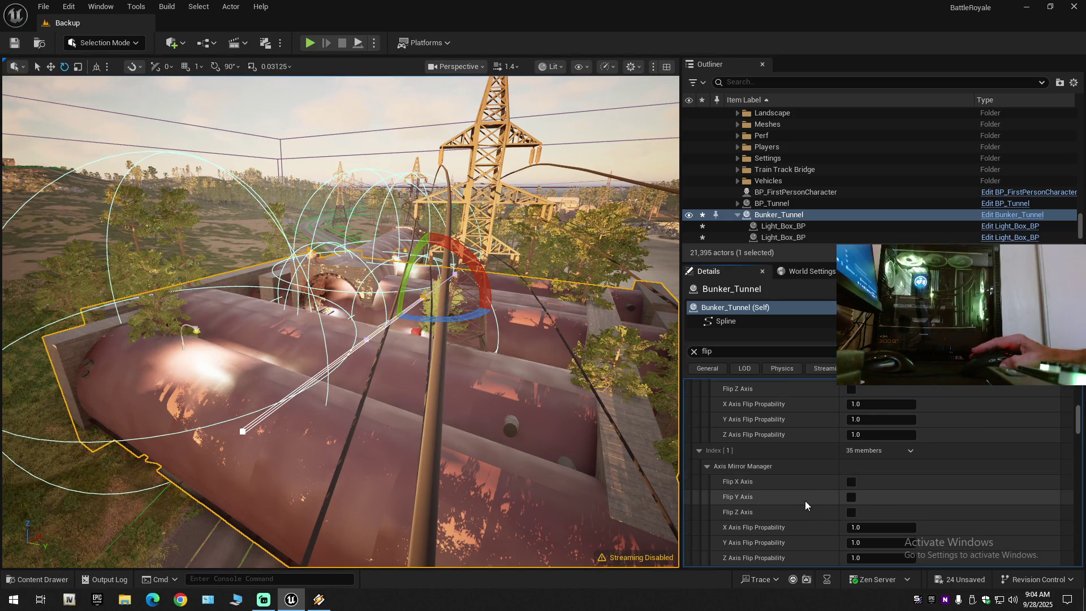
scroll(806, 501, "down", 5)
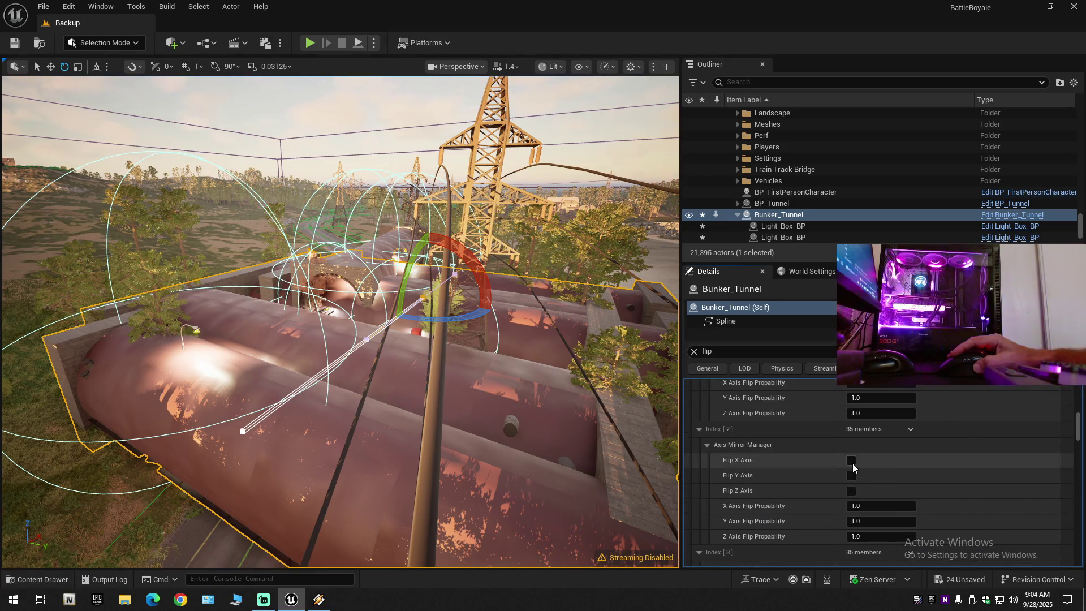
left_click(851, 461)
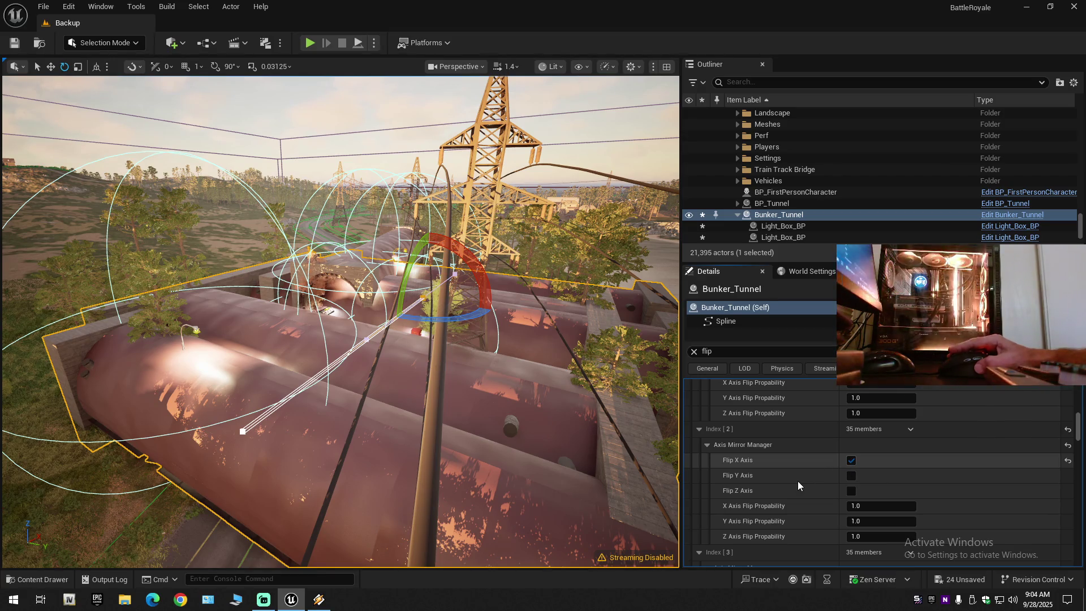
- Also enable Flip X Axis for Props Manager Index 3, 5 and 7
scroll(785, 482, "down", 4)
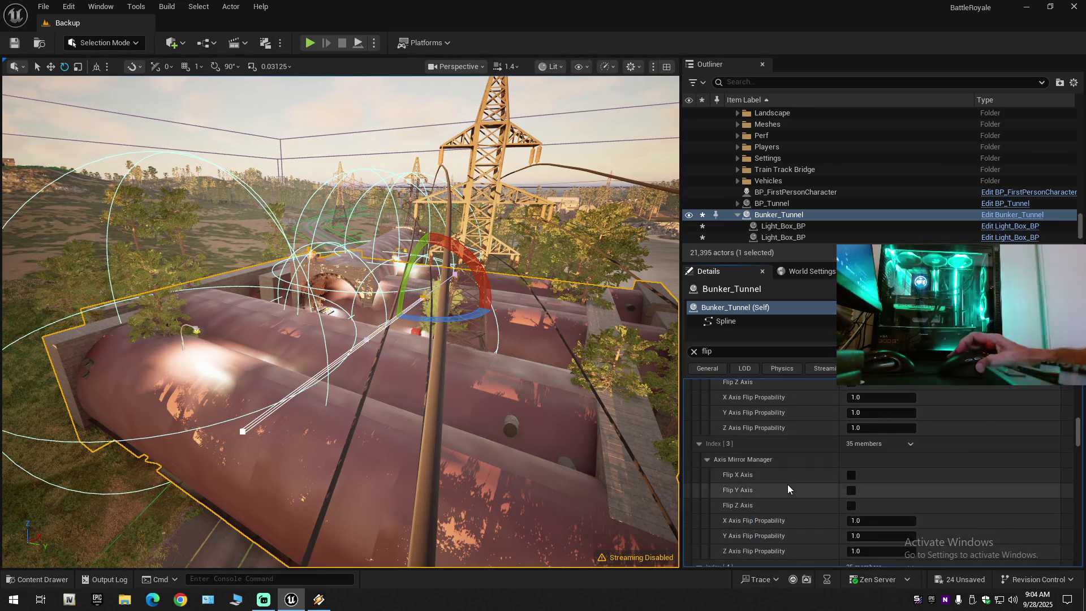
scroll(850, 446, "down", 1)
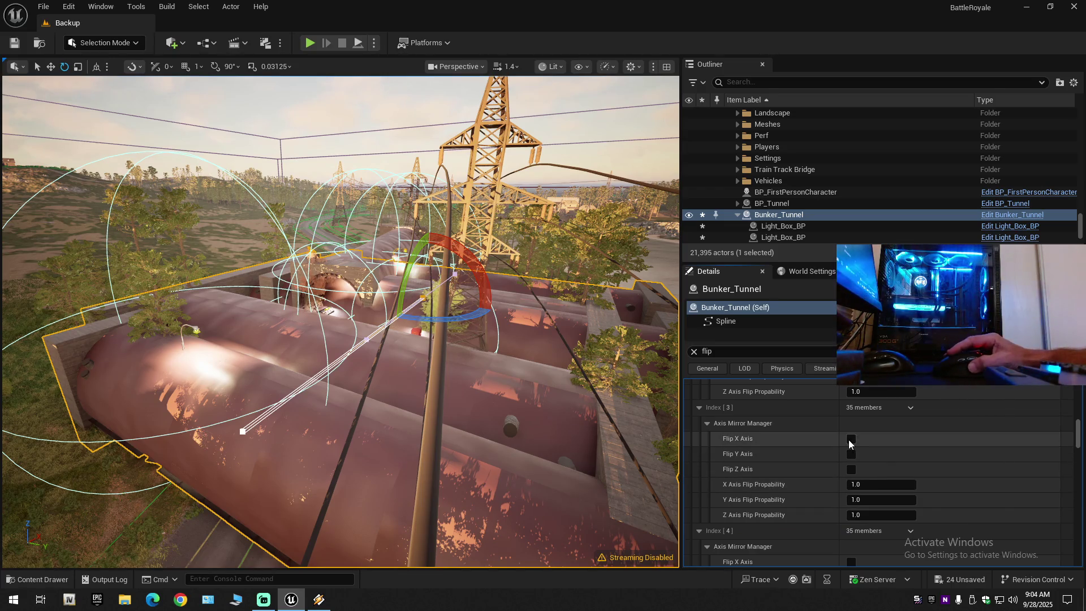
left_click(852, 445)
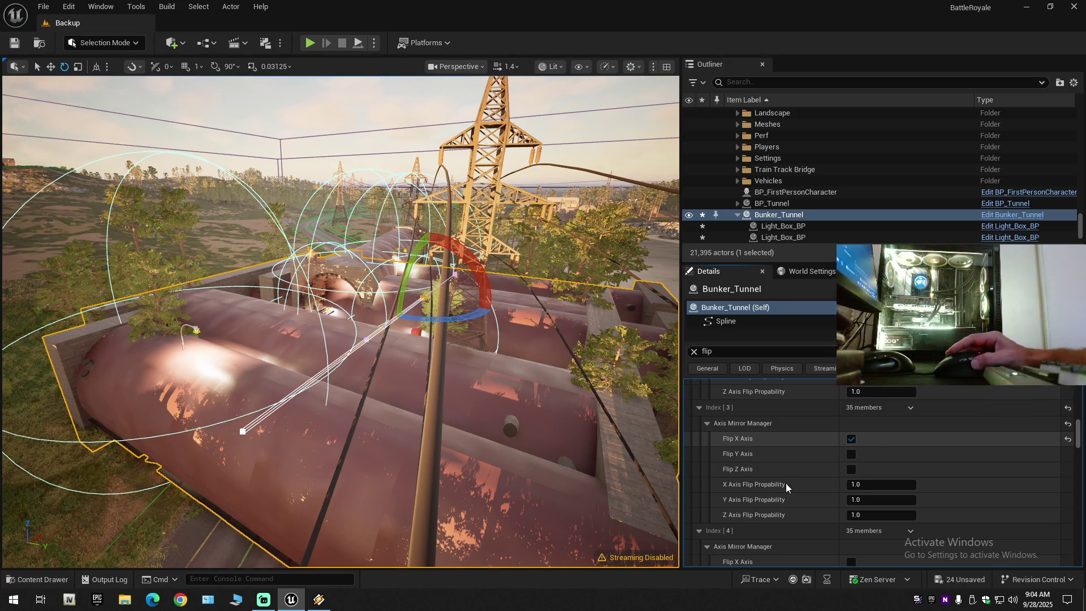
scroll(798, 521, "down", 5)
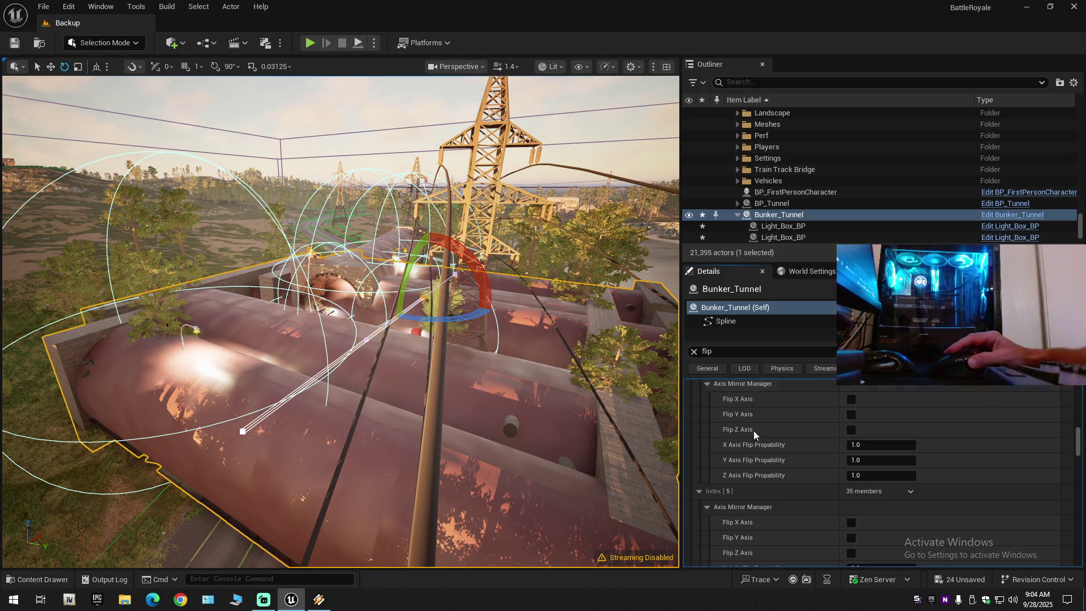
scroll(787, 464, "down", 3)
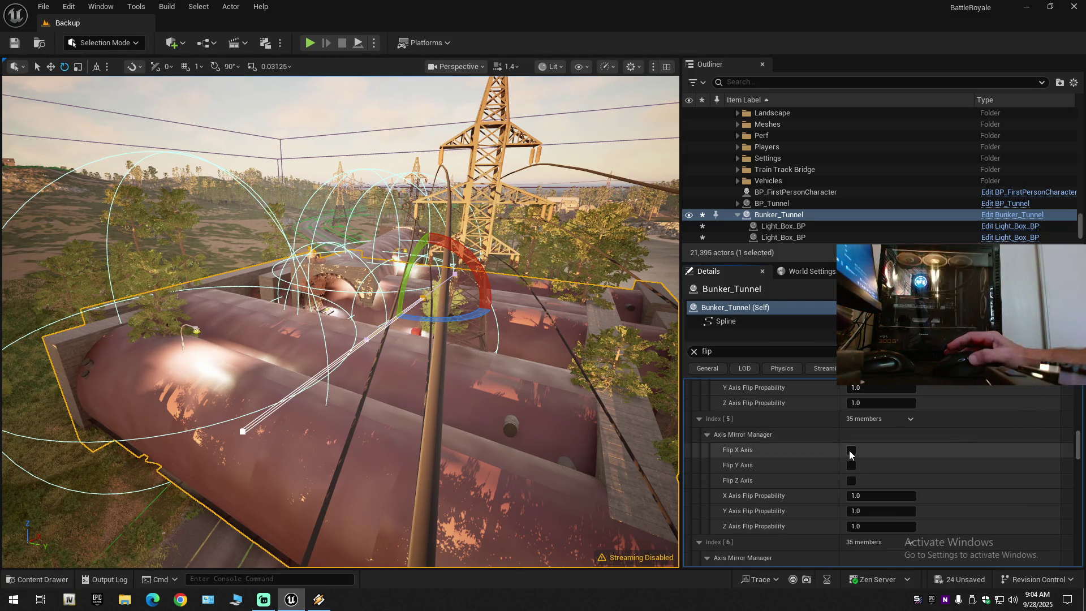
left_click(850, 450)
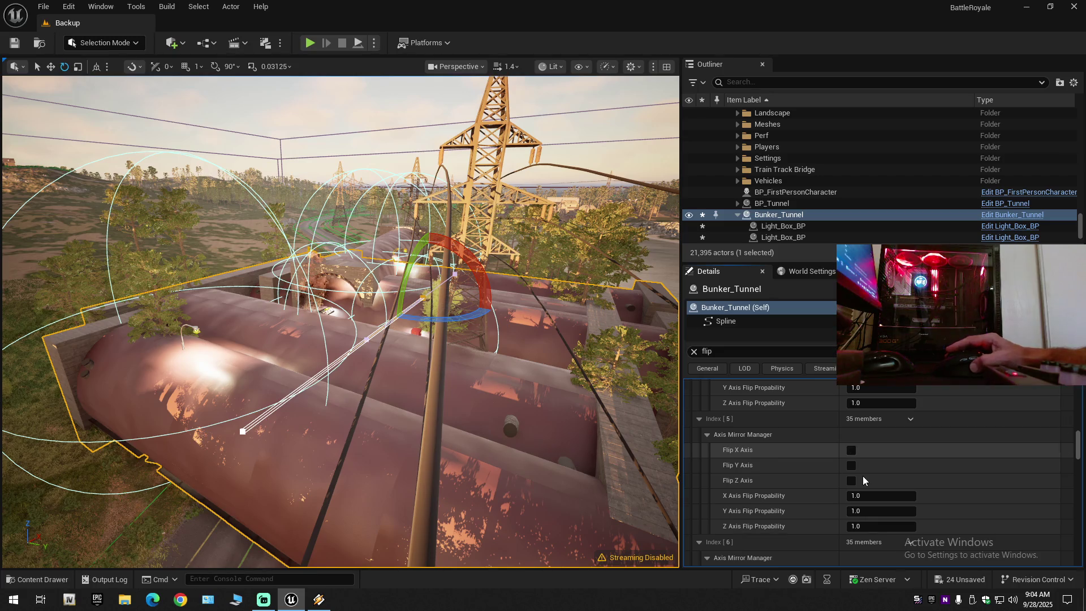
scroll(819, 477, "down", 3)
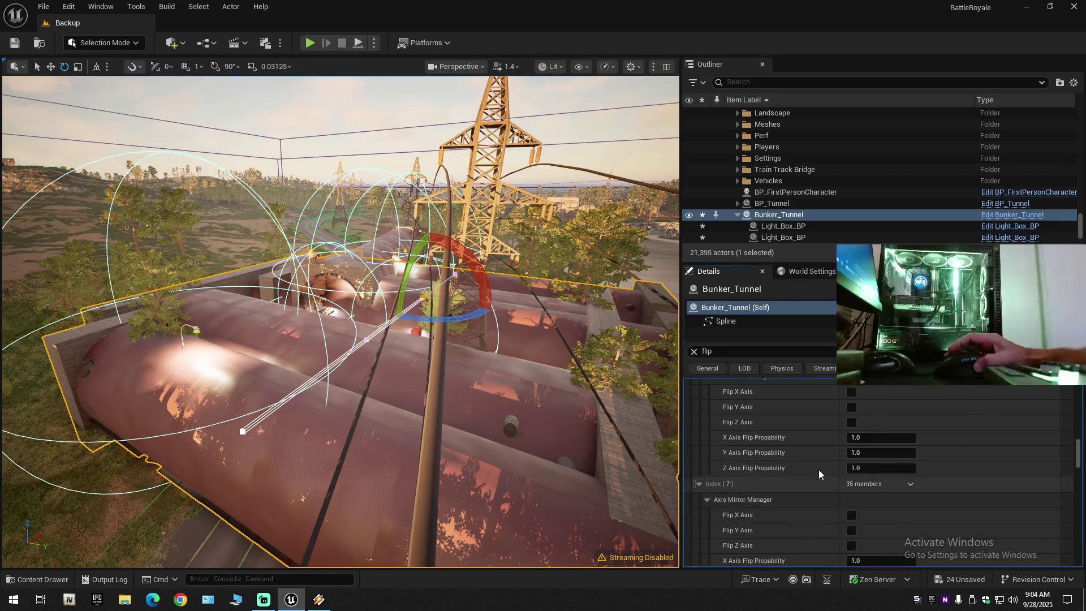
scroll(830, 439, "down", 2)
scroll(782, 482, "up", 1)
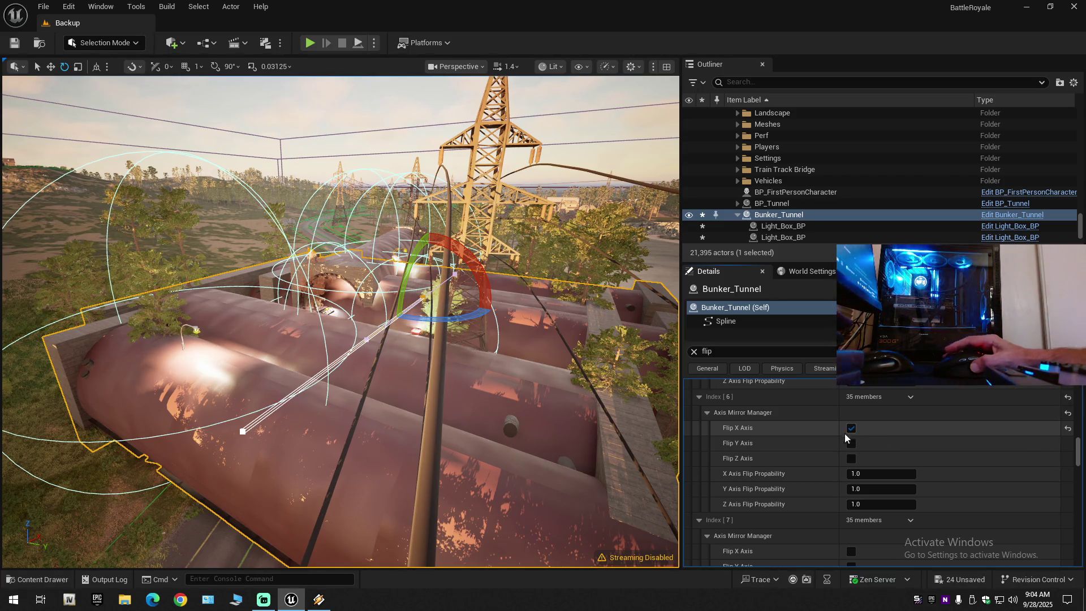
scroll(789, 491, "down", 3)
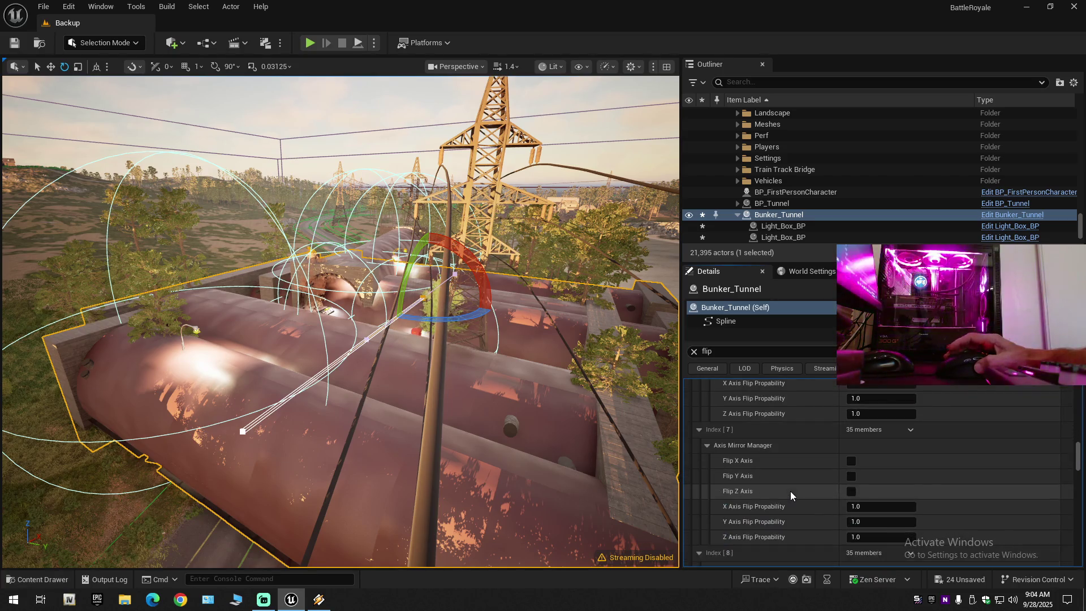
left_click(851, 461)
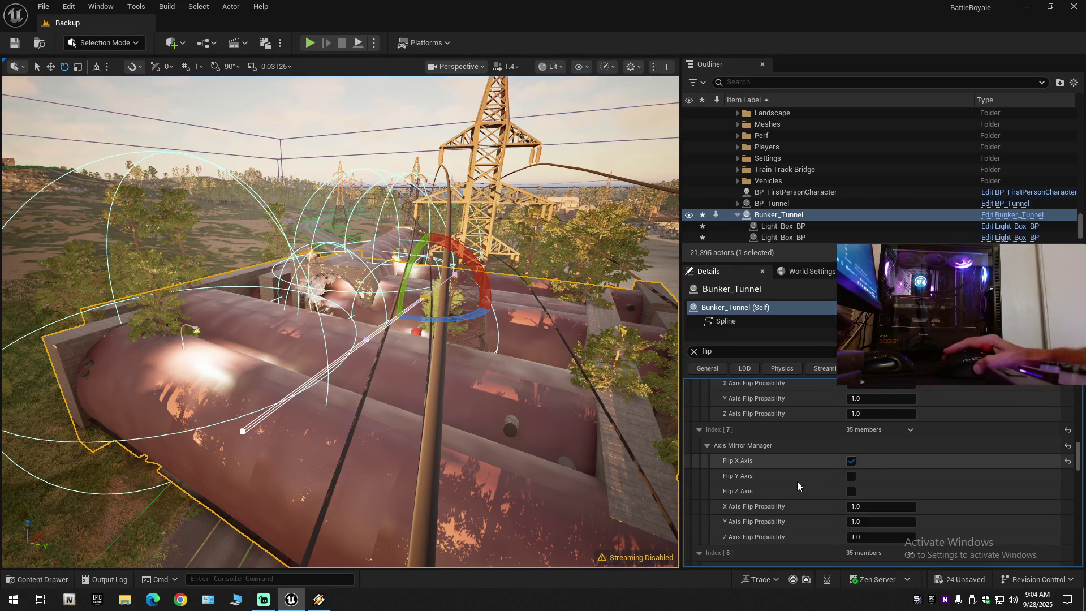
scroll(798, 486, "down", 10)
scroll(797, 481, "down", 2)
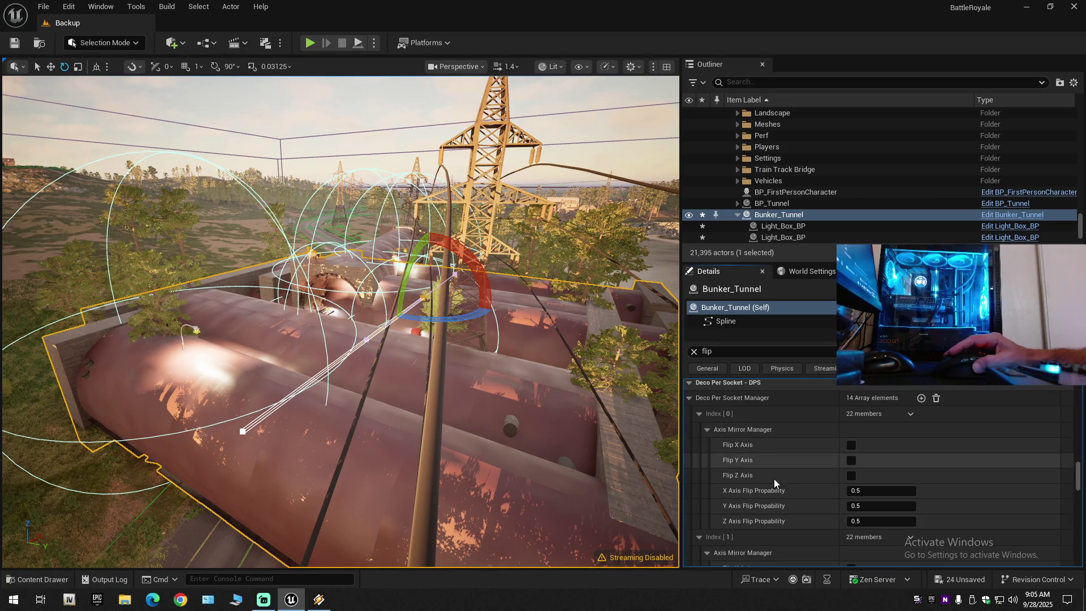
left_click_drag(1081, 473, 1083, 555)
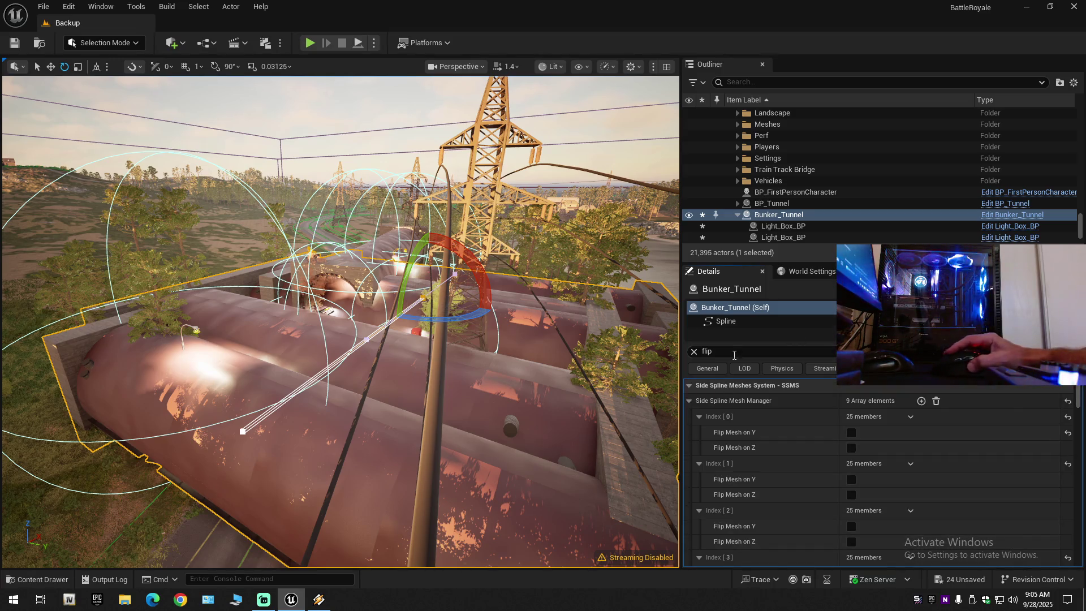
- Clear the Details search and delete the Bunker_Tunnel actor with its child lights
left_click(694, 352)
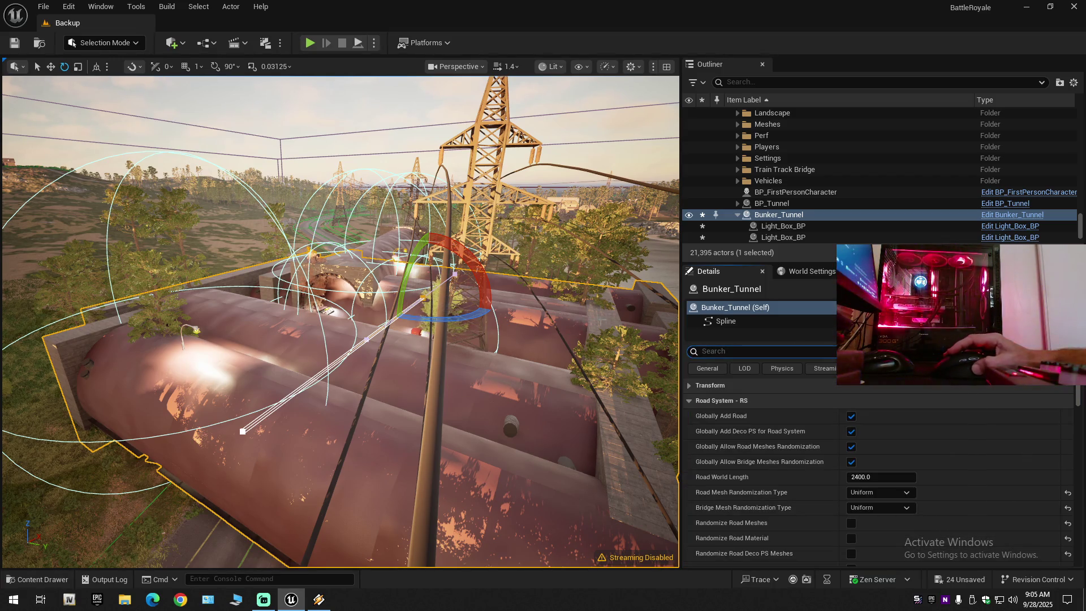
left_click(727, 209)
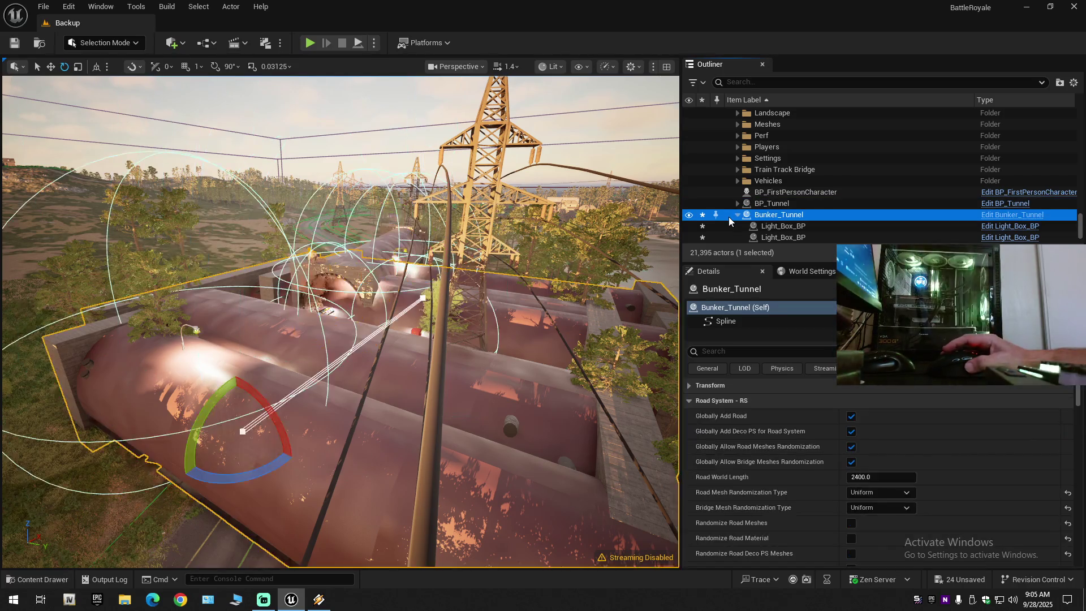
key("Delete")
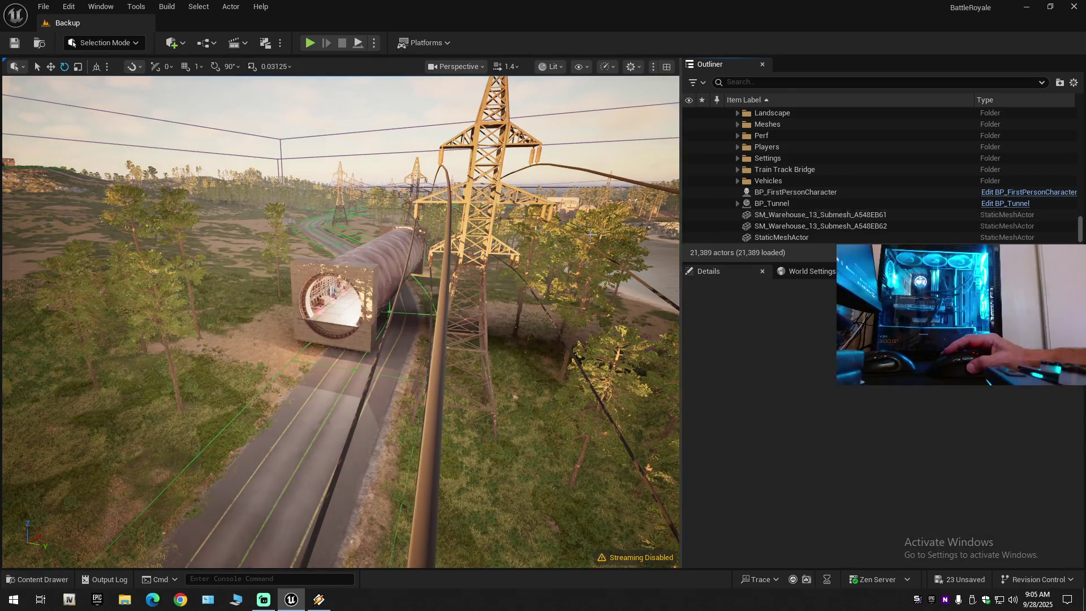
- Fly the viewport down toward the tunnel mouth
mouse_move(522, 372)
left_mouse_down()
mouse_move(532, 248)
mouse_move(634, 241)
mouse_move(554, 243)
mouse_move(594, 243)
mouse_move(565, 251)
mouse_move(586, 255)
mouse_move(568, 244)
left_mouse_up()
scroll(526, 325, "down", 1)
scroll(339, 323, "up", 3)
scroll(572, 252, "down", 3)
scroll(588, 255, "down", 1)
scroll(577, 249, "down", 1)
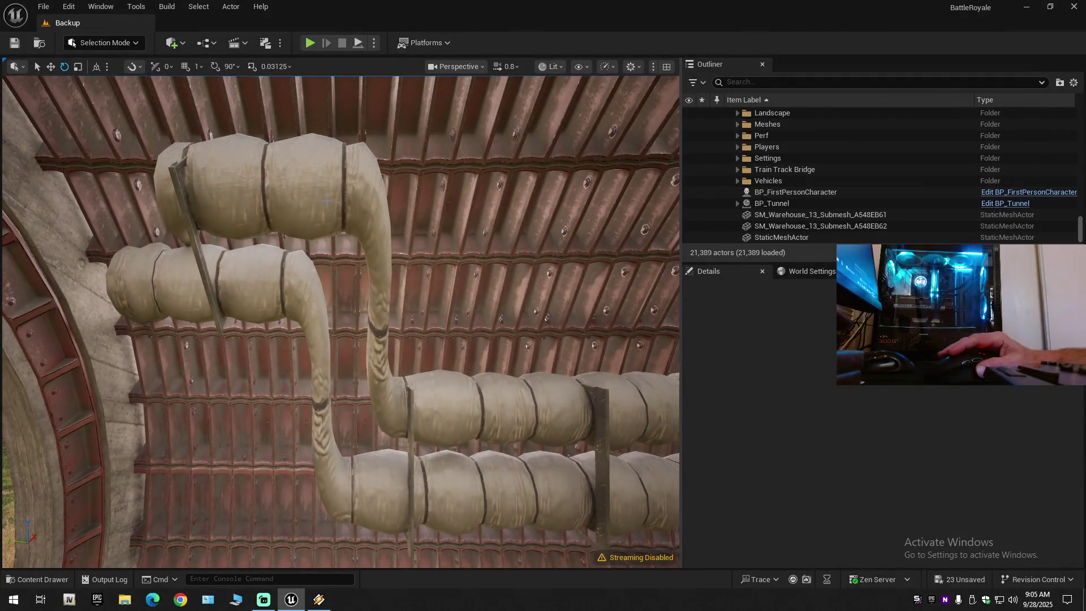
- Select the tunnel wall, frame it with F, then fly the view into the tunnel
left_click(568, 245)
key("f")
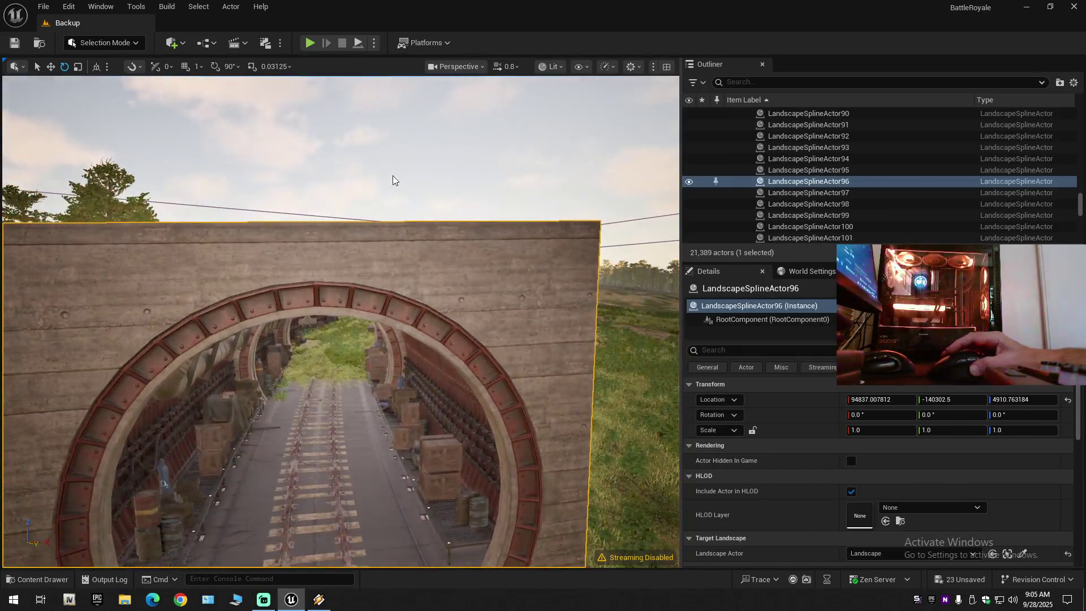
left_click(396, 193)
left_click_drag(400, 217, 570, 552)
scroll(400, 218, "down", 1)
scroll(570, 552, "down", 1)
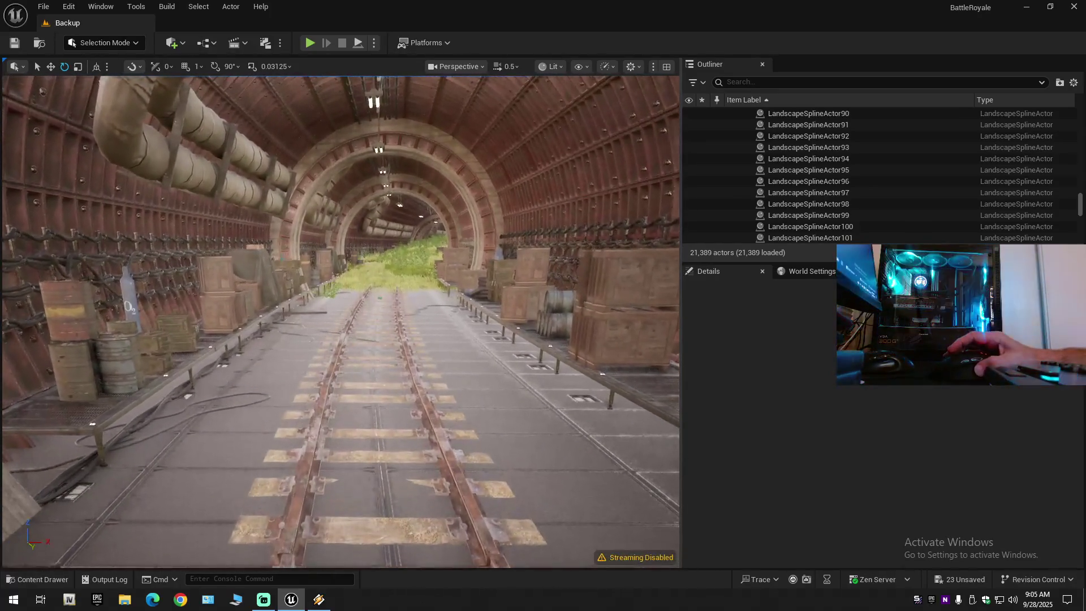
- Select LandscapeSplineActor96 and bring up the editor modes dropdown
left_click(570, 553)
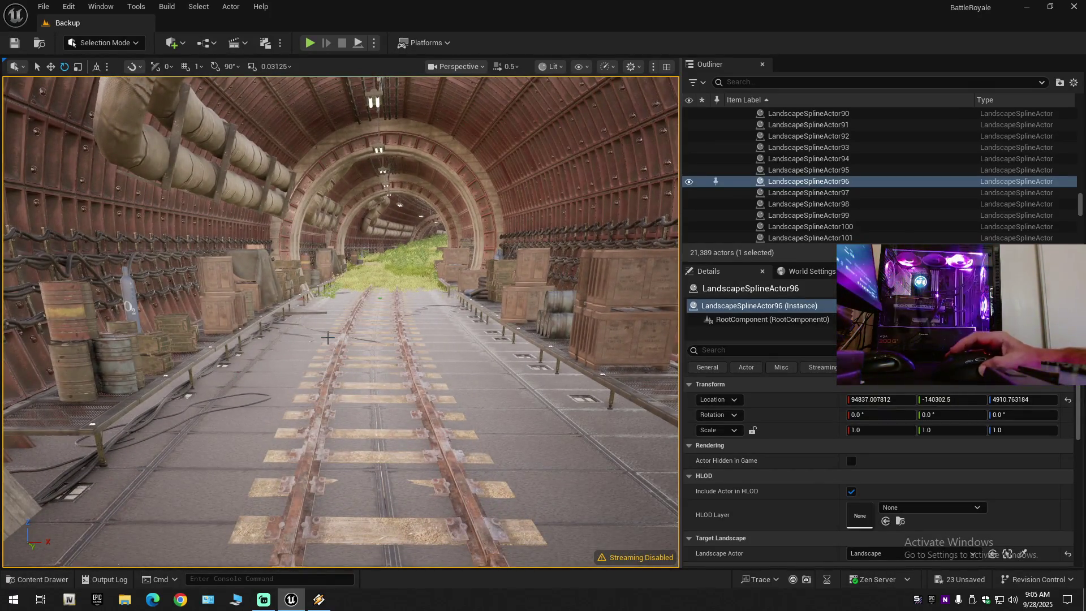
scroll(777, 493, "down", 10)
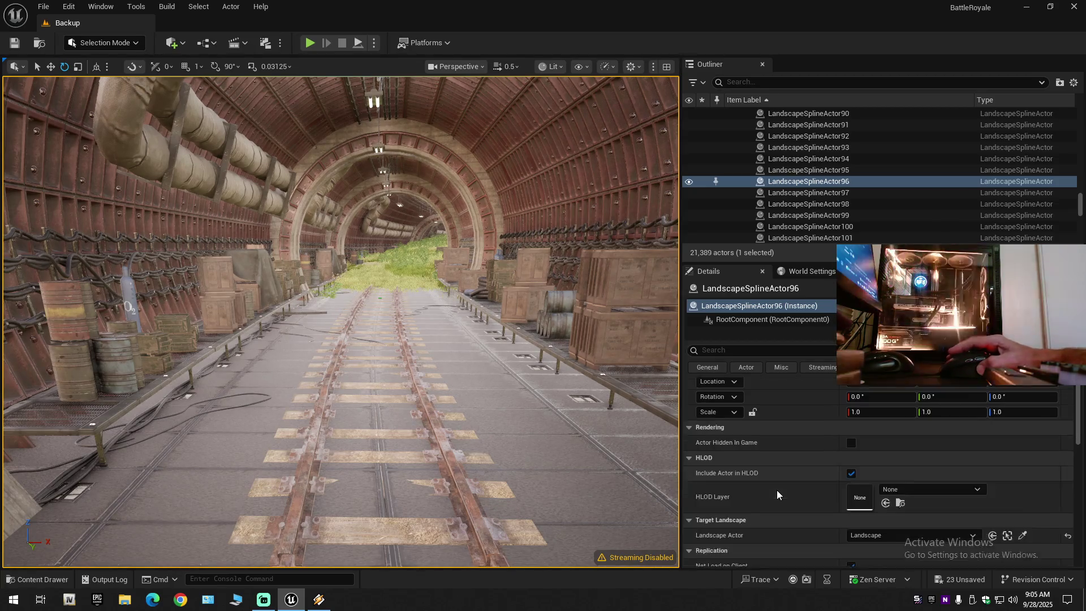
scroll(778, 493, "down", 5)
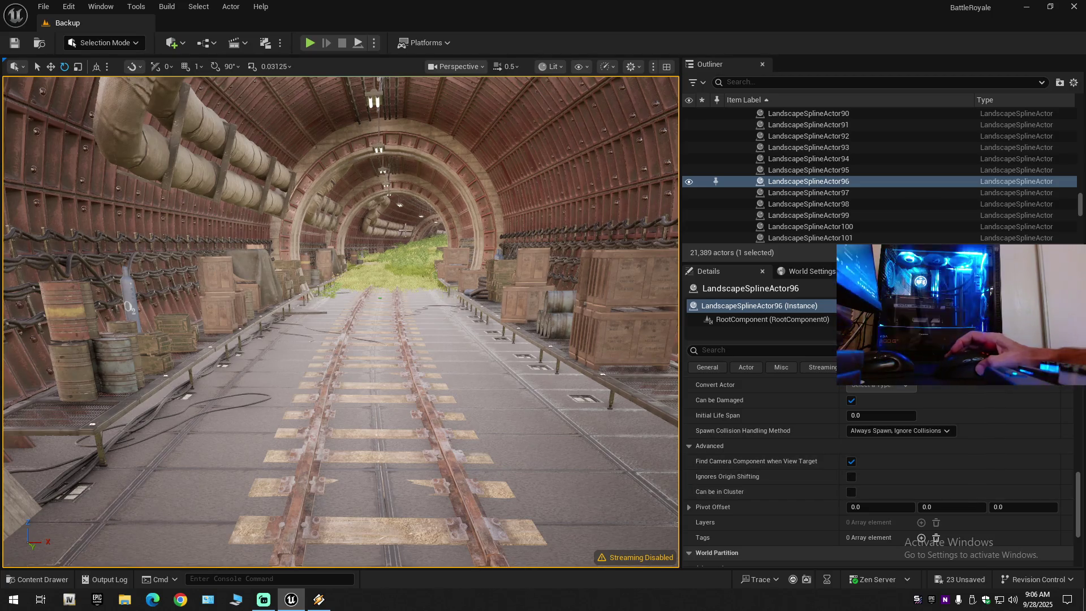
left_click(120, 48)
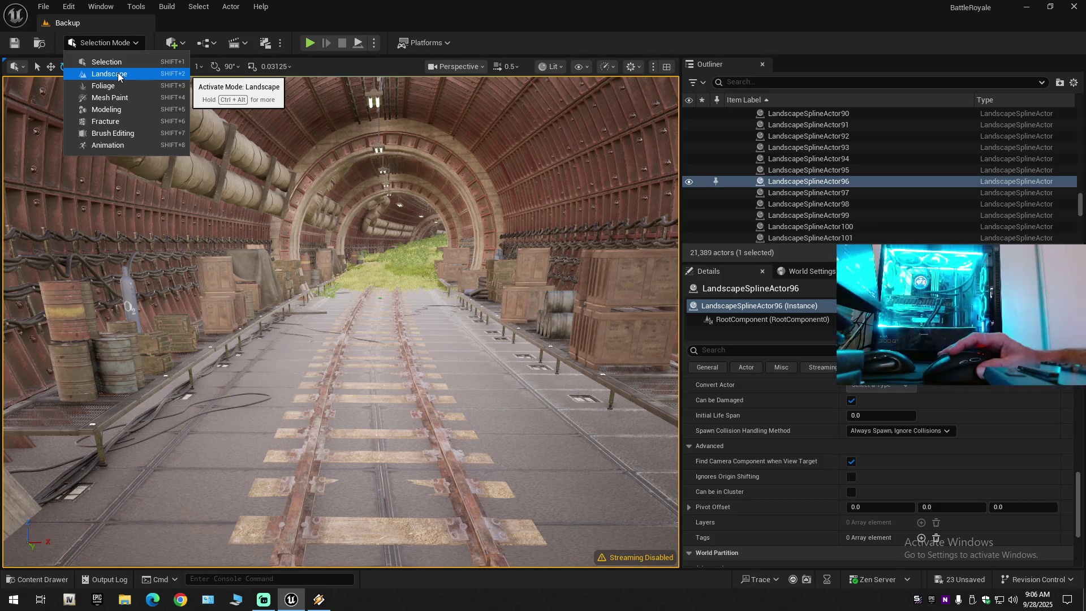
- Switch to Landscape mode with Shift+2 and select the tunnel's spline segment 24
key("Escape")
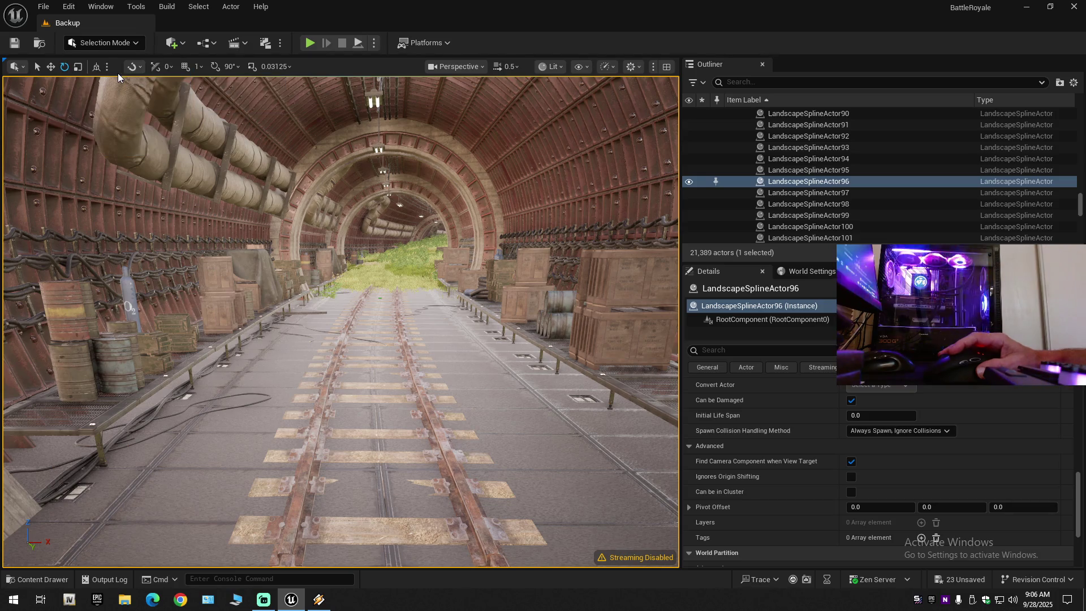
key("shift+2")
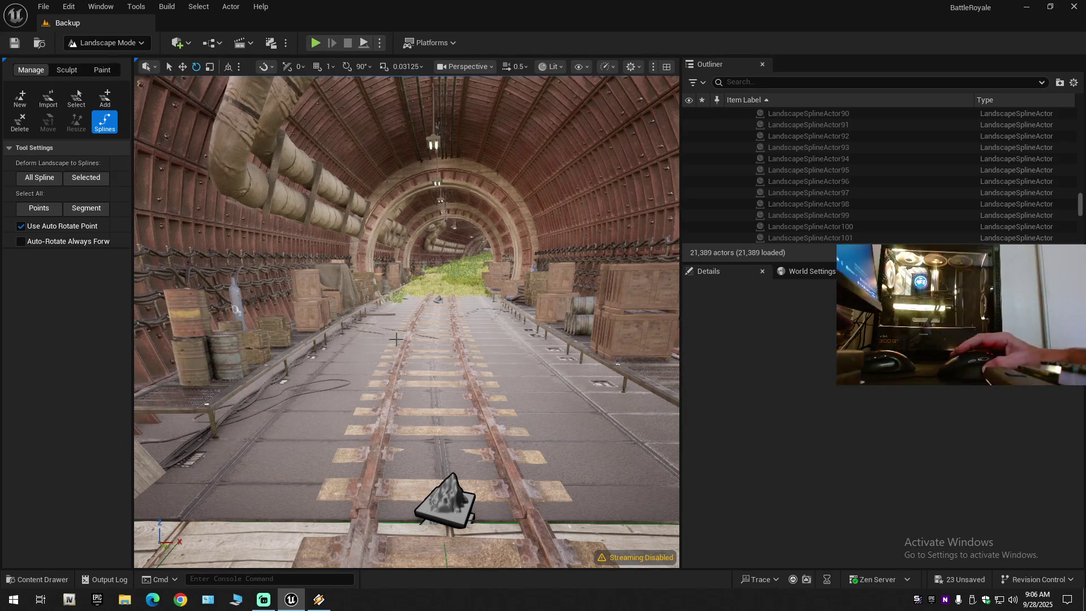
left_click(326, 402)
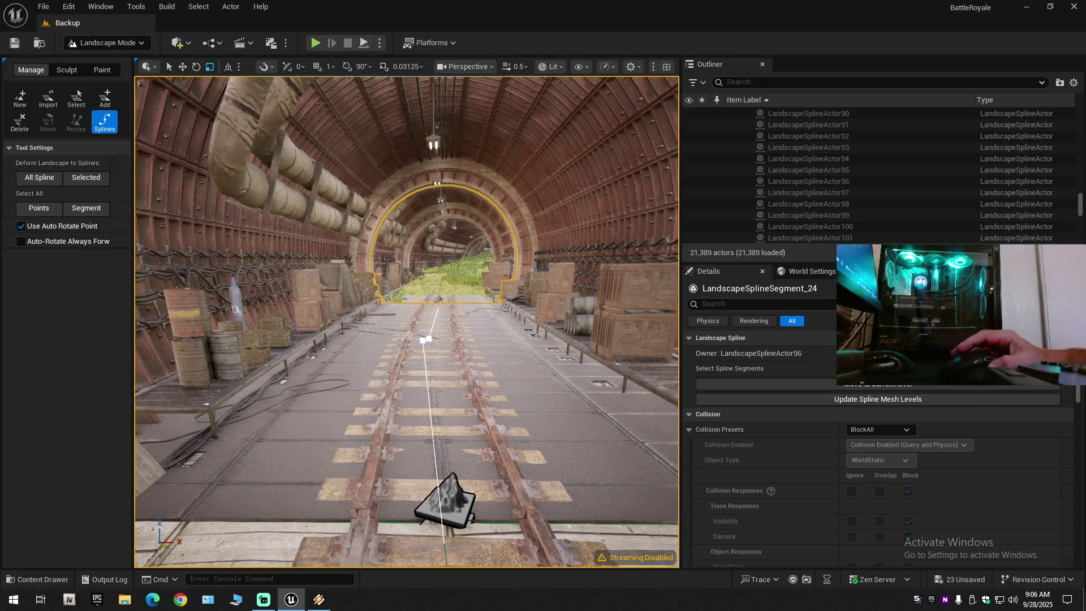
- Review its Landscape Spline Meshes settings, expanding Scale and checking the Random Seed
scroll(793, 446, "down", 2)
scroll(793, 447, "down", 10)
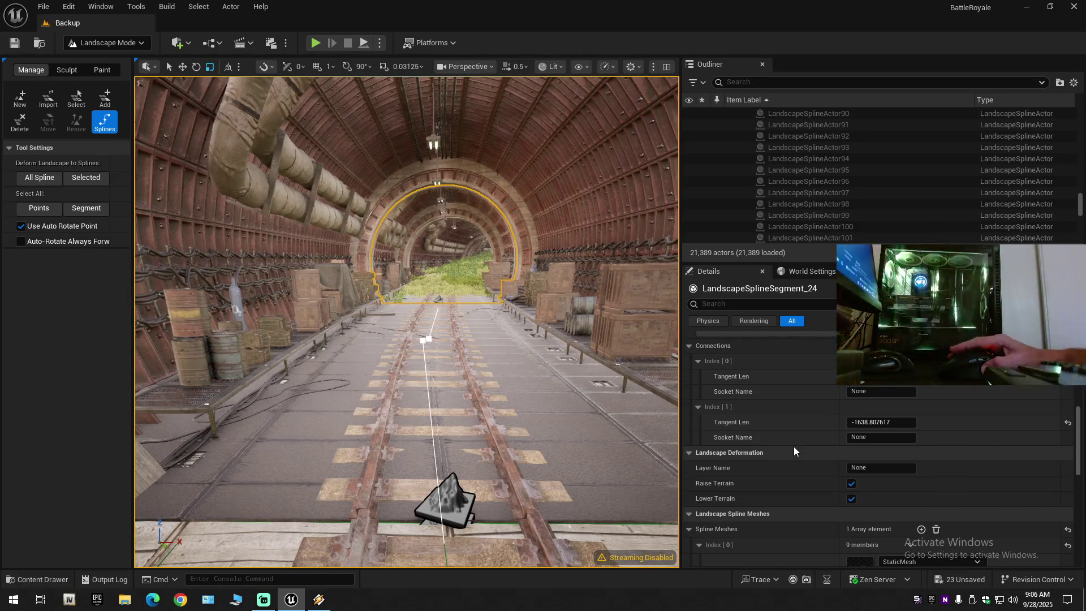
scroll(794, 451, "down", 5)
scroll(795, 453, "down", 1)
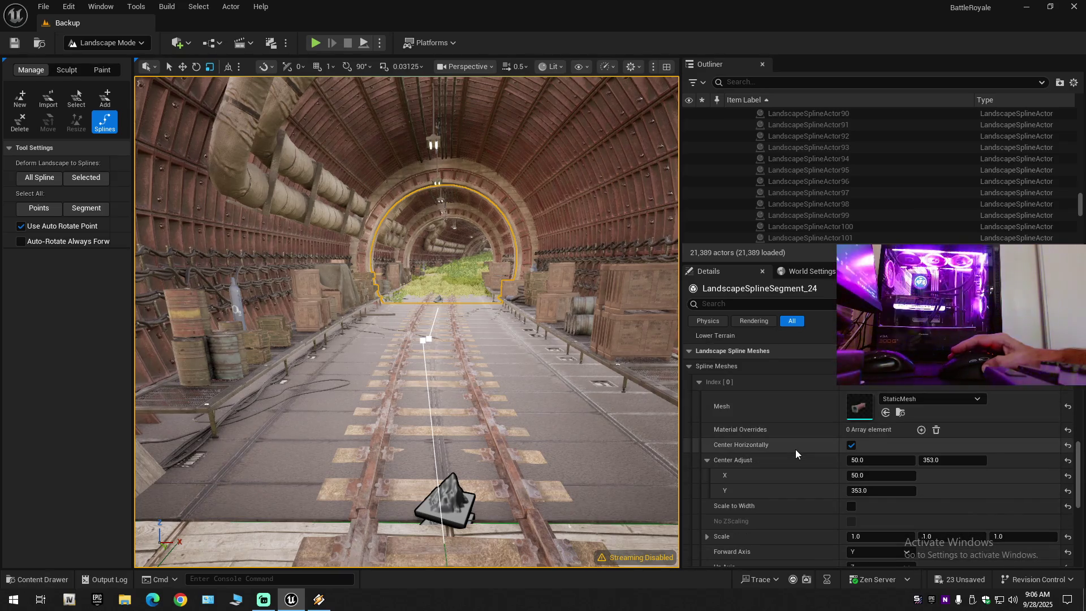
scroll(799, 473, "down", 2)
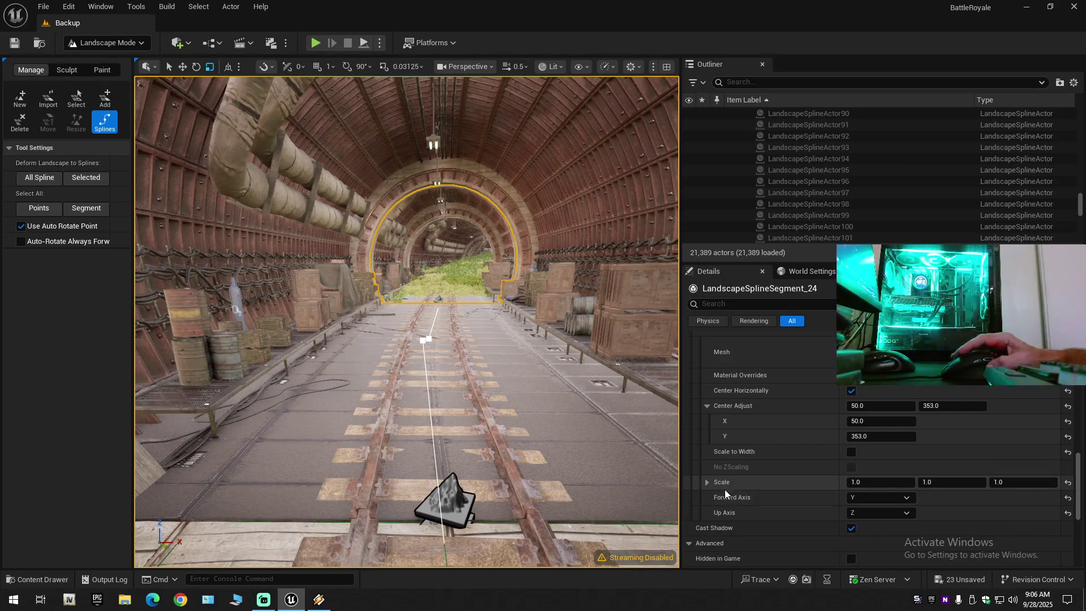
left_click(707, 482)
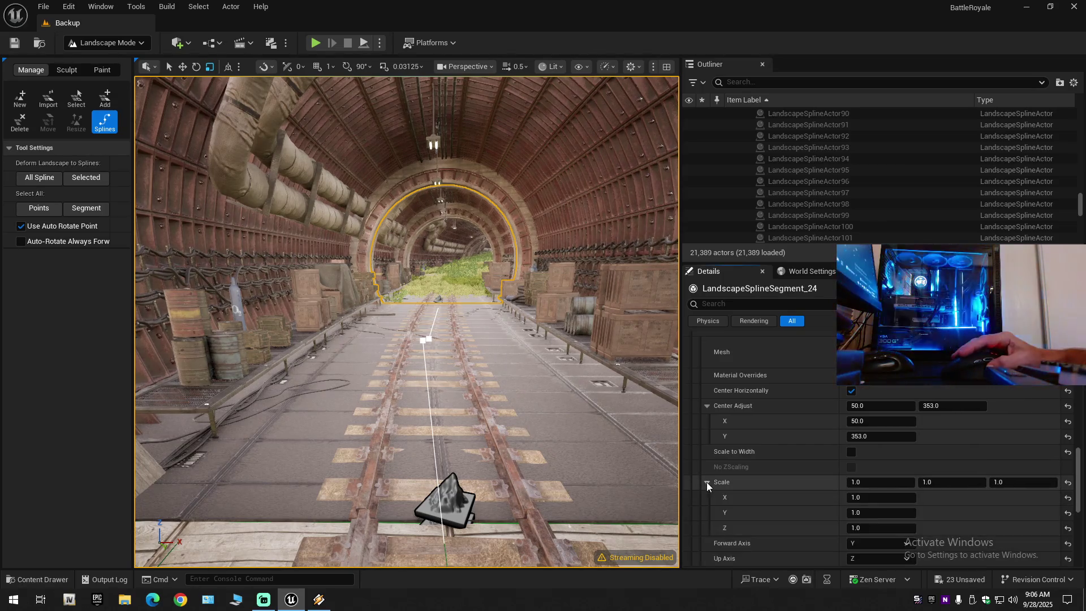
left_click(707, 482)
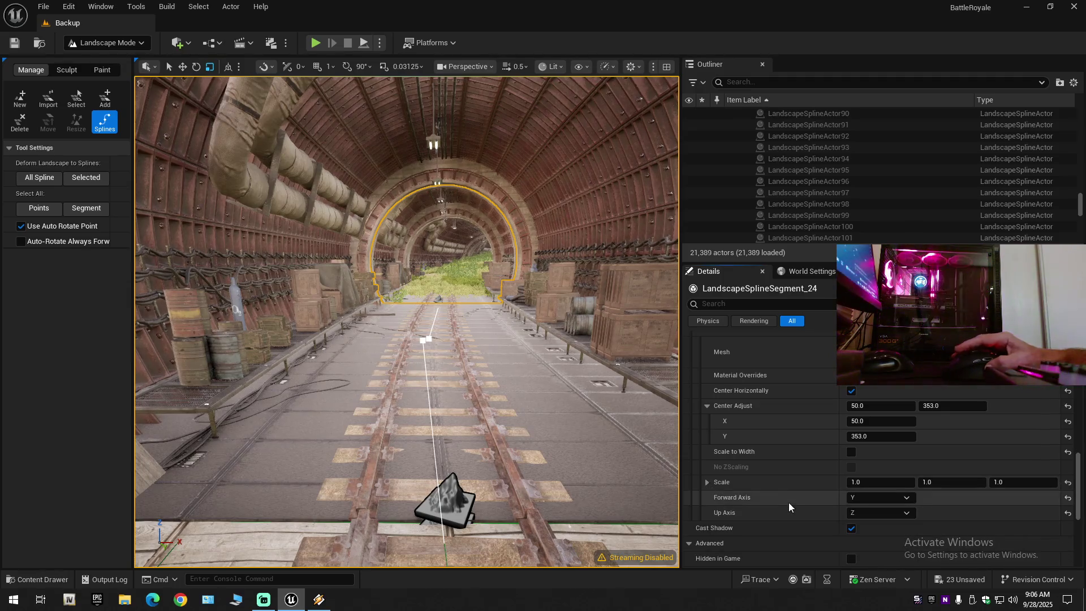
scroll(789, 502, "down", 2)
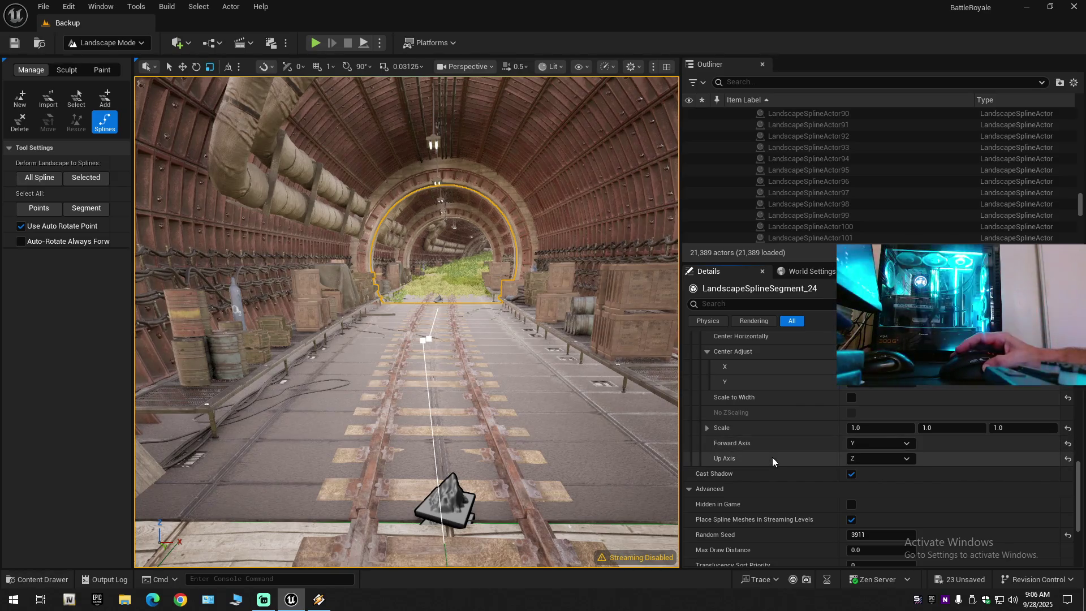
scroll(786, 463, "down", 3)
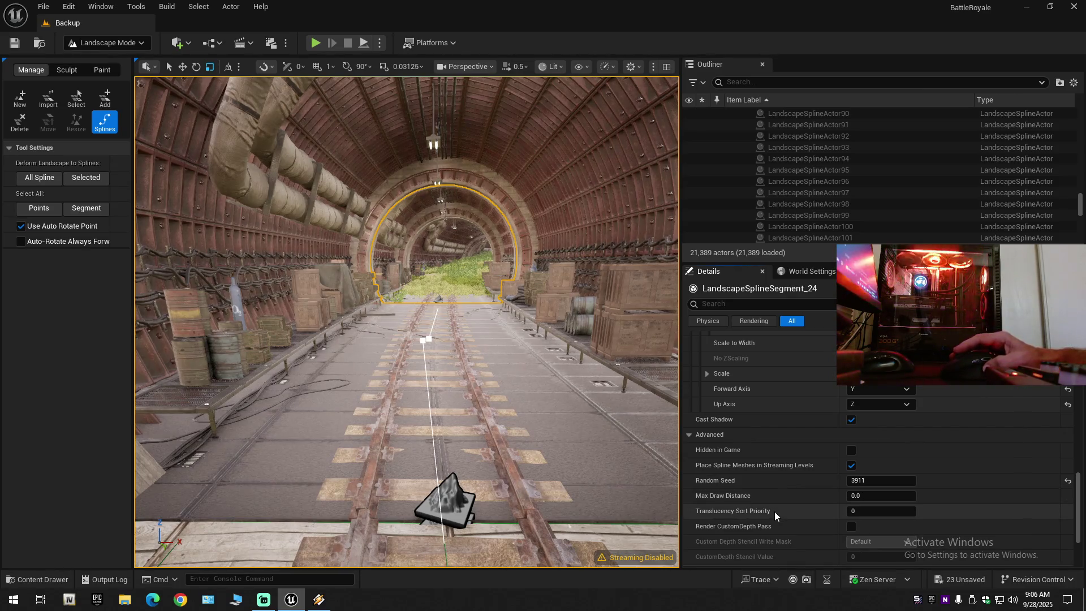
scroll(775, 511, "down", 4)
scroll(771, 523, "down", 2)
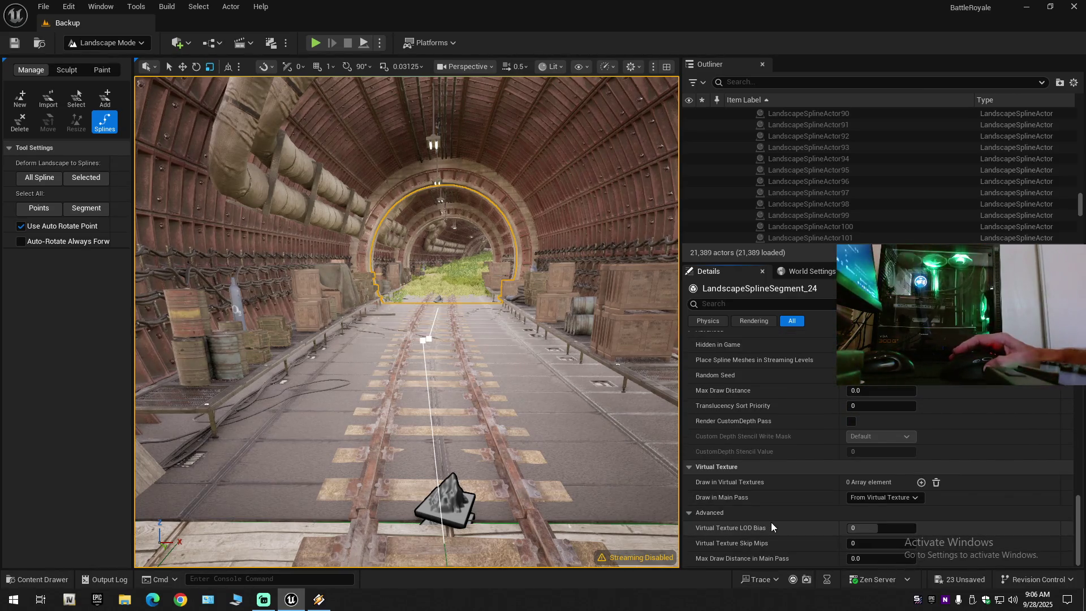
scroll(772, 521, "up", 10)
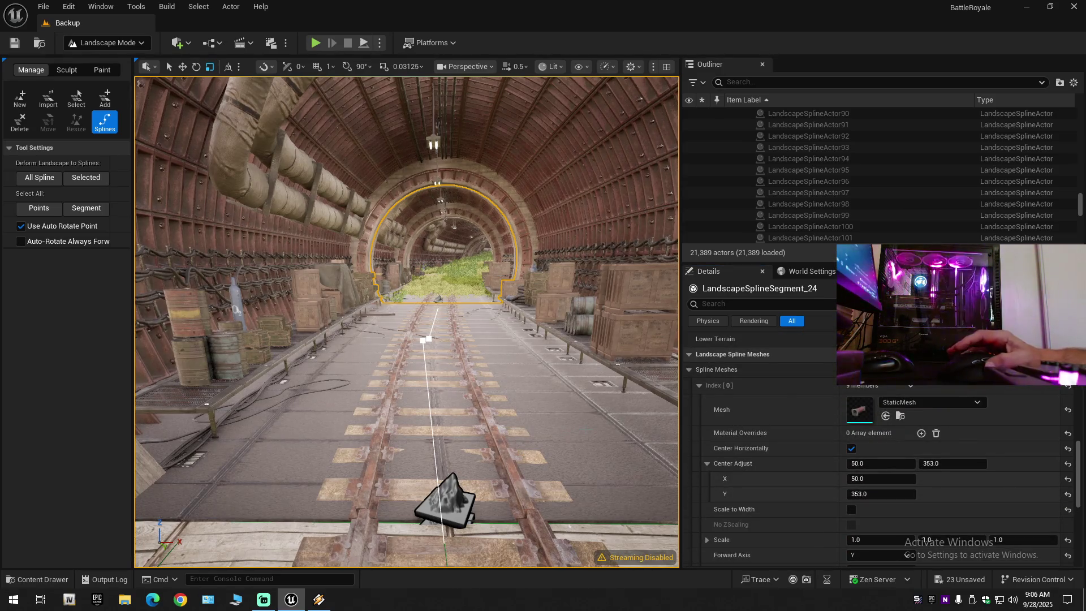
- Deselect the spline to show all points, then reselect the tunnel spline segment
key("Escape")
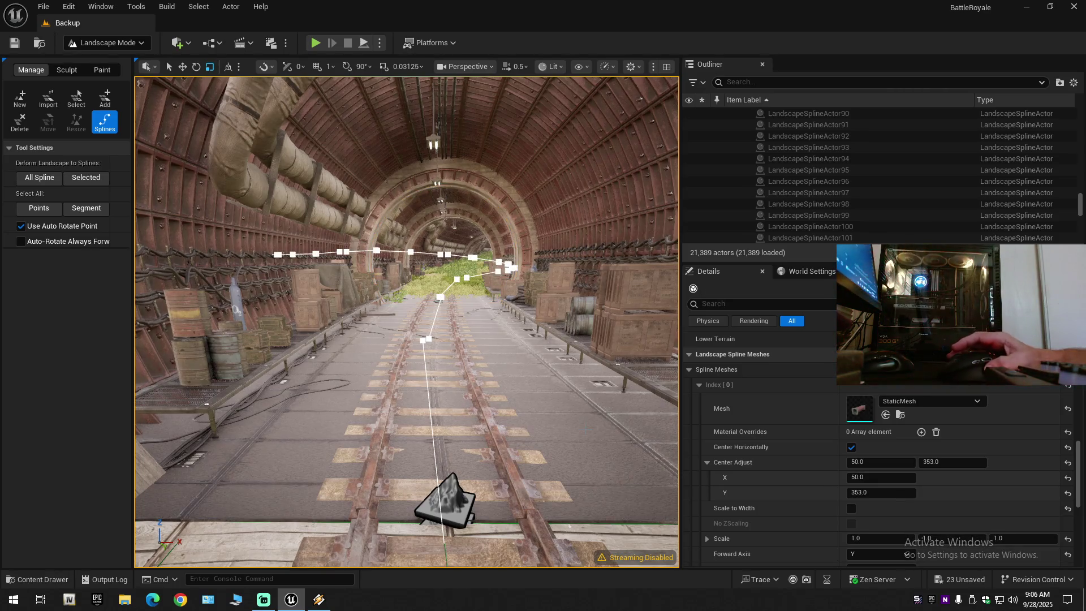
scroll(904, 442, "up", 10)
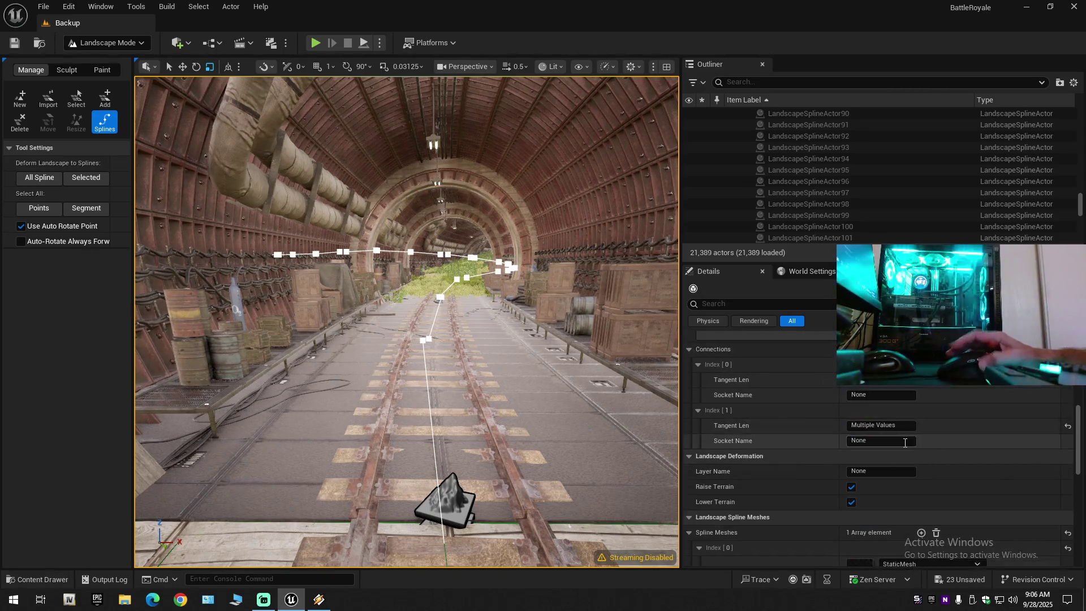
scroll(904, 442, "up", 10)
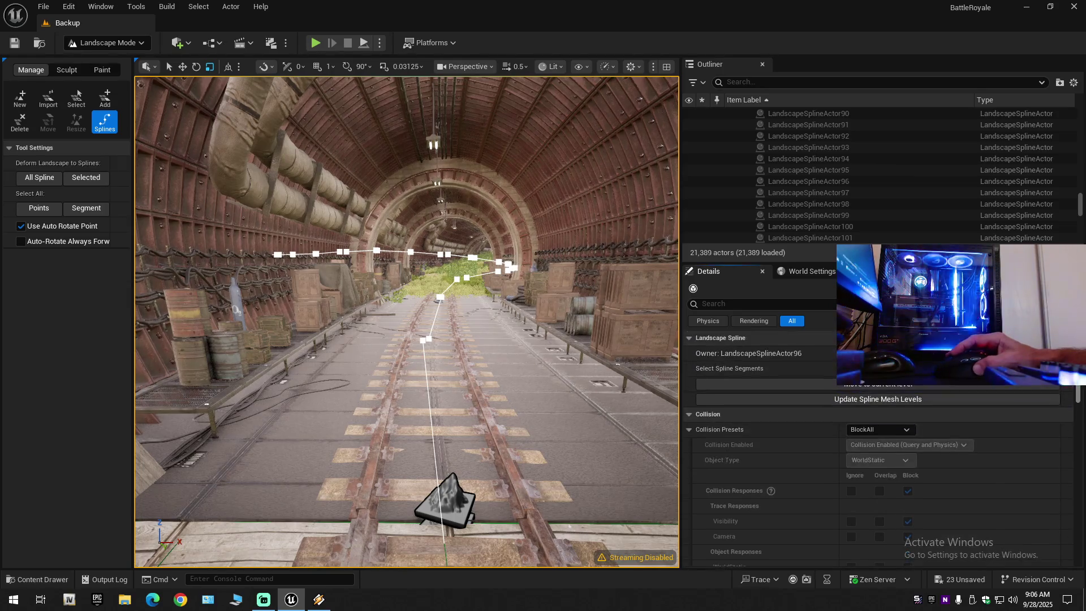
scroll(877, 453, "down", 15)
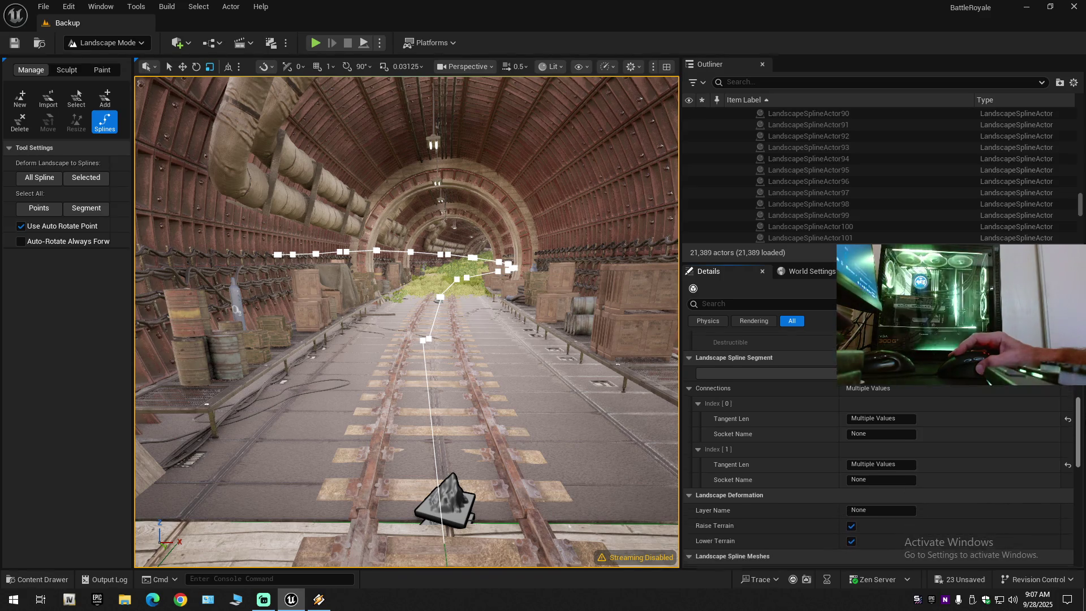
scroll(877, 452, "down", 1)
scroll(877, 453, "down", 5)
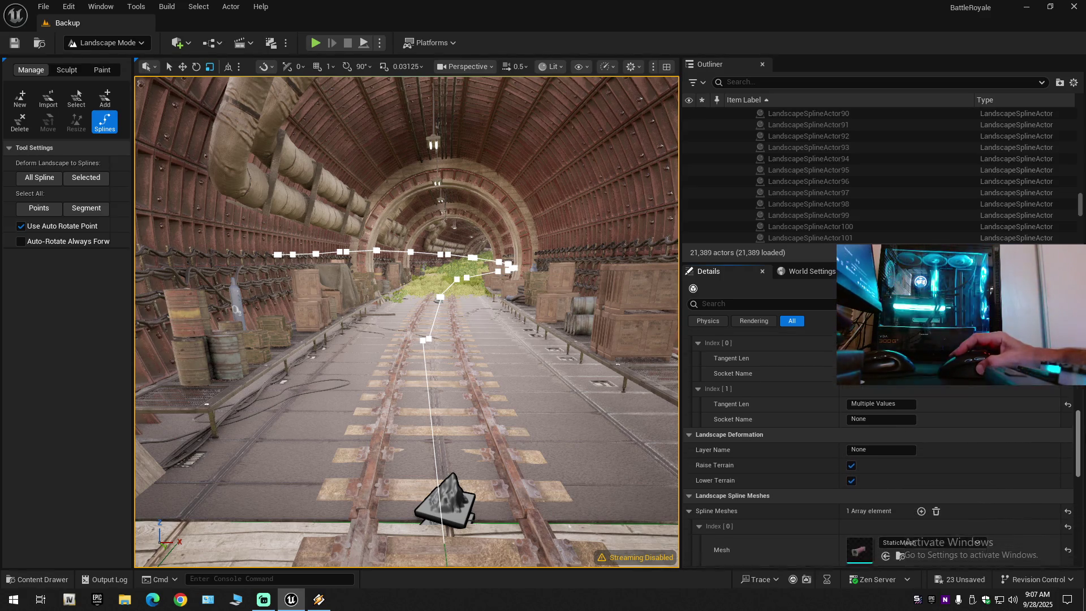
scroll(1085, 438, "up", 1)
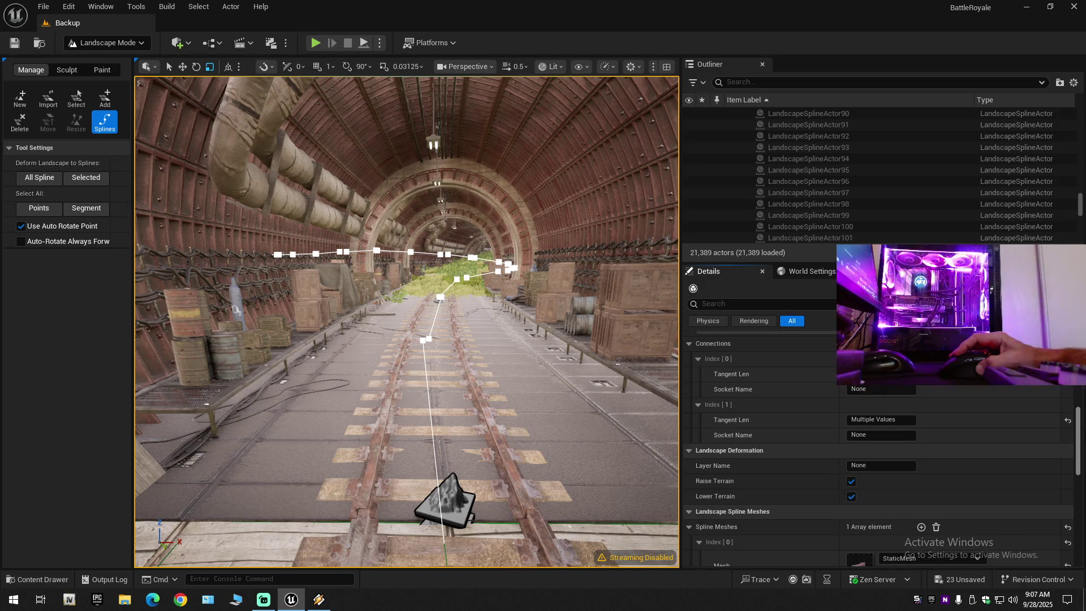
scroll(1085, 437, "down", 1)
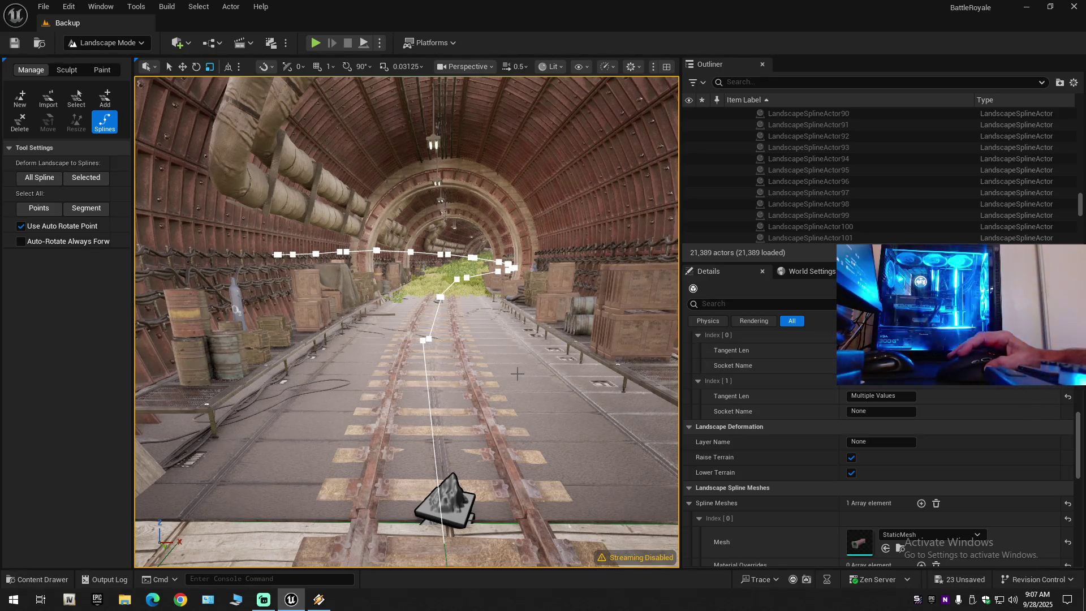
left_click(456, 330)
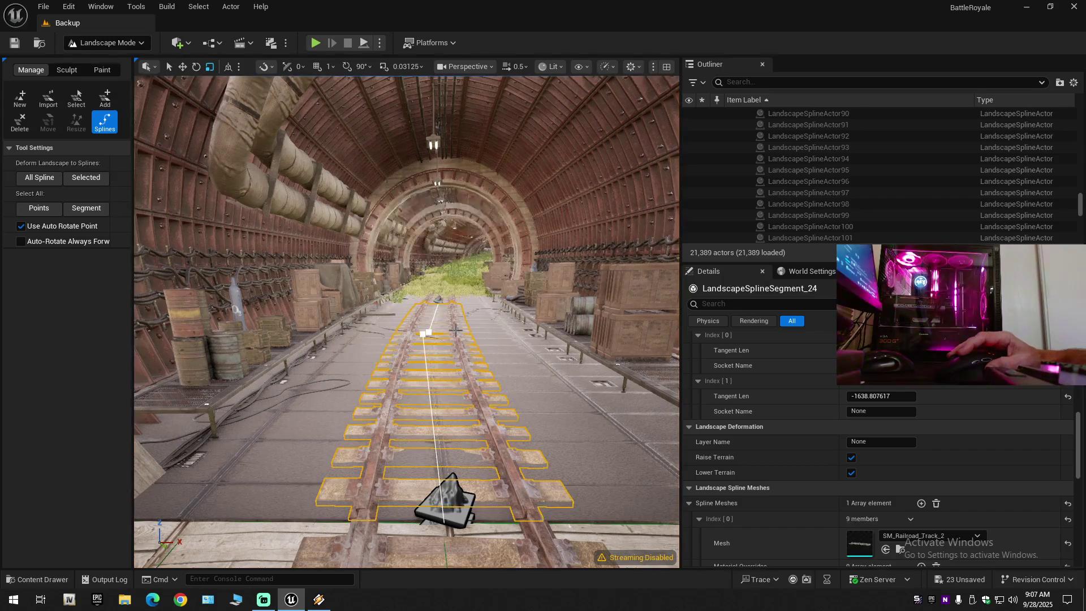
- Fly to the tunnel portal while undoing and then redoing a Reset to Default edit
key("ctrl+z")
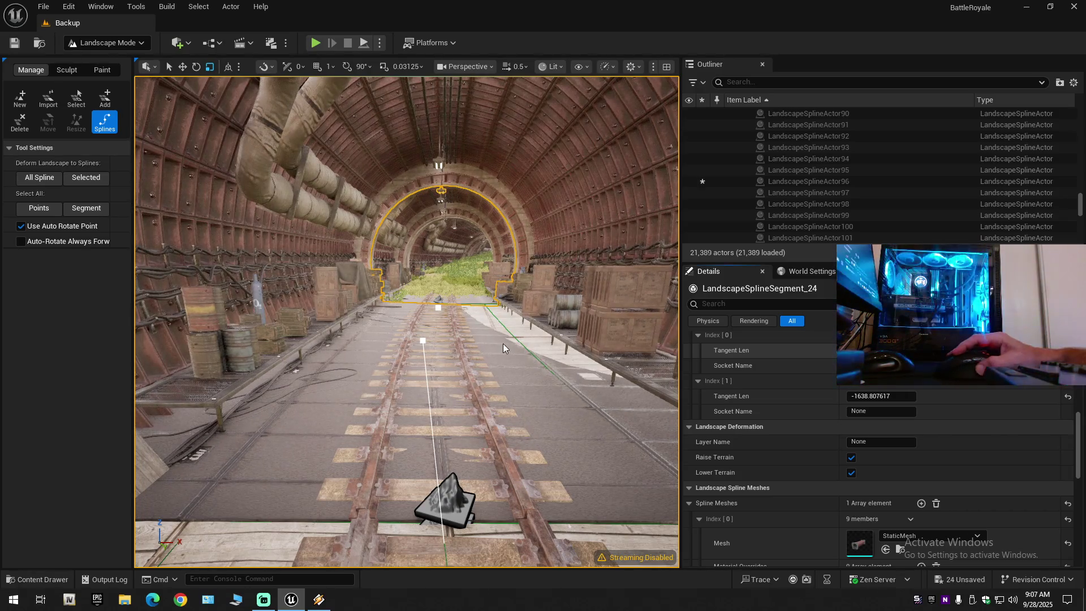
key("s")
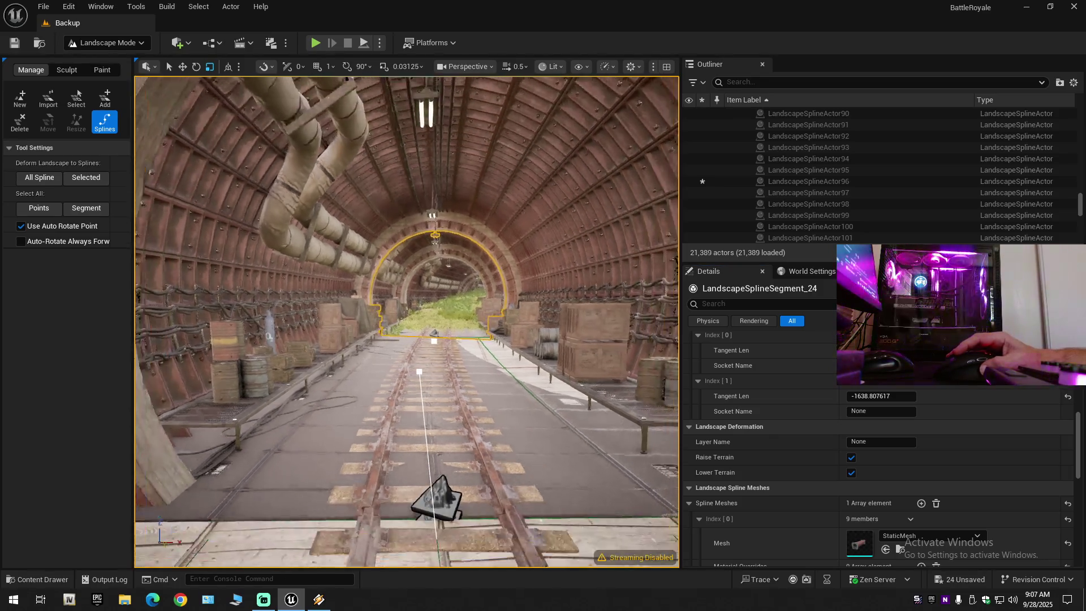
key("w")
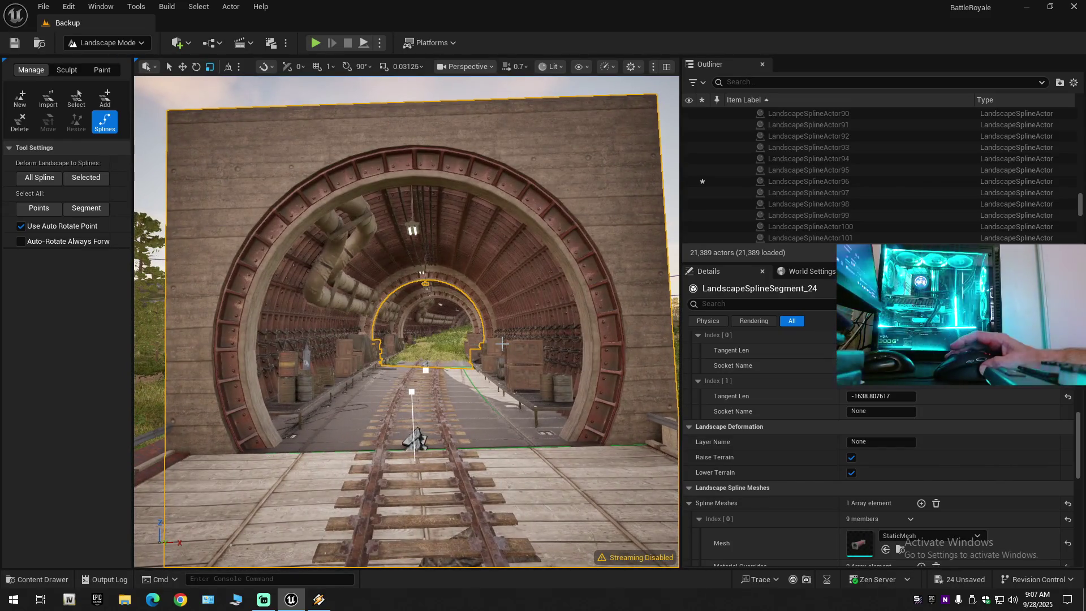
key("ctrl+z")
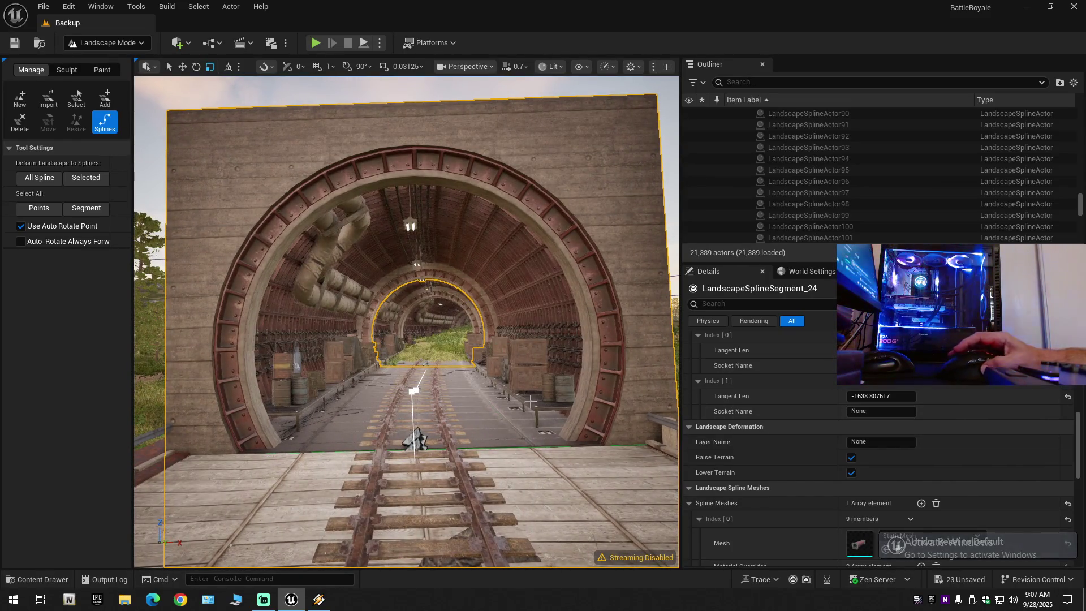
key("w")
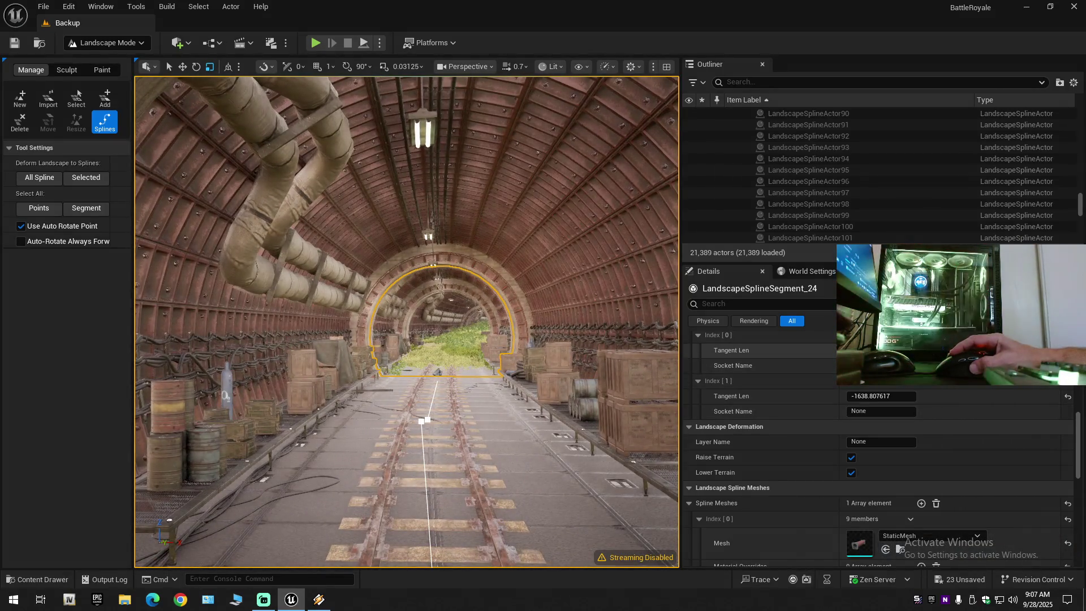
key("ctrl+y")
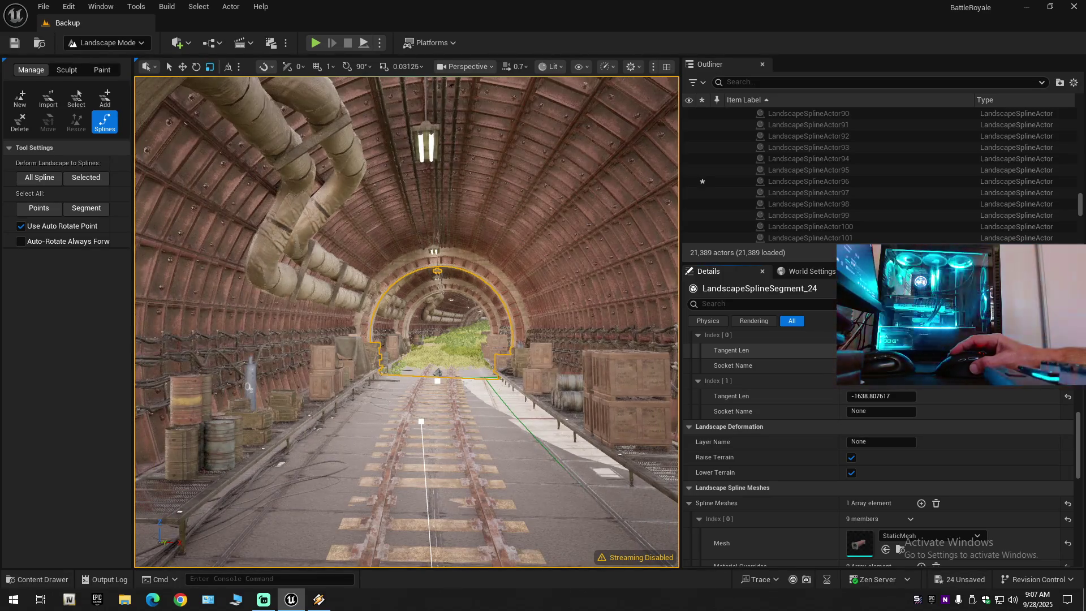
- Undo the remaining Reset to Default edits, restoring the SM_Railroad_Track_2 rail mesh
scroll(406, 322, "down", 1)
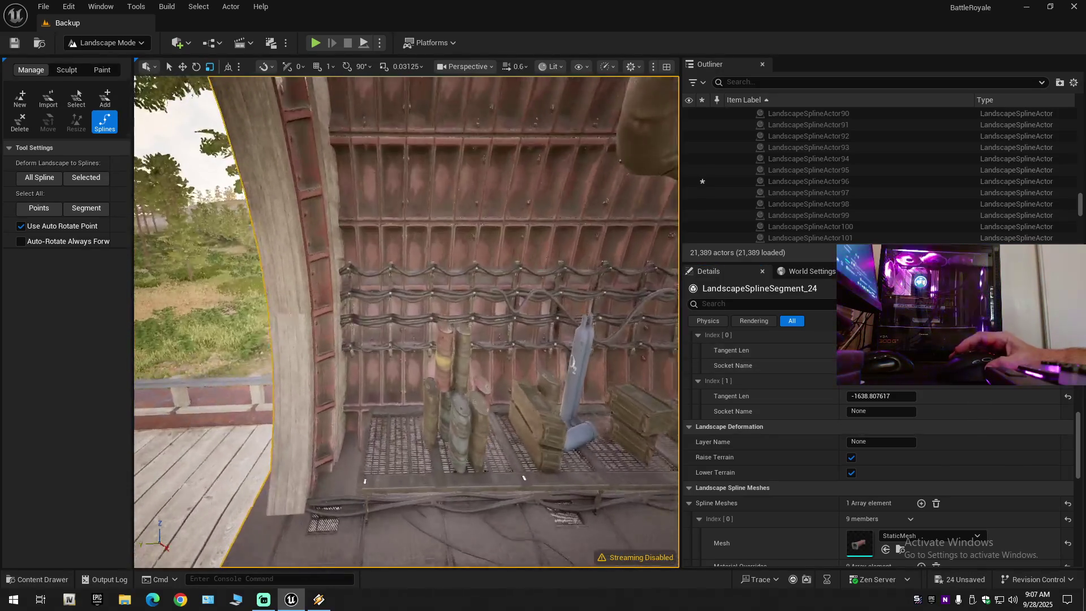
left_click_drag(498, 362, 475, 334)
key("ctrl+z")
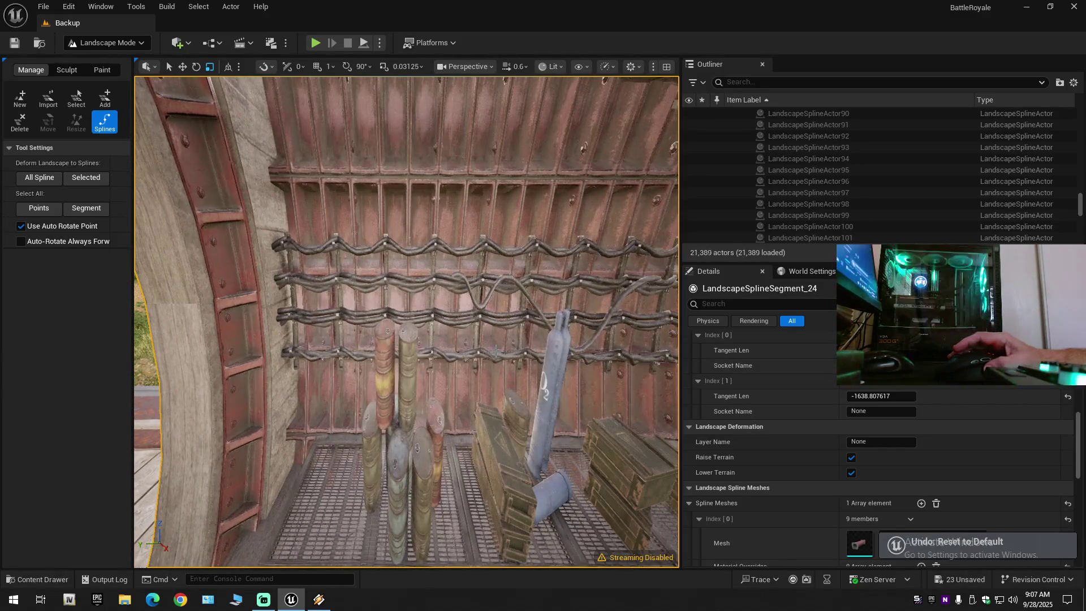
mouse_move(496, 352)
left_mouse_down()
mouse_move(566, 351)
mouse_move(481, 333)
mouse_move(496, 351)
left_mouse_up()
scroll(560, 352, "up", 1)
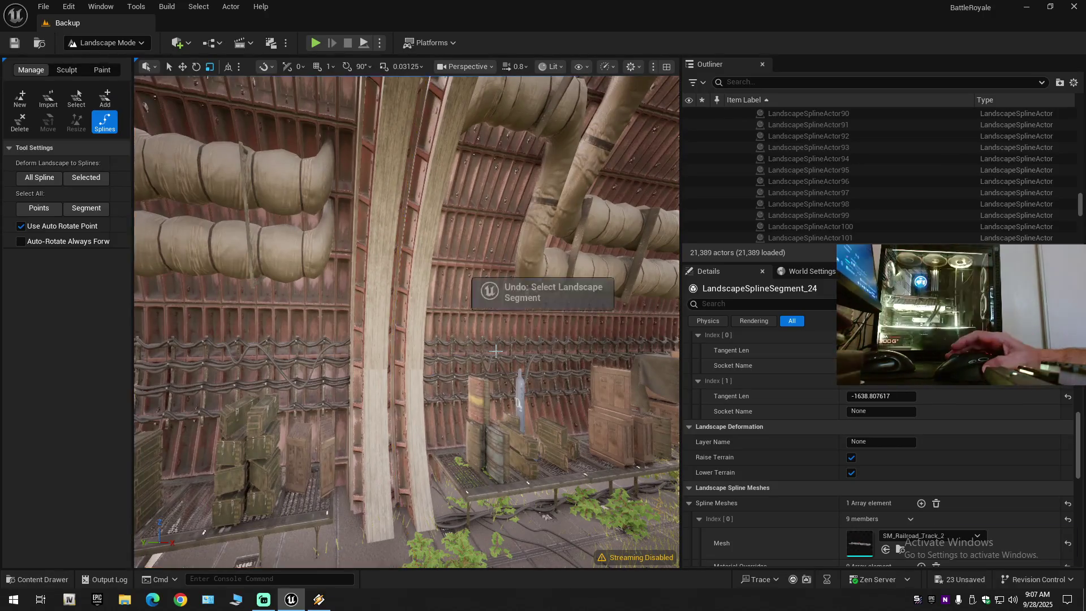
key("ctrl+z")
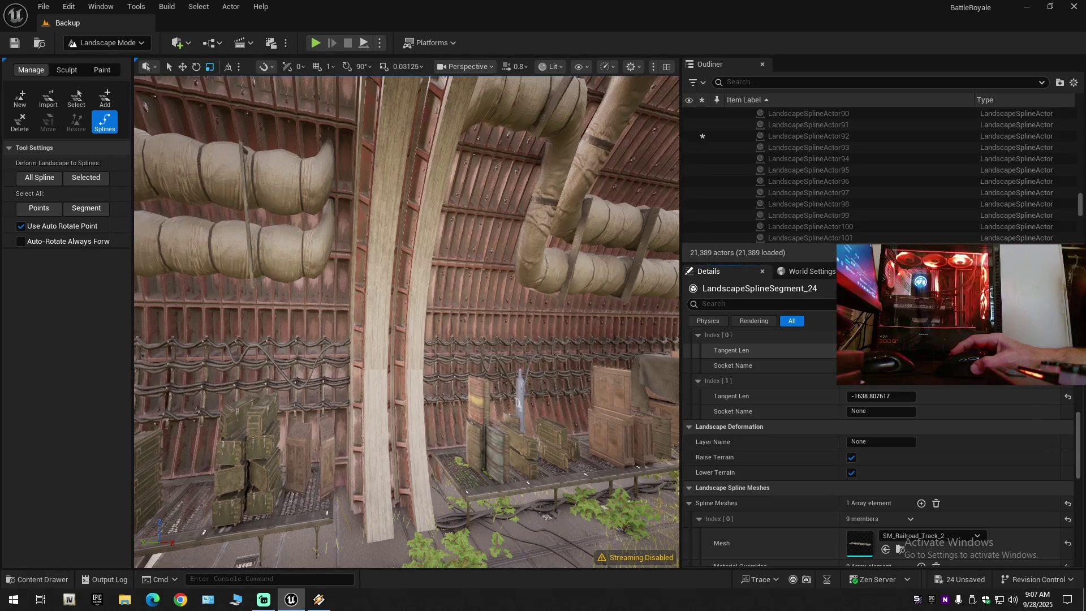
mouse_move(606, 357)
left_mouse_down()
mouse_move(226, 353)
mouse_move(227, 334)
mouse_move(467, 386)
mouse_move(473, 408)
mouse_move(487, 406)
left_mouse_up()
key("ctrl+z")
key("ctrl+z")
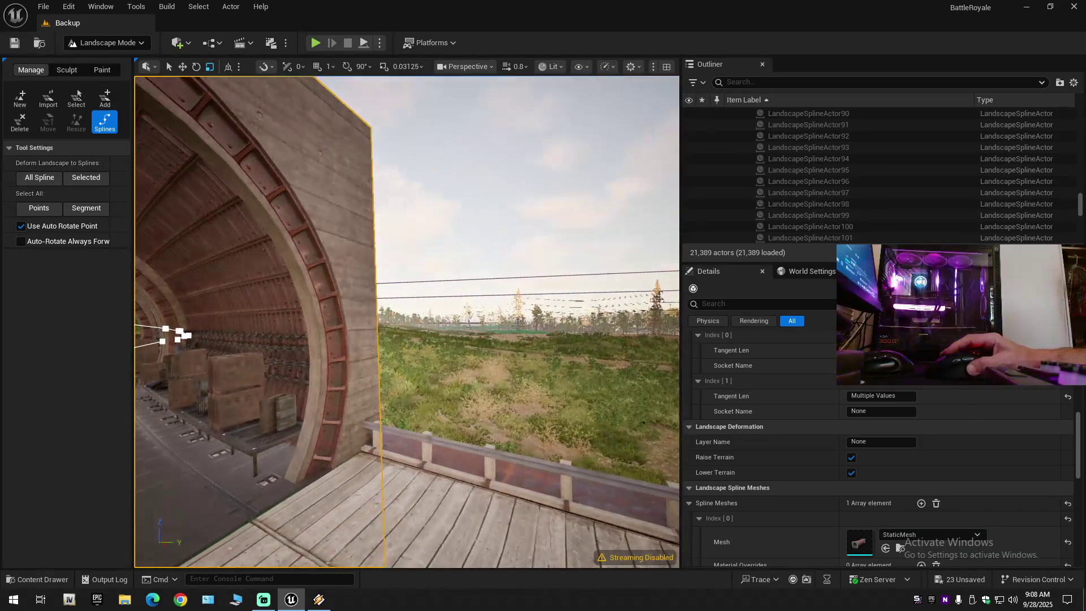
- Select segment 24, zero its Index 0 Tangent Len, then undo back to 1573.678833
left_click(553, 179)
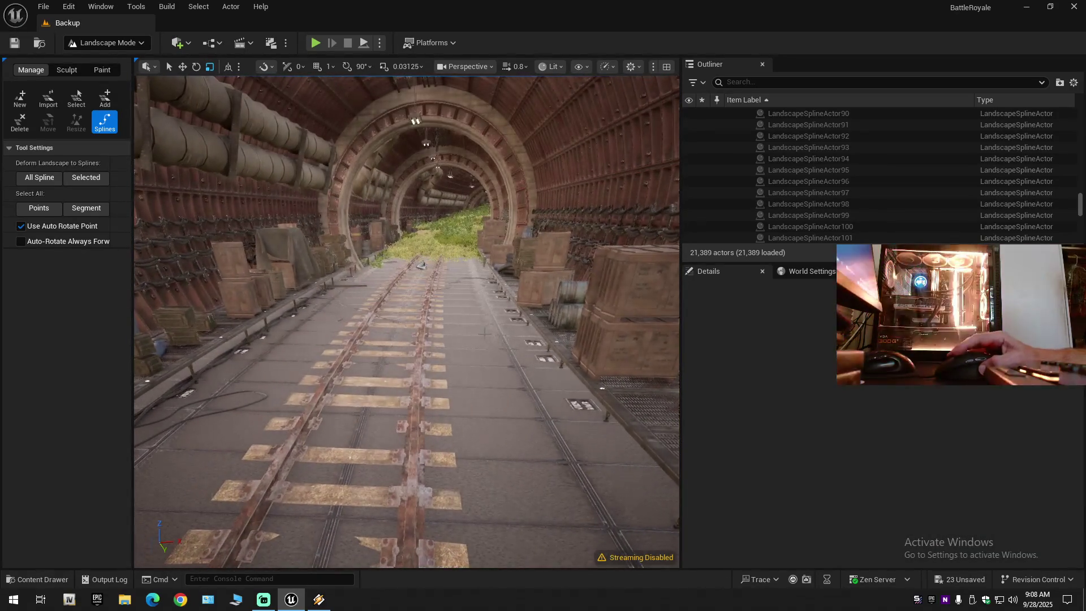
left_click(425, 254)
mouse_move(419, 306)
left_mouse_down()
mouse_move(418, 266)
mouse_move(339, 266)
mouse_move(373, 266)
left_mouse_up()
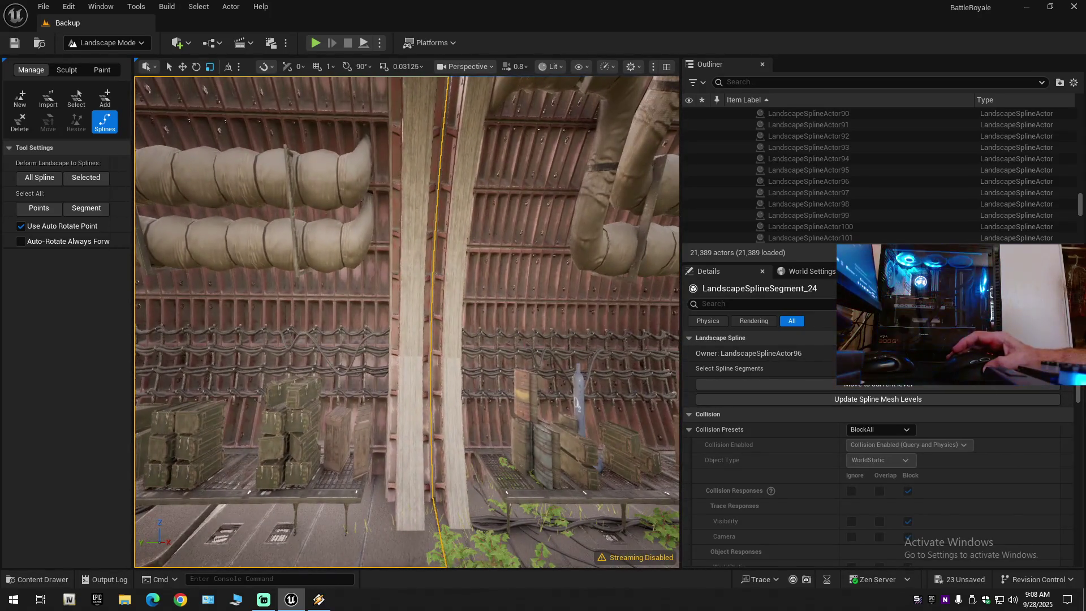
scroll(826, 447, "down", 10)
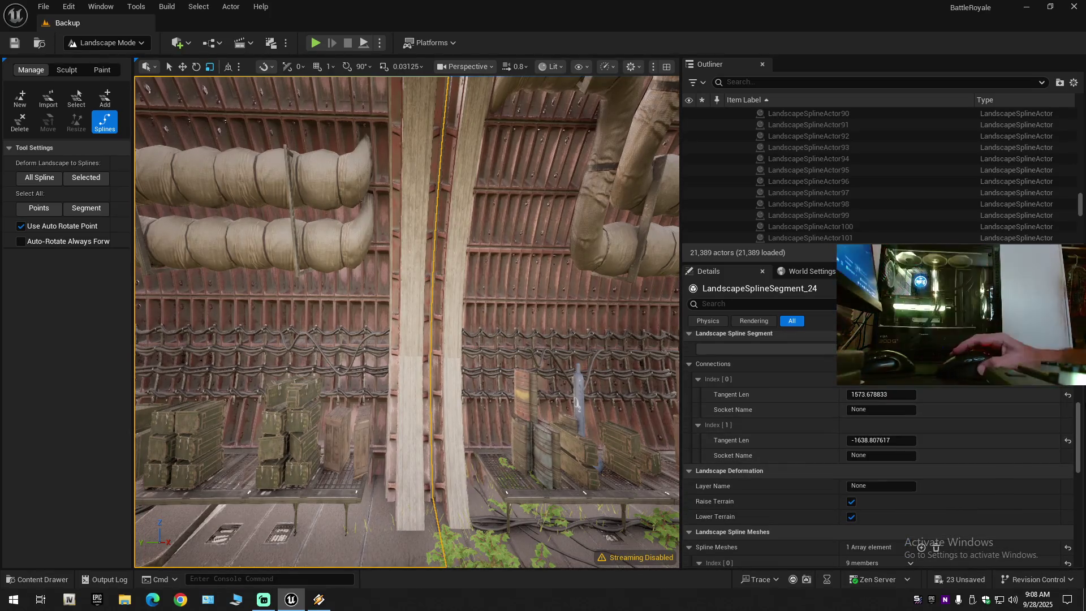
left_click(1068, 396)
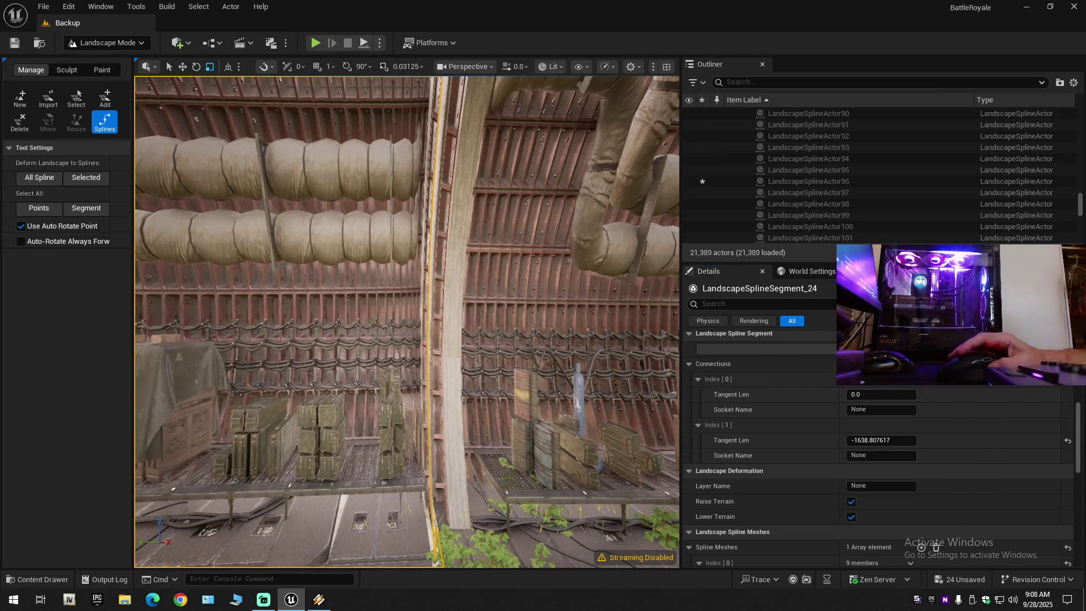
scroll(408, 321, "down", 3)
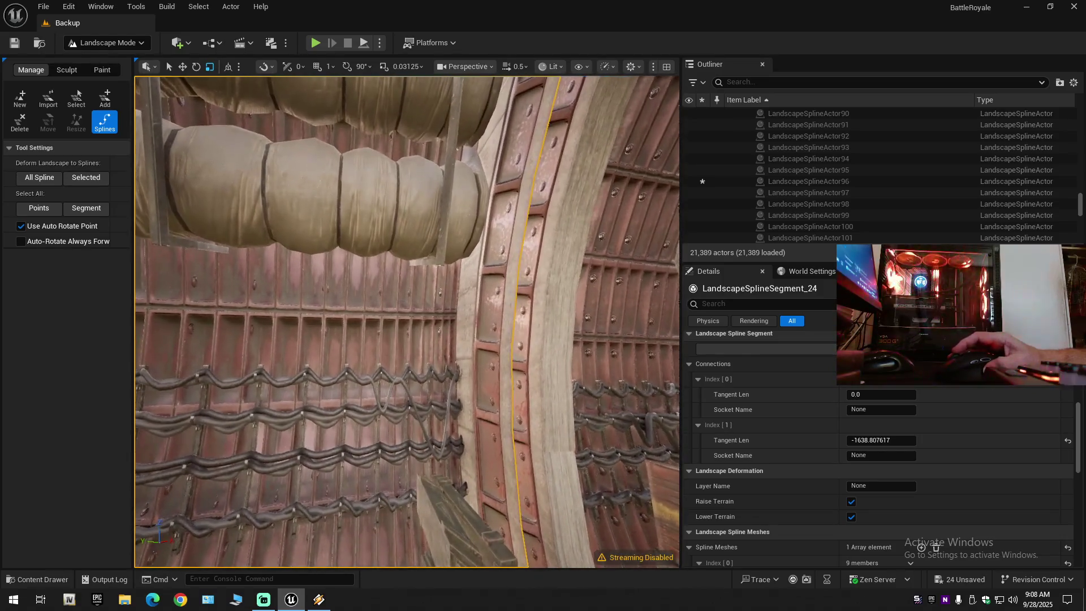
mouse_move(407, 322)
left_mouse_down()
mouse_move(337, 232)
mouse_move(376, 218)
left_mouse_up()
scroll(354, 249, "up", 2)
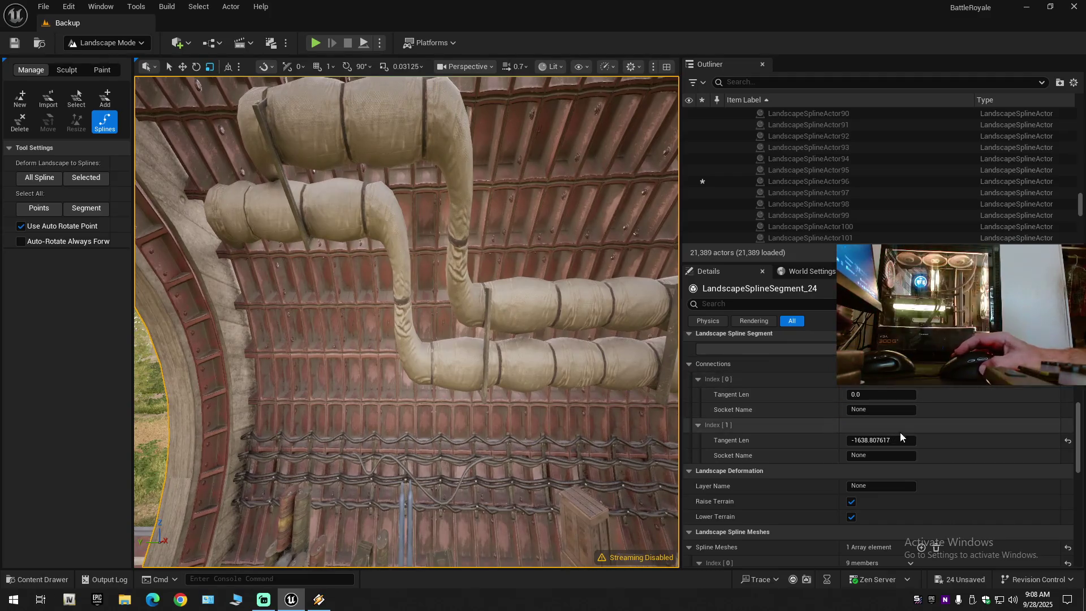
mouse_move(542, 370)
left_mouse_down()
mouse_move(531, 365)
mouse_move(542, 370)
left_mouse_up()
key("ctrl+z")
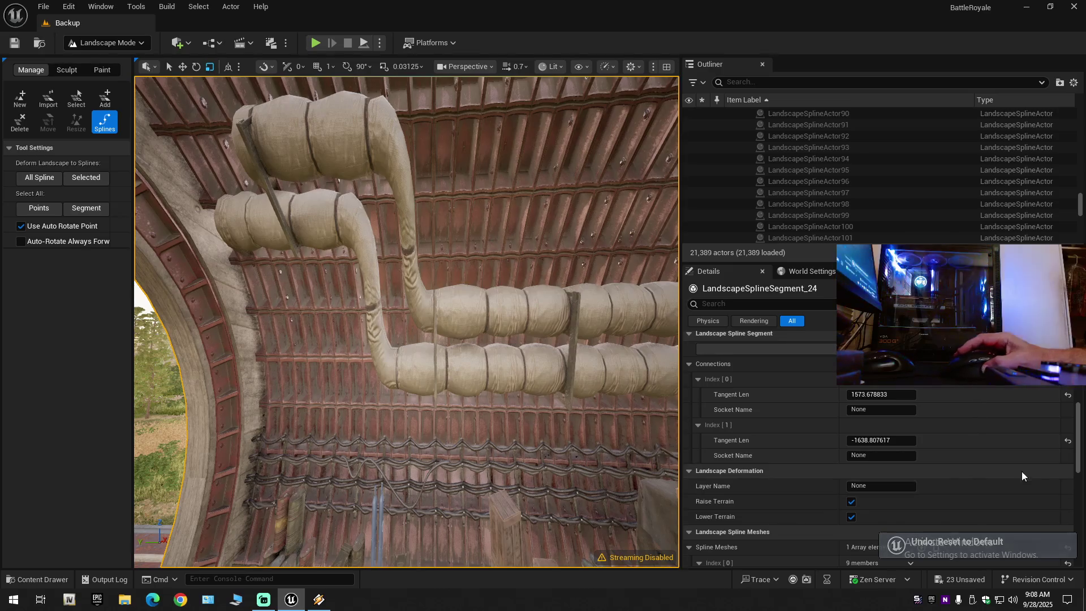
- Zero the Index 1 Tangent Len, then undo to restore -1638.807617
left_click(1068, 441)
mouse_move(407, 322)
left_mouse_down()
mouse_move(368, 306)
mouse_move(478, 420)
mouse_move(478, 365)
left_mouse_up()
key("ctrl+z")
scroll(775, 478, "down", 3)
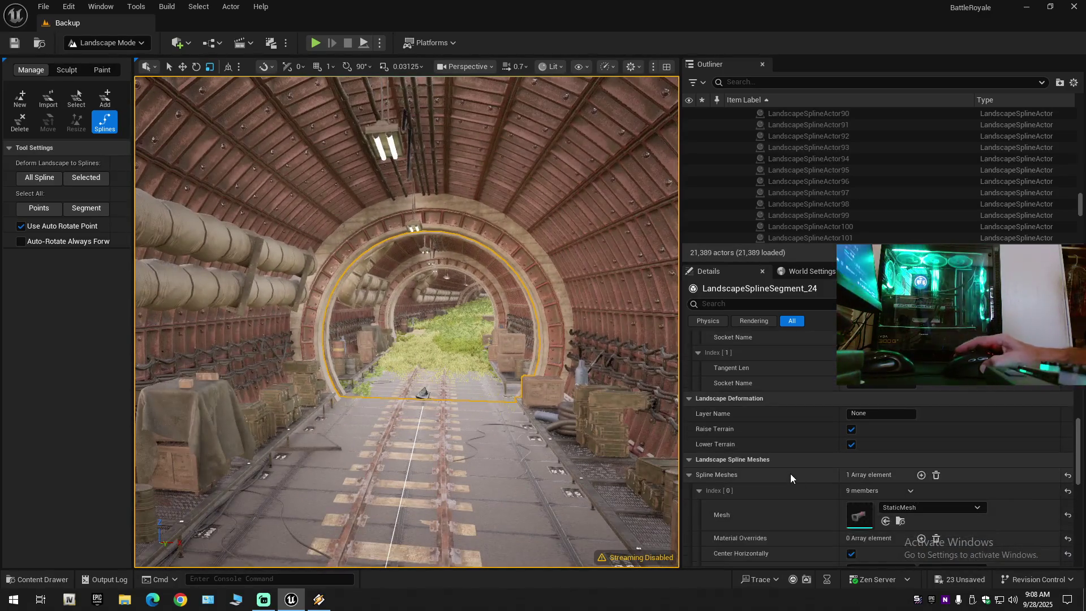
scroll(792, 471, "down", 3)
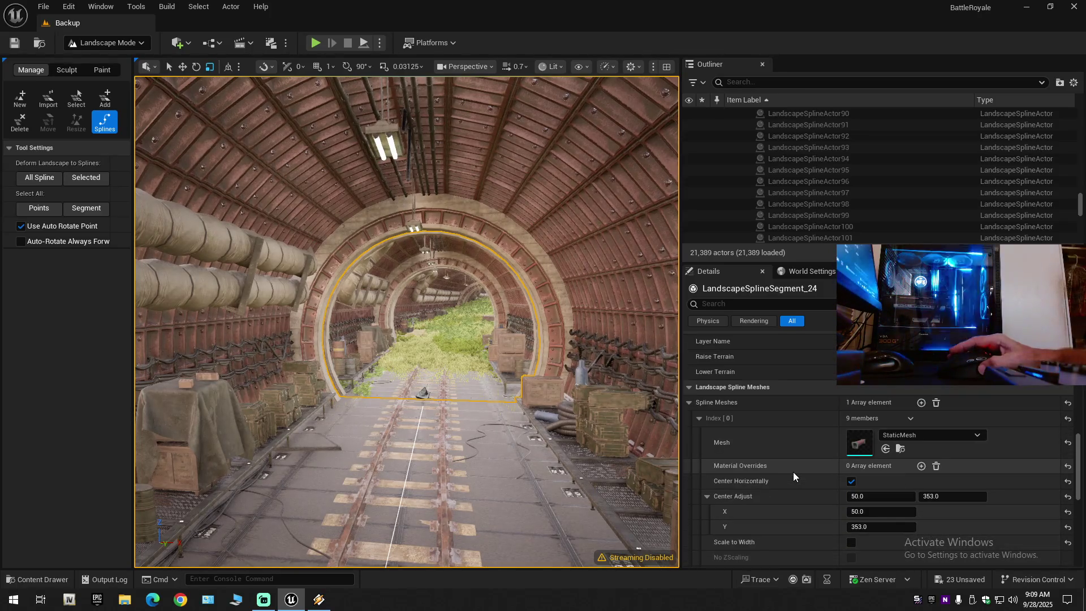
scroll(793, 471, "down", 4)
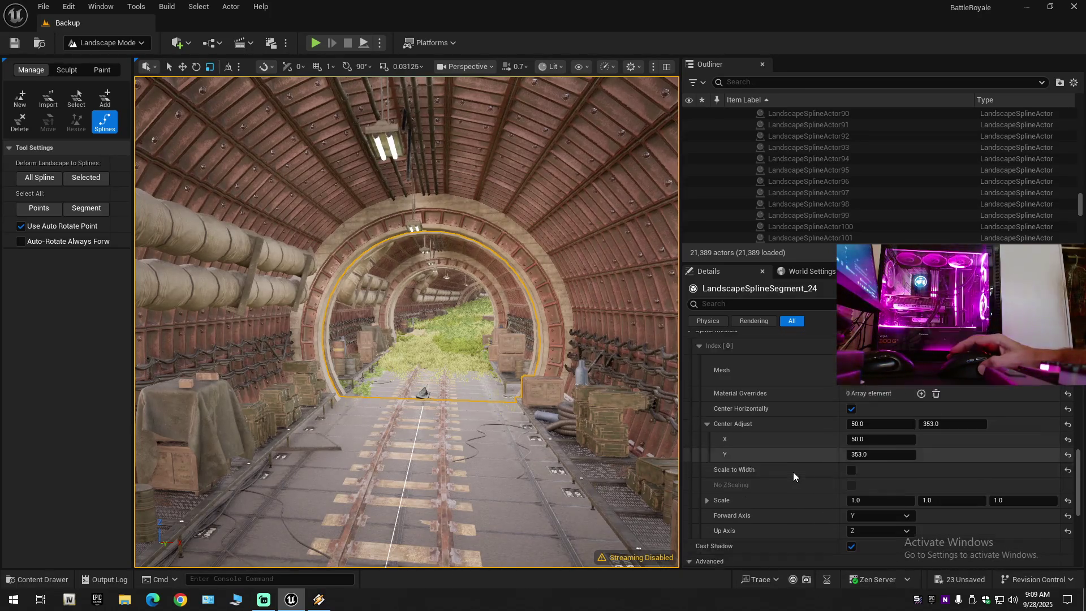
scroll(793, 472, "down", 1)
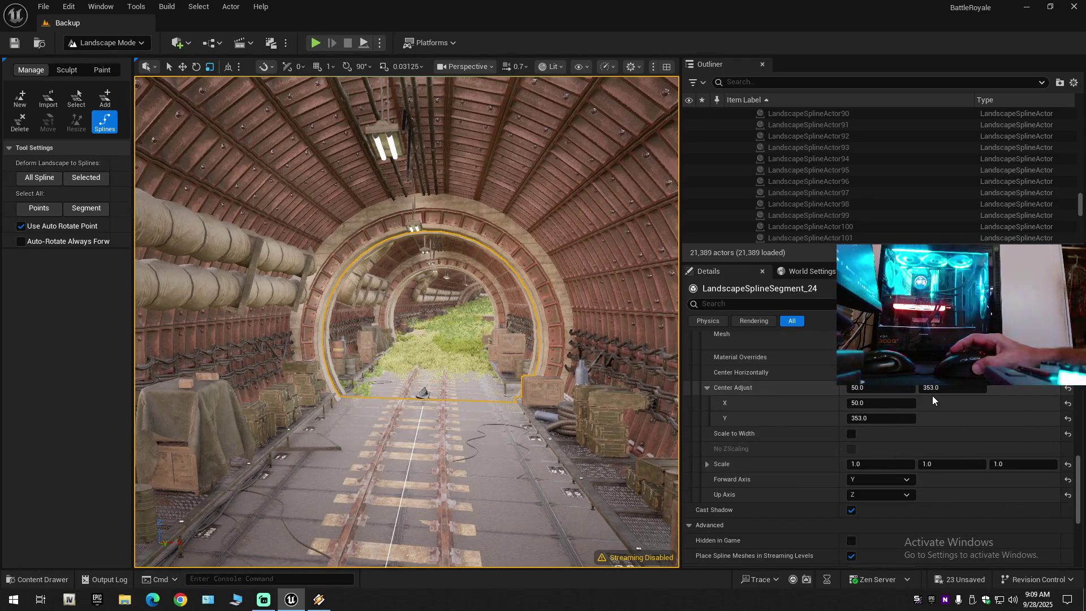
scroll(825, 442, "down", 1)
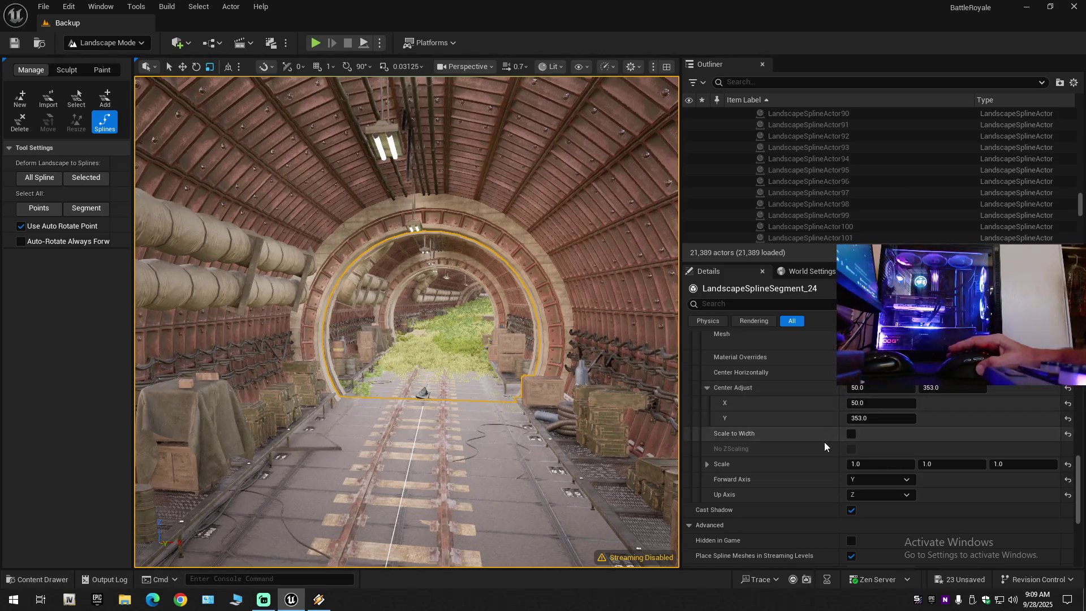
left_click(710, 447)
left_click(711, 446)
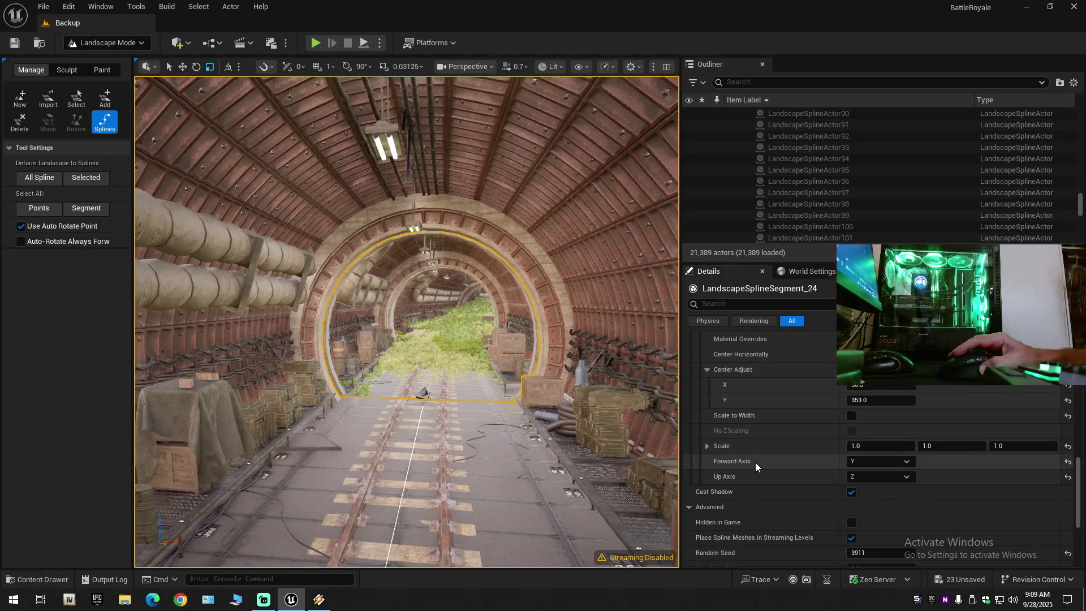
scroll(772, 477, "down", 4)
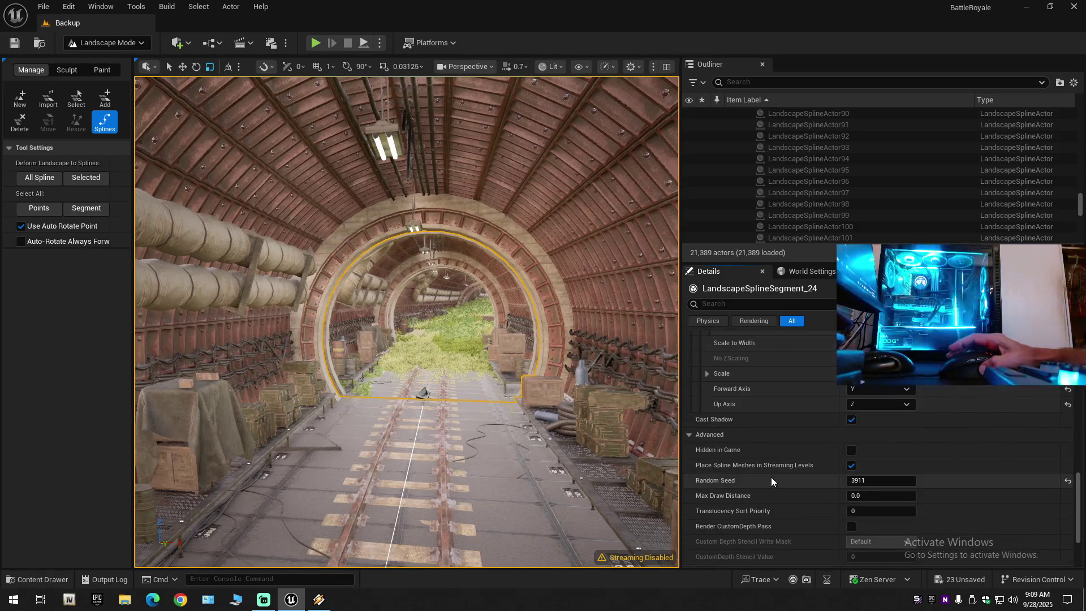
scroll(772, 478, "down", 2)
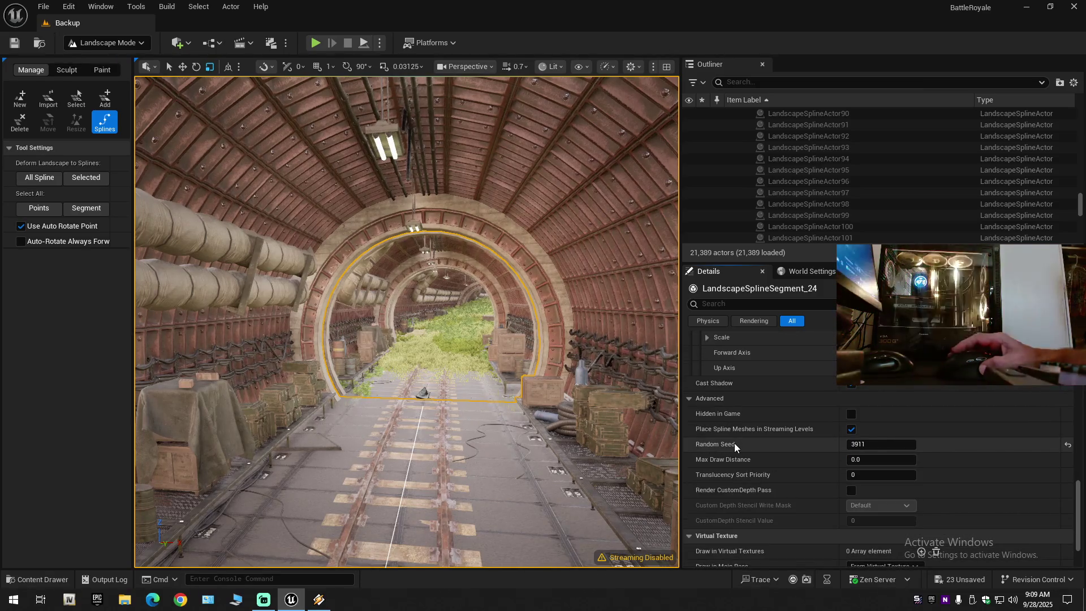
left_click(1068, 445)
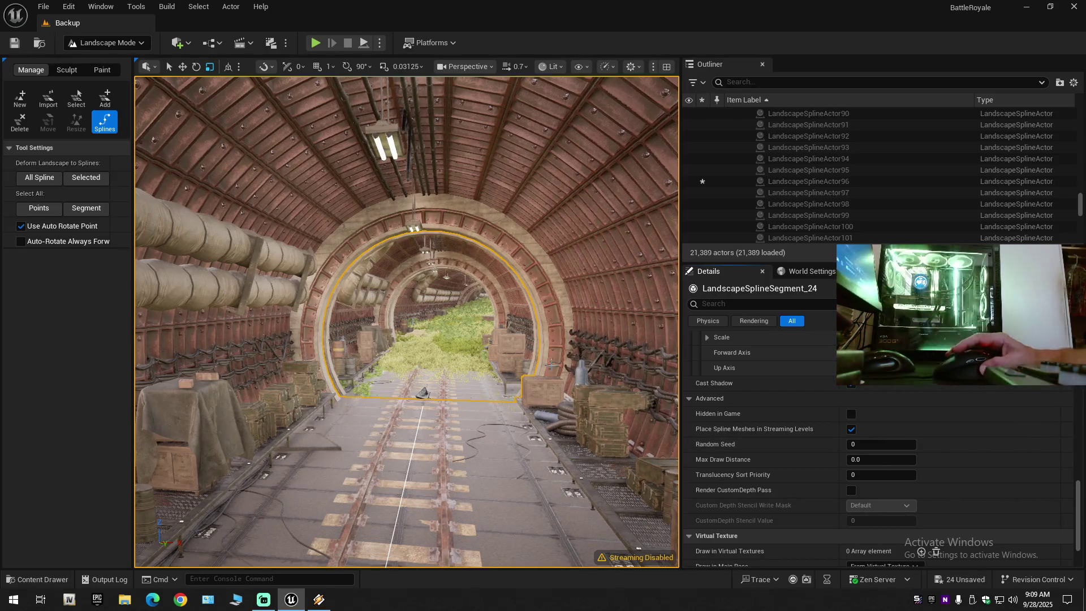
mouse_move(407, 323)
left_mouse_down()
mouse_move(339, 322)
mouse_move(552, 365)
left_mouse_up()
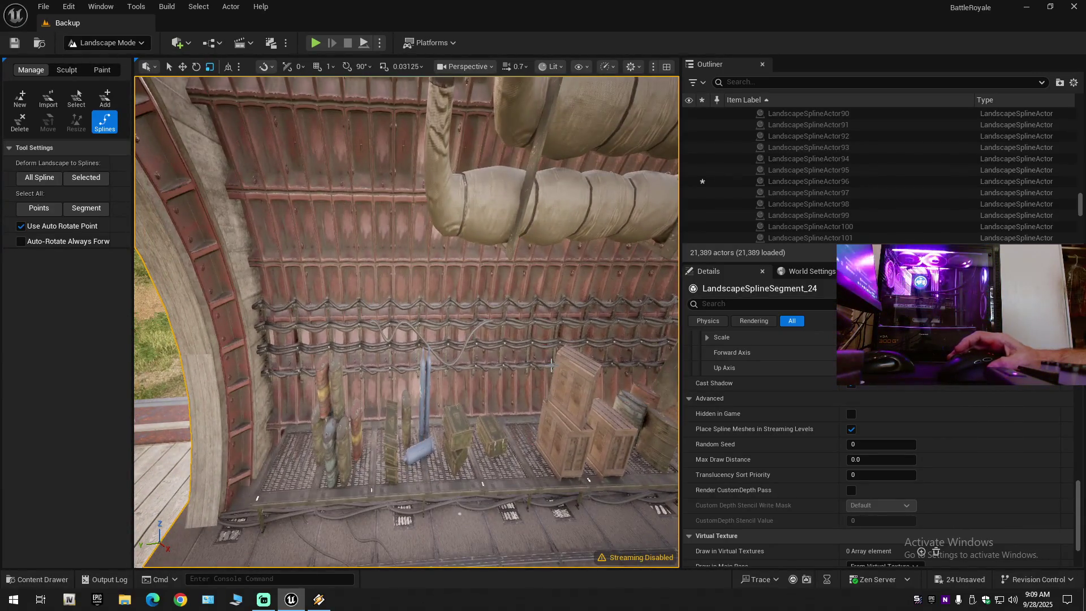
key("ctrl+z")
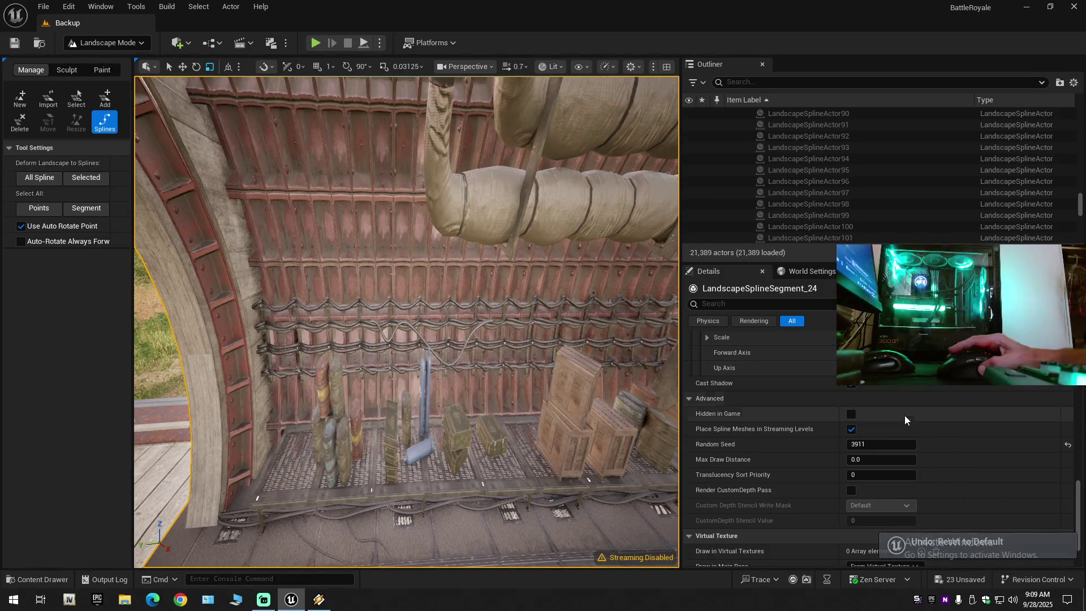
scroll(807, 470, "down", 3)
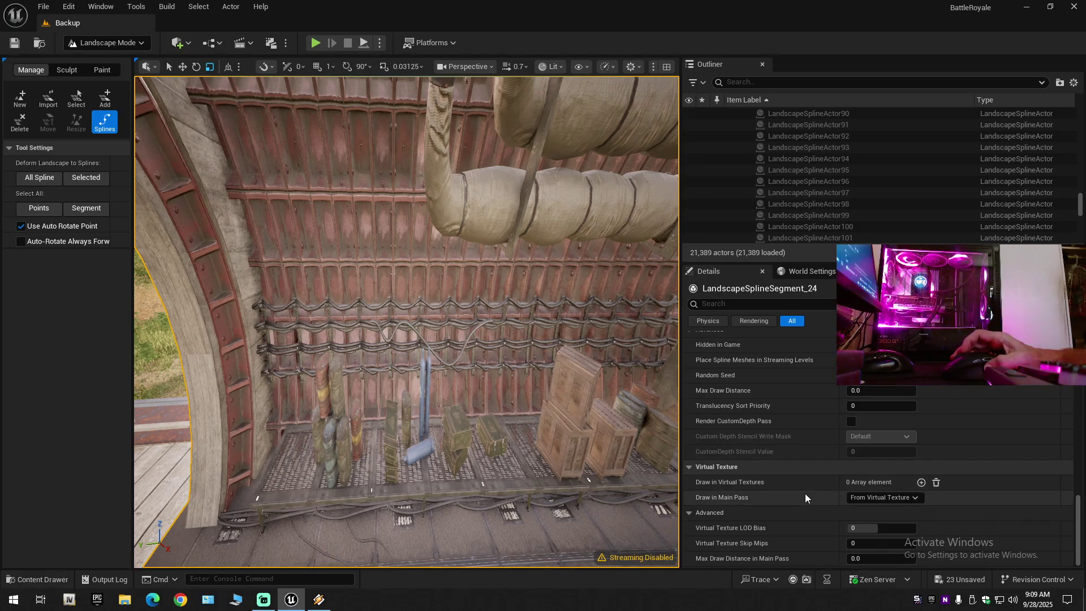
scroll(806, 494, "up", 9)
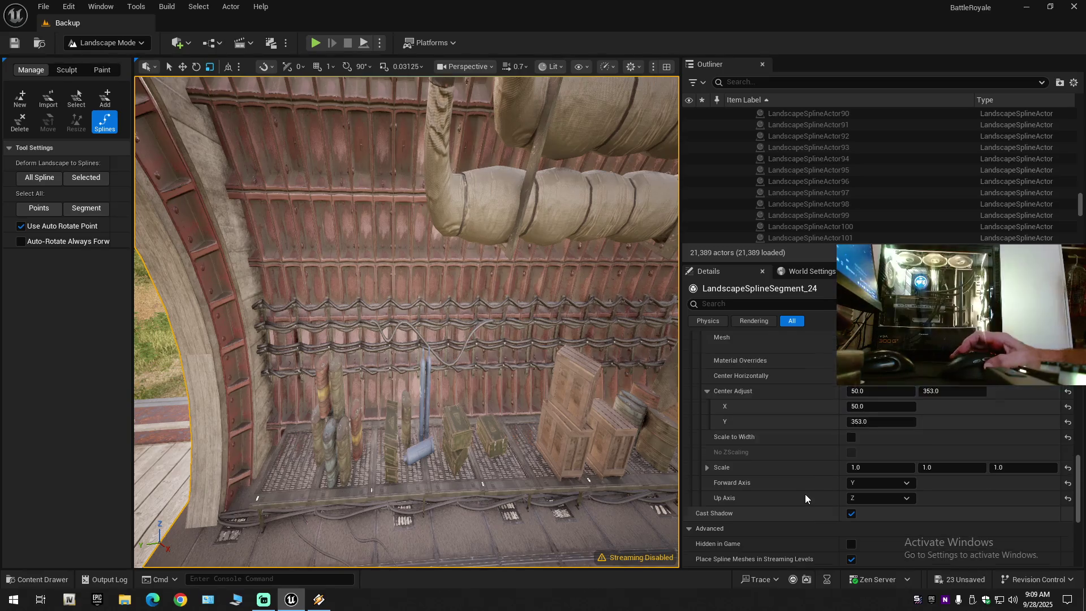
scroll(806, 494, "up", 2)
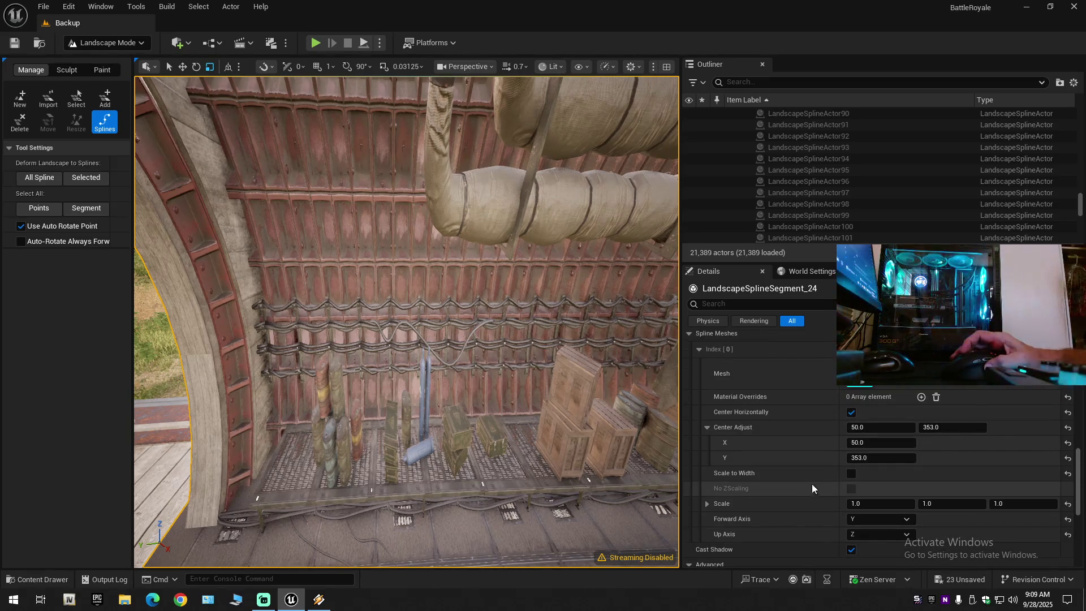
left_click(851, 474)
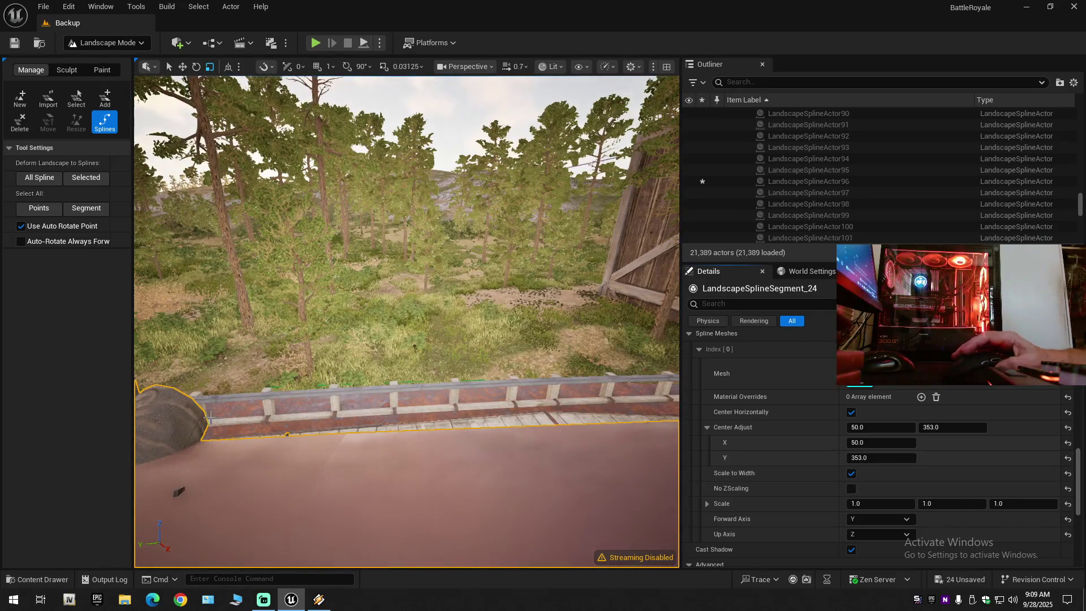
- Toggle Scale to Width off and back on, then enable No ZScaling on segment 24's mesh
mouse_move(287, 435)
left_mouse_down()
mouse_move(322, 390)
mouse_move(306, 328)
left_mouse_up()
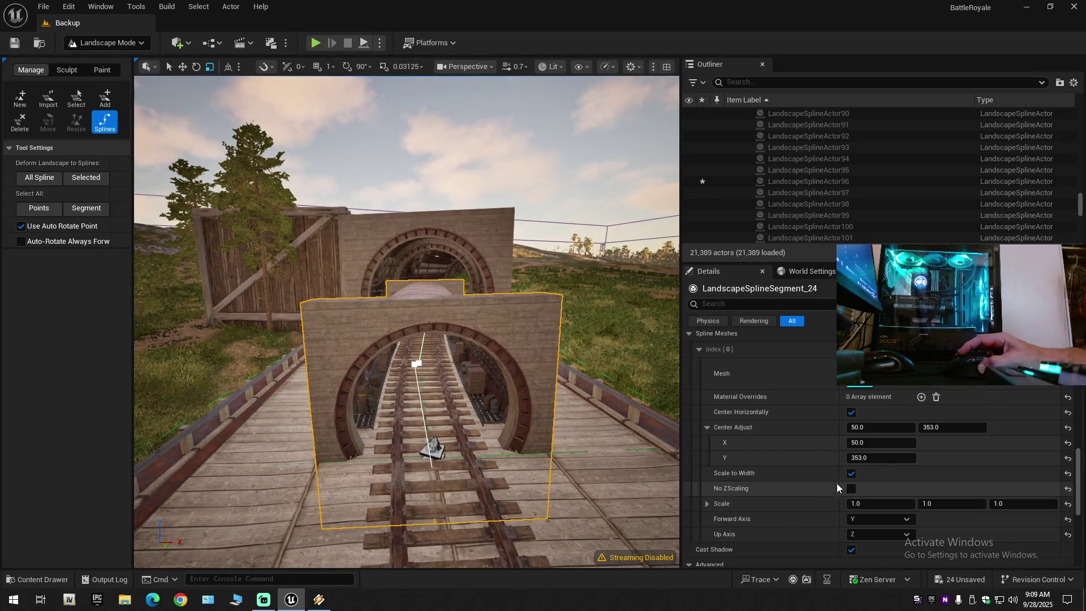
left_click(852, 475)
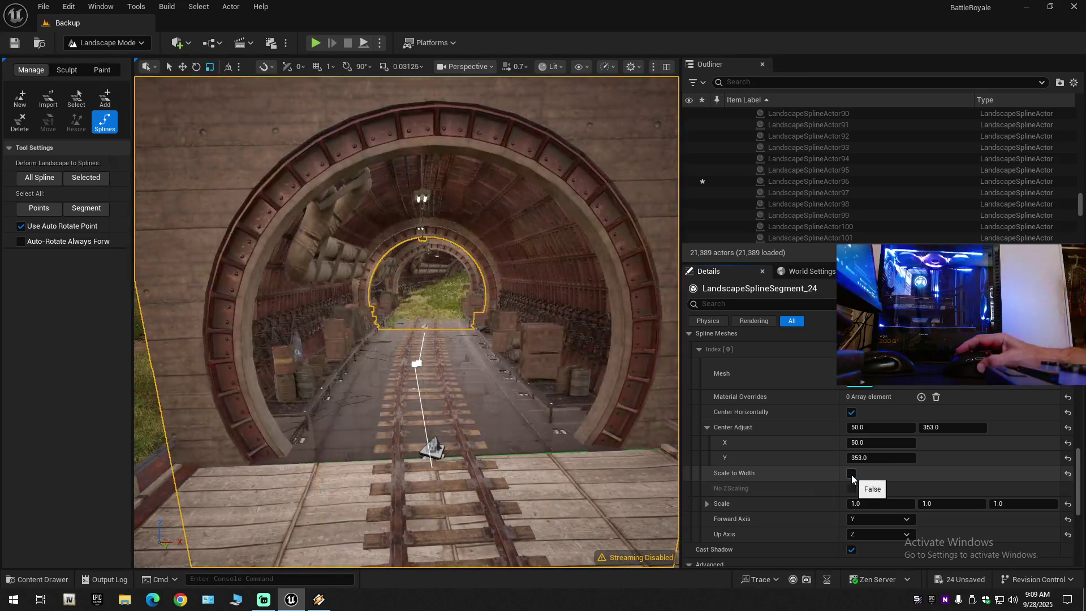
left_click(852, 475)
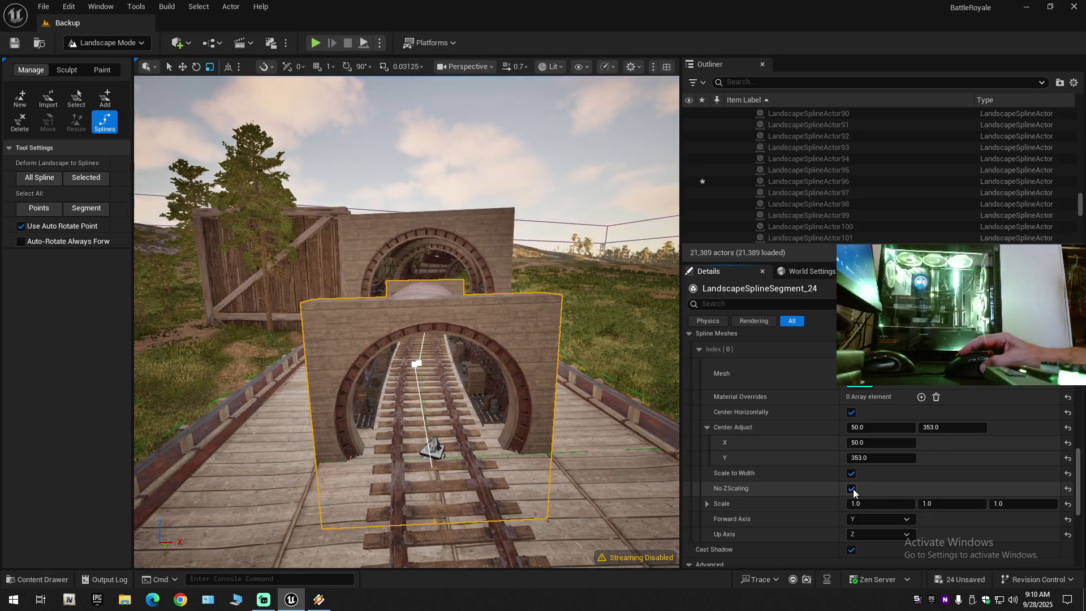
left_click(852, 489)
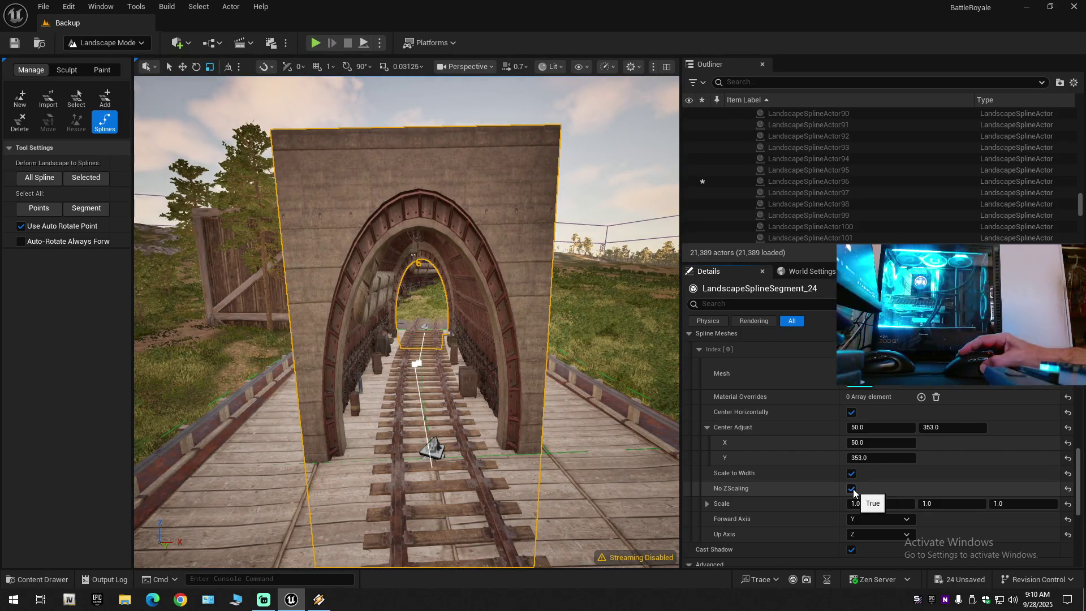
scroll(406, 321, "up", 3)
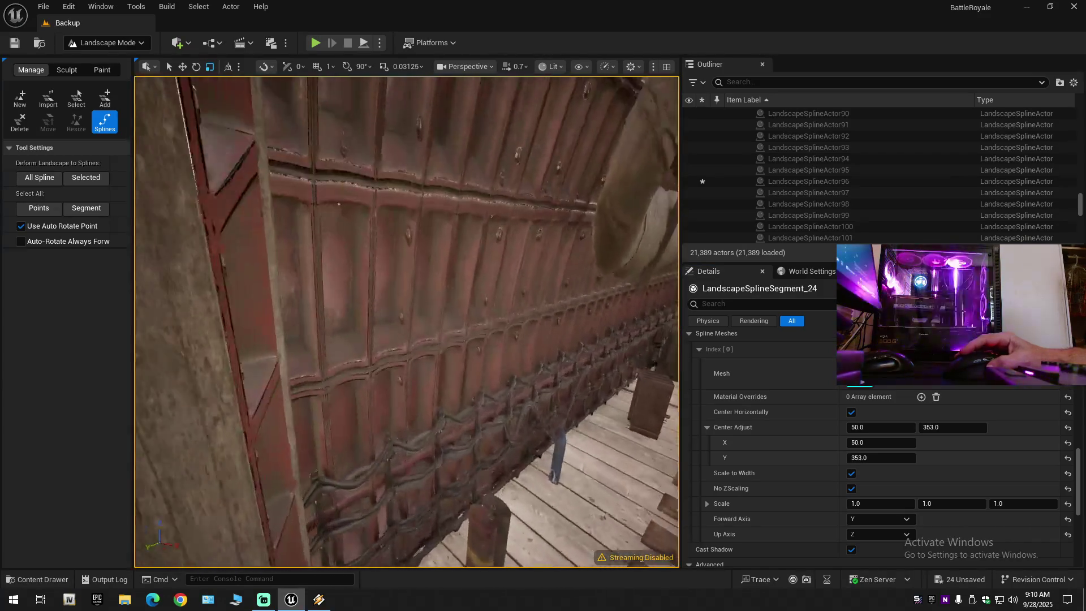
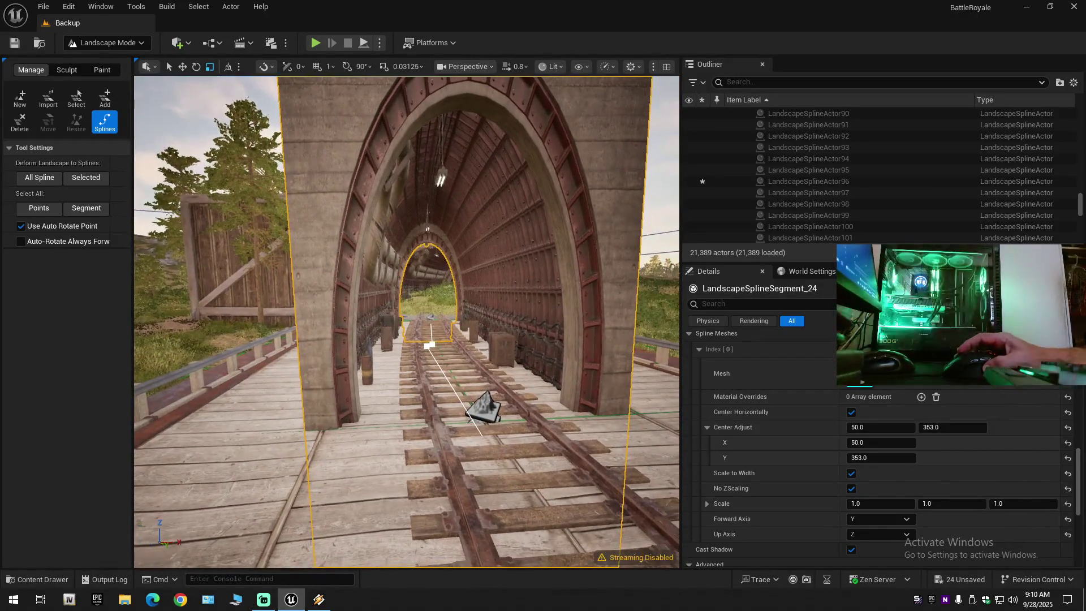
- Turn off Scale to Width on the tunnel mesh, look inside the tunnel, then re-enable it
left_click(850, 476)
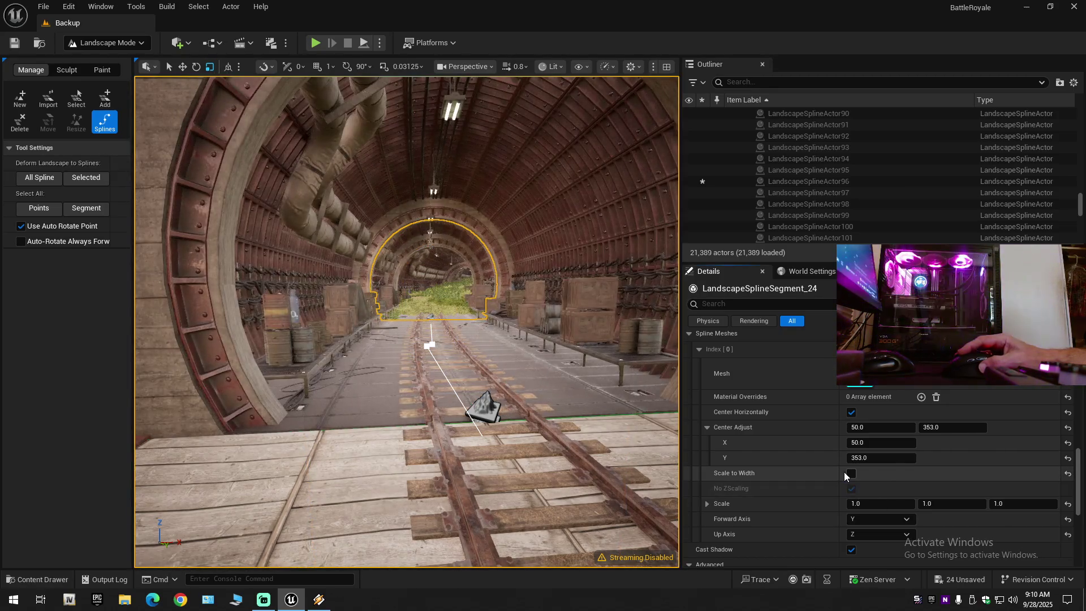
mouse_move(673, 440)
left_mouse_down()
mouse_move(537, 469)
mouse_move(407, 475)
left_mouse_up()
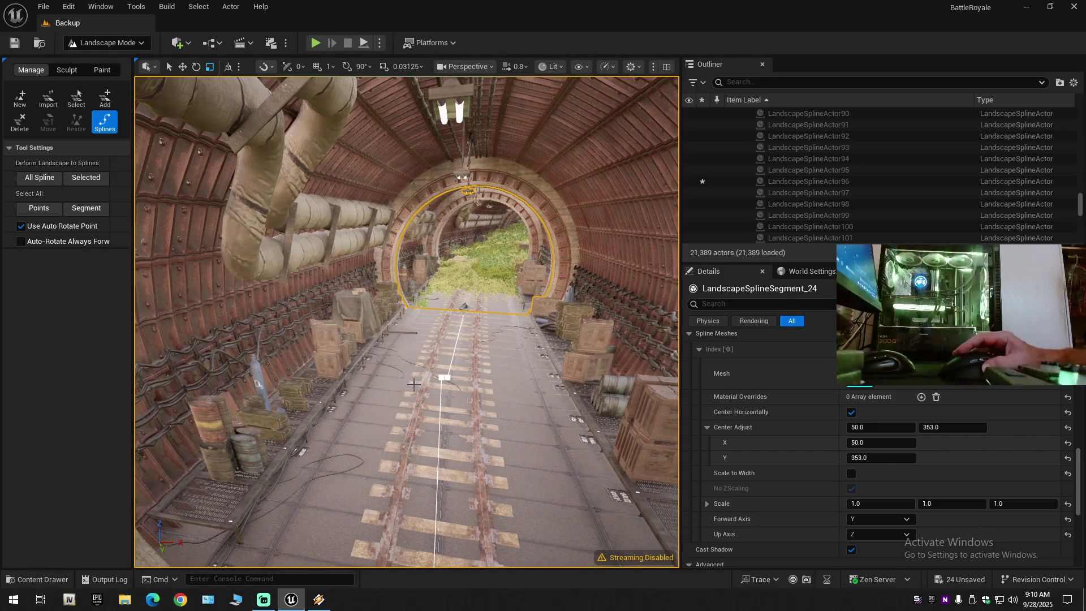
scroll(414, 384, "down", 10)
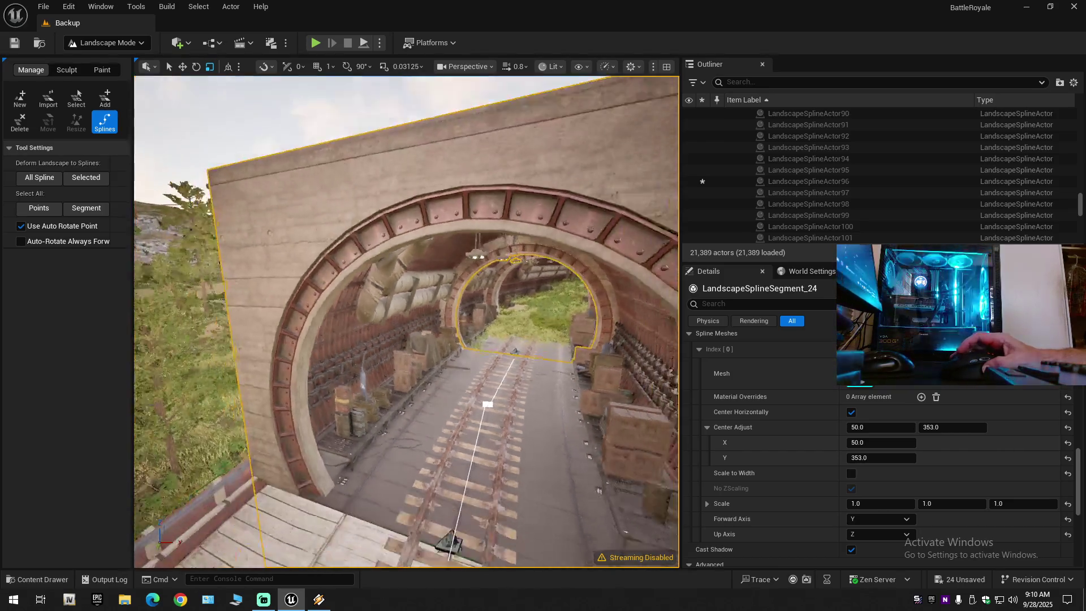
scroll(407, 323, "up", 2)
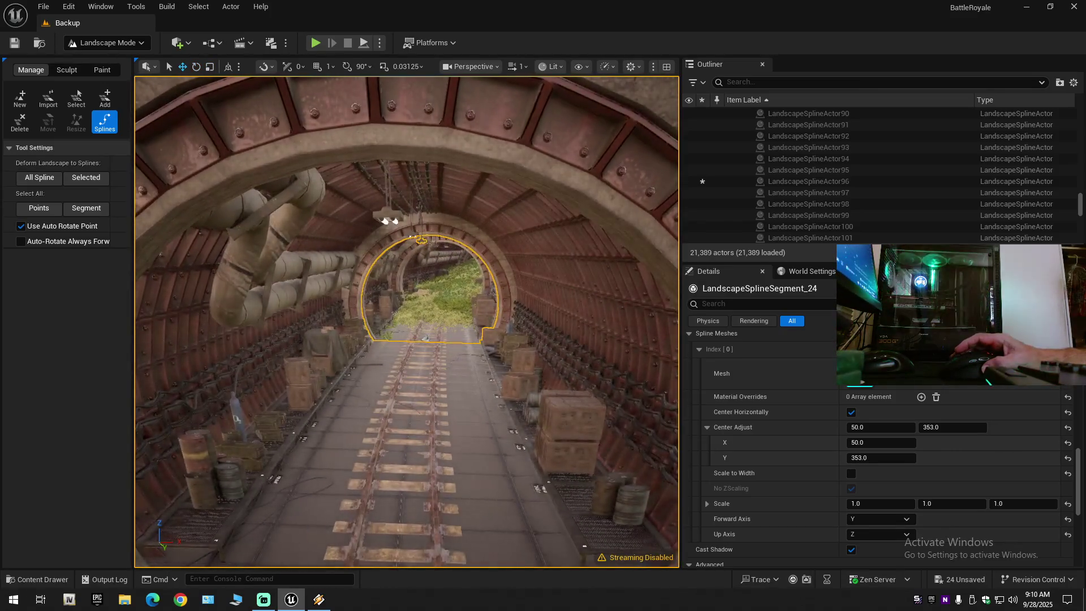
mouse_move(408, 322)
left_mouse_down()
mouse_move(339, 283)
mouse_move(402, 285)
mouse_move(373, 254)
mouse_move(398, 260)
mouse_move(408, 277)
mouse_move(396, 288)
mouse_move(419, 286)
left_mouse_up()
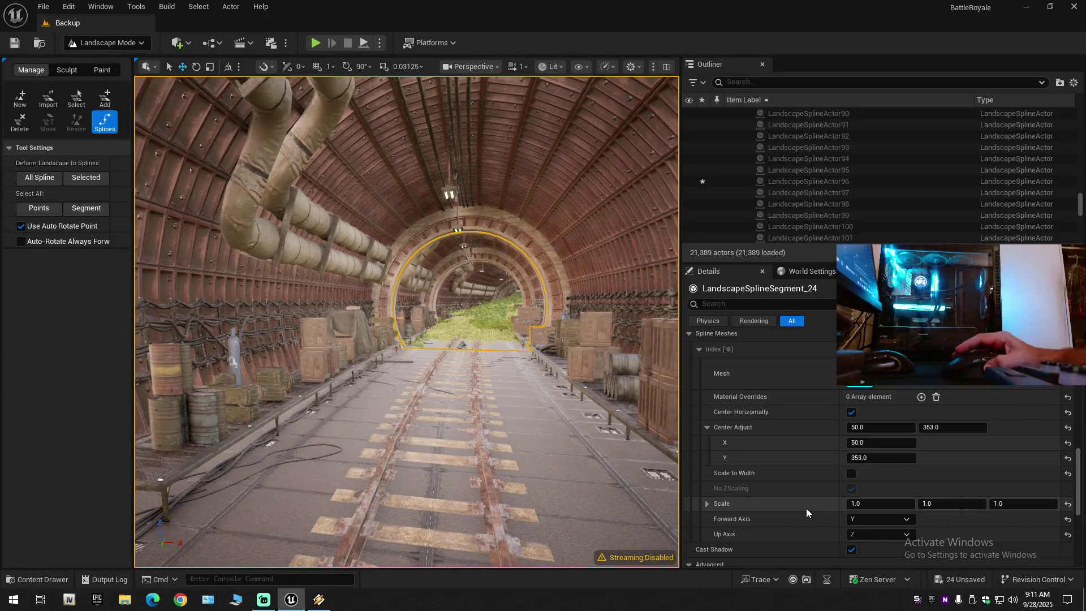
left_click(851, 474)
- Enable Scale to Width and disable No ZScaling on the tunnel's spline mesh
left_click(758, 456)
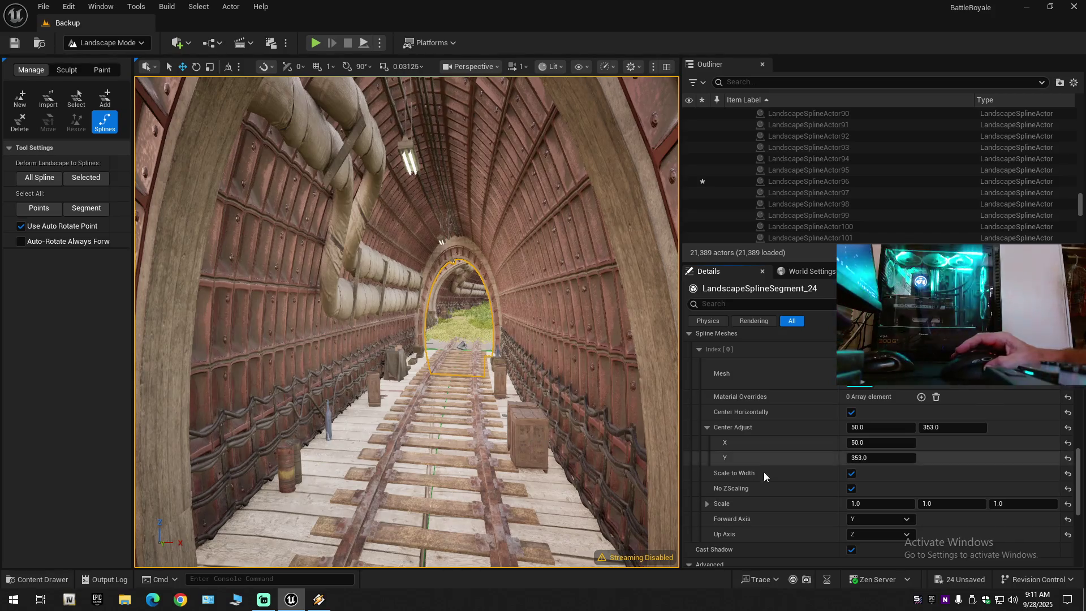
left_click(851, 489)
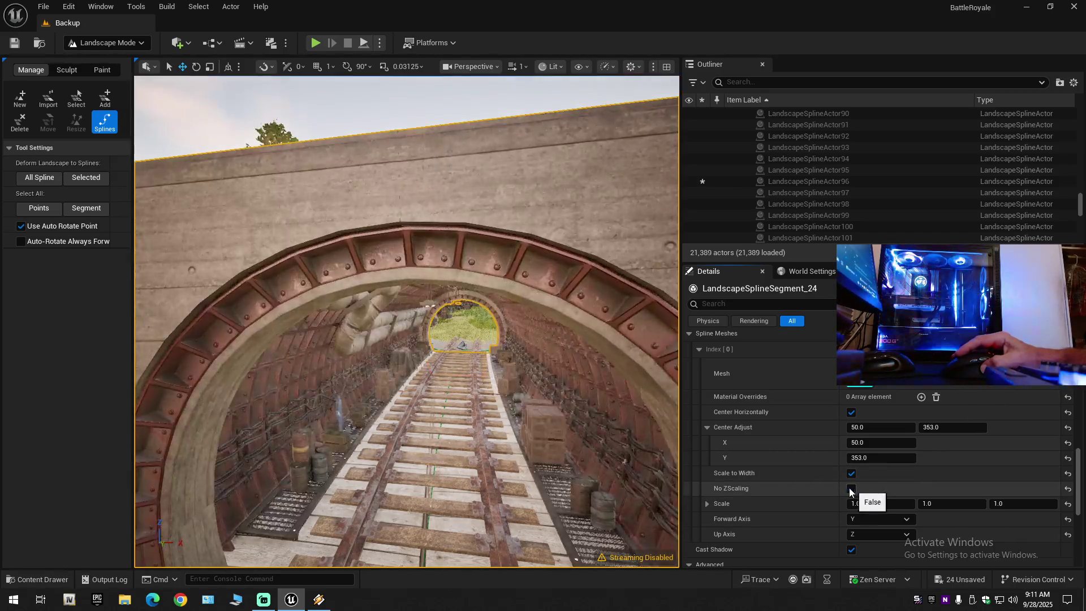
scroll(408, 322, "down", 5)
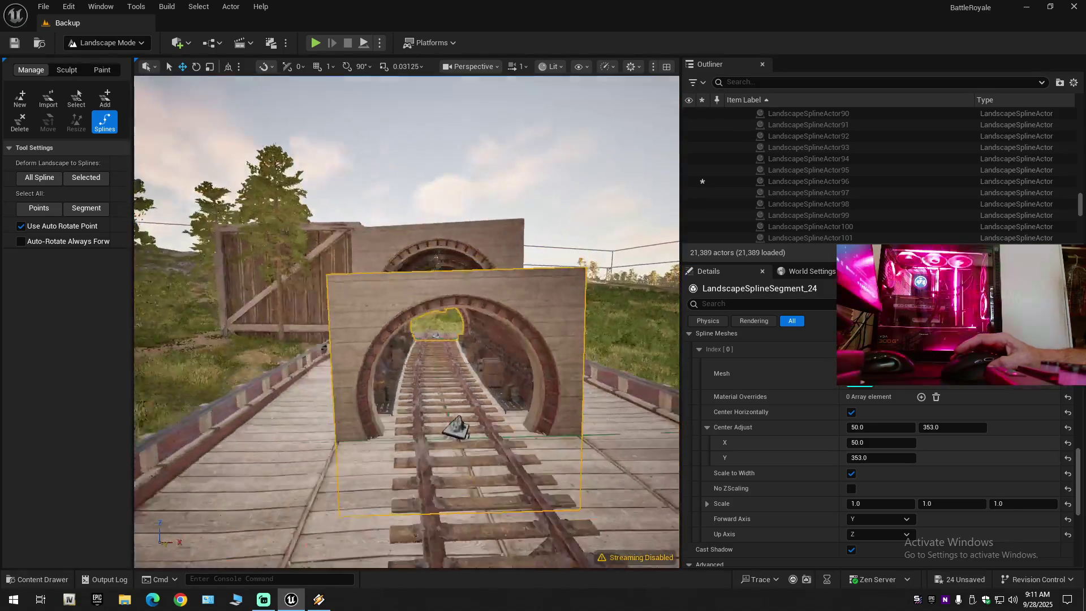
- Fly into the tunnel and look back along it to check the mesh encloses the rails
scroll(407, 322, "down", 1)
key("w")
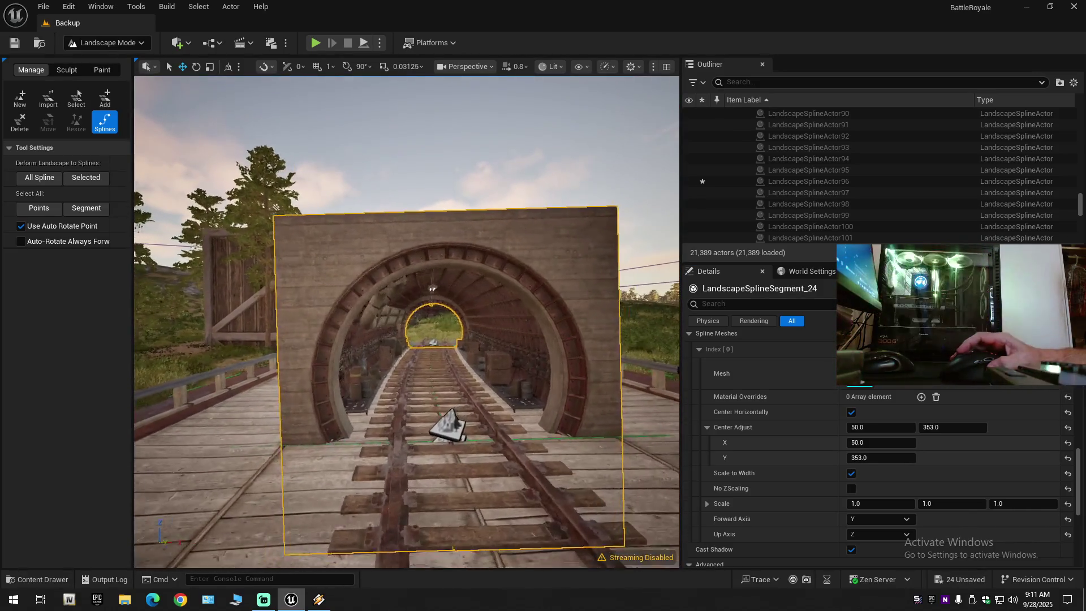
scroll(407, 322, "down", 3)
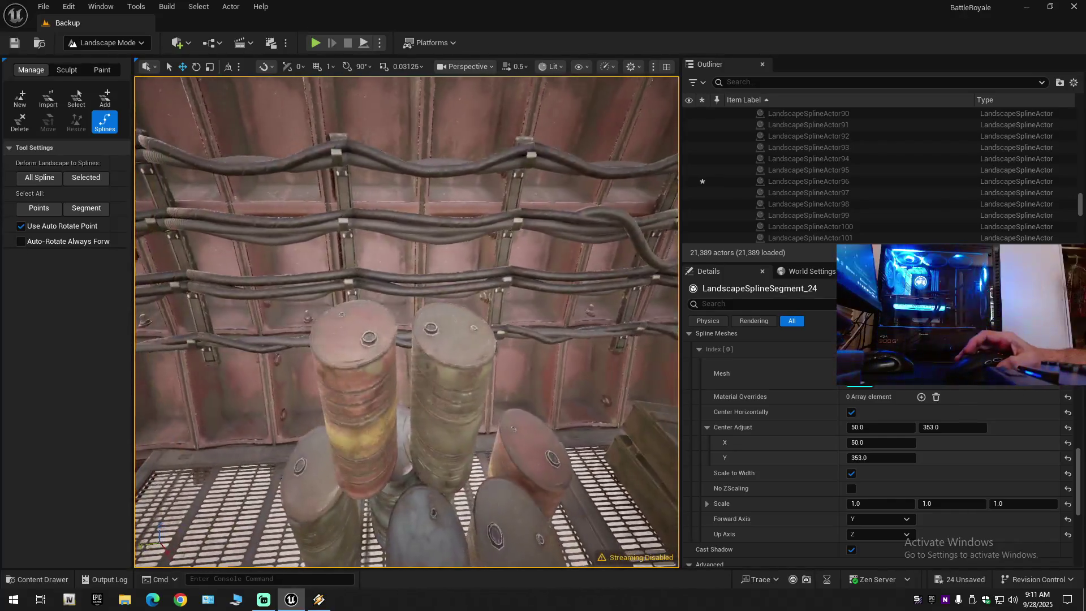
mouse_move(408, 323)
left_mouse_down()
mouse_move(311, 322)
mouse_move(718, 426)
left_mouse_up()
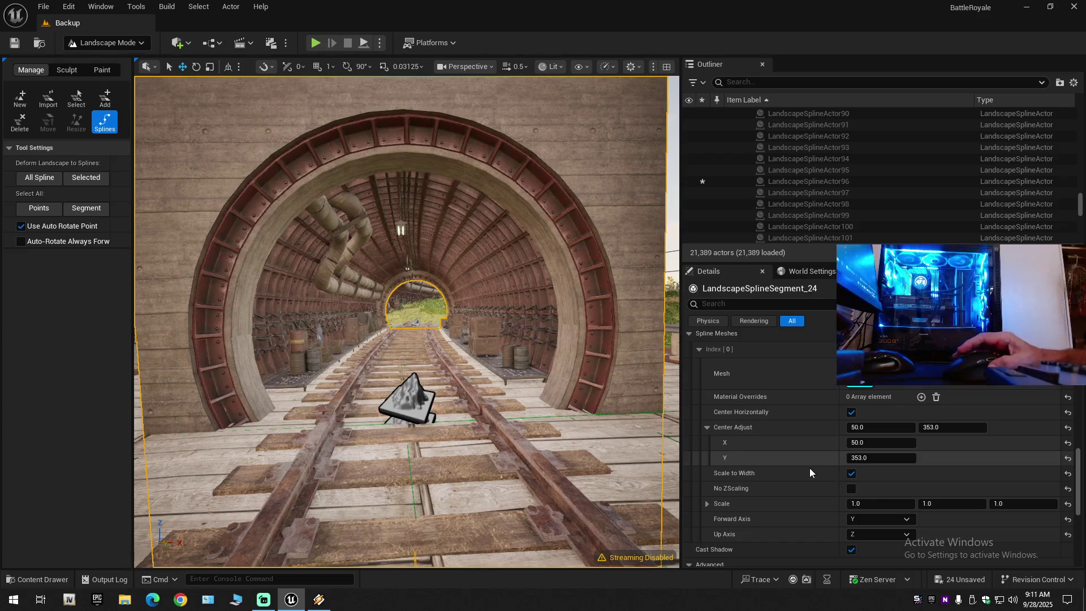
scroll(816, 495, "down", 2)
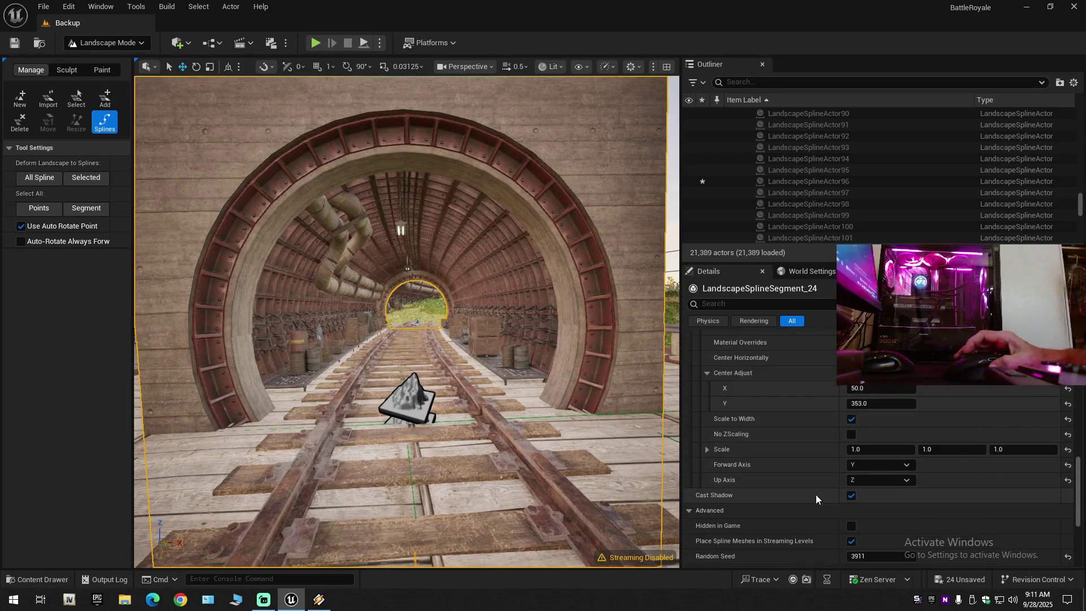
left_click(875, 451)
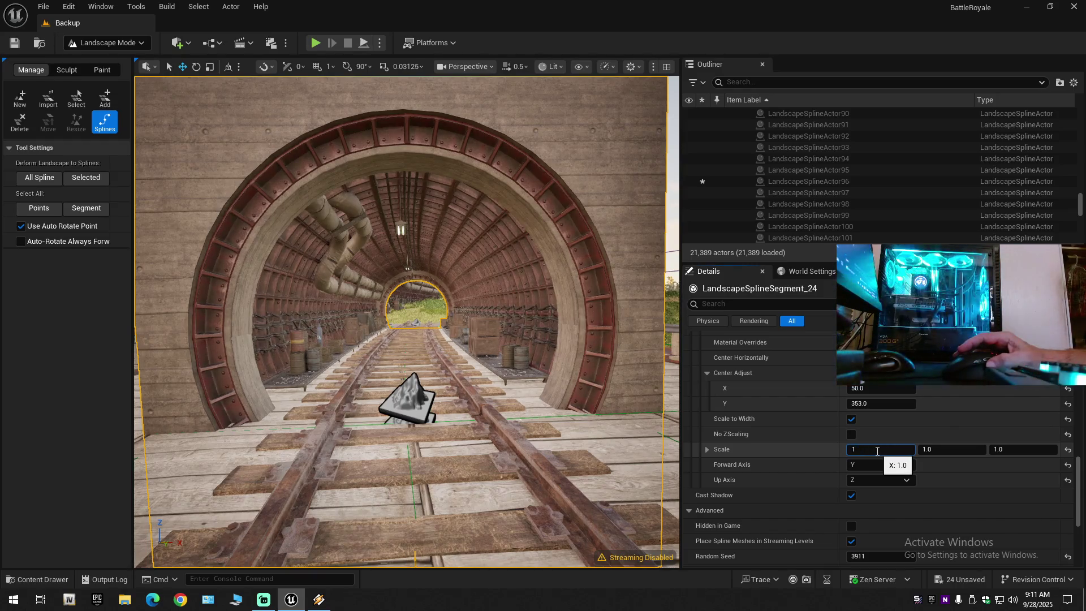
type("0")
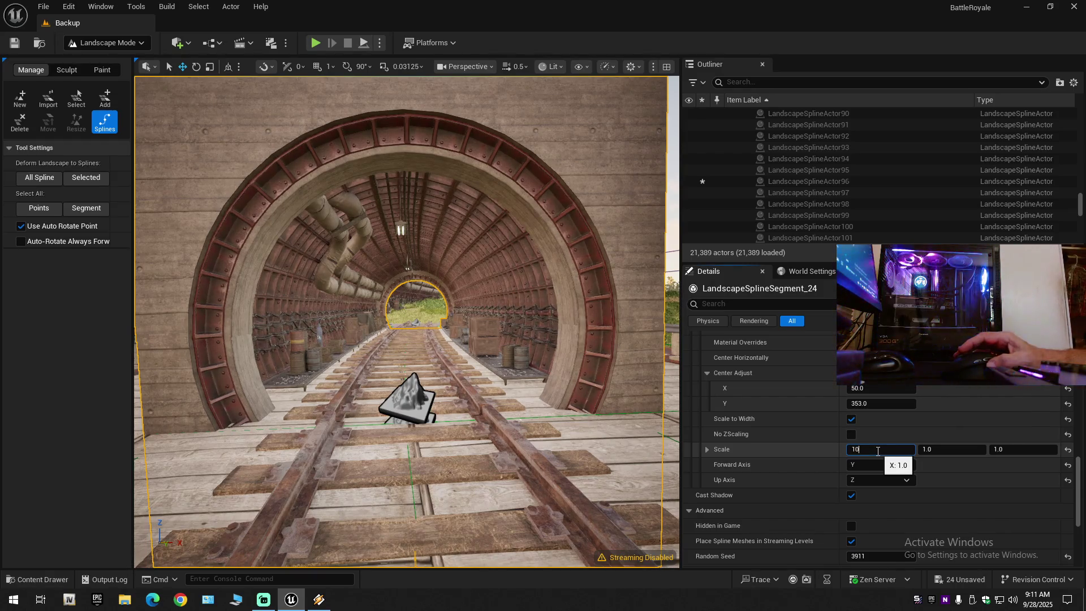
key("Return")
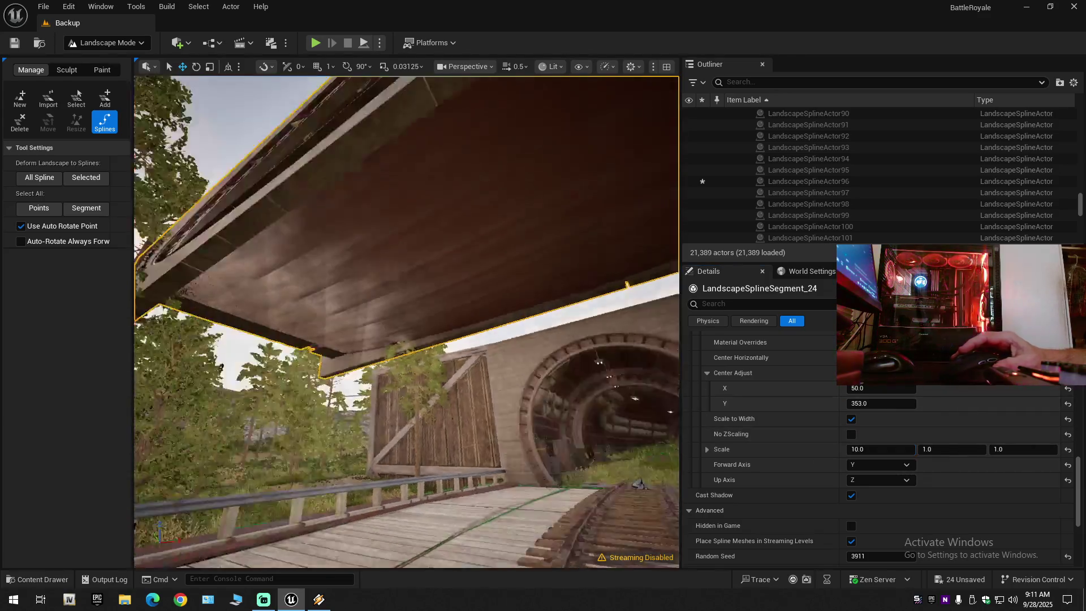
scroll(408, 323, "up", 3)
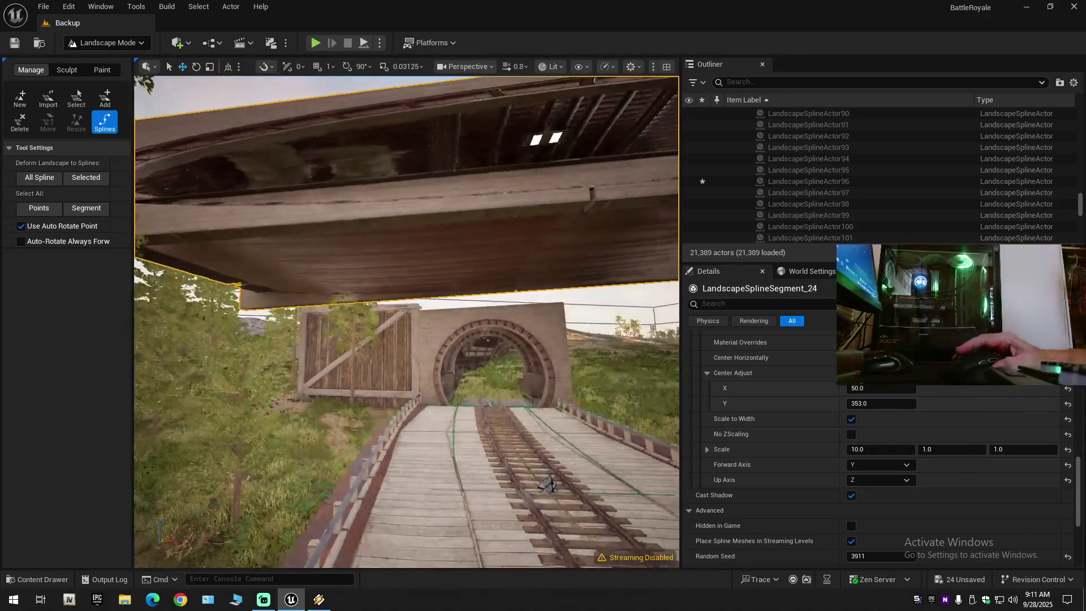
scroll(407, 323, "up", 5)
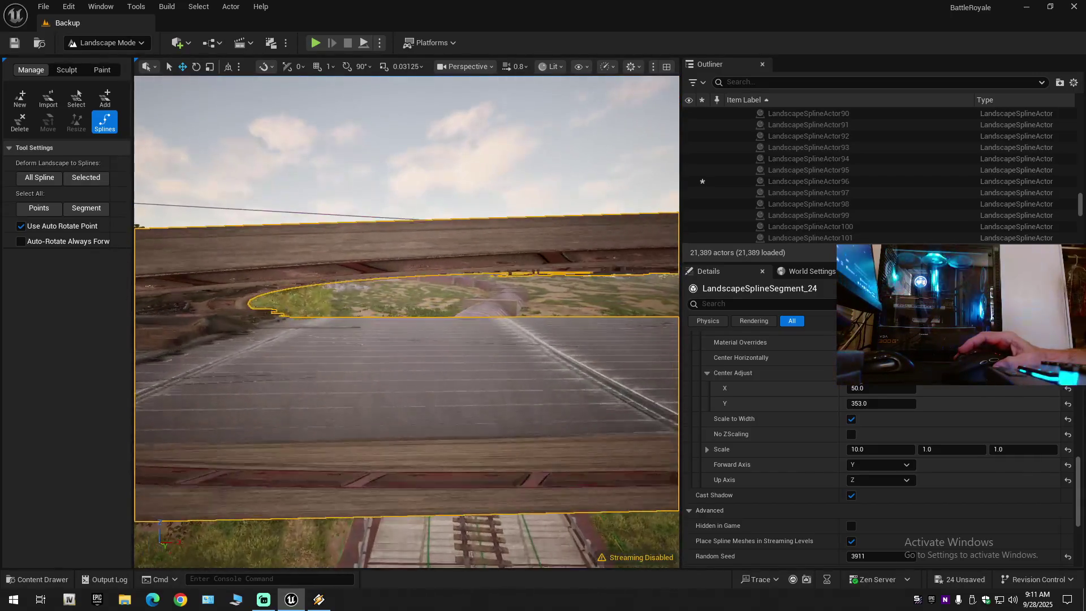
scroll(408, 322, "up", 5)
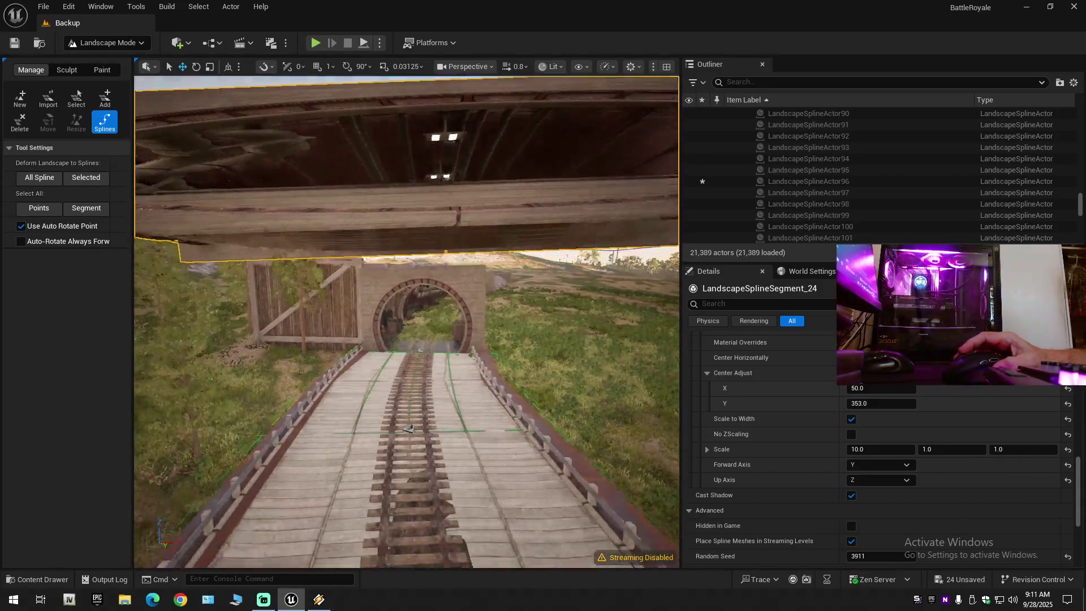
left_click(1069, 451)
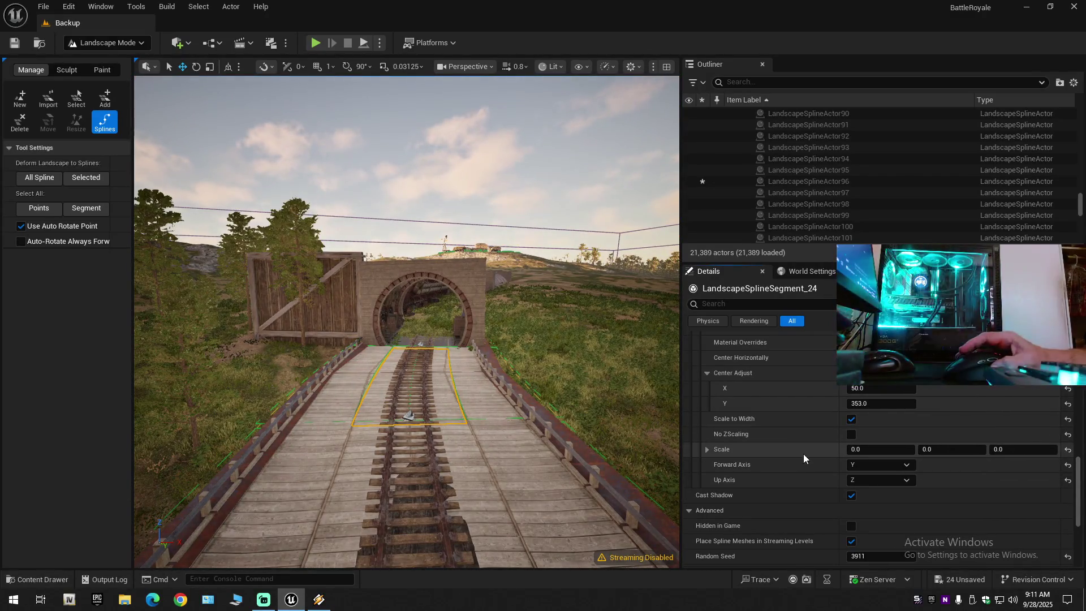
mouse_move(564, 397)
left_mouse_down()
mouse_move(563, 362)
mouse_move(563, 397)
left_mouse_up()
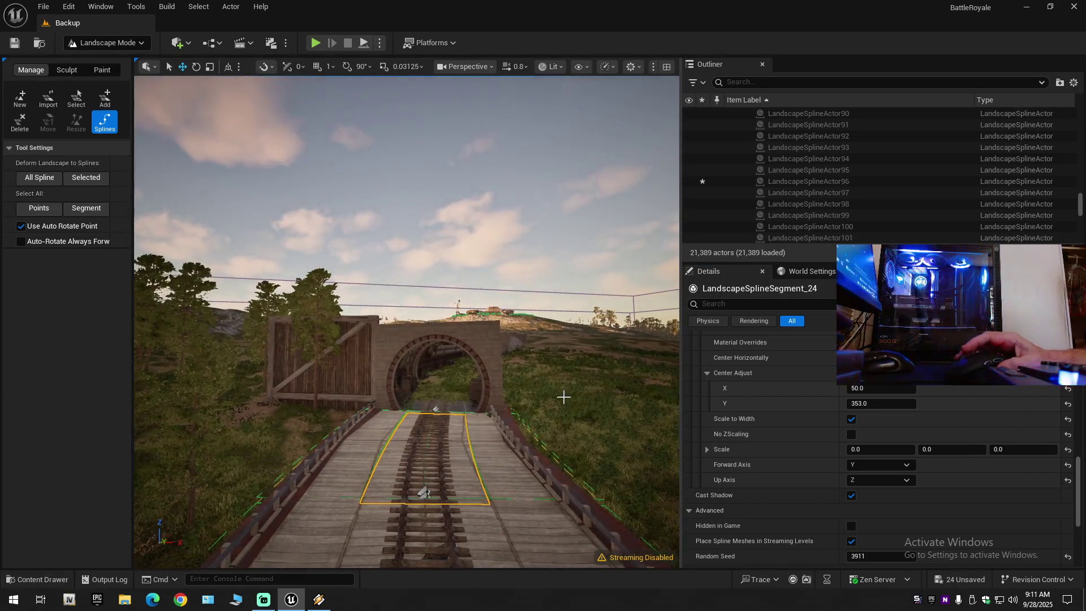
key("ctrl+z")
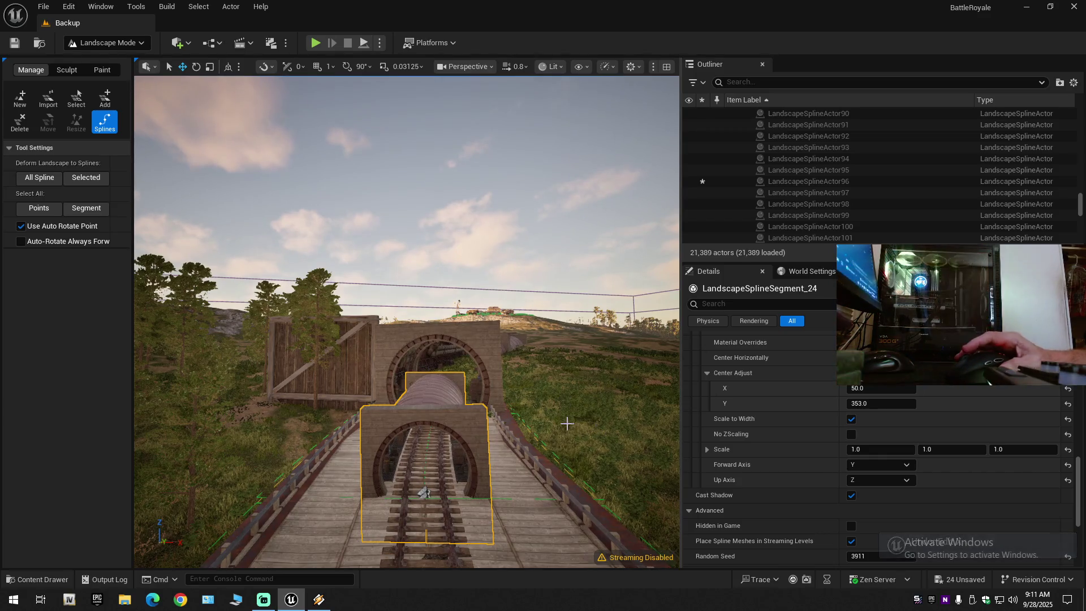
scroll(566, 423, "up", 5)
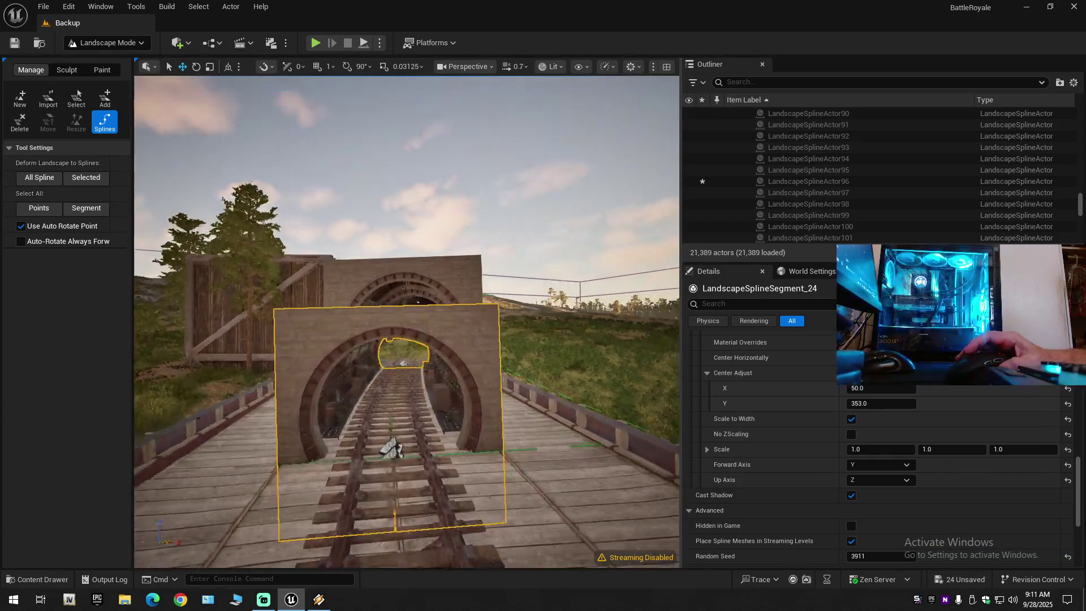
scroll(567, 423, "up", 5)
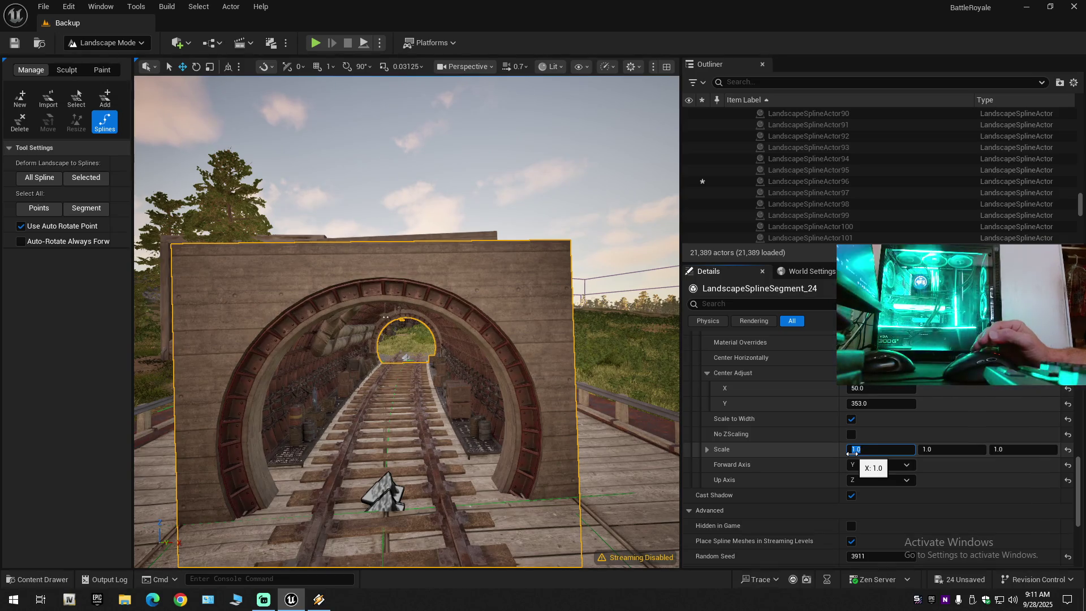
type("2")
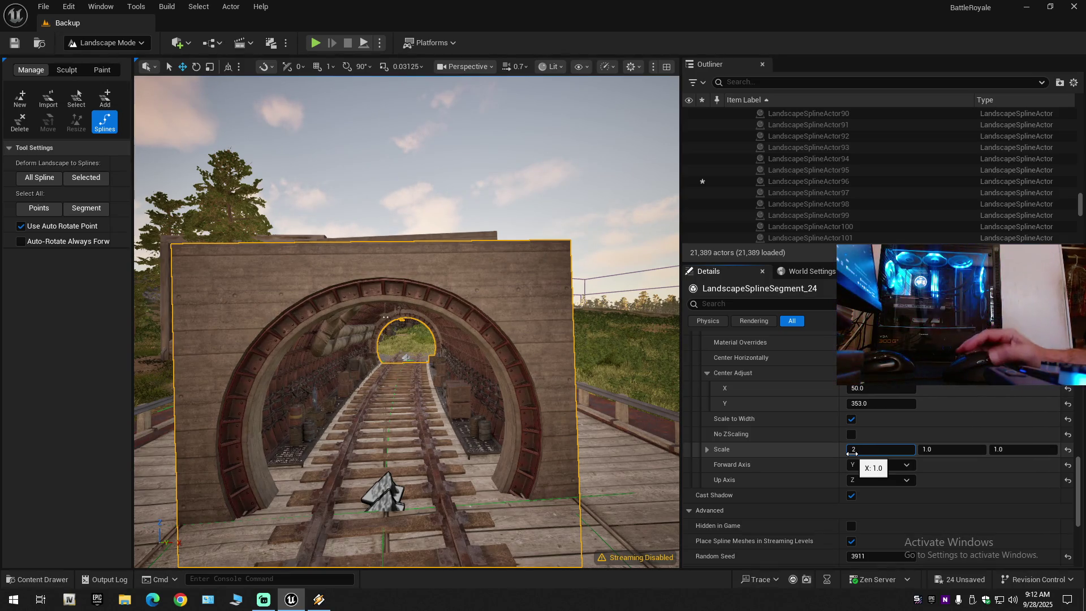
- Enter 2.0 scale values on the tunnel spline segment's axes, starting with X
key("Return")
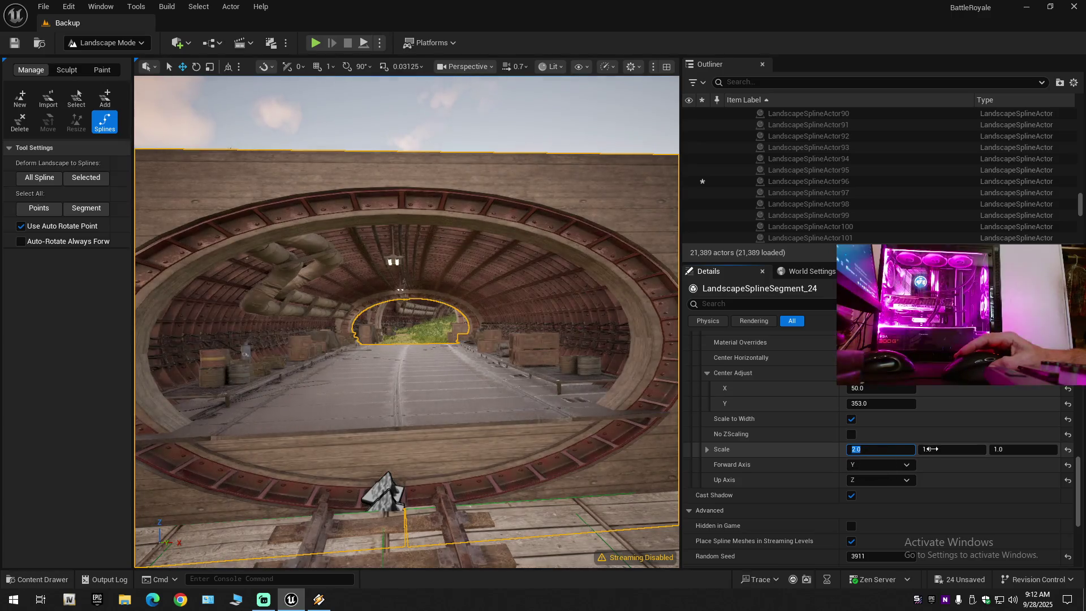
type("2")
left_click(999, 449)
type("2")
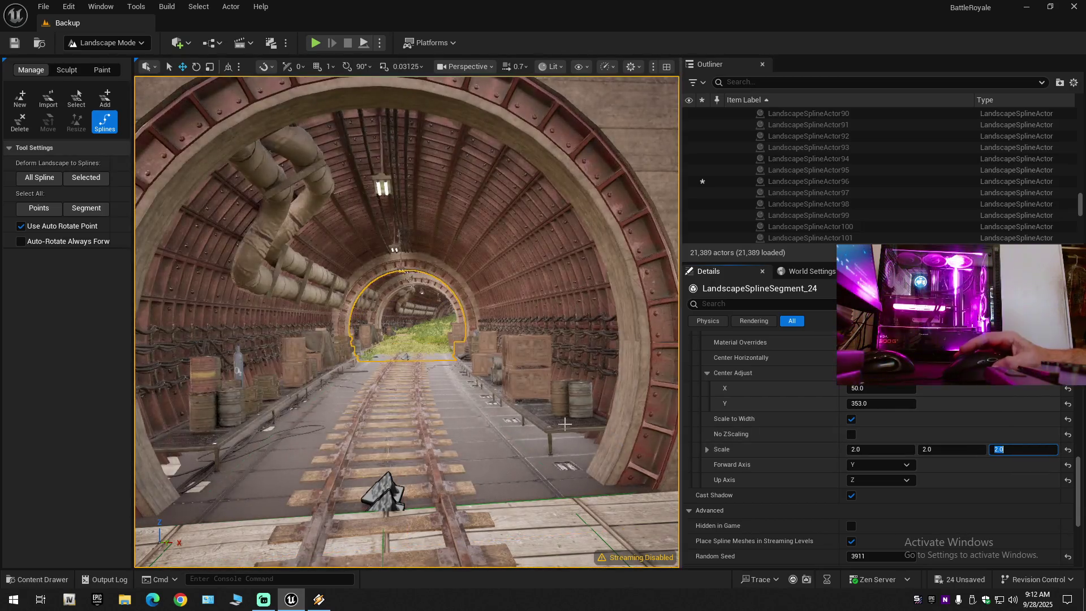
scroll(407, 323, "up", 5)
scroll(408, 323, "up", 2)
- Frame the tunnel segment and fly inside to inspect the walls and crates
mouse_move(407, 322)
left_mouse_down()
mouse_move(328, 299)
mouse_move(396, 317)
mouse_move(274, 301)
left_mouse_up()
scroll(408, 322, "down", 1)
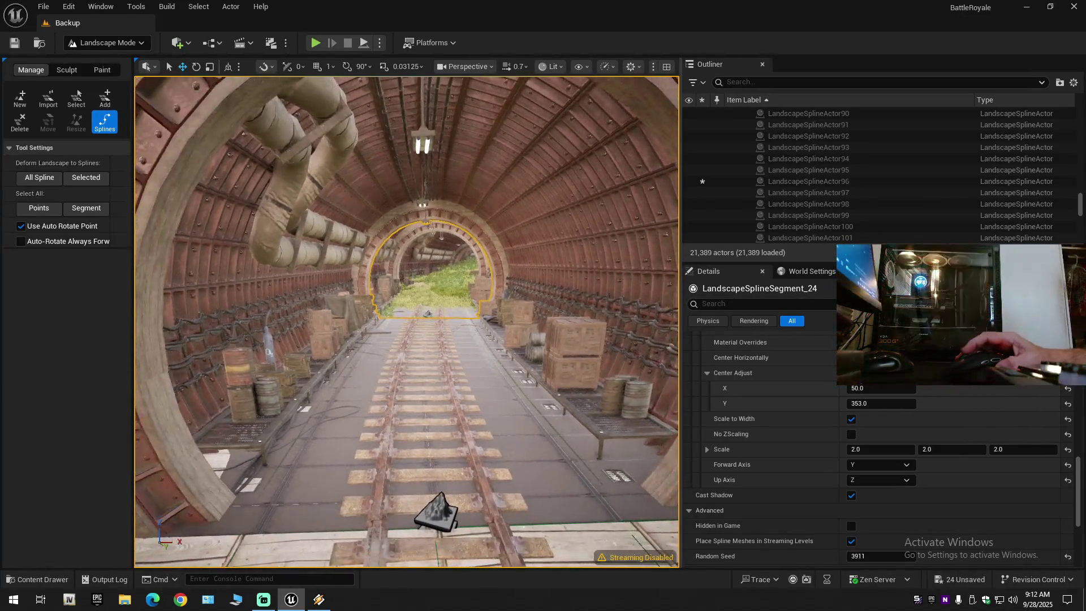
scroll(825, 459, "down", 5)
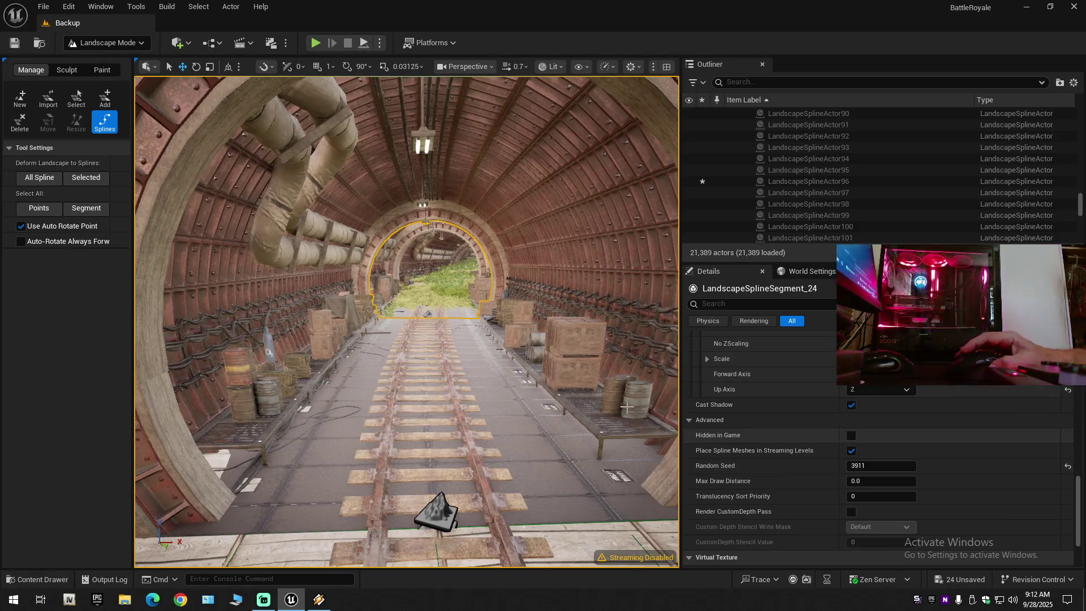
scroll(783, 425, "up", 7)
key("f")
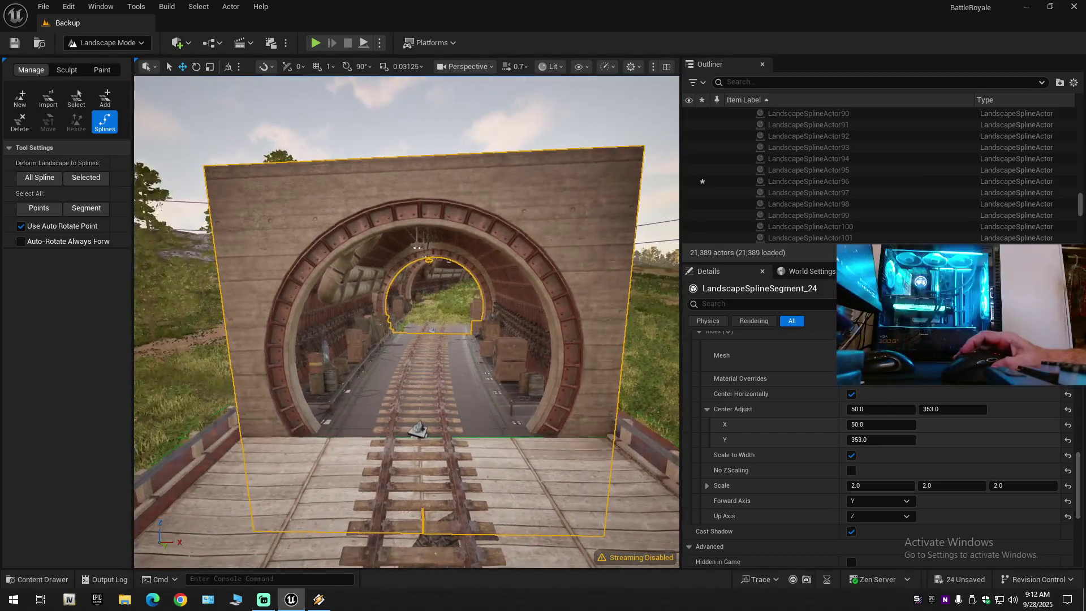
key("w")
scroll(407, 322, "down", 1)
scroll(407, 321, "down", 1)
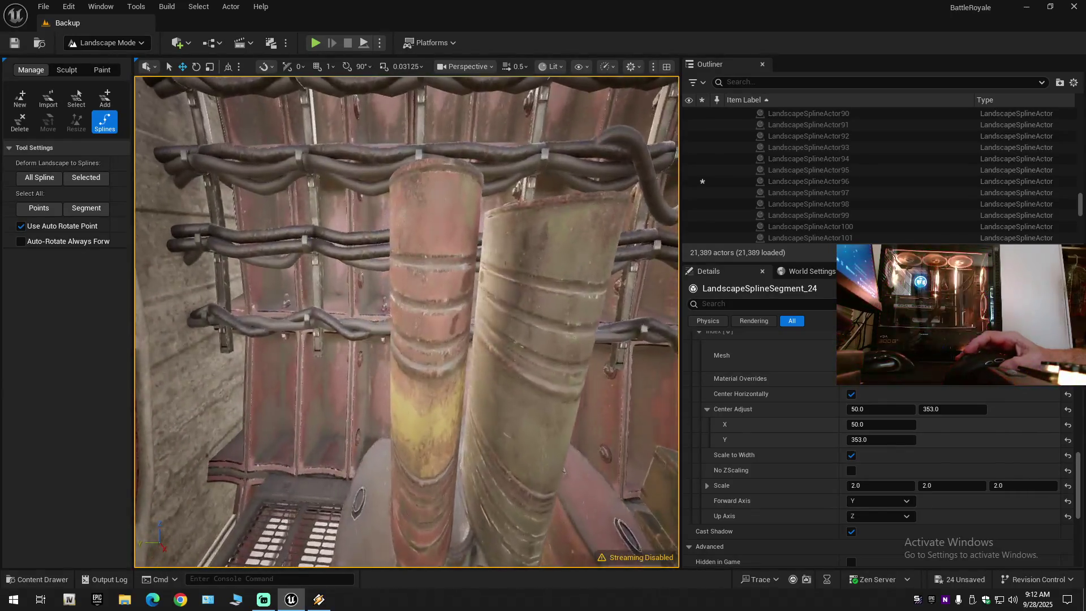
key("s")
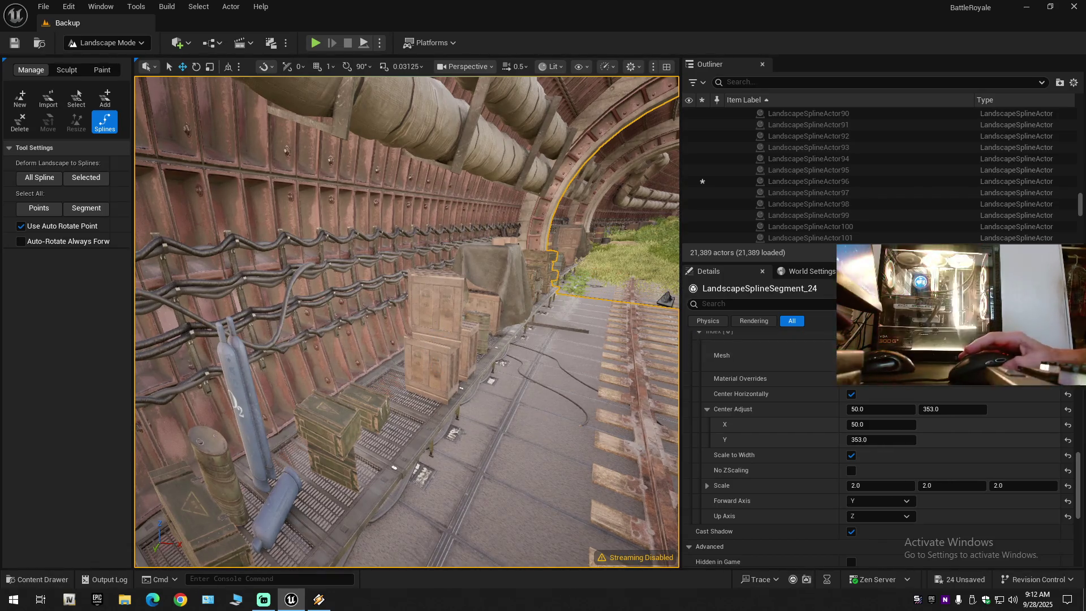
- Look over the stacked wall props, then undo the Scale Z change back to 1.0
left_click_drag(484, 435, 560, 439)
scroll(532, 437, "down", 3)
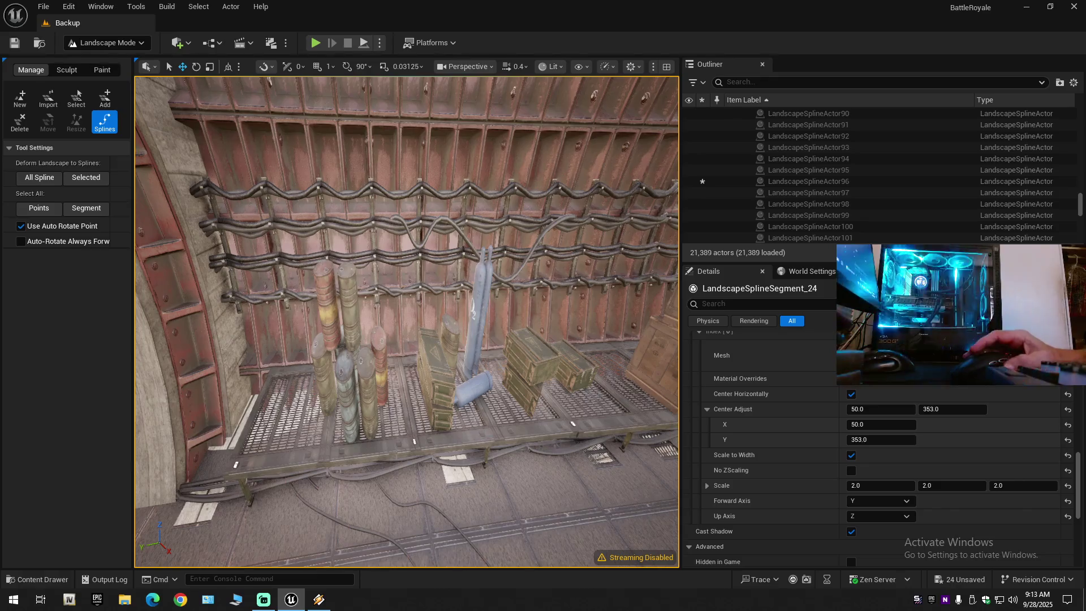
left_click_drag(560, 439, 645, 439)
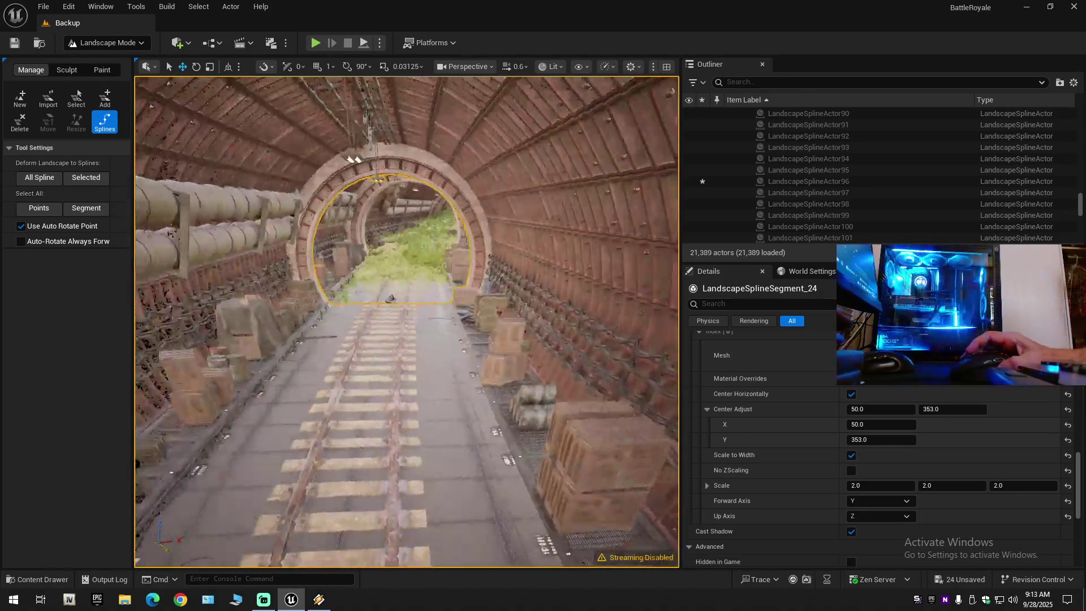
scroll(406, 323, "down", 5)
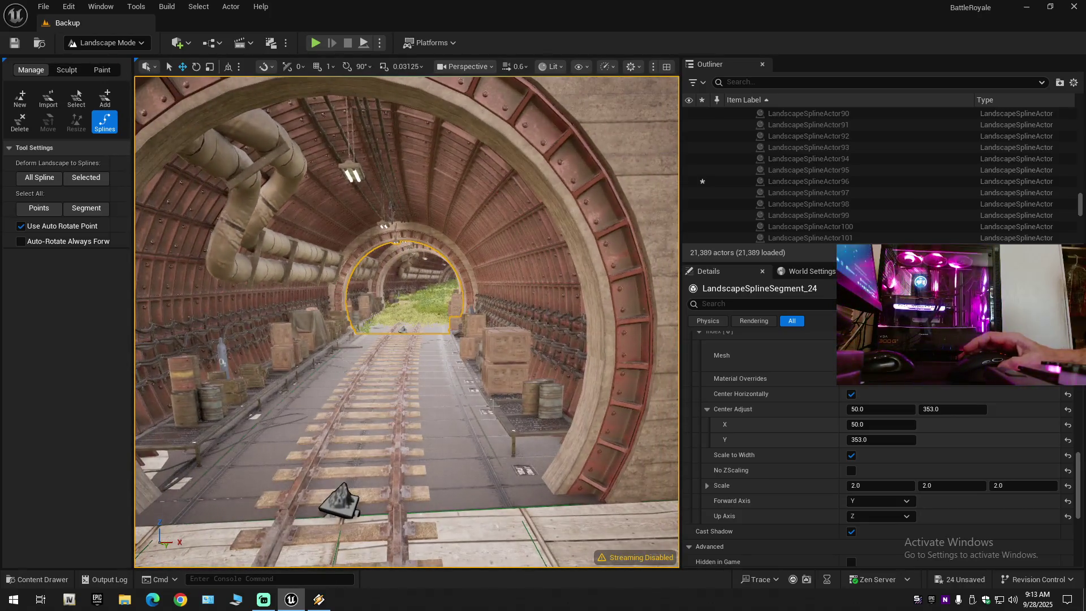
key("ctrl+z")
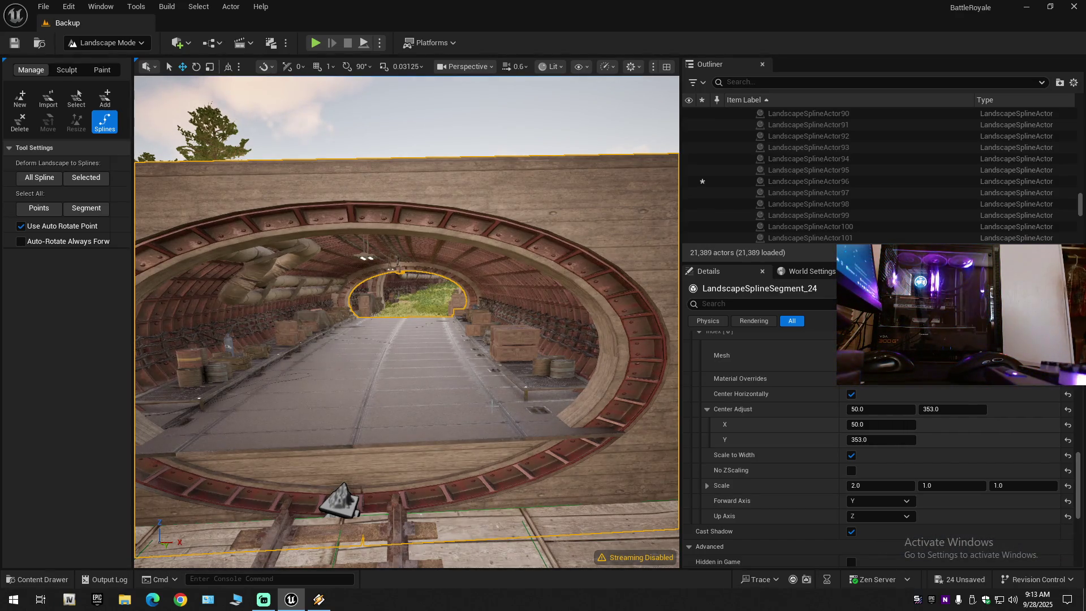
- Undo the Scale X and Scale to Width edits, returning the tunnel segment to 1.0
key("ctrl+z")
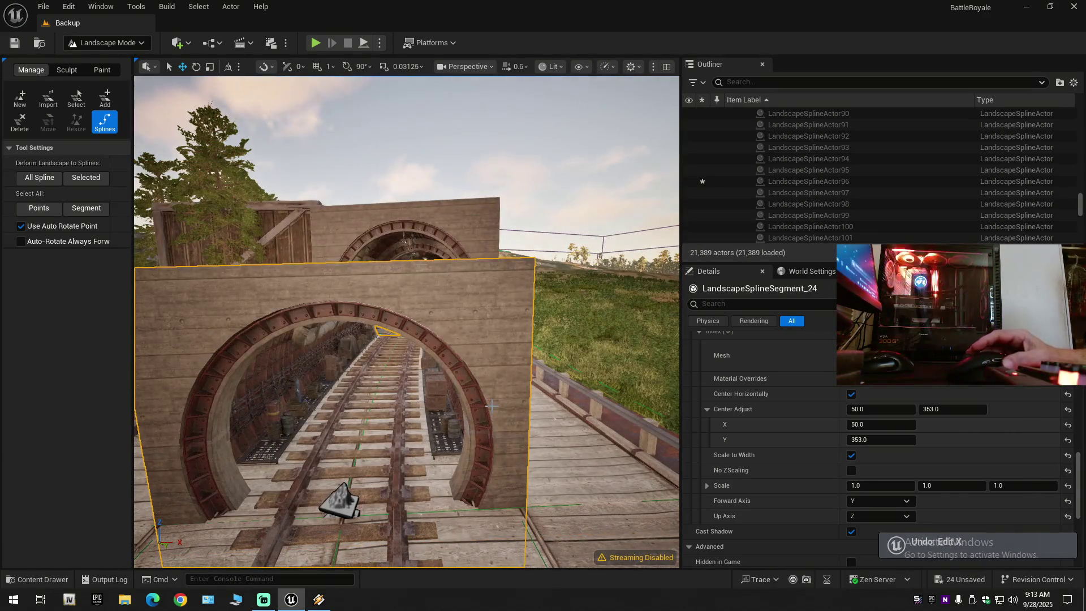
key("ctrl+z")
key("ctrl+z")
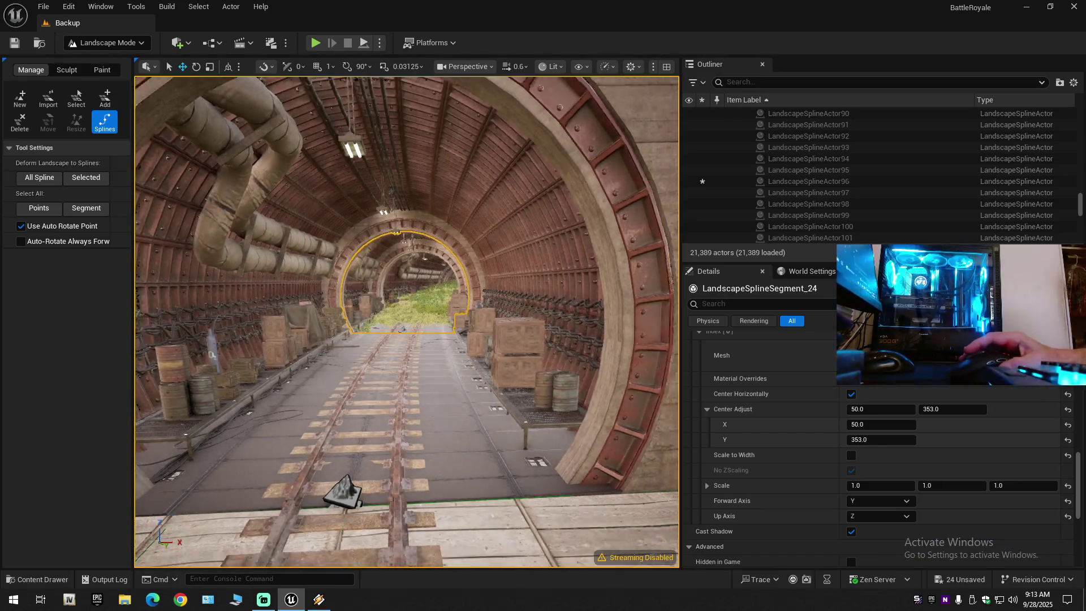
key("f")
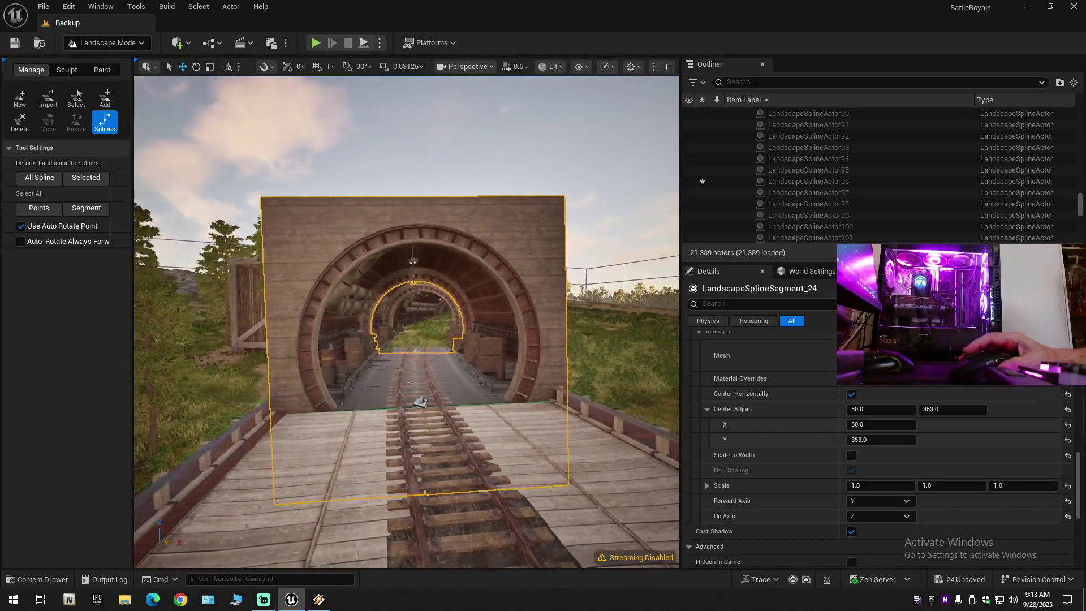
scroll(407, 323, "up", 1)
- Fly up over the tunnel and tilt down to look along it
key("e")
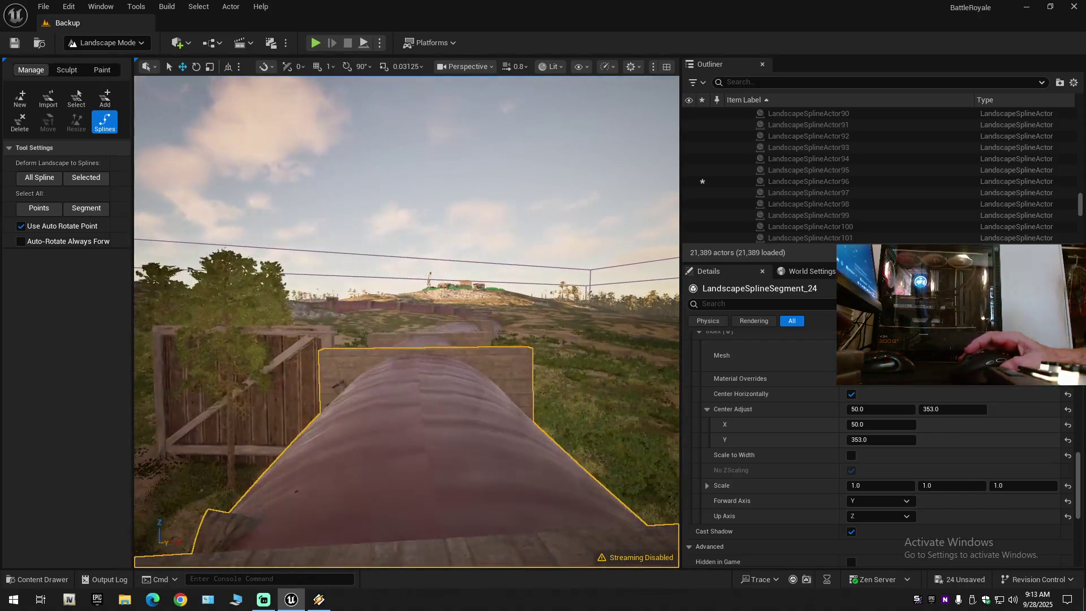
scroll(407, 322, "down", 1)
left_click_drag(407, 323, 408, 396)
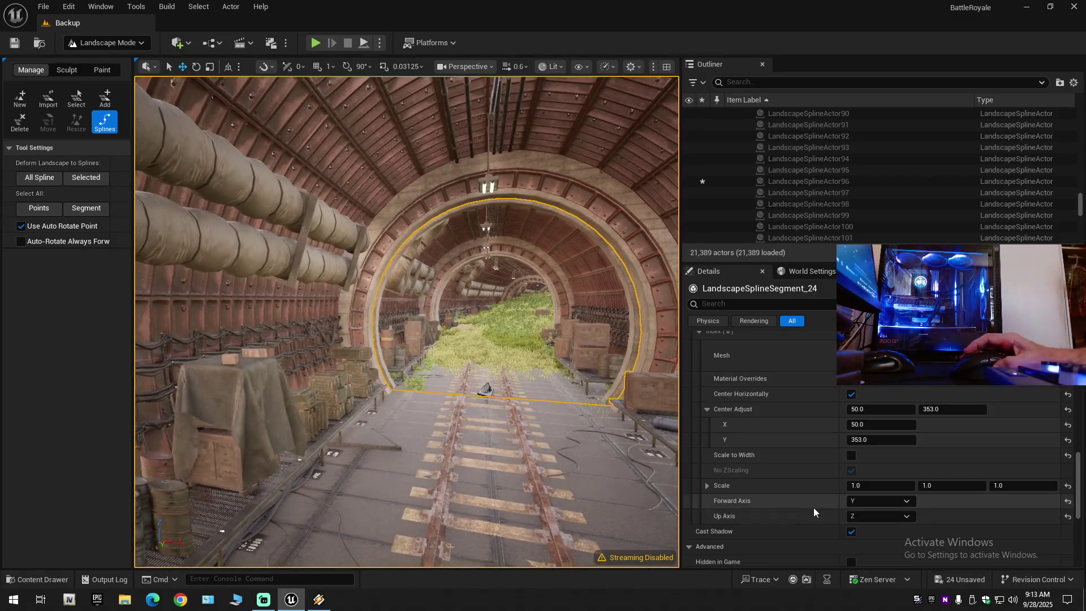
scroll(814, 508, "up", 2)
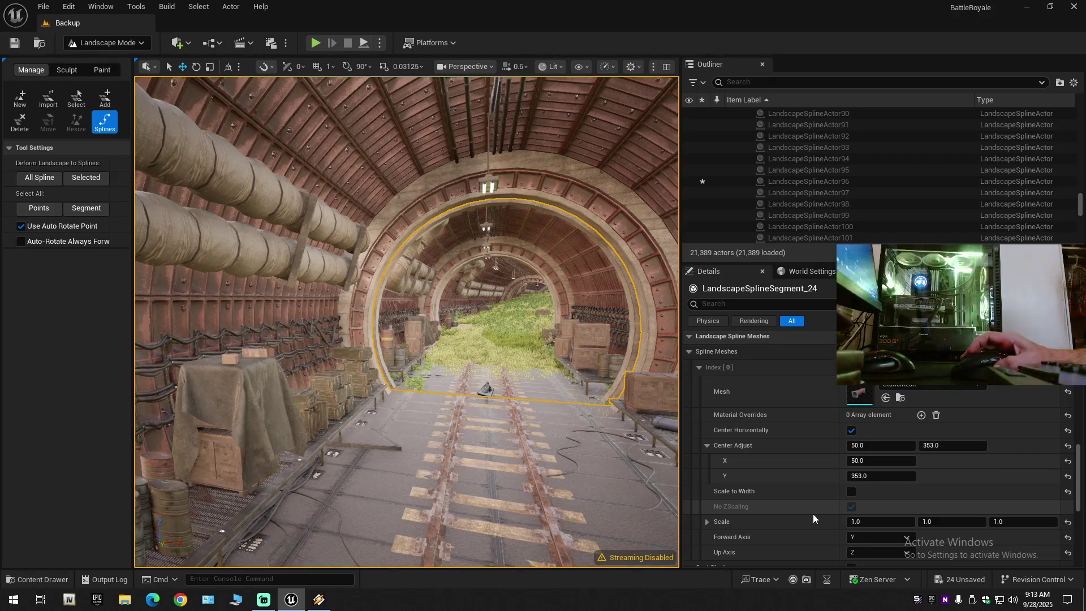
scroll(813, 513, "up", 3)
scroll(813, 514, "up", 3)
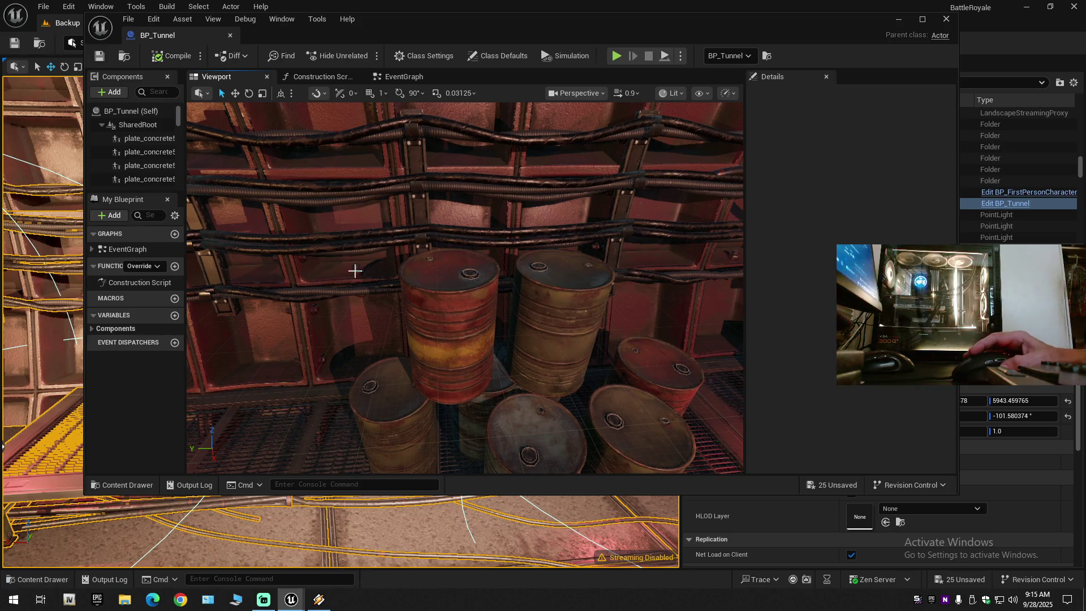
- Save the BP_Tunnel Blueprint and close its editor tab
left_click(102, 59)
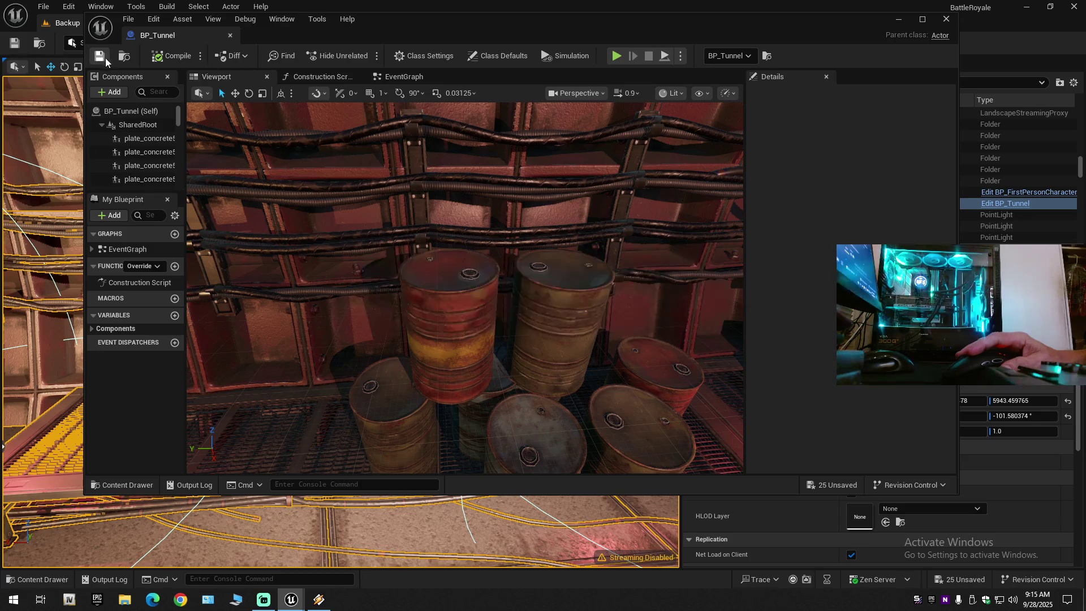
left_click(229, 37)
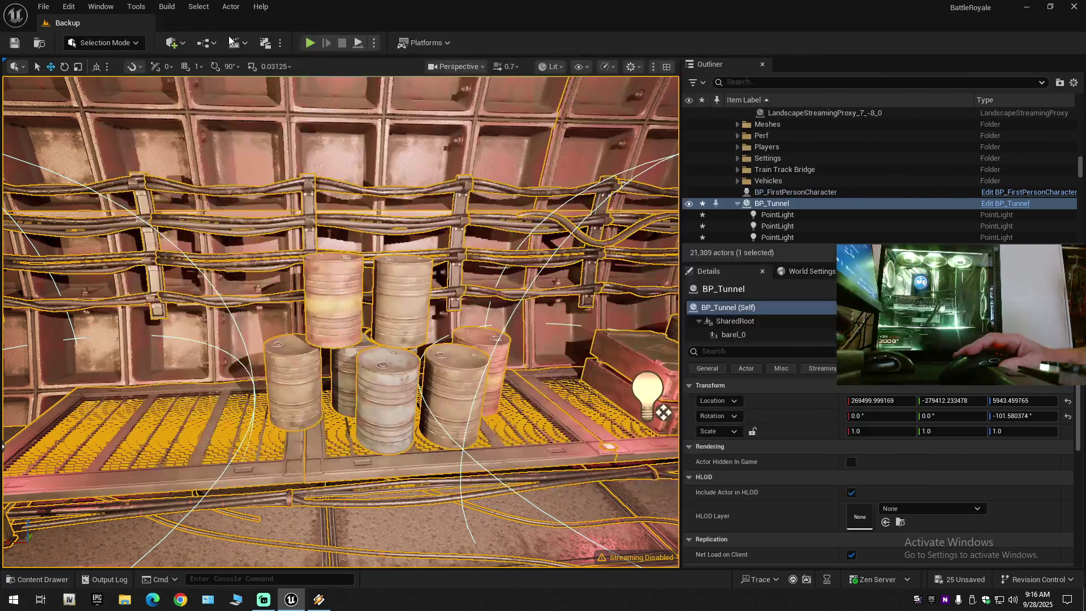
key("f")
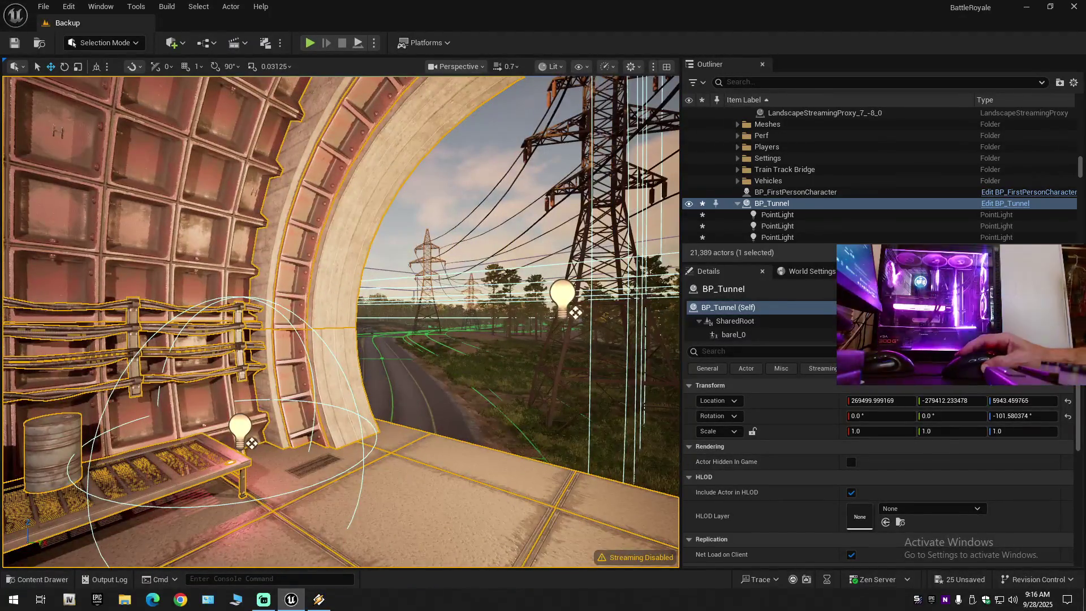
key("Escape")
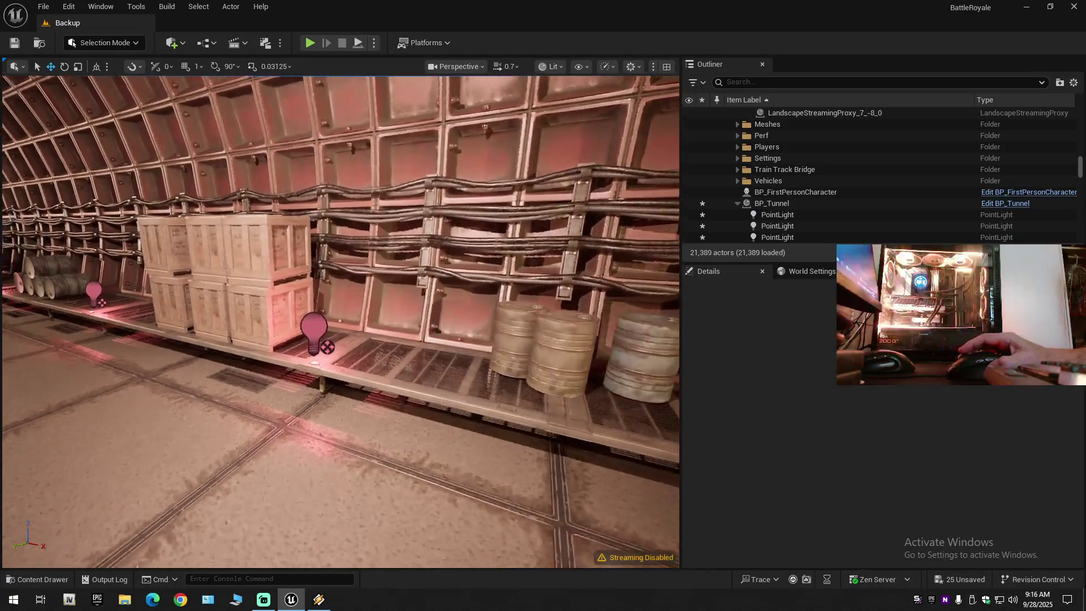
mouse_move(339, 323)
left_mouse_down()
mouse_move(317, 351)
mouse_move(294, 339)
mouse_move(255, 277)
left_mouse_up()
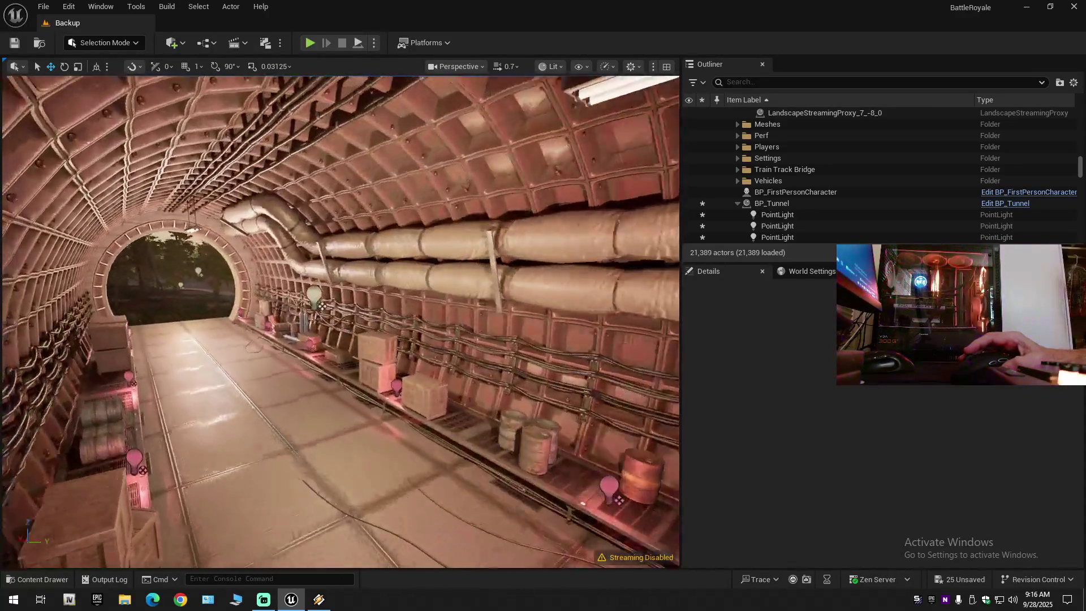
mouse_move(255, 277)
left_mouse_down()
mouse_move(237, 263)
mouse_move(277, 220)
left_mouse_up()
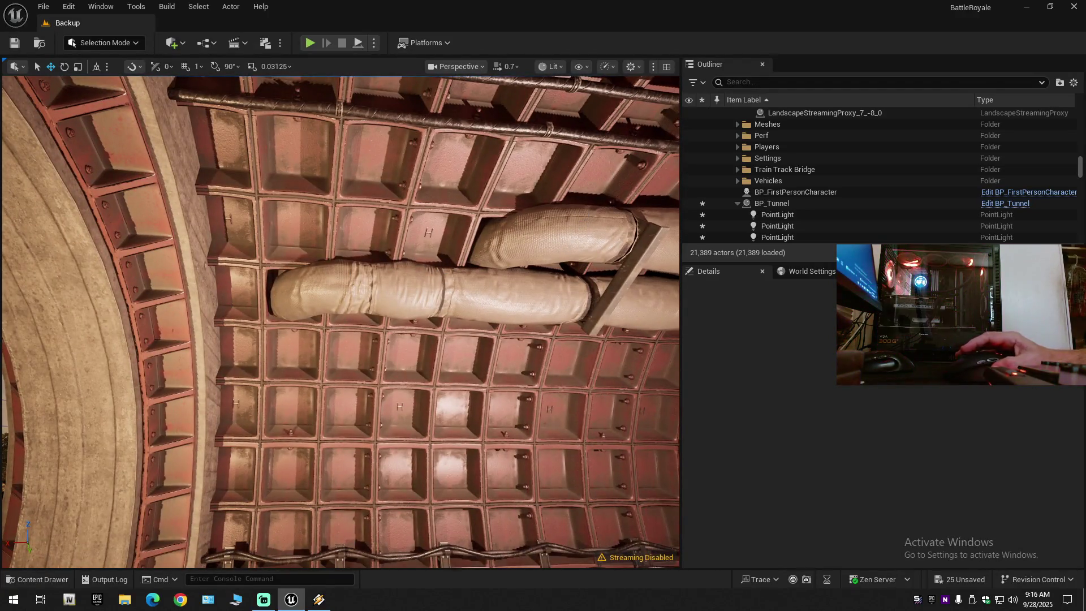
mouse_move(277, 221)
left_mouse_down()
mouse_move(280, 266)
mouse_move(249, 261)
left_mouse_up()
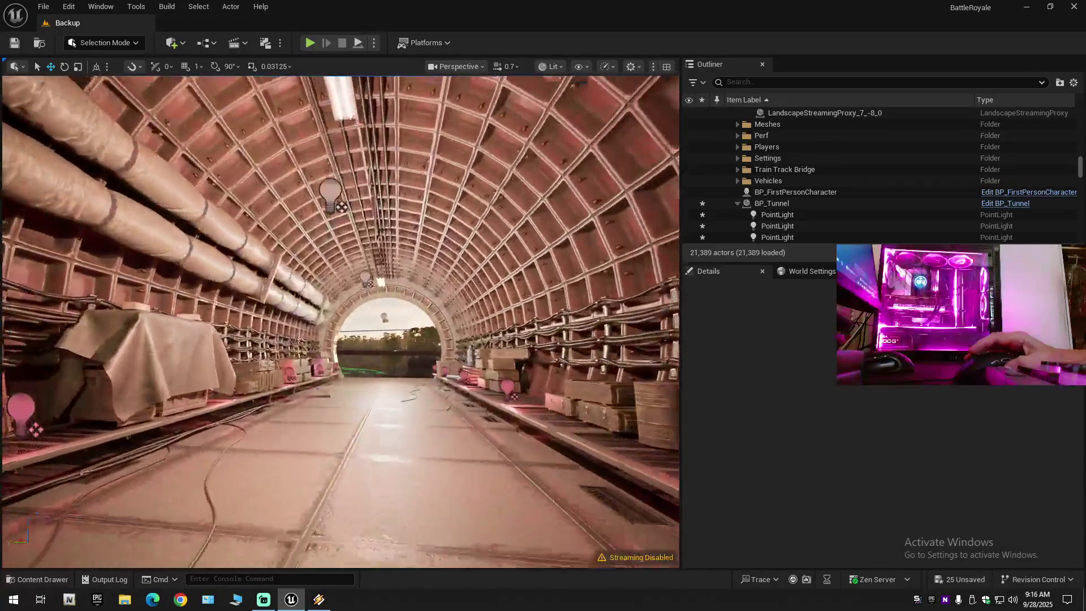
mouse_move(249, 261)
left_mouse_down()
mouse_move(249, 237)
mouse_move(169, 237)
left_mouse_up()
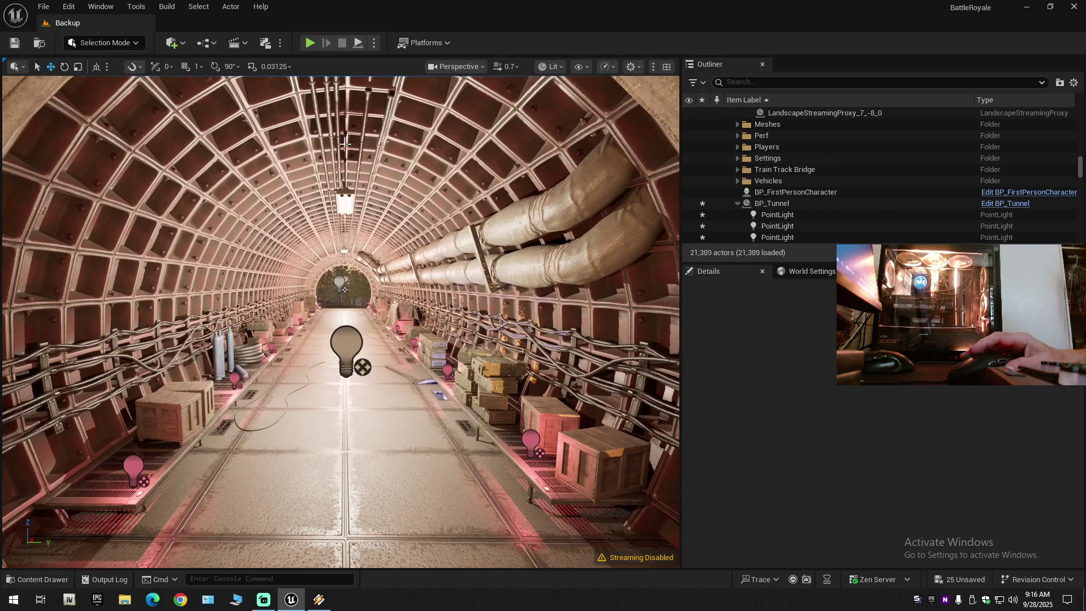
scroll(341, 321, "up", 3)
key("w")
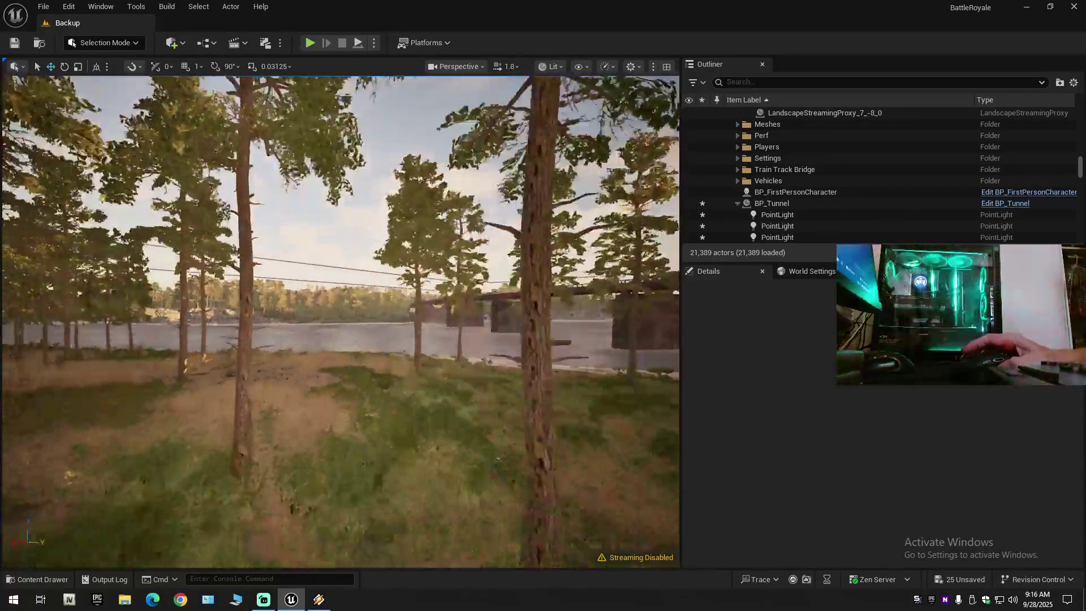
key("w")
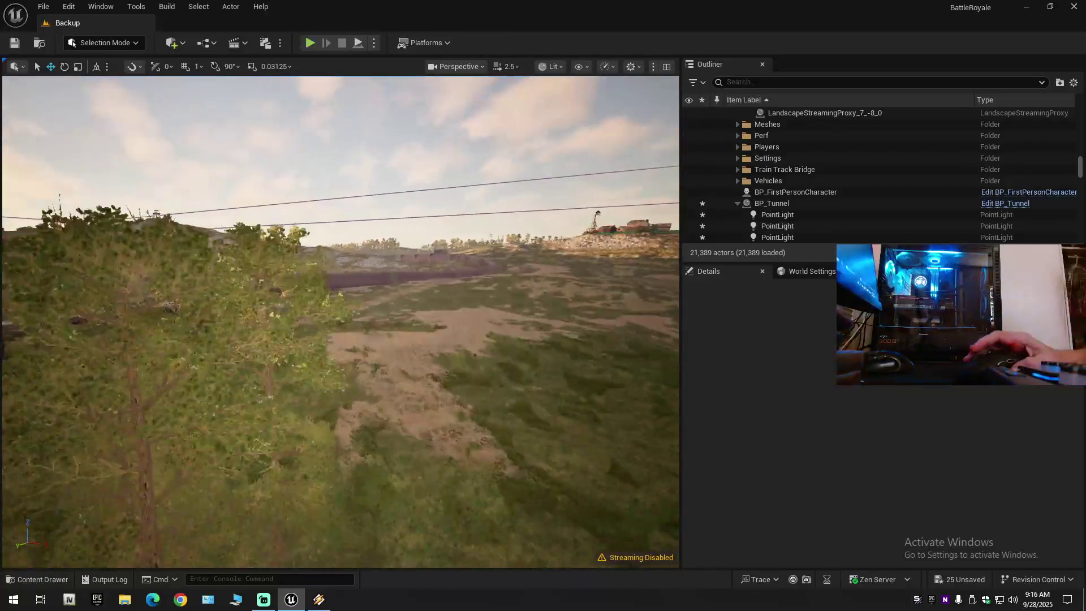
scroll(341, 321, "down", 1)
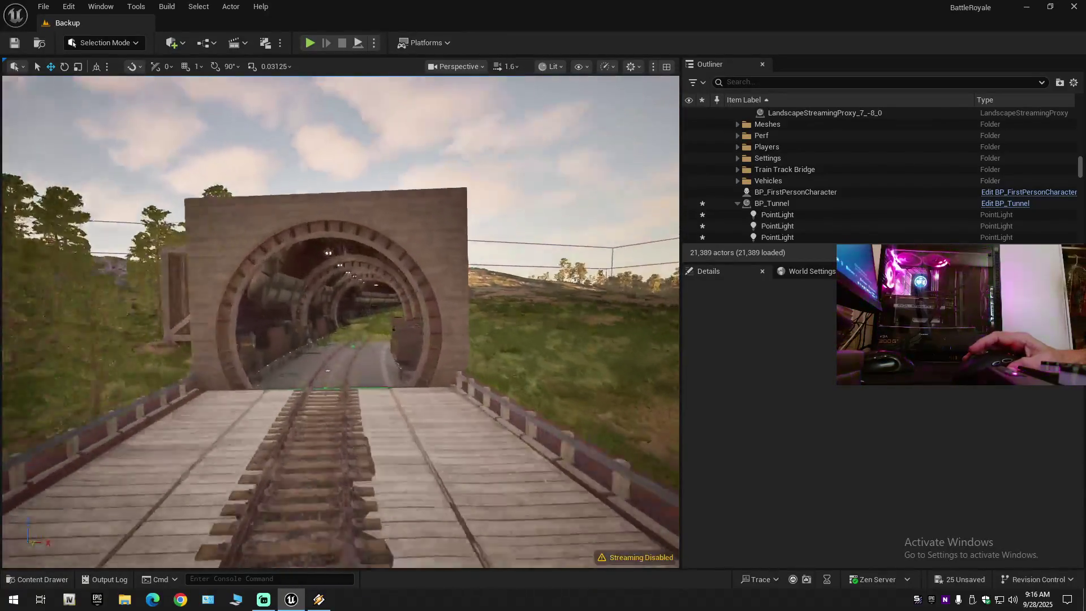
scroll(340, 321, "down", 1)
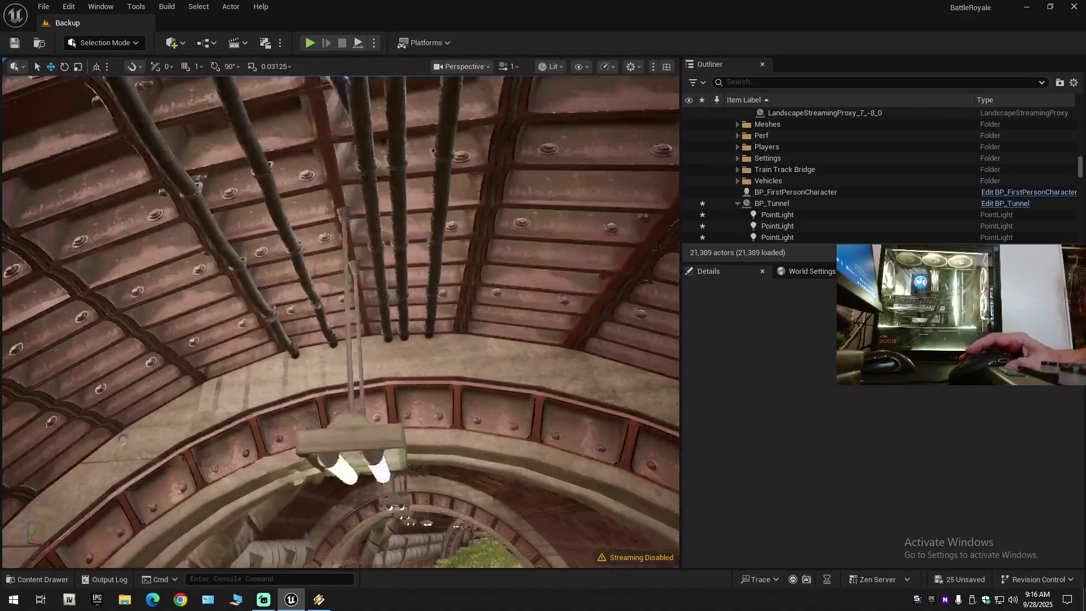
key("w")
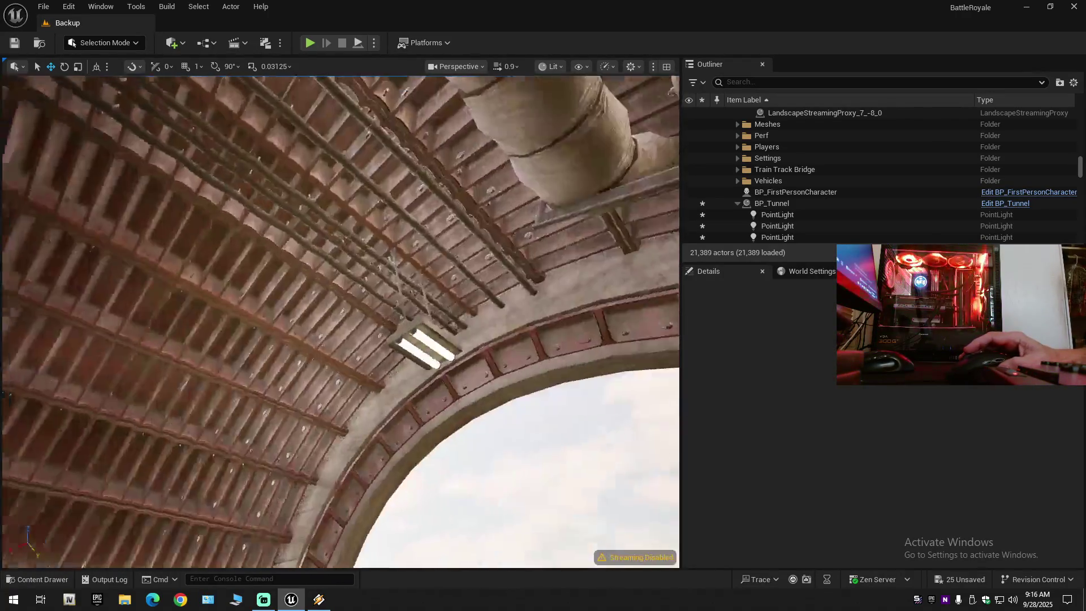
key("w")
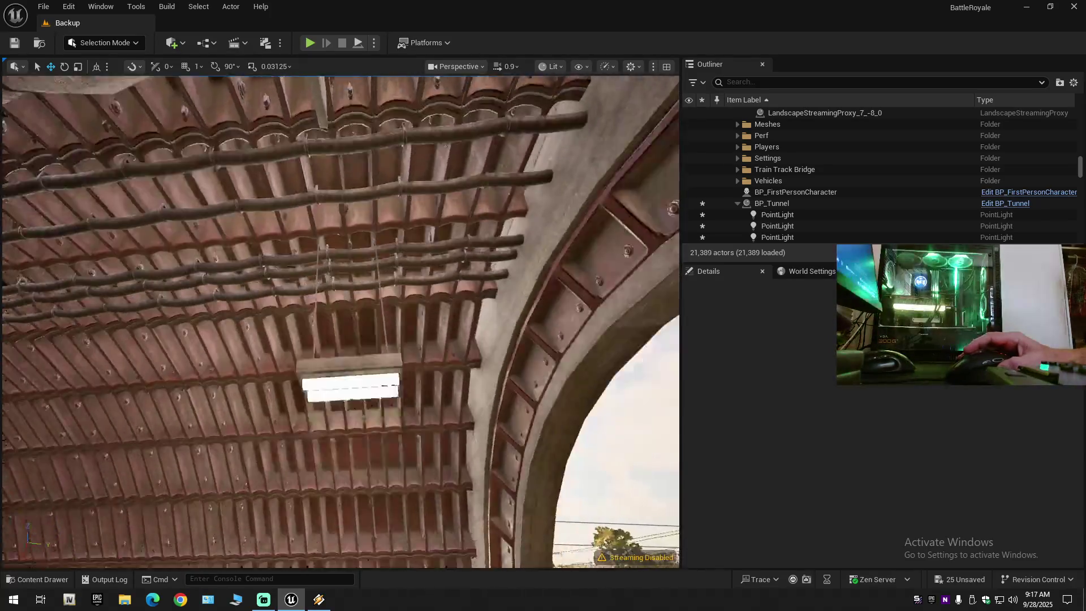
key("w")
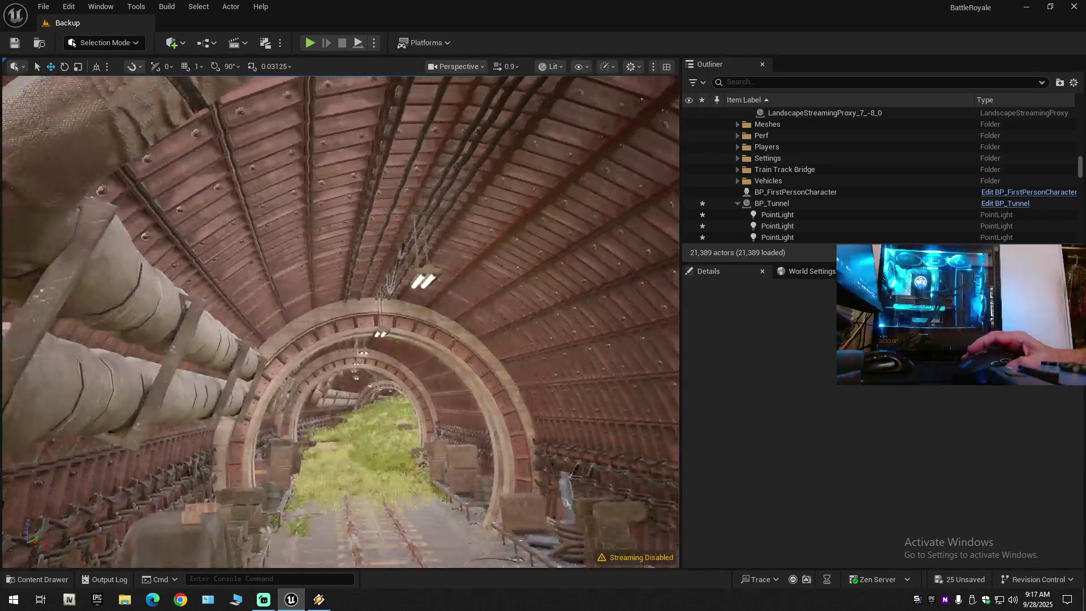
key("w")
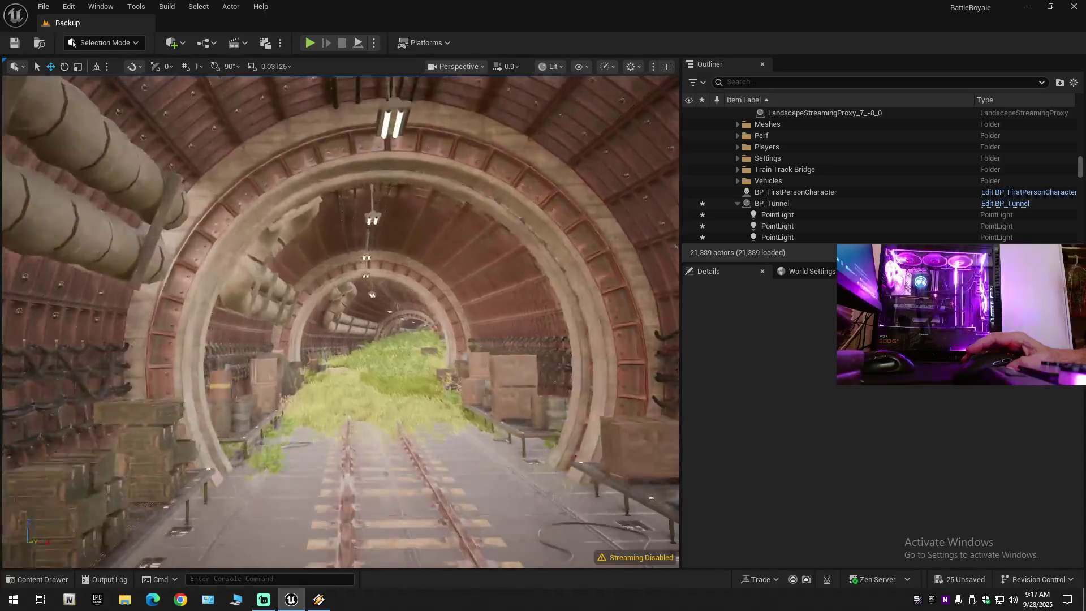
key("w")
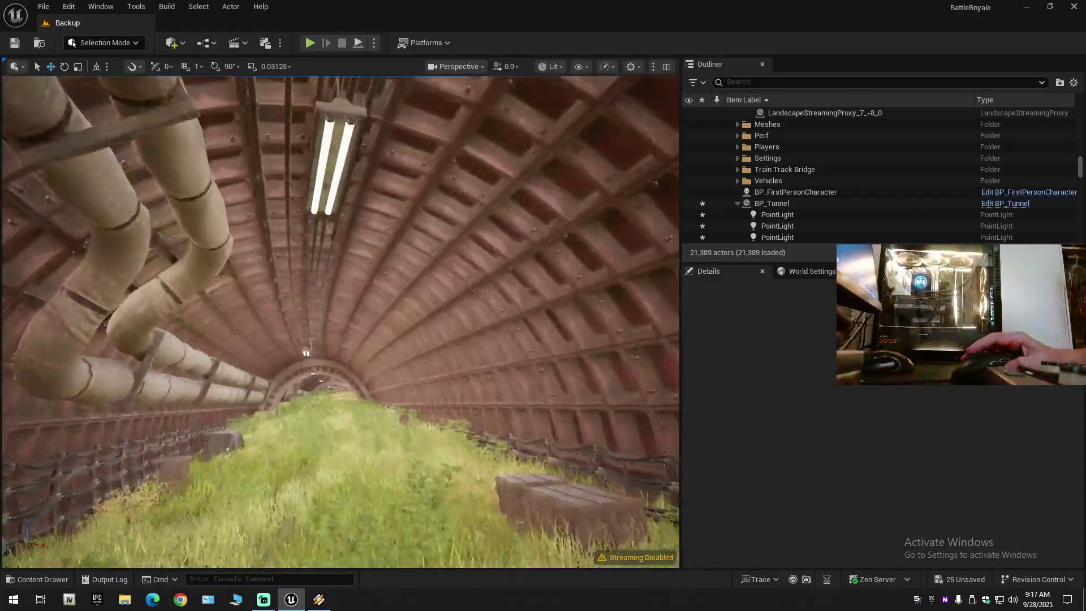
key("w")
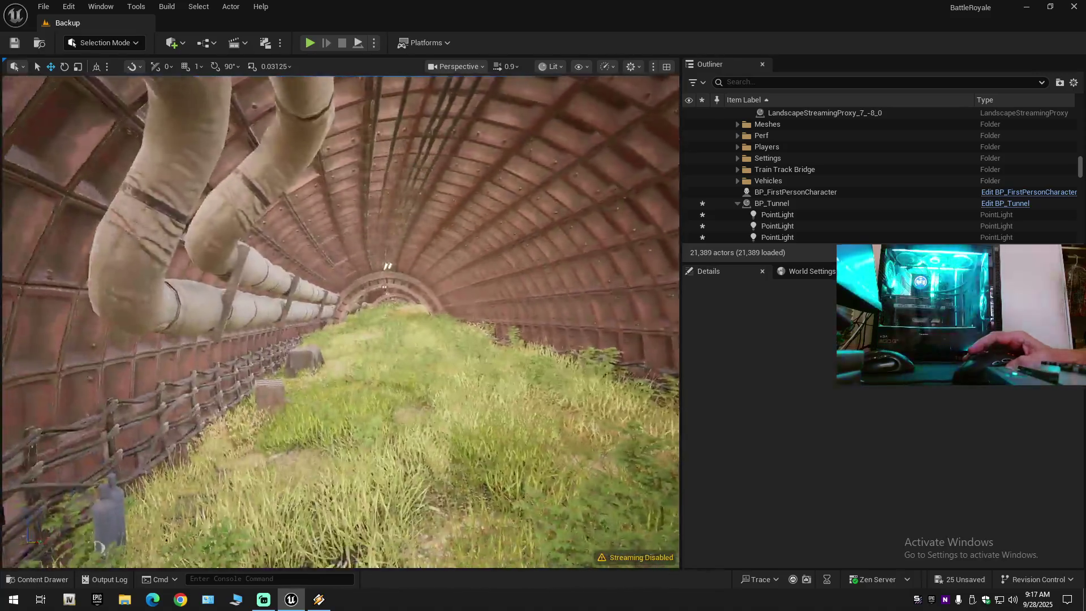
key("w")
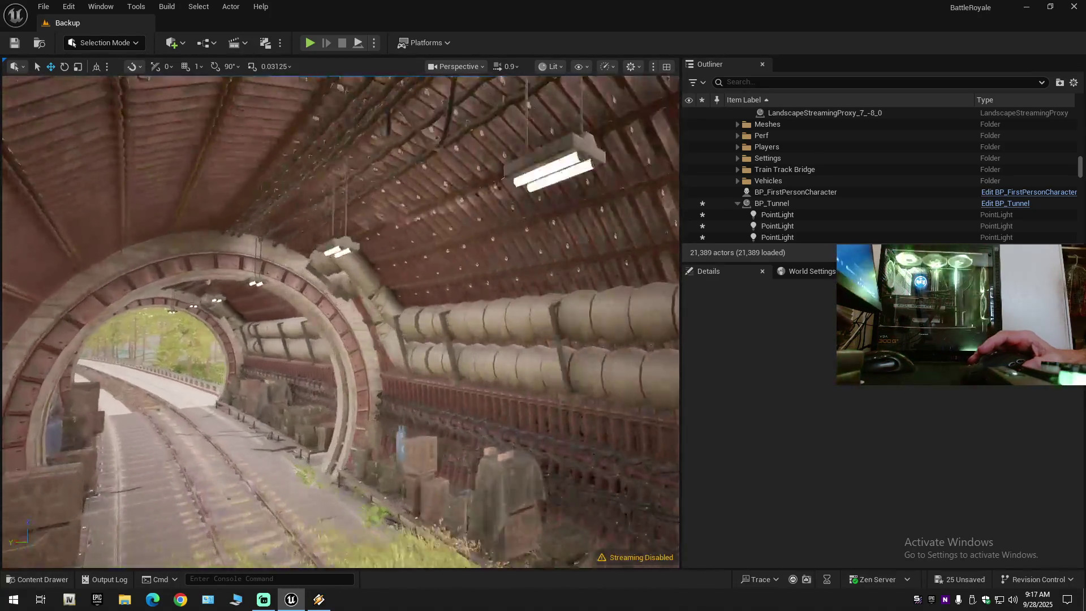
key("w")
key("w")
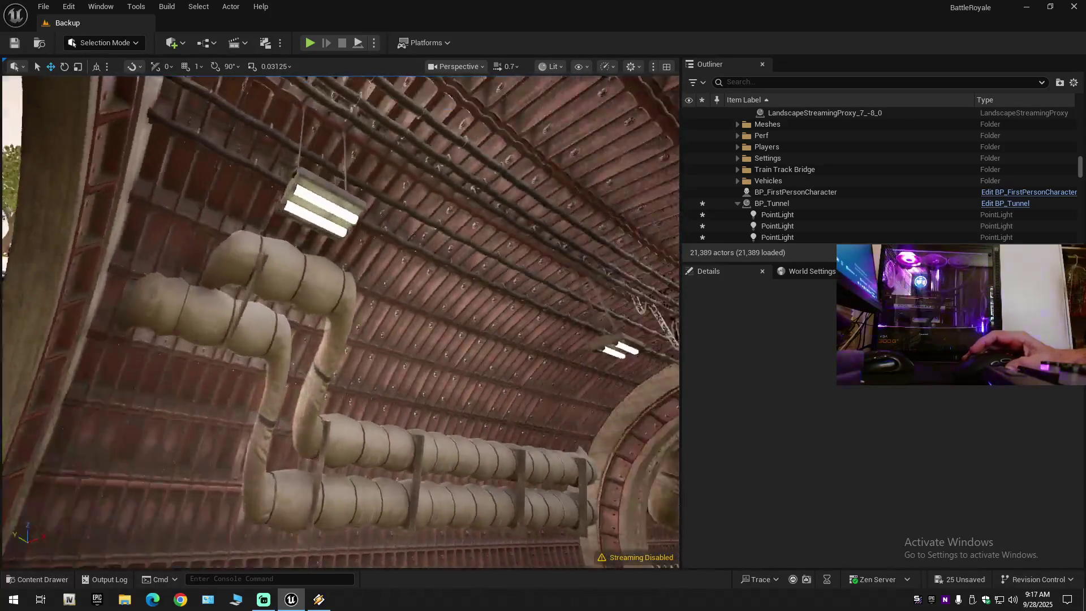
key("w")
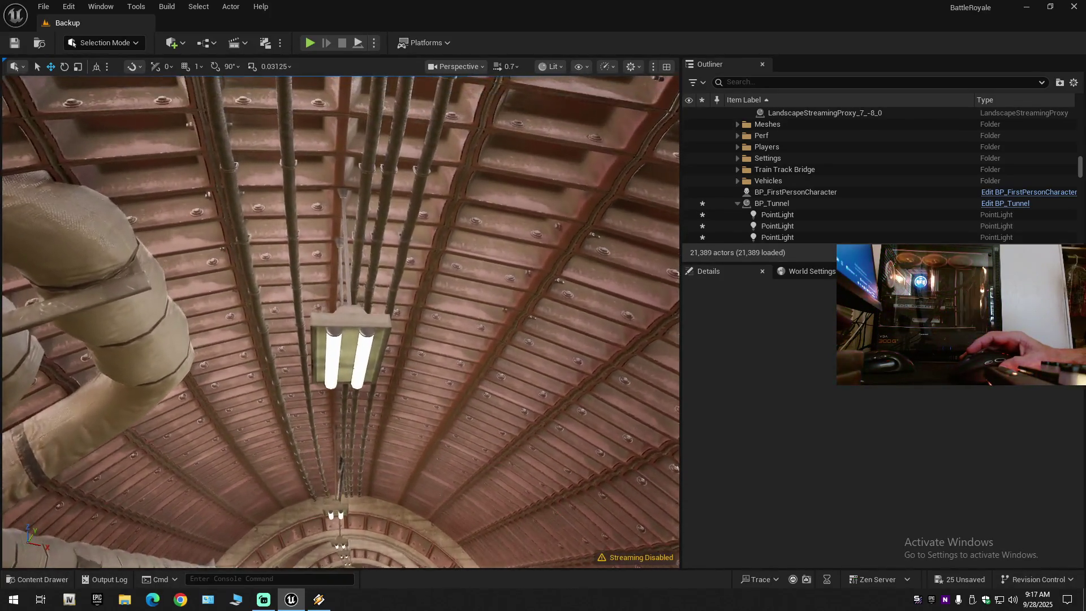
key("w")
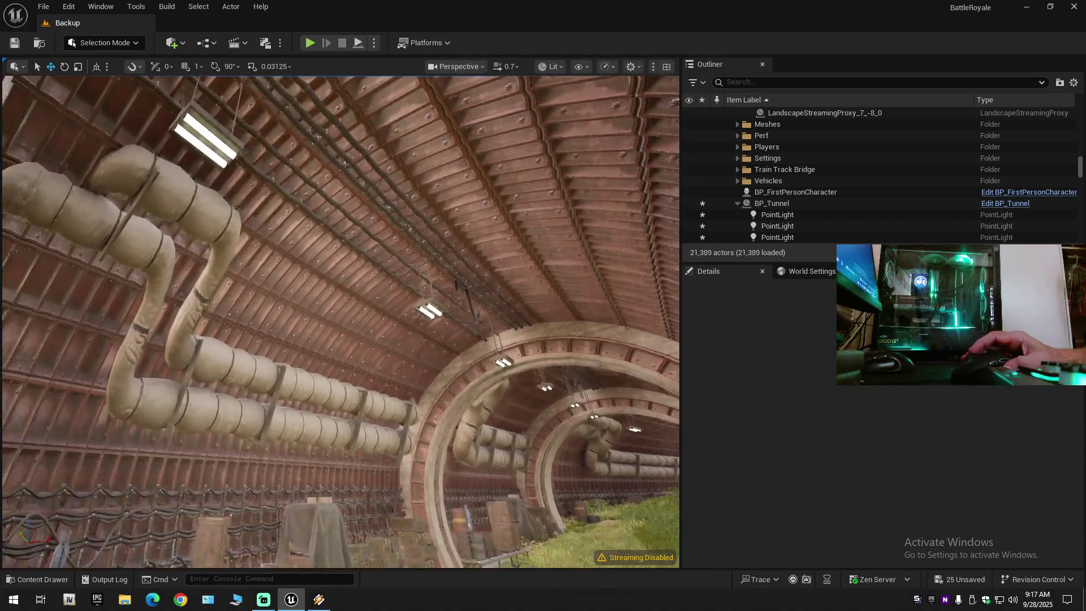
key("w")
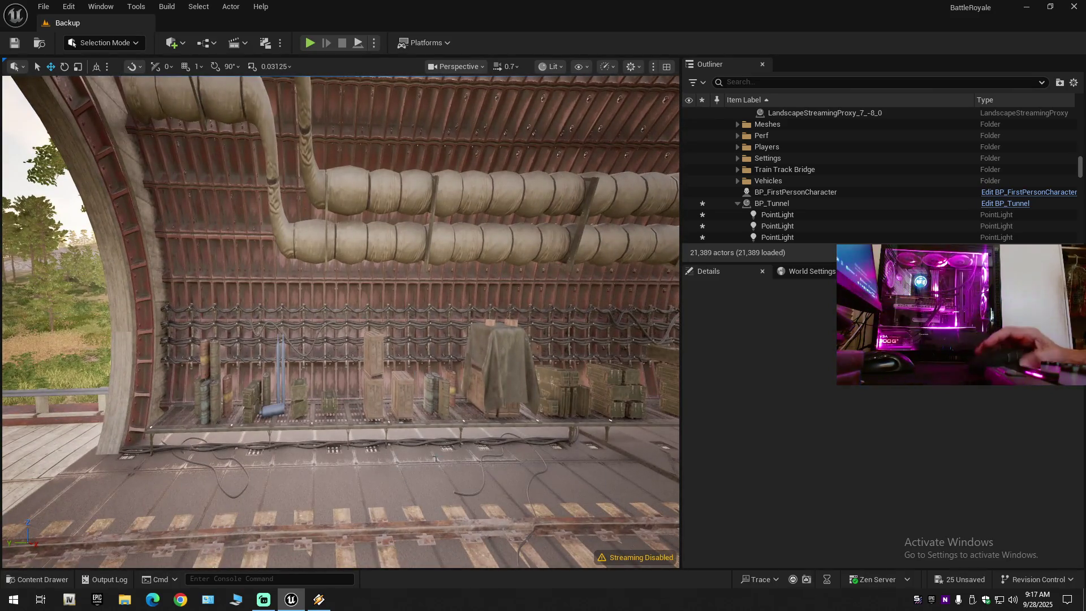
key("w")
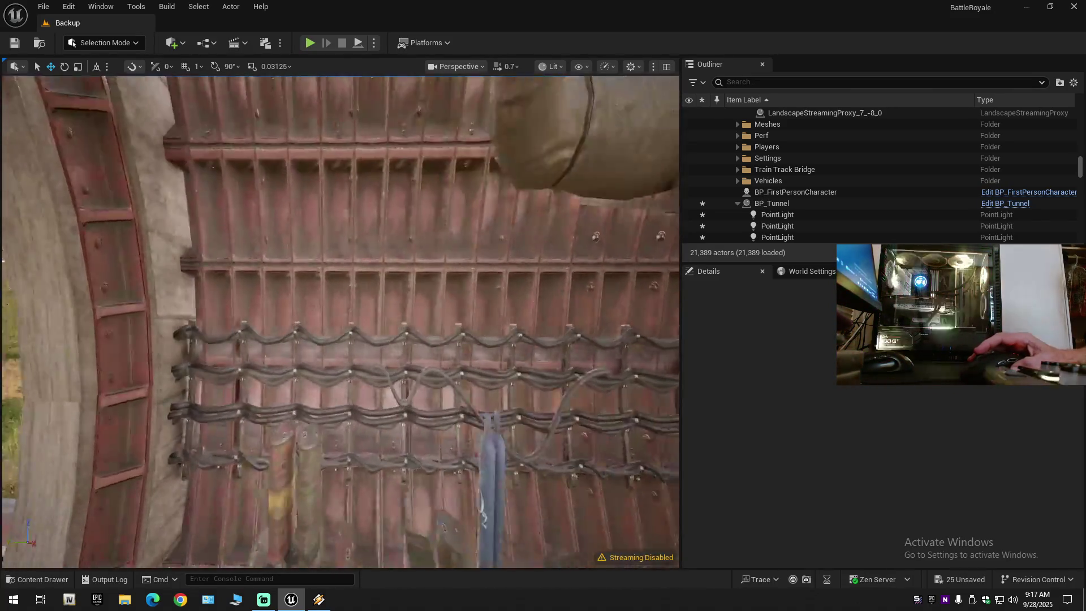
key("w")
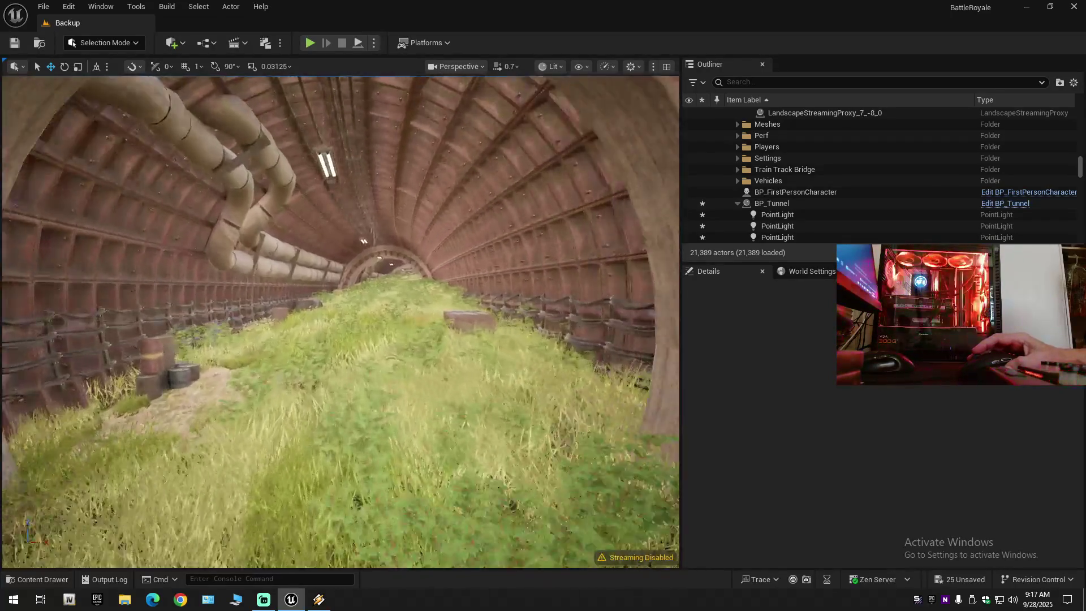
key("w")
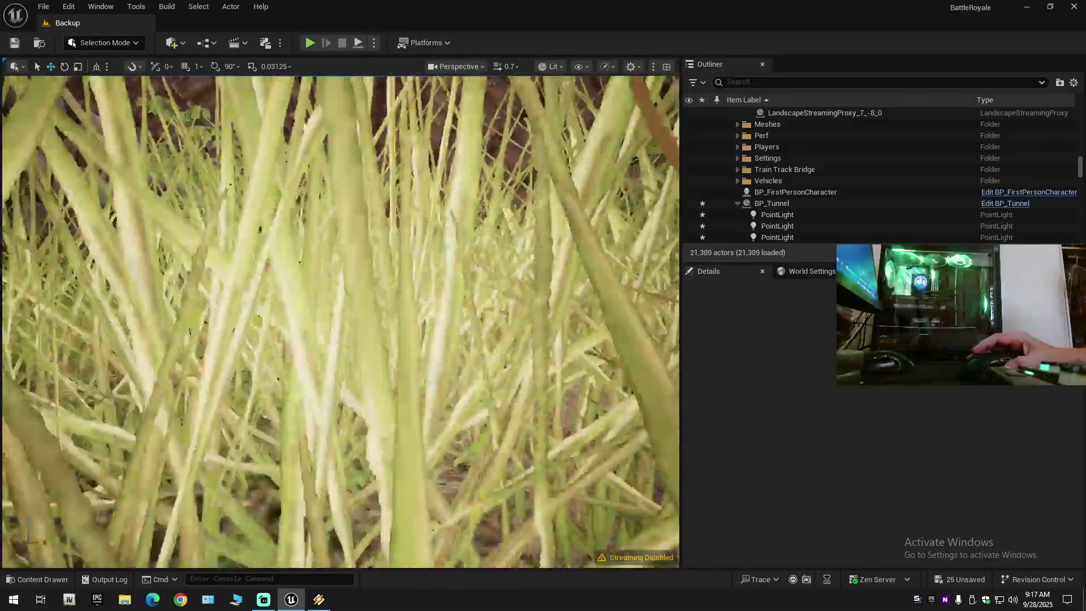
key("w")
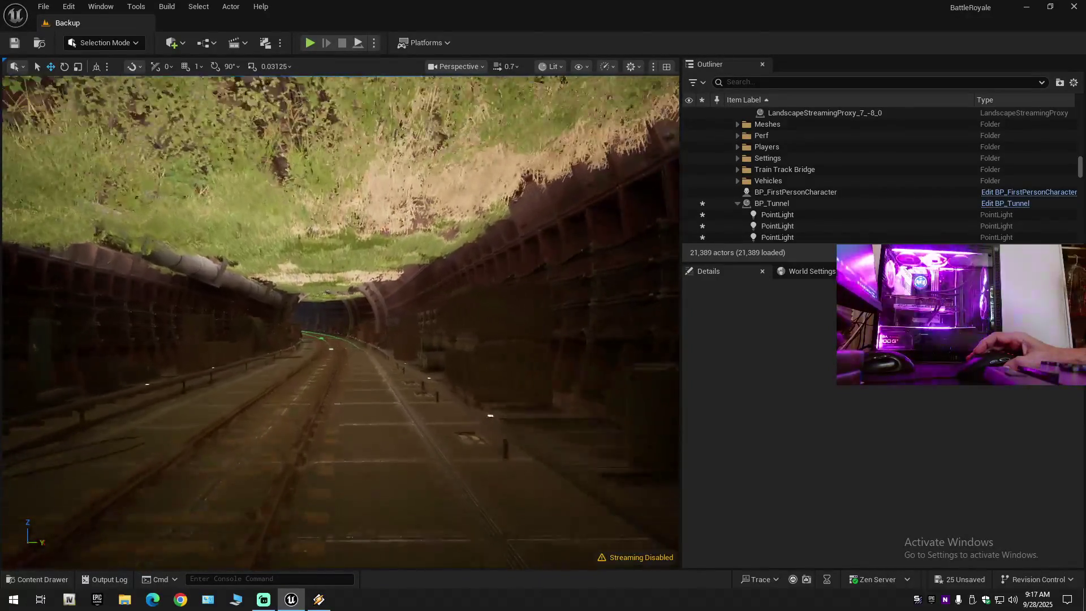
key("w")
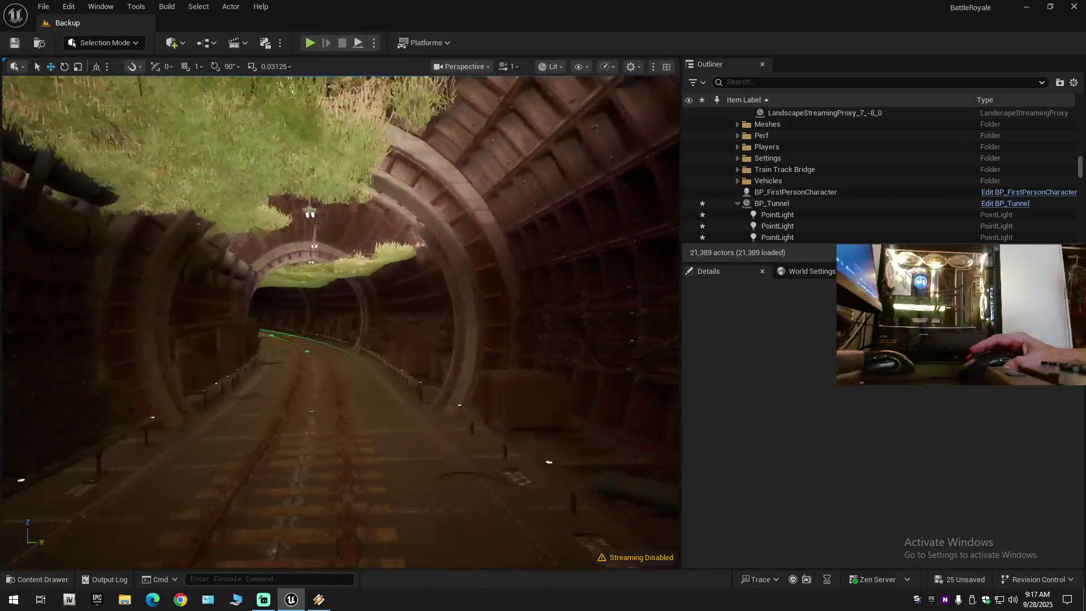
key("w")
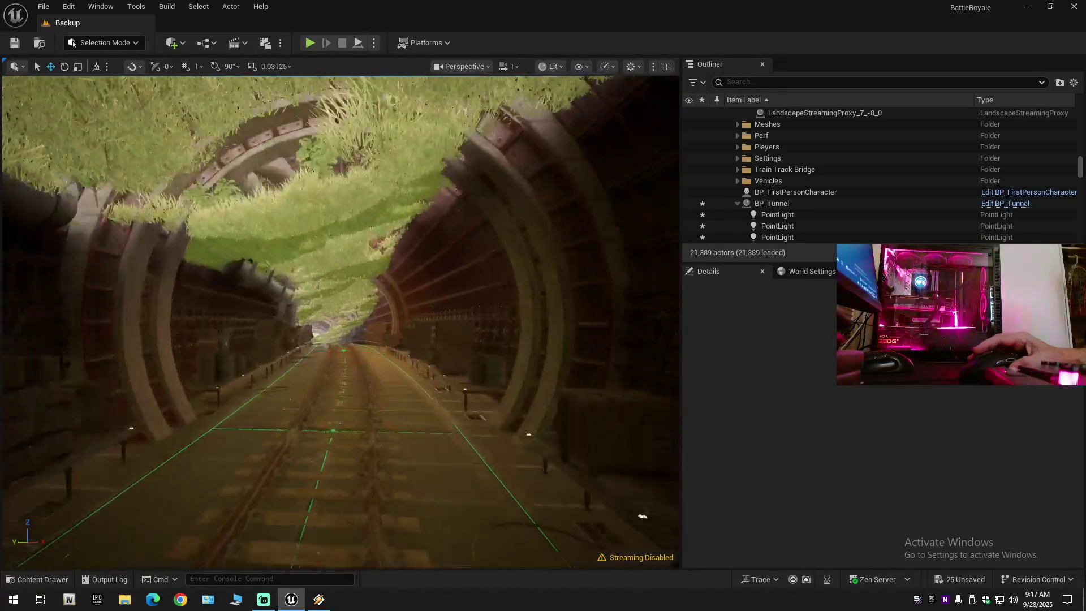
key("w")
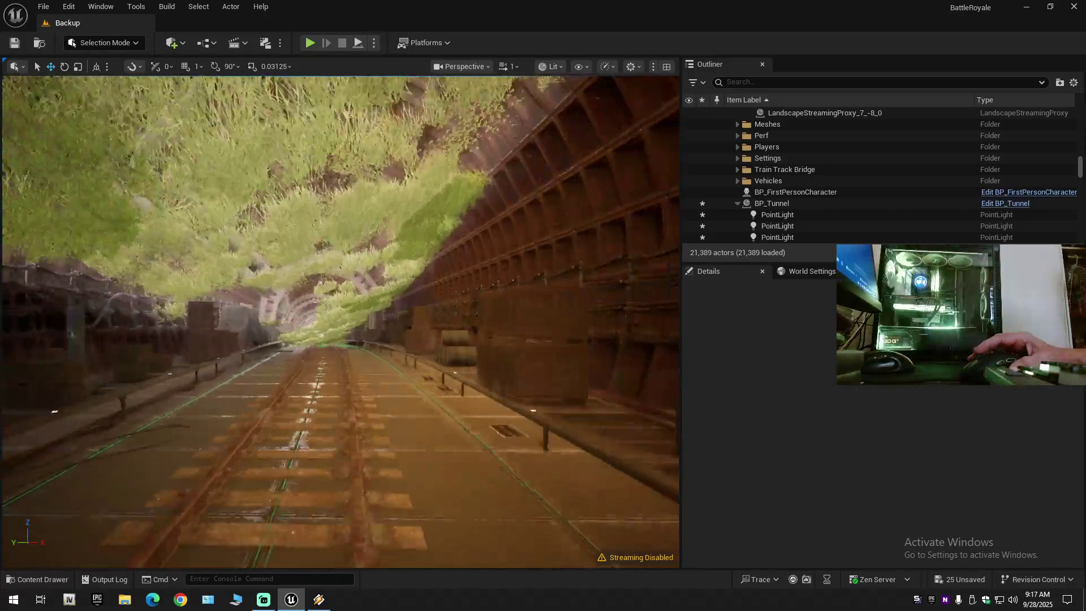
key("w")
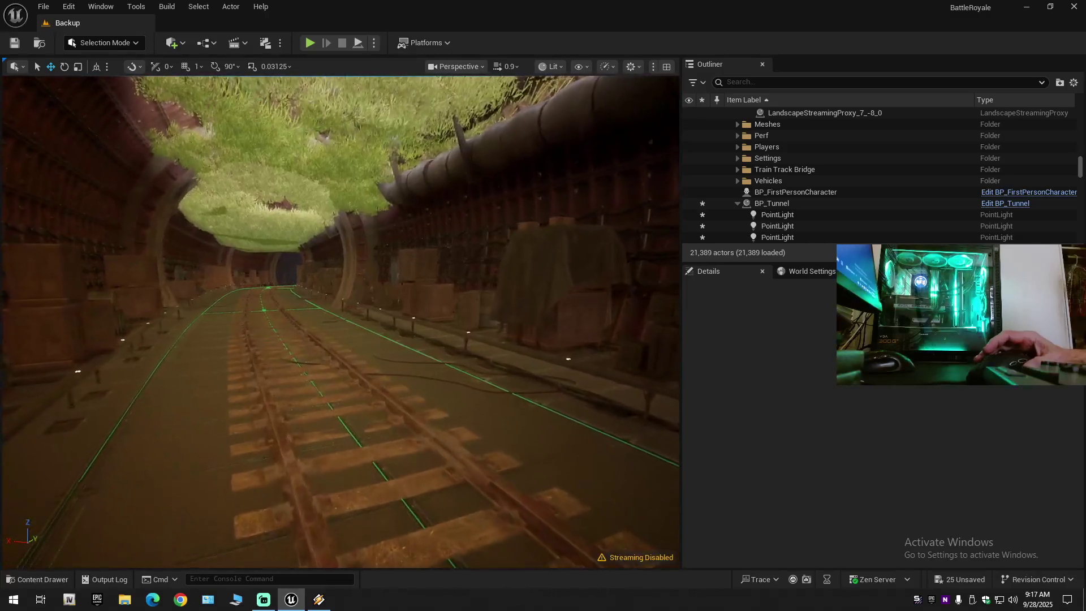
key("w")
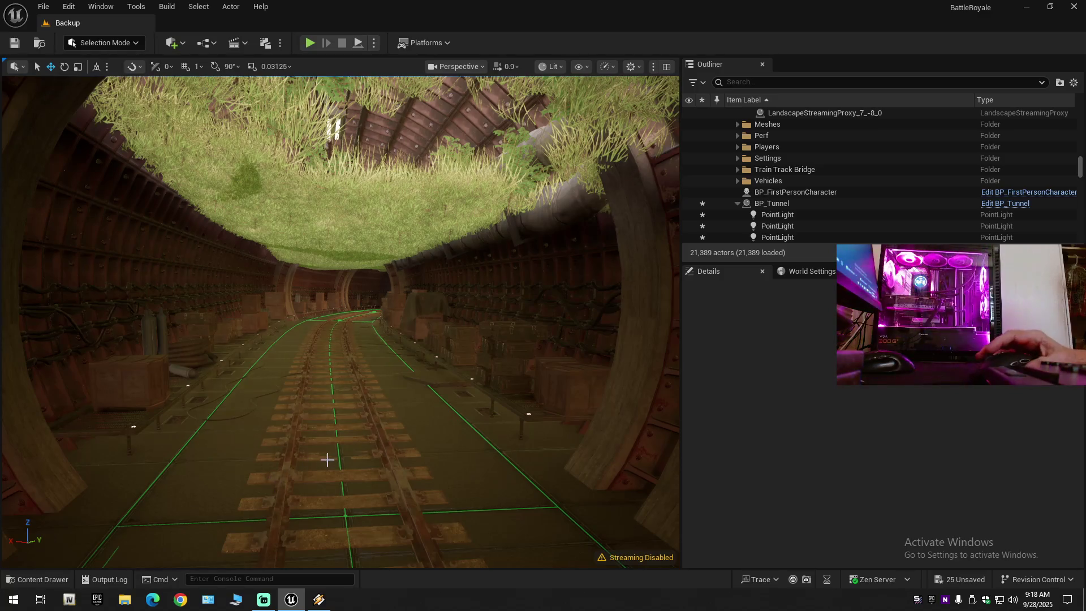
scroll(339, 323, "down", 1)
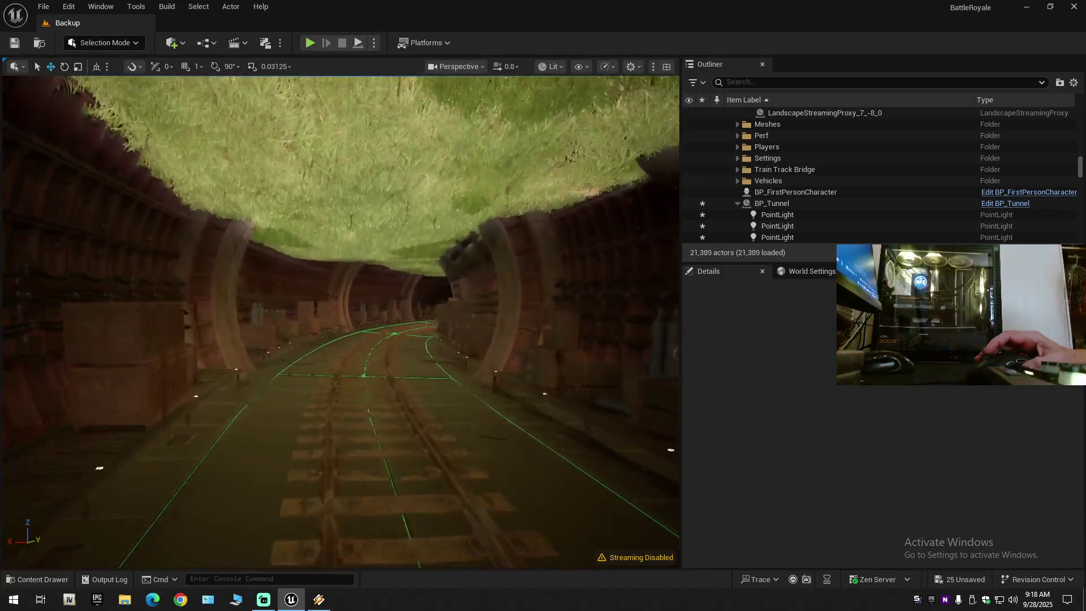
key("w")
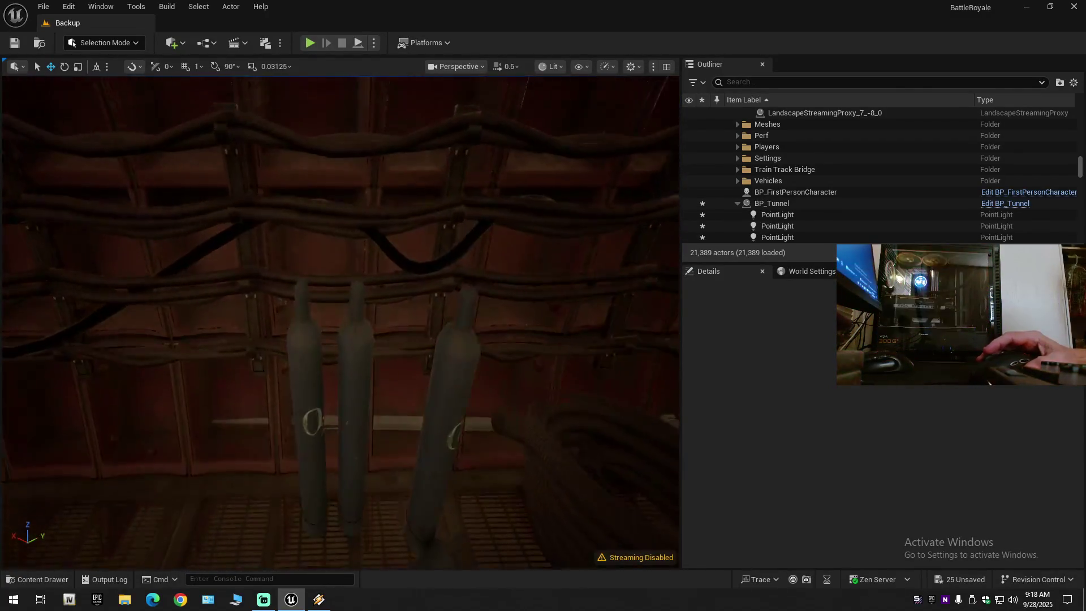
scroll(340, 322, "down", 1)
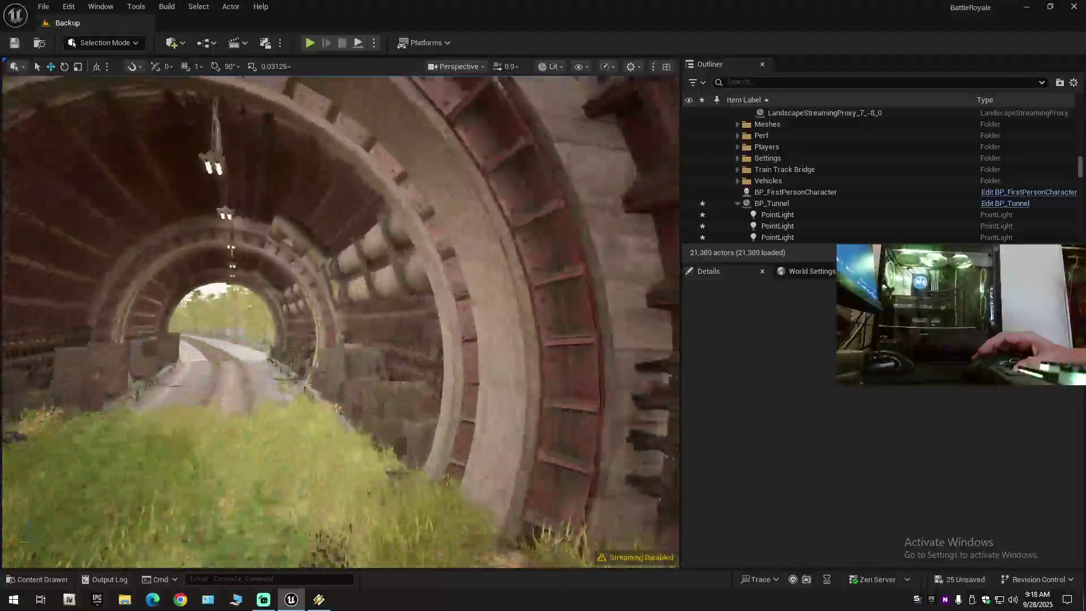
scroll(340, 321, "down", 2)
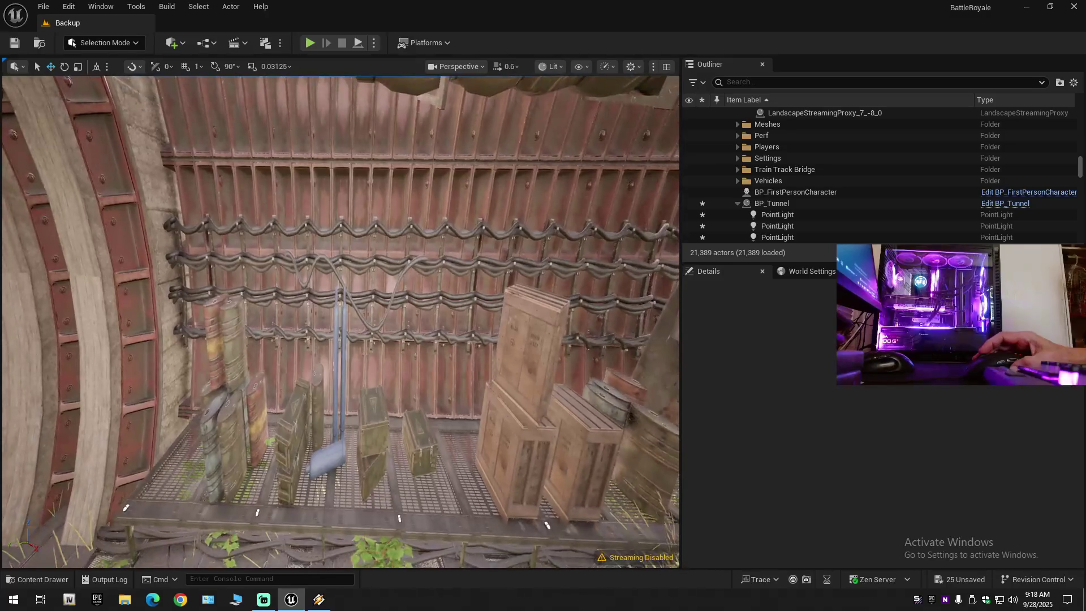
scroll(340, 322, "down", 1)
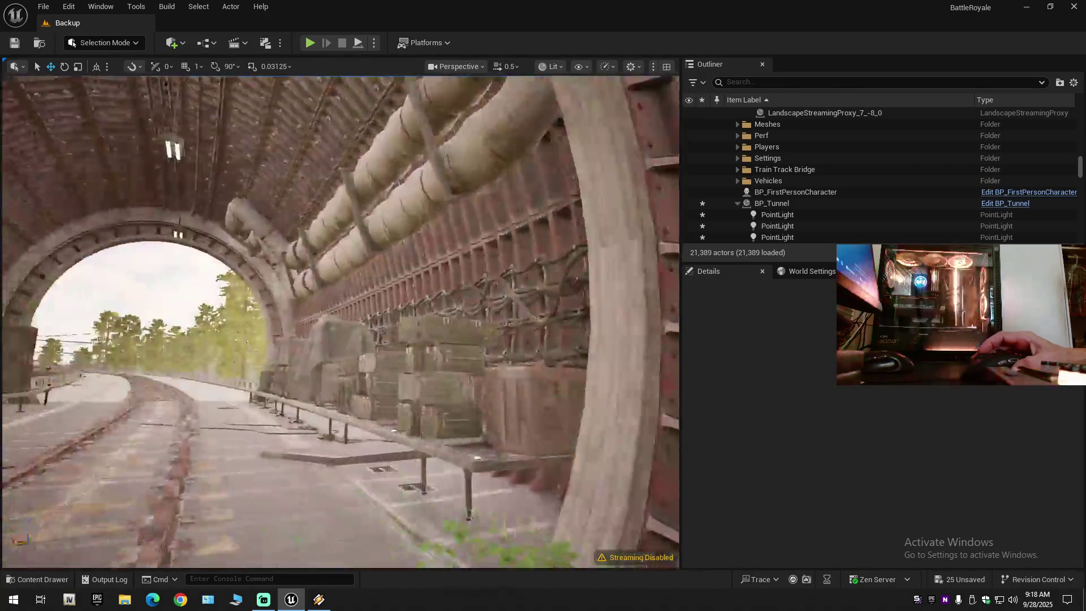
scroll(340, 321, "up", 5)
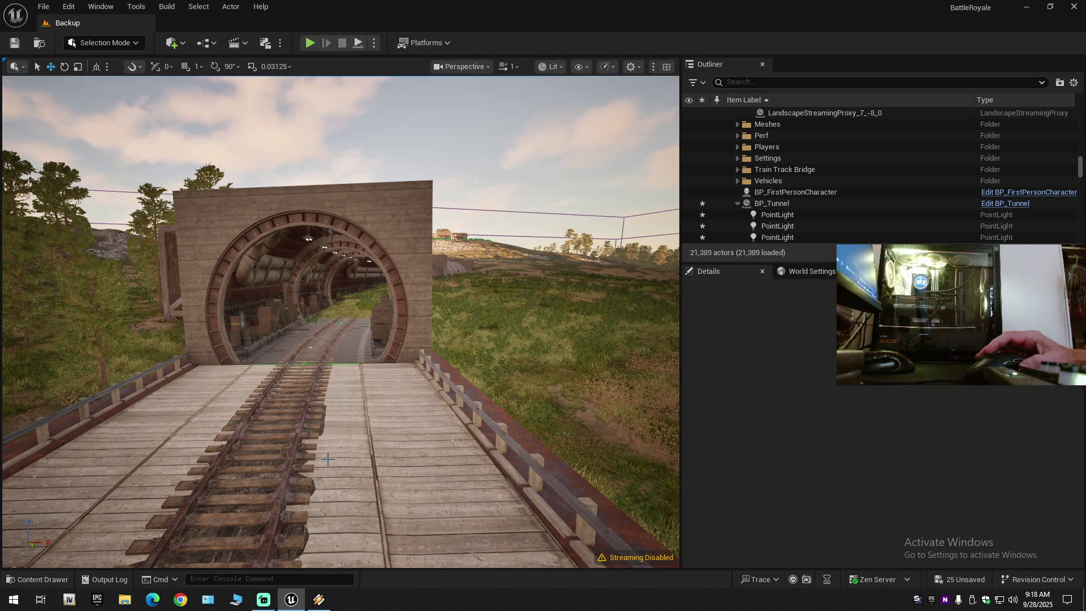
left_click(1074, 82)
left_click(964, 139)
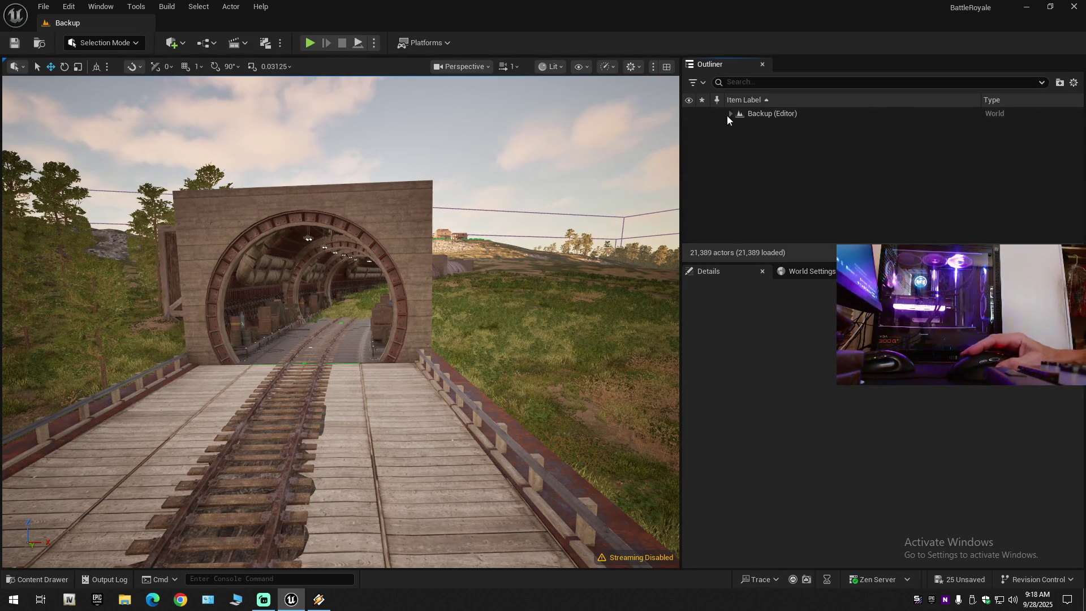
left_click(731, 114)
left_click_drag(681, 138, 864, 138)
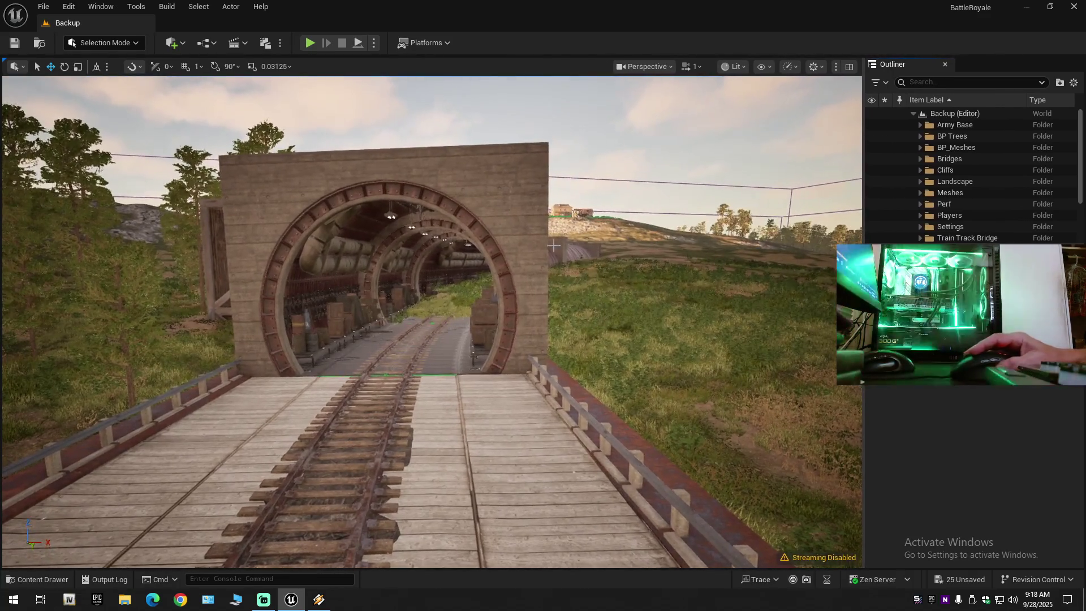
scroll(511, 272, "up", 5)
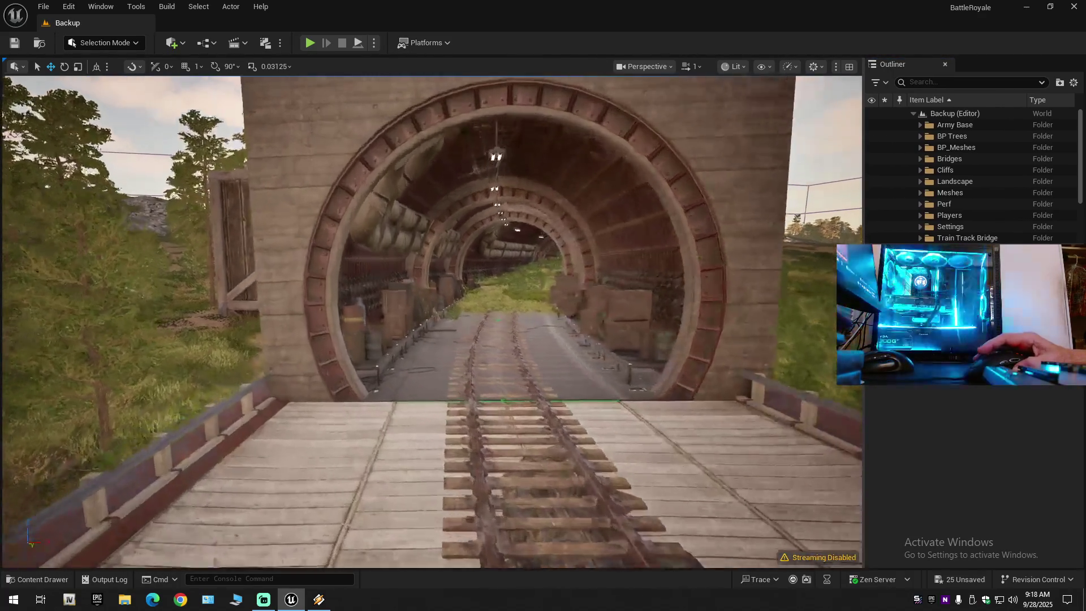
scroll(511, 272, "down", 4)
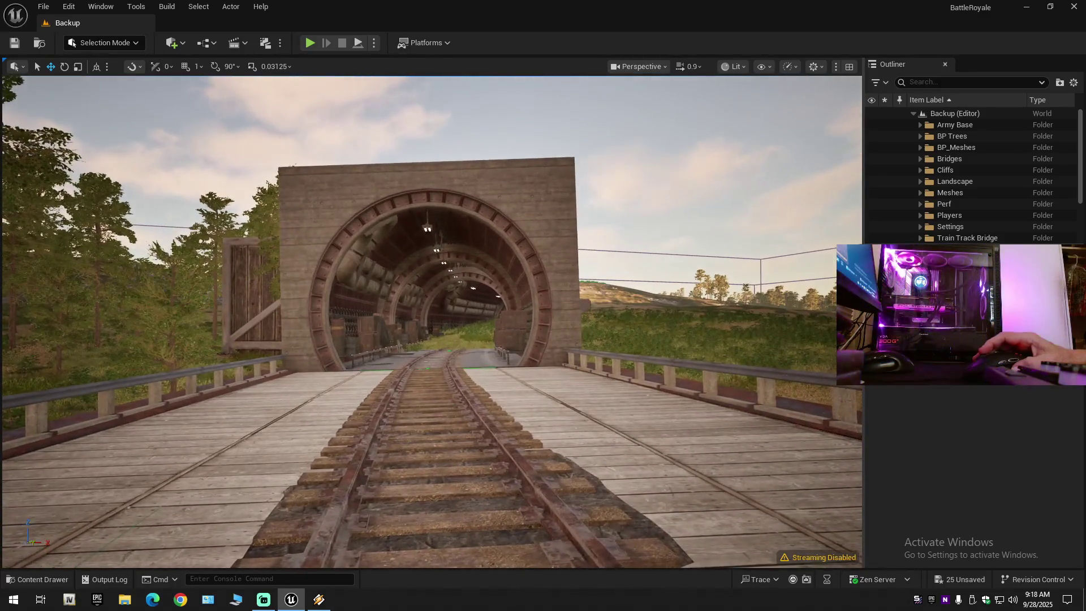
scroll(511, 272, "up", 6)
scroll(511, 272, "down", 5)
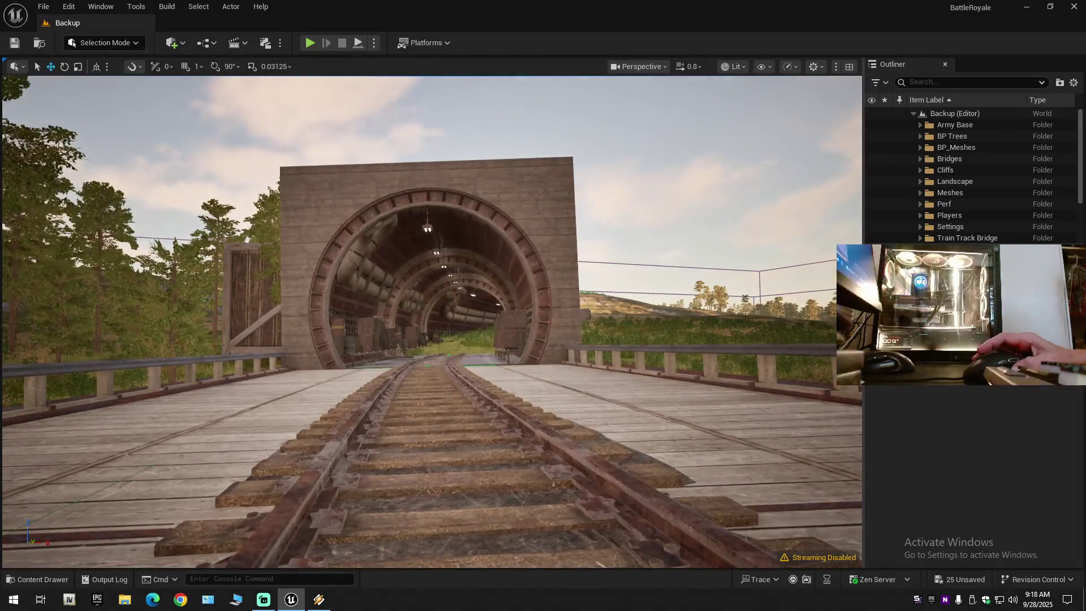
mouse_move(510, 272)
left_mouse_down()
mouse_move(651, 272)
mouse_move(543, 271)
mouse_move(549, 203)
left_mouse_up()
scroll(543, 262, "down", 1)
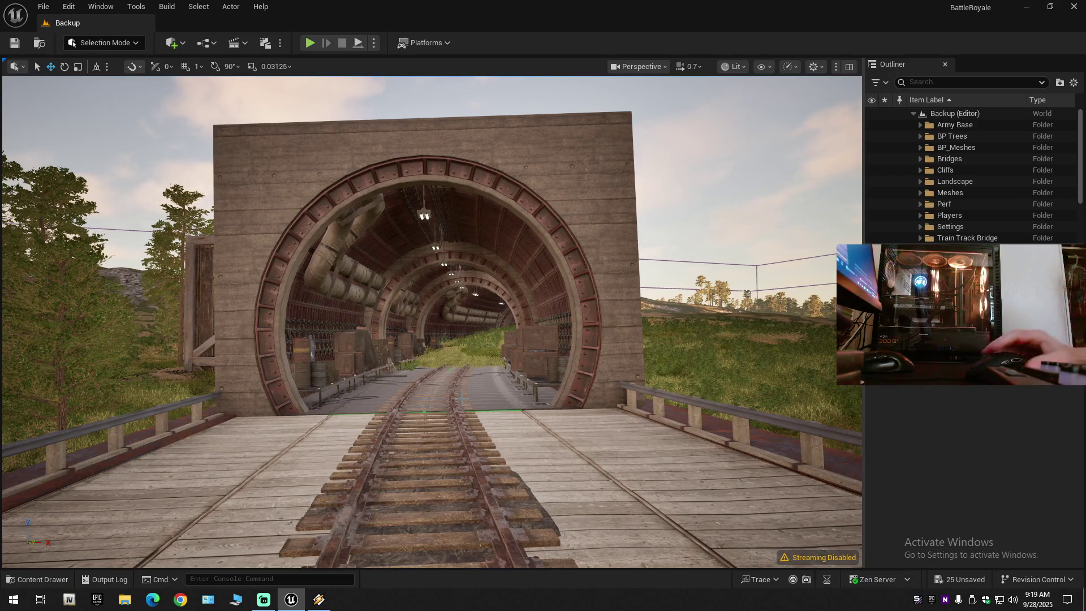
mouse_move(462, 399)
left_mouse_down()
mouse_move(449, 371)
mouse_move(450, 392)
mouse_move(529, 402)
left_mouse_up()
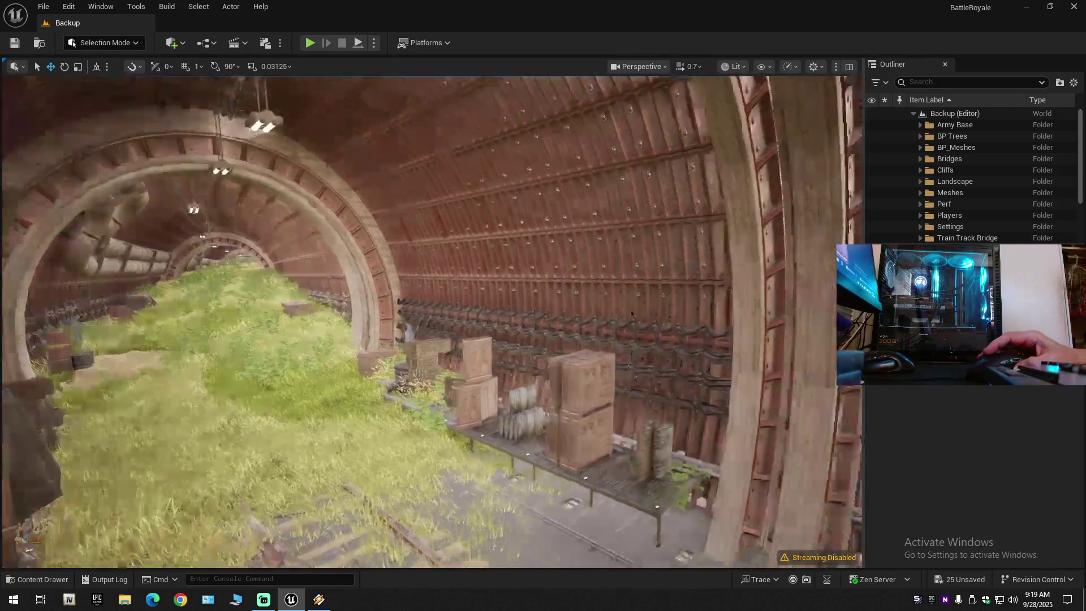
left_click_drag(529, 401, 546, 391)
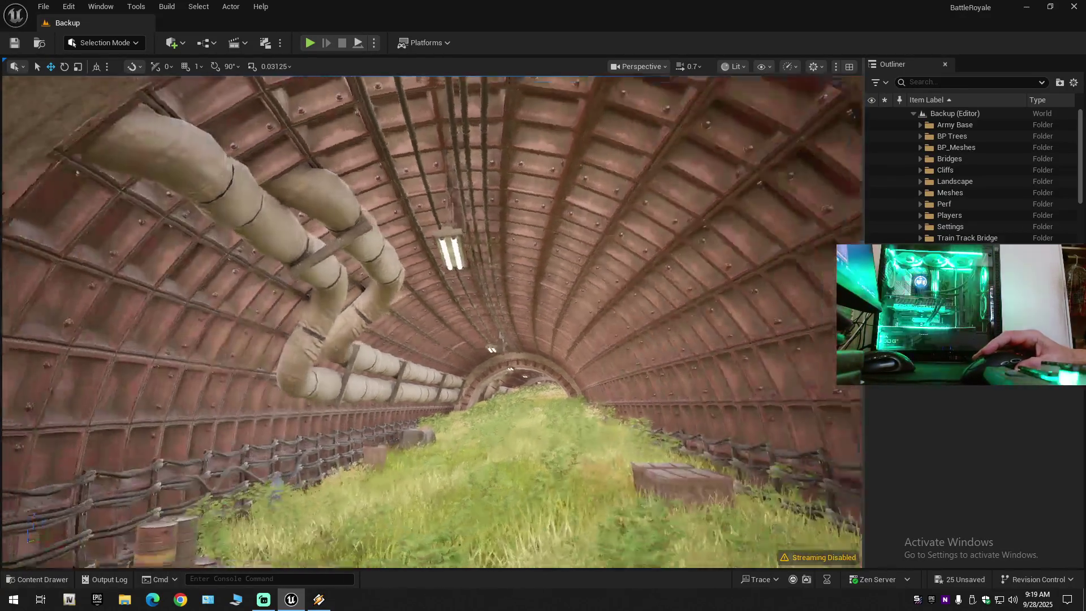
left_click_drag(546, 390, 498, 374)
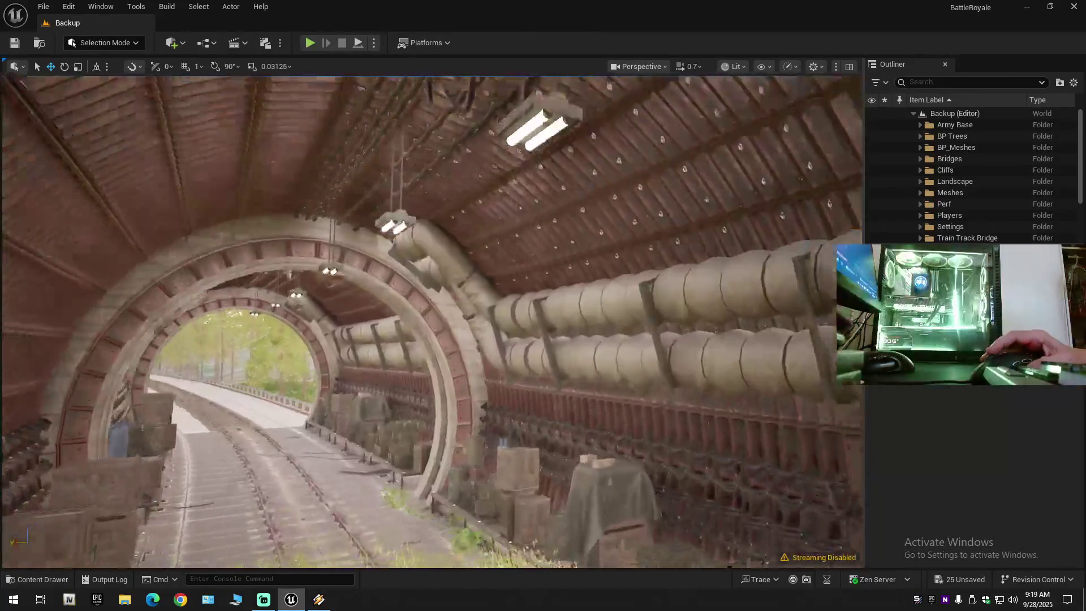
scroll(433, 323, "down", 2)
mouse_move(498, 373)
left_mouse_down()
mouse_move(583, 359)
mouse_move(533, 413)
left_mouse_up()
scroll(433, 323, "up", 1)
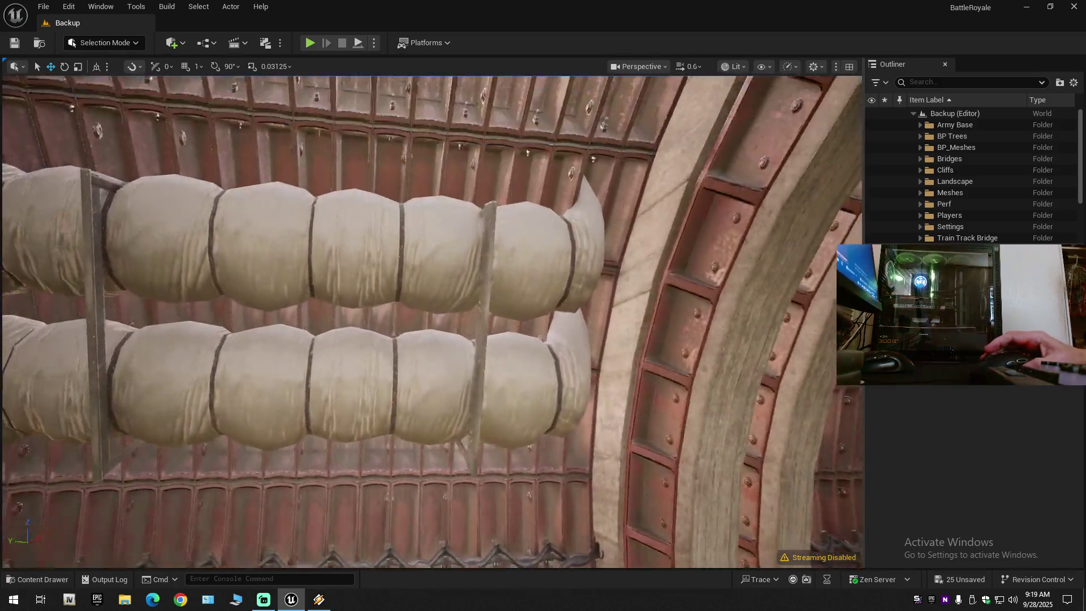
left_click_drag(498, 303, 472, 299)
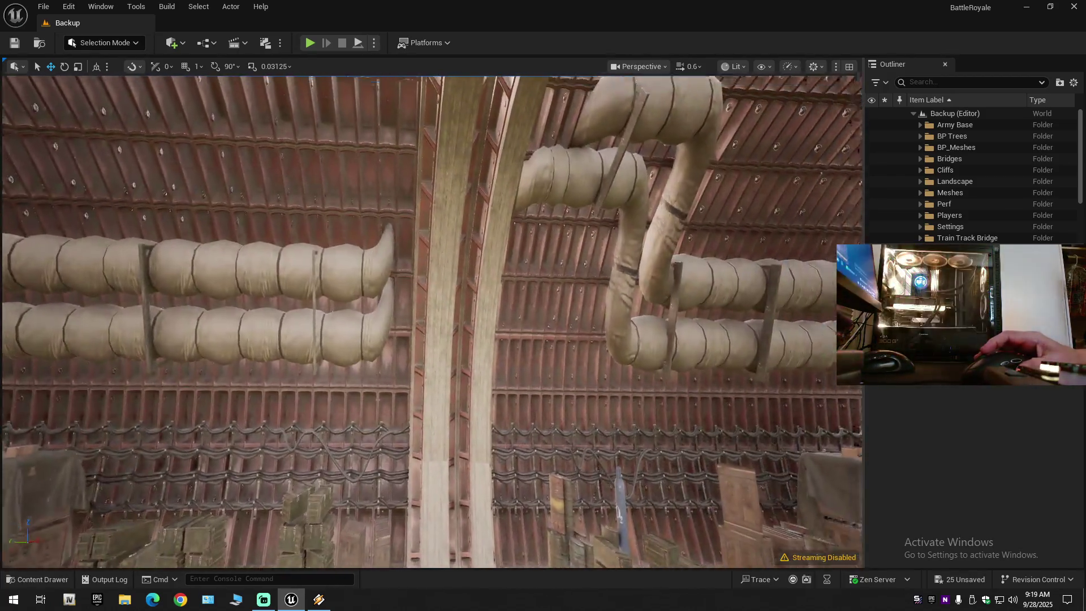
mouse_move(472, 300)
left_mouse_down()
mouse_move(453, 282)
mouse_move(419, 317)
left_mouse_up()
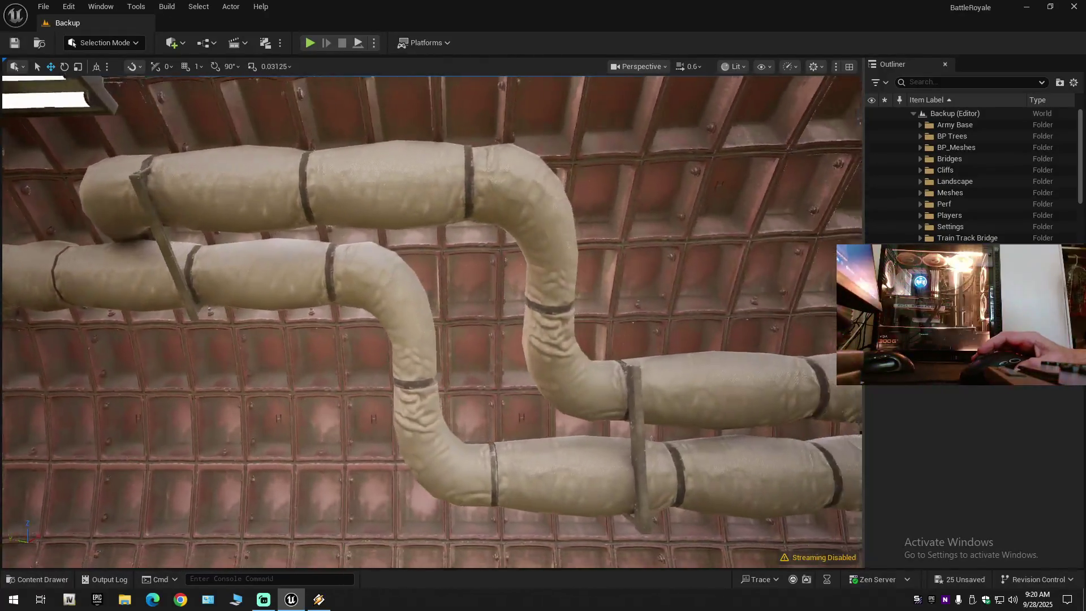
left_click_drag(419, 317, 458, 306)
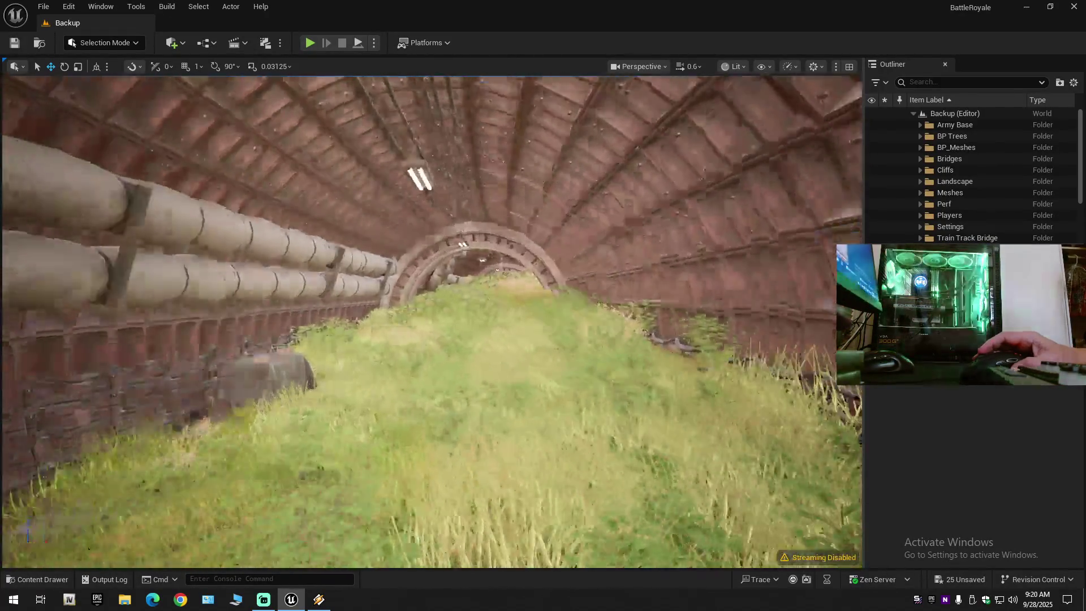
scroll(430, 317, "up", 2)
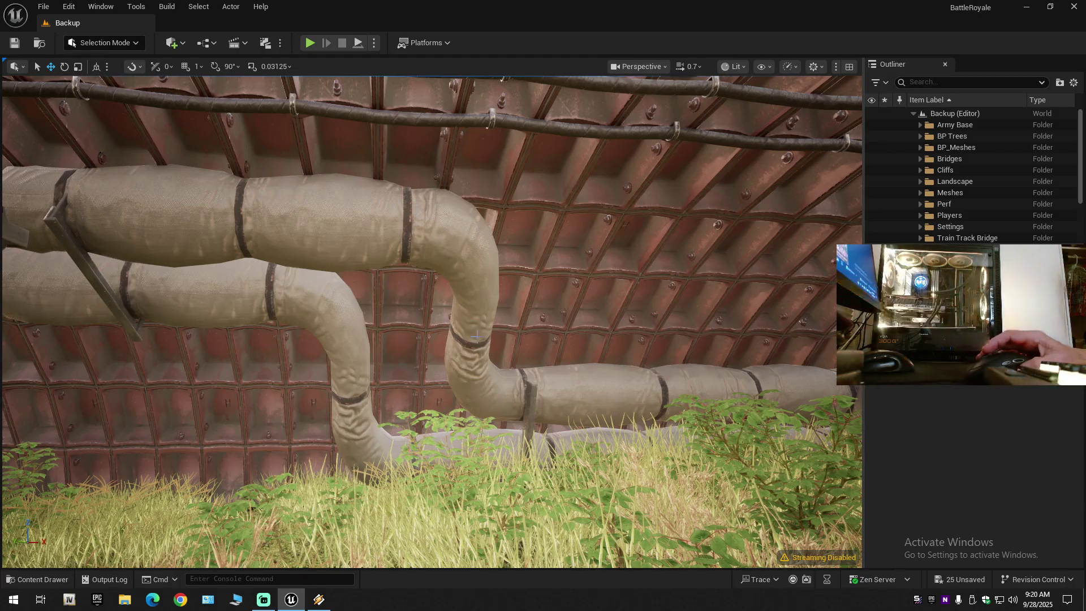
left_click_drag(421, 226, 443, 226)
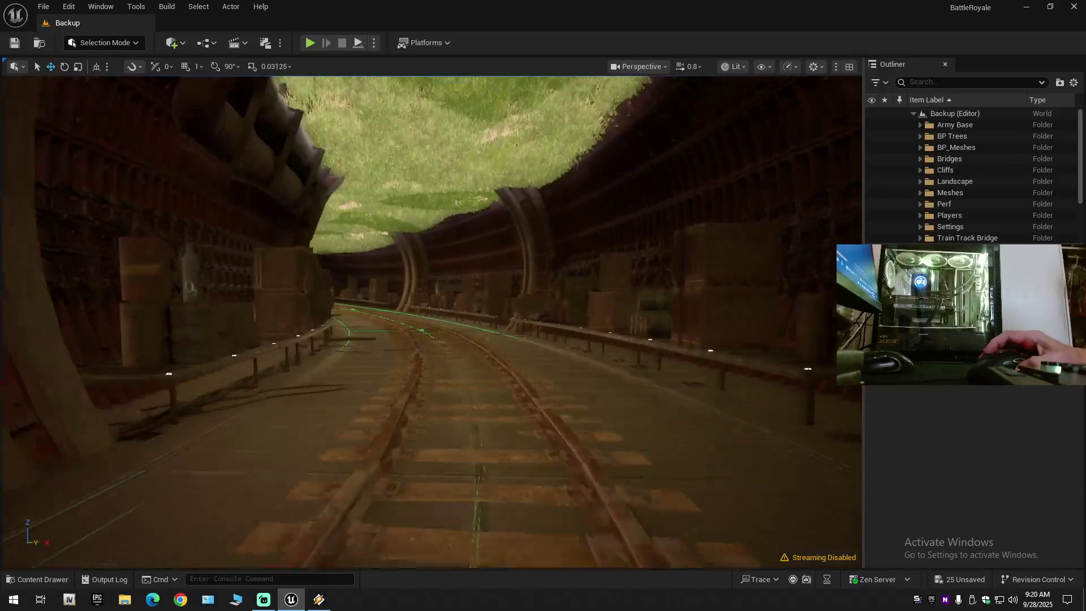
mouse_move(443, 226)
left_mouse_down()
mouse_move(407, 232)
mouse_move(396, 215)
mouse_move(418, 218)
left_mouse_up()
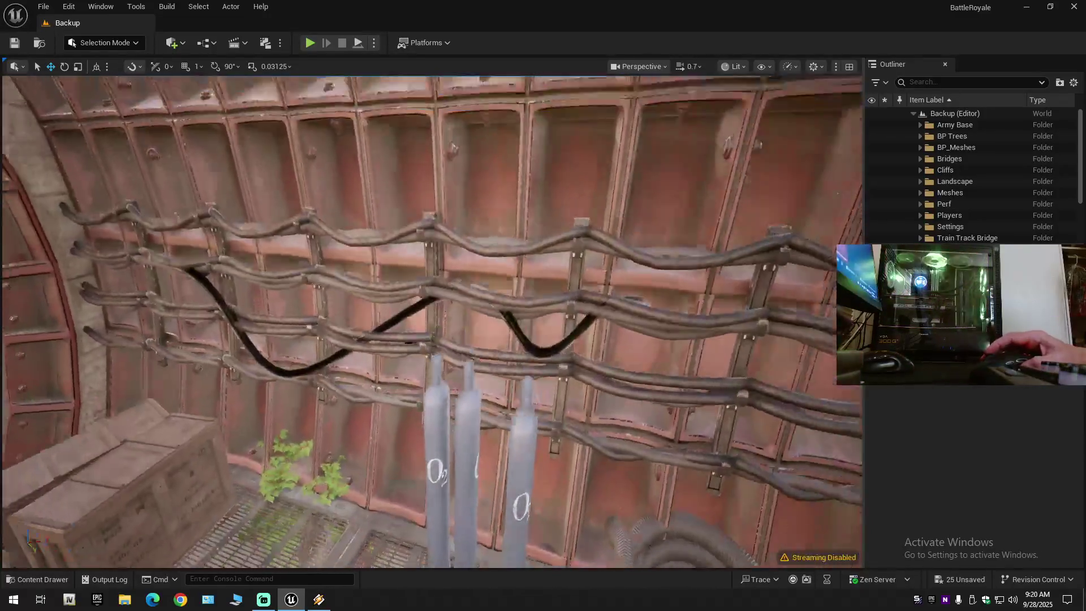
left_click_drag(432, 306, 432, 362)
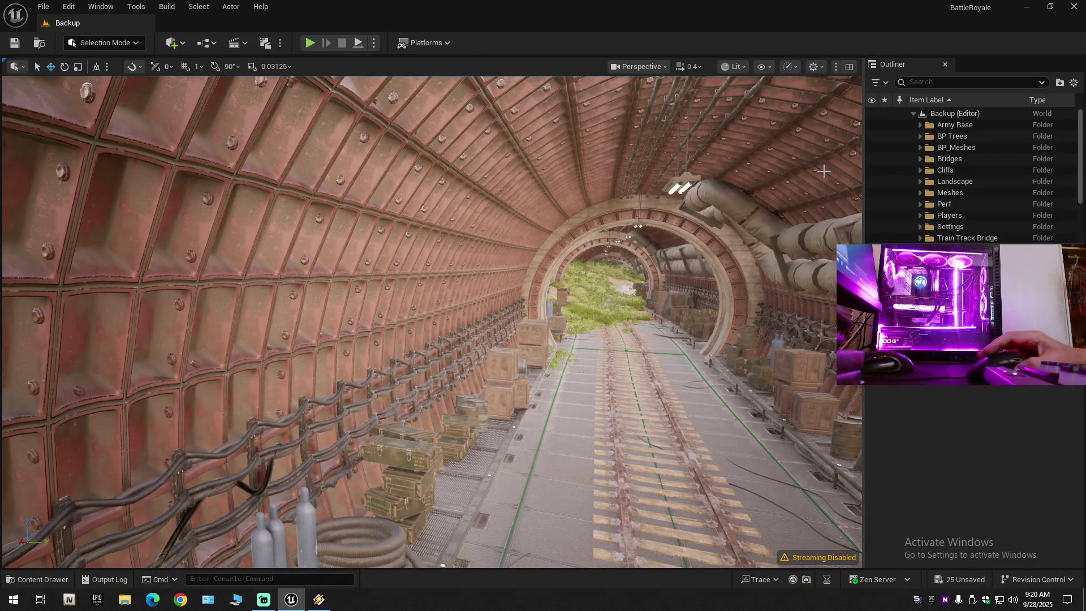
scroll(433, 321, "up", 2)
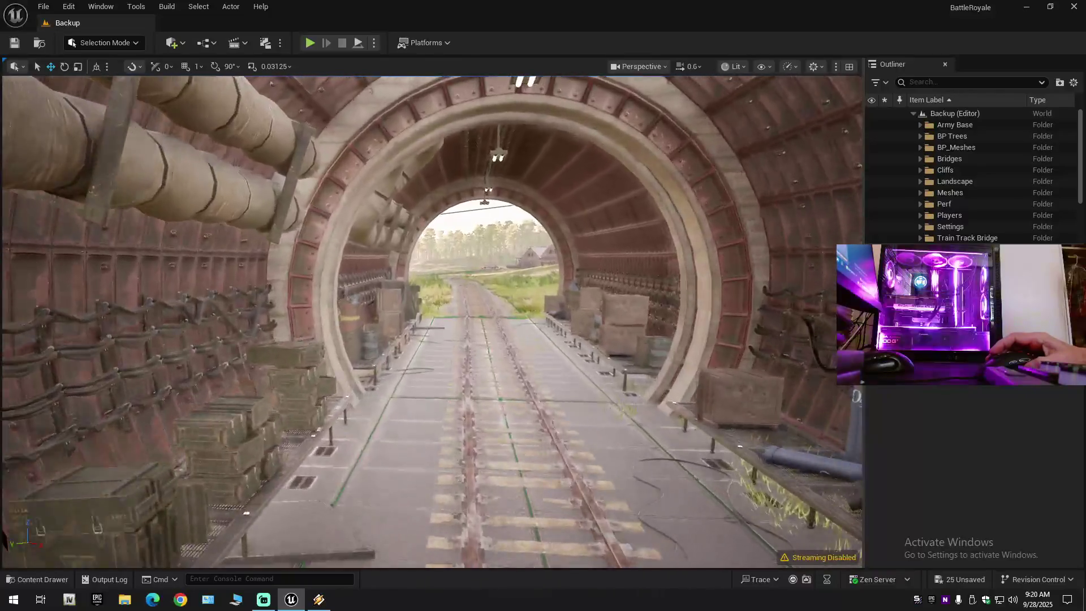
left_click_drag(433, 321, 260, 322)
left_click_drag(430, 322, 526, 321)
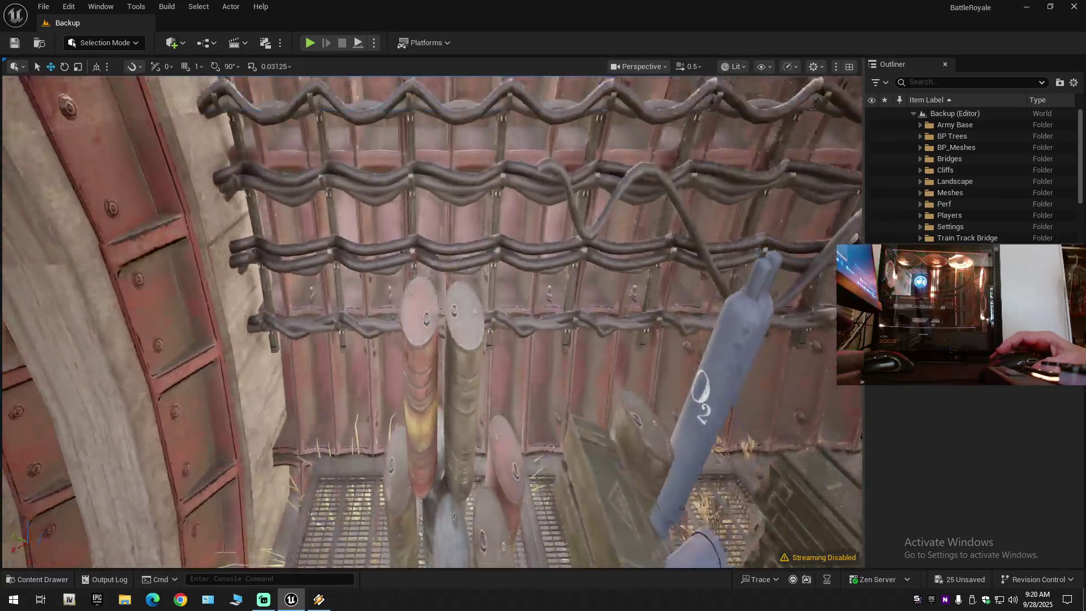
left_click_drag(431, 323, 431, 334)
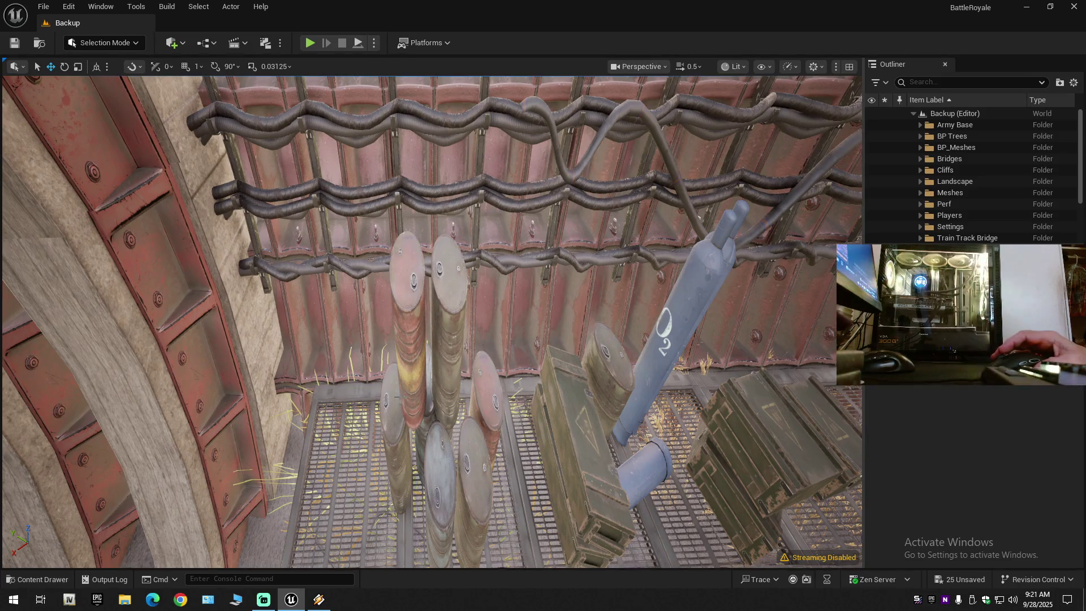
left_click_drag(480, 398, 469, 373)
left_click_drag(372, 345, 371, 327)
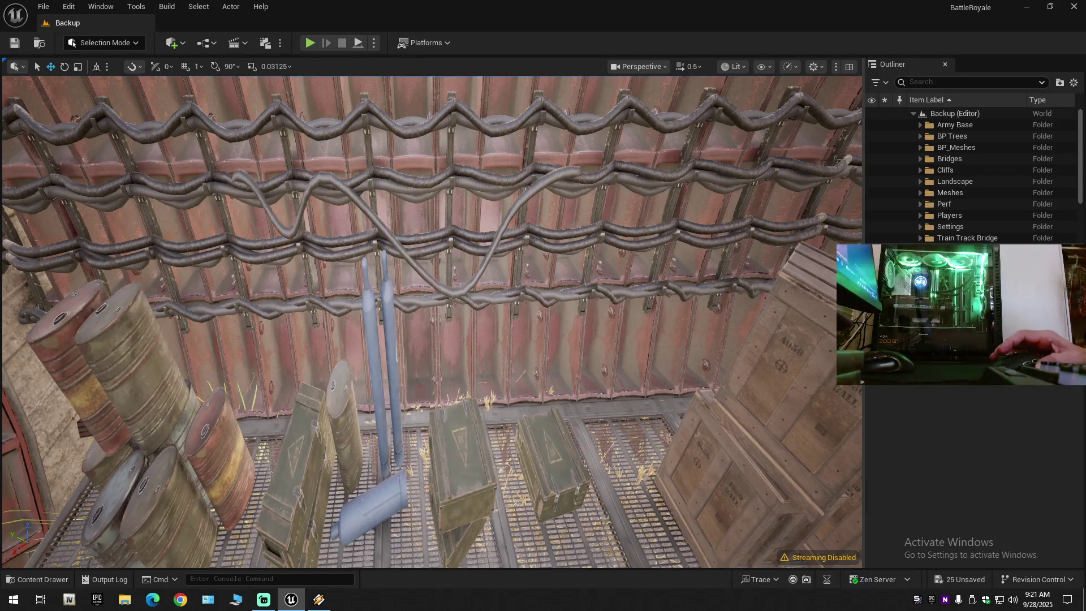
mouse_move(372, 327)
left_mouse_down()
mouse_move(419, 308)
mouse_move(374, 311)
left_mouse_up()
scroll(373, 312, "up", 1)
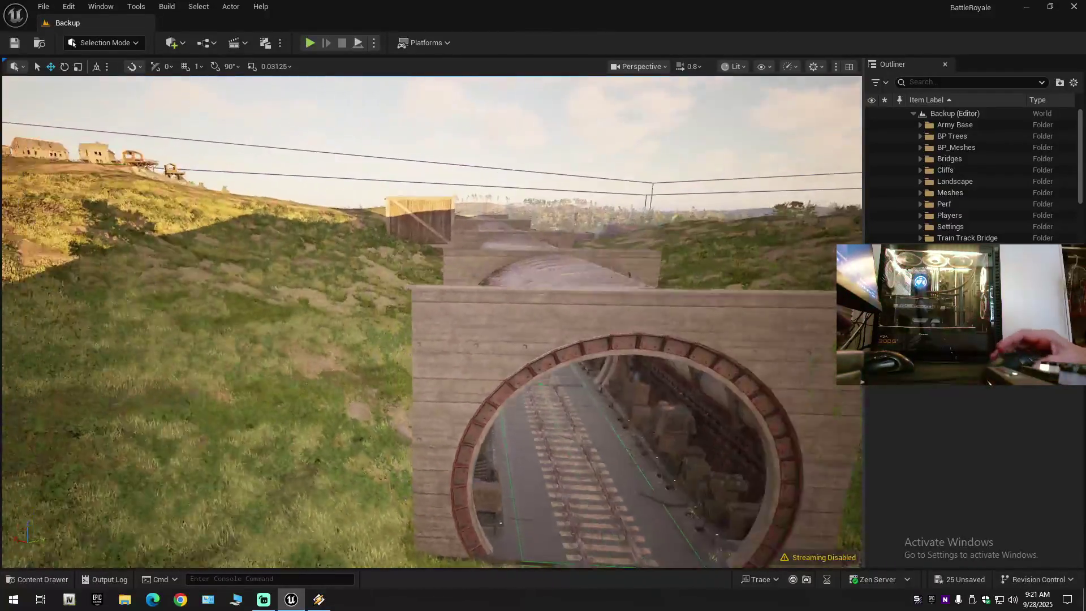
scroll(374, 312, "up", 2)
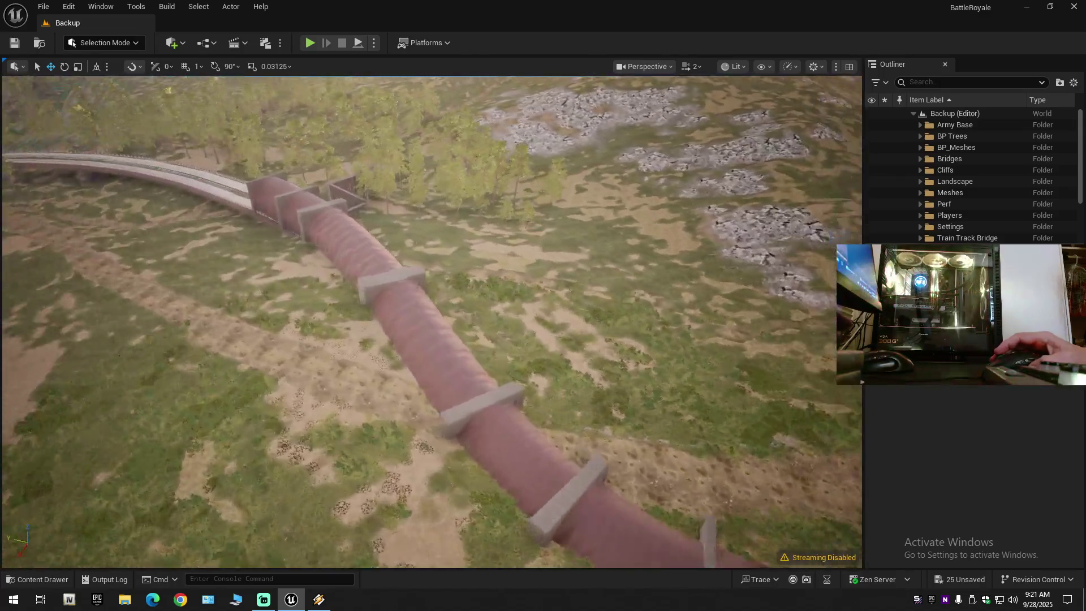
mouse_move(430, 317)
left_mouse_down()
mouse_move(408, 294)
mouse_move(430, 339)
left_mouse_up()
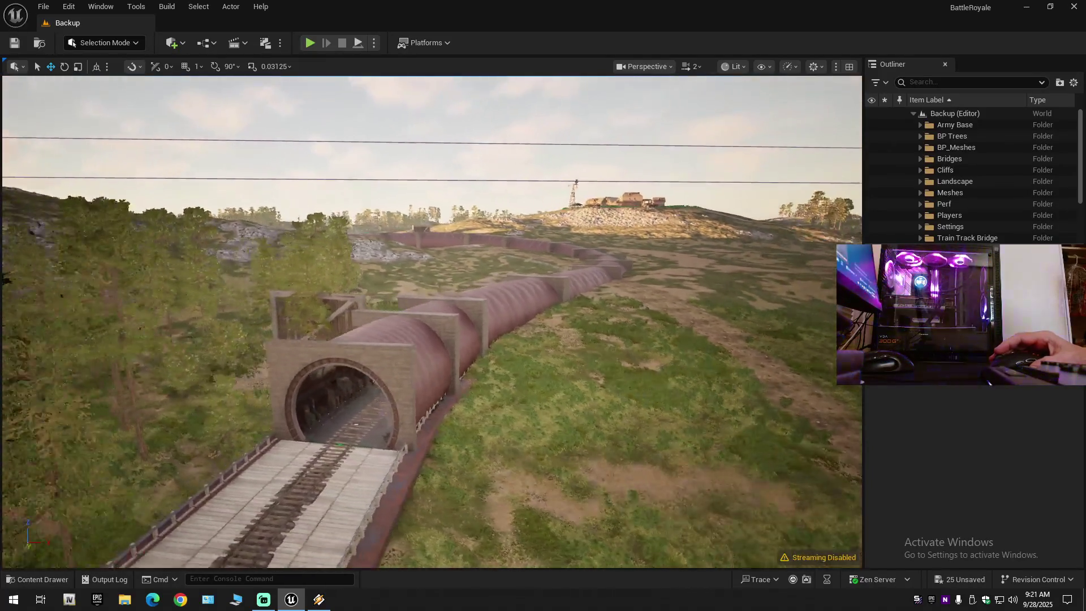
scroll(524, 450, "down", 5)
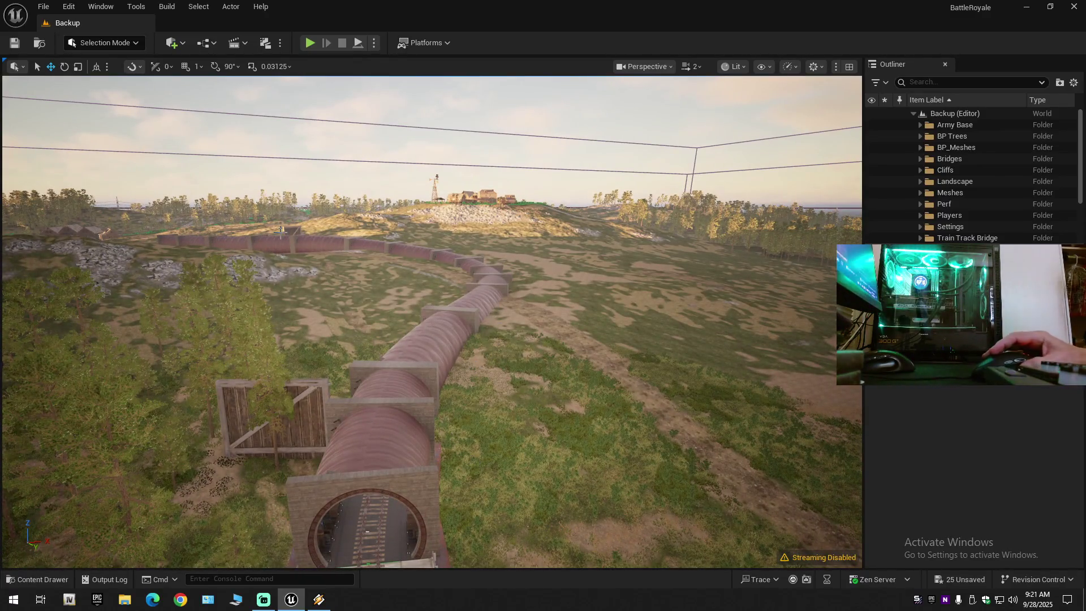
scroll(431, 321, "down", 2)
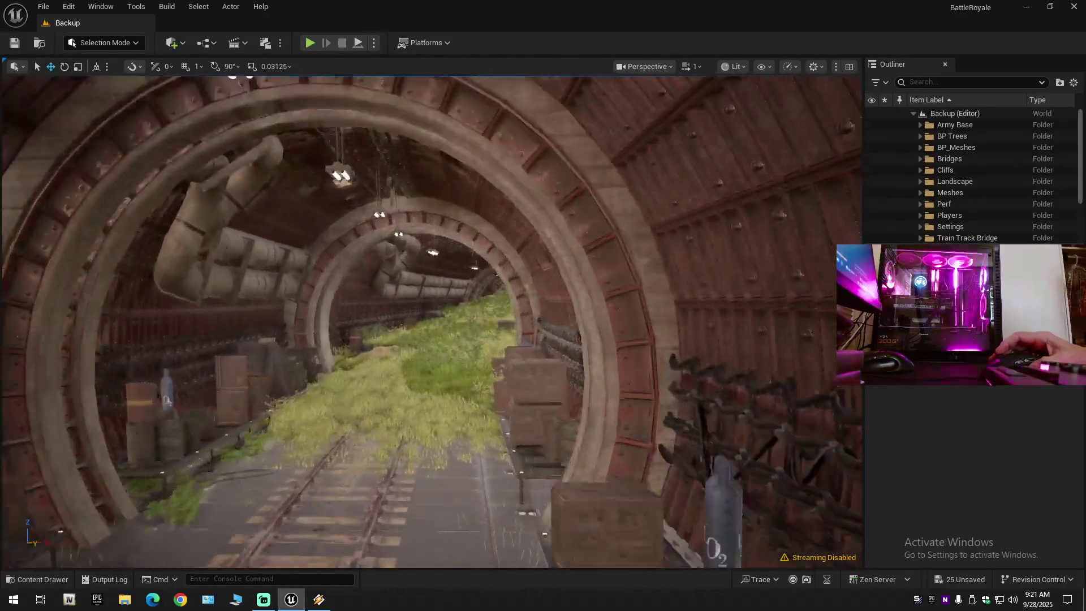
scroll(431, 322, "up", 5)
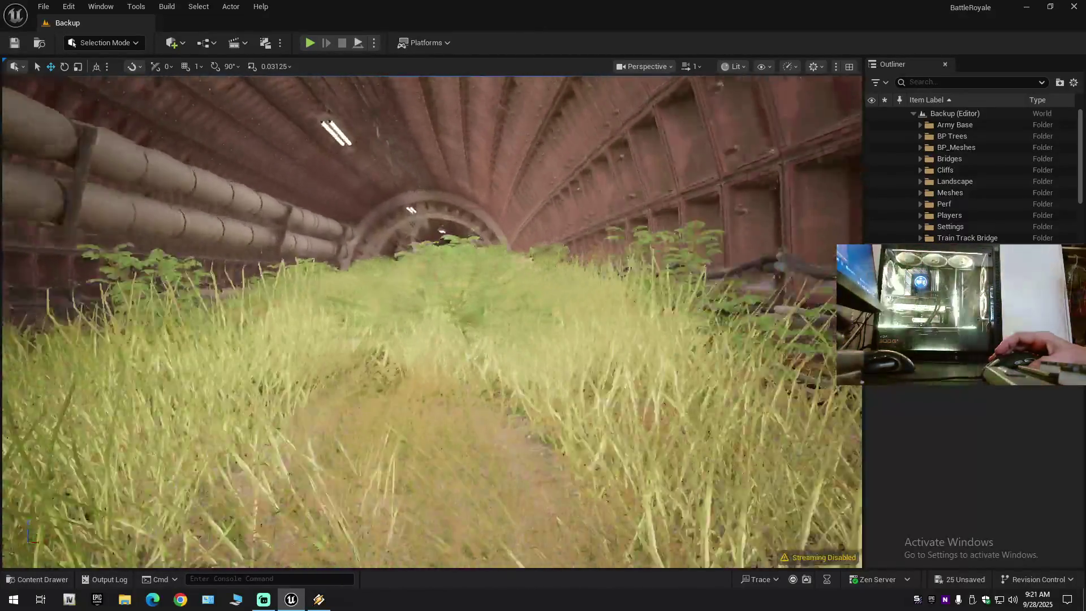
scroll(432, 322, "down", 2)
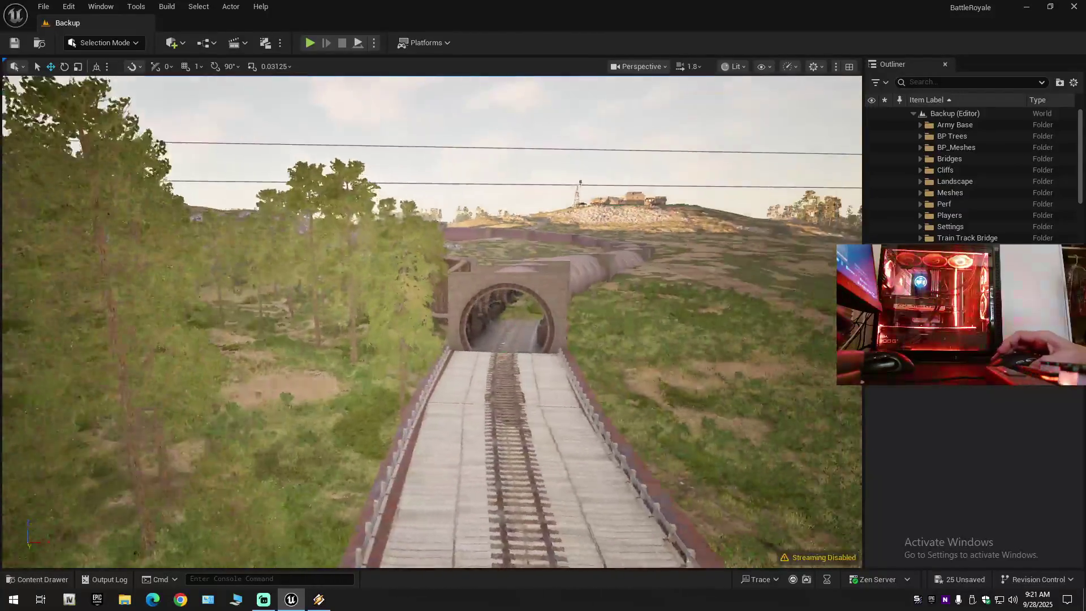
scroll(431, 321, "down", 2)
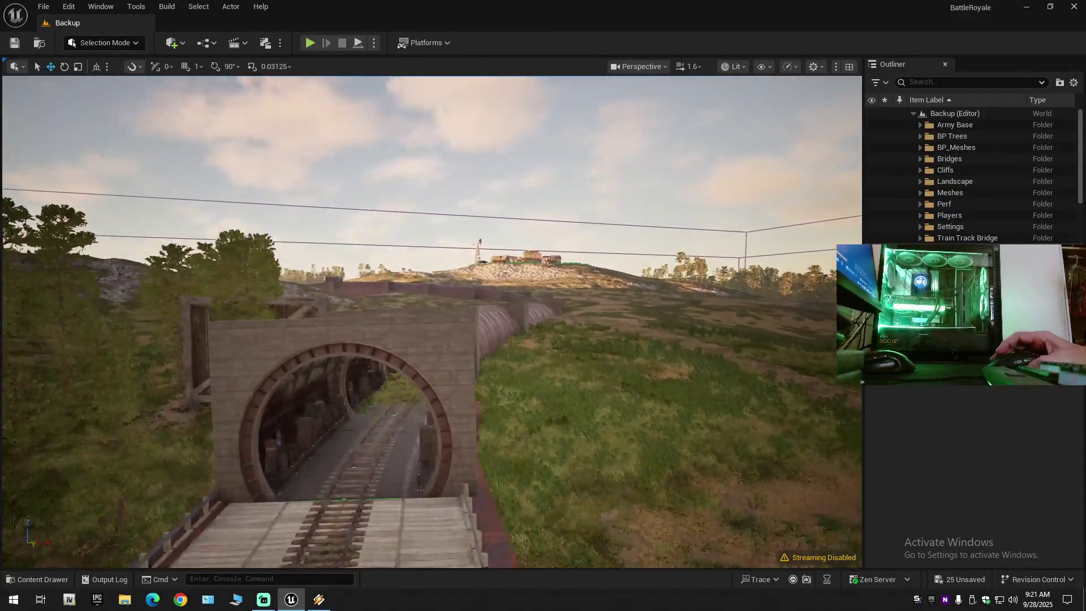
key("w")
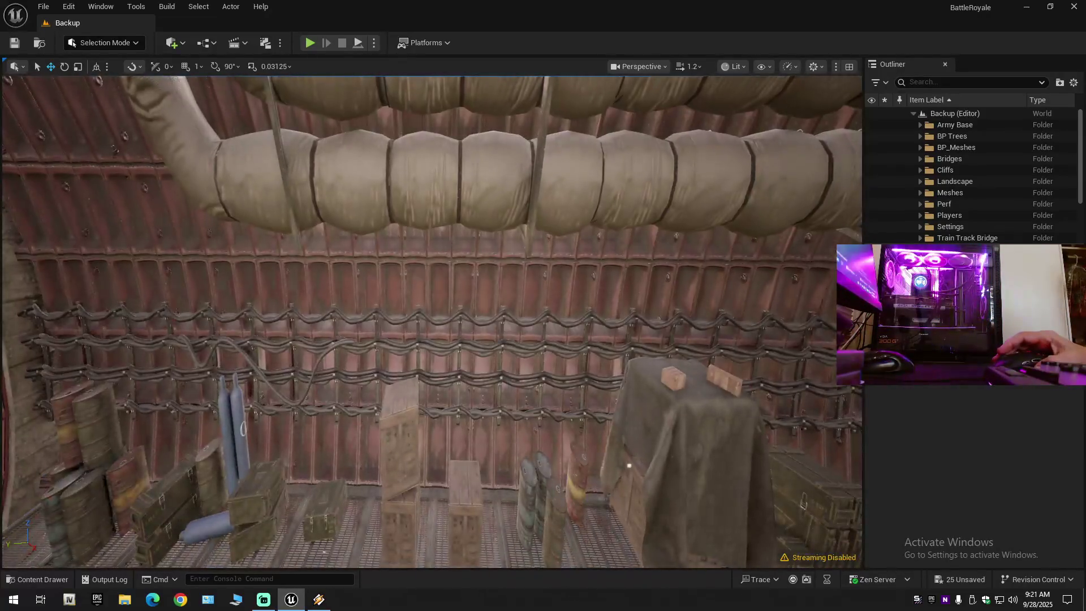
key("w")
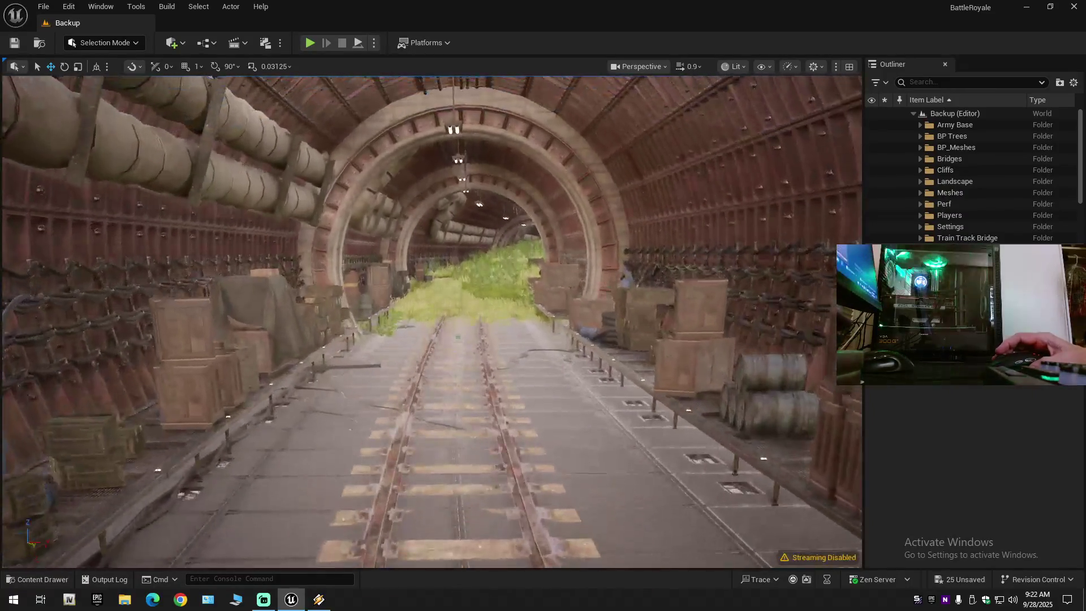
key("s")
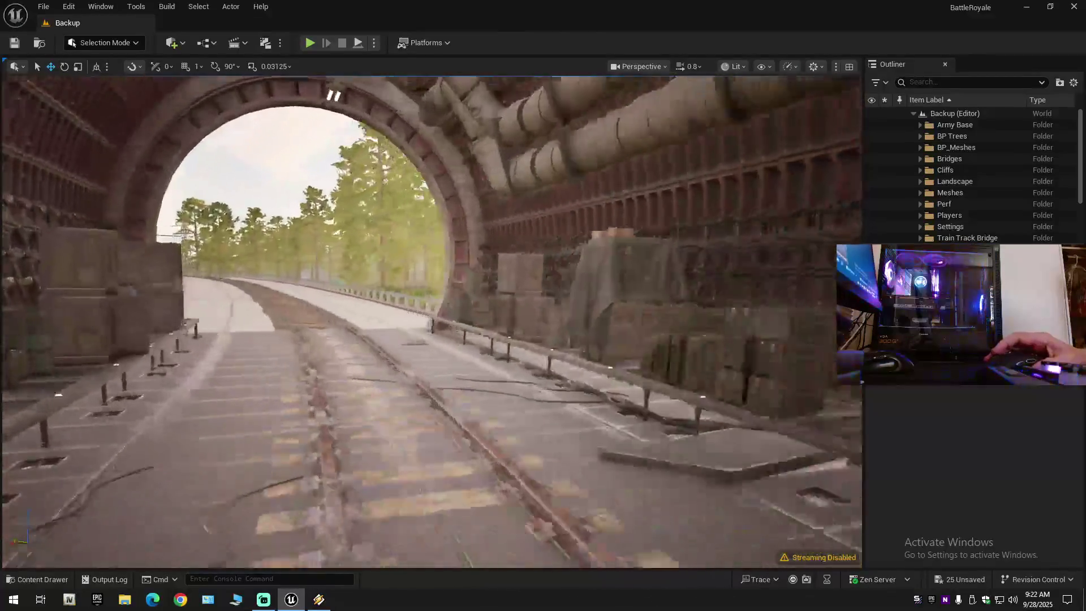
key("s")
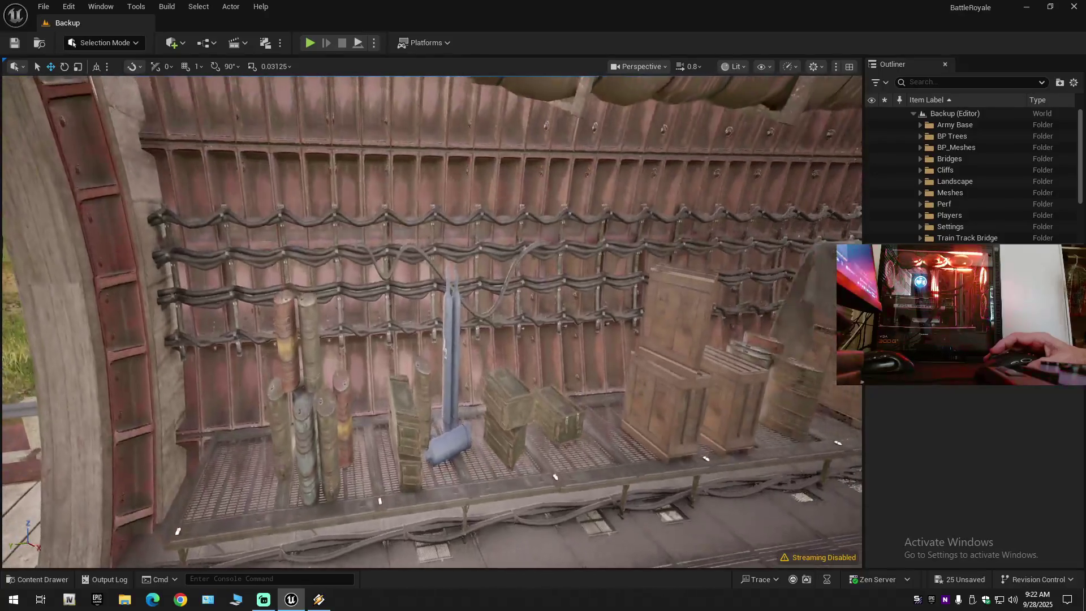
key("s")
key("s")
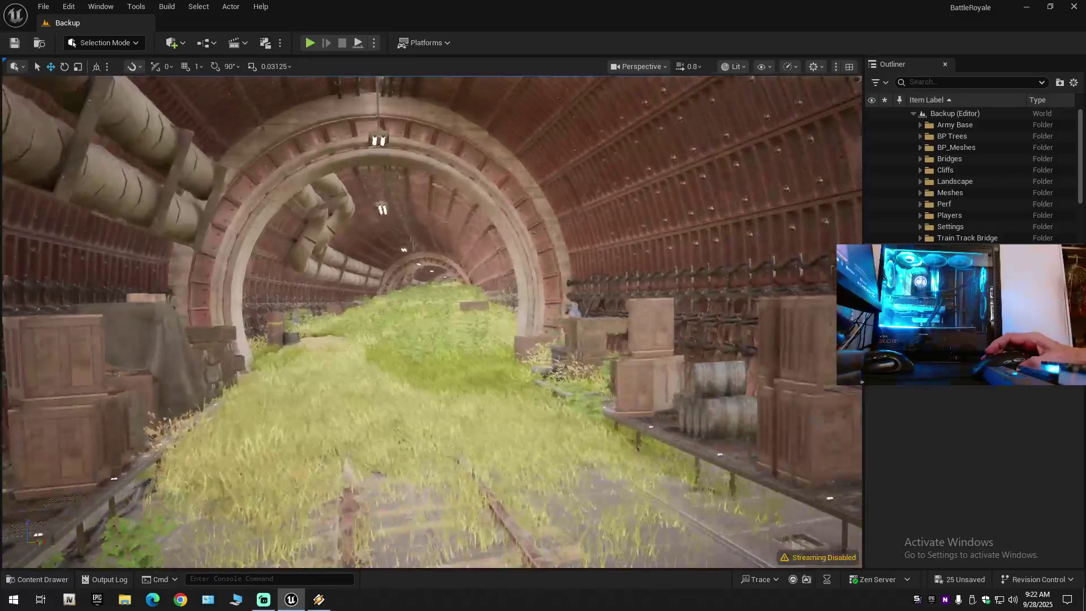
key("w")
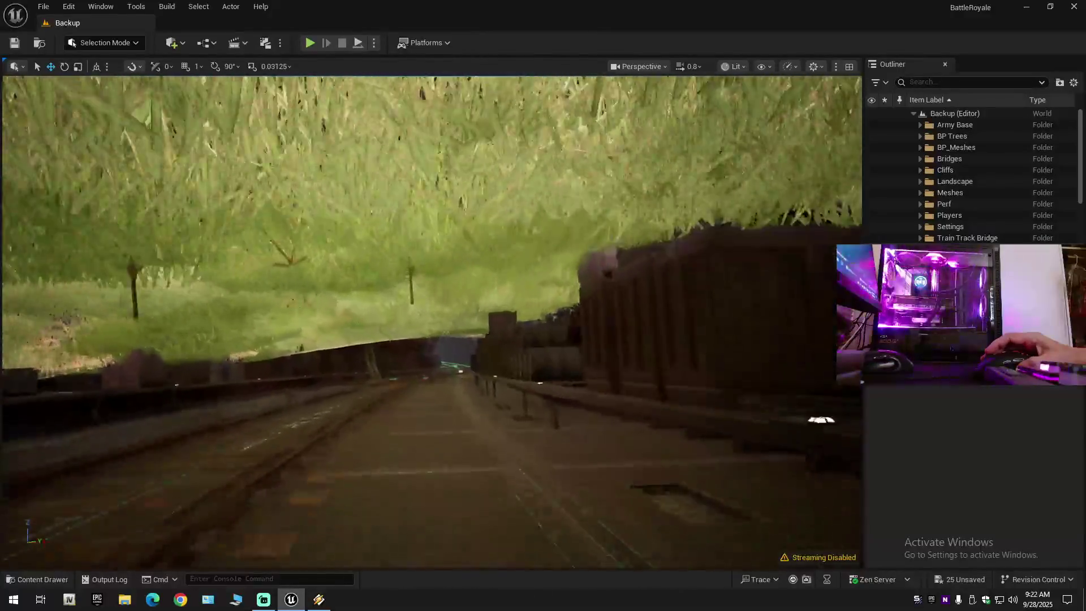
key("w")
scroll(430, 317, "up", 1)
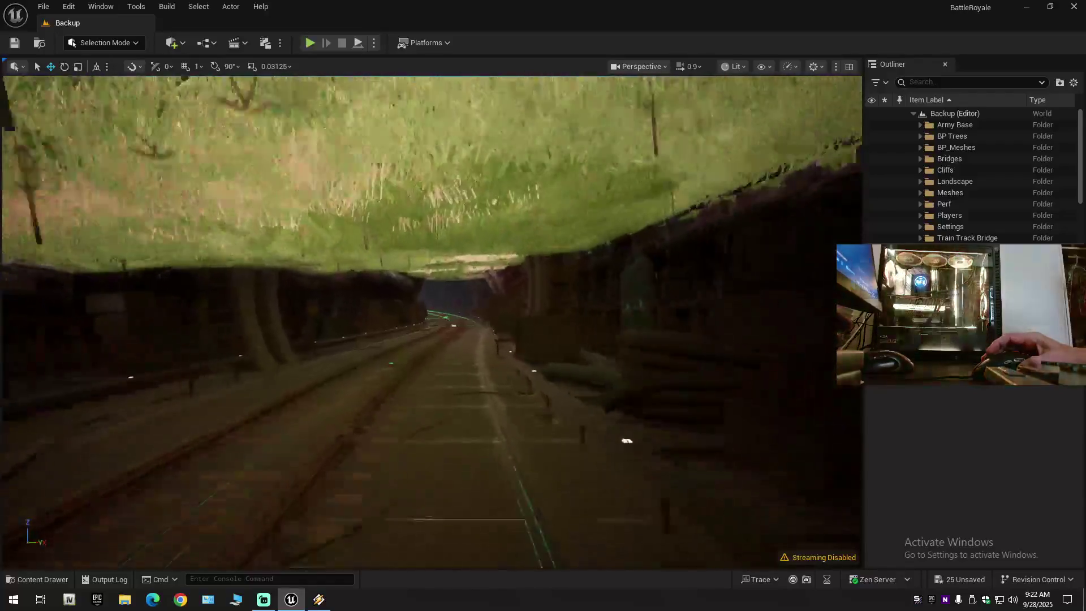
key("w")
scroll(430, 317, "up", 1)
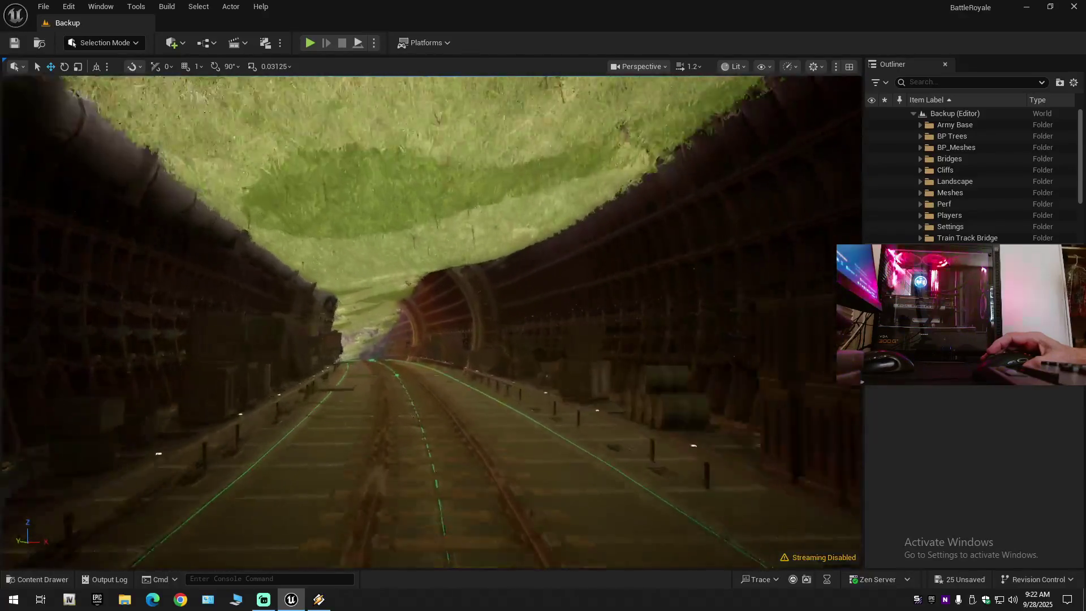
key("w")
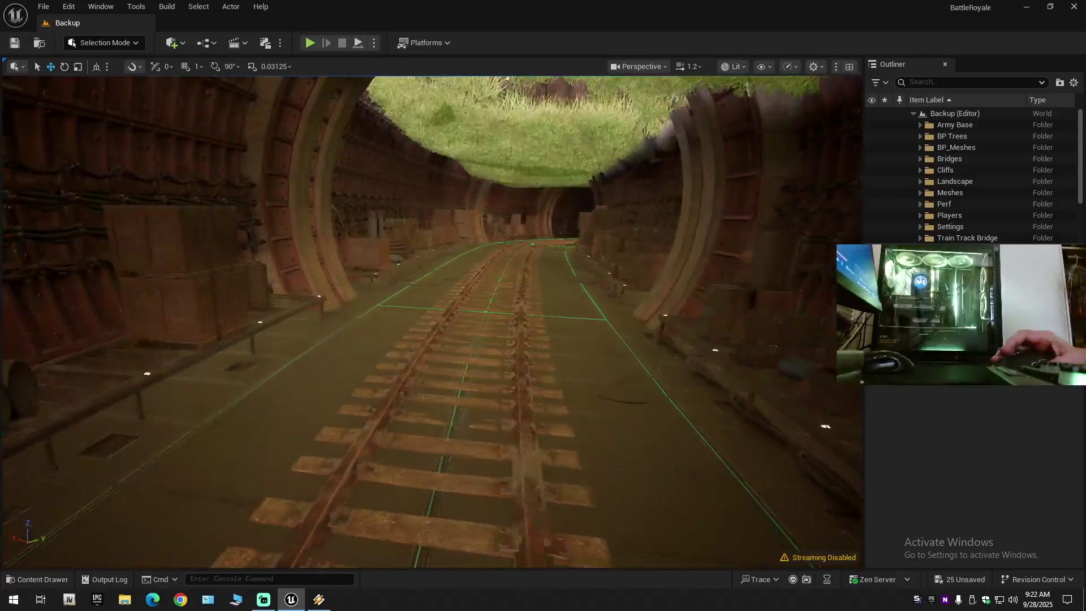
key("w")
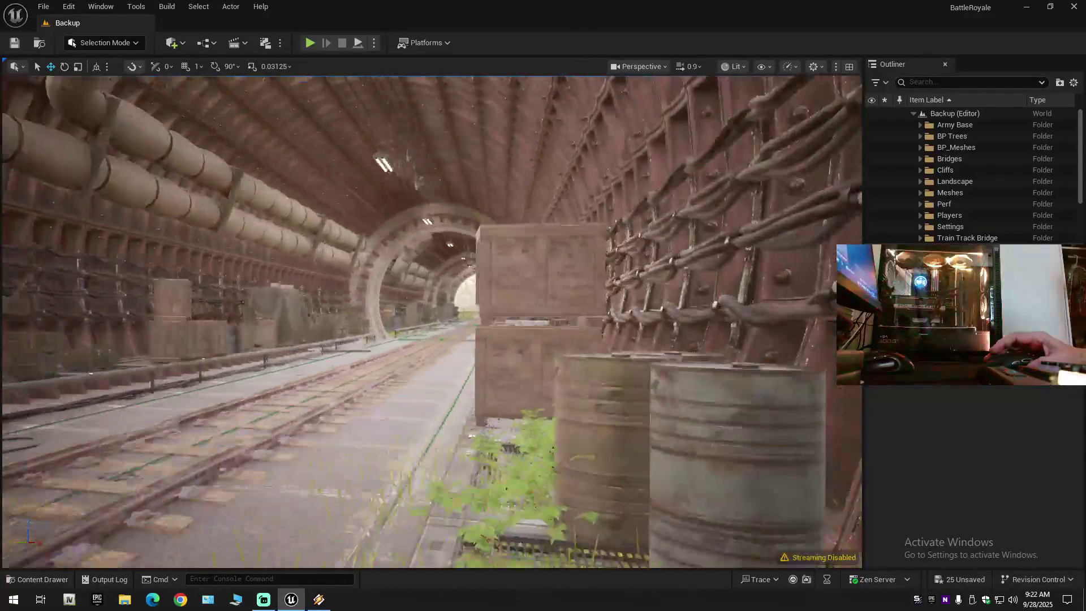
key("w")
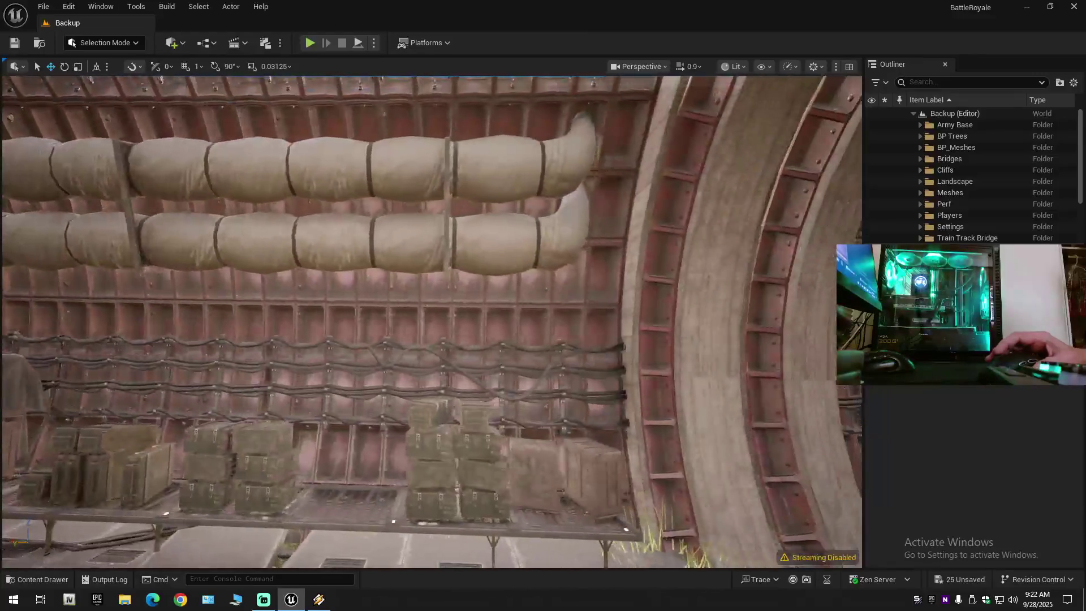
key("w")
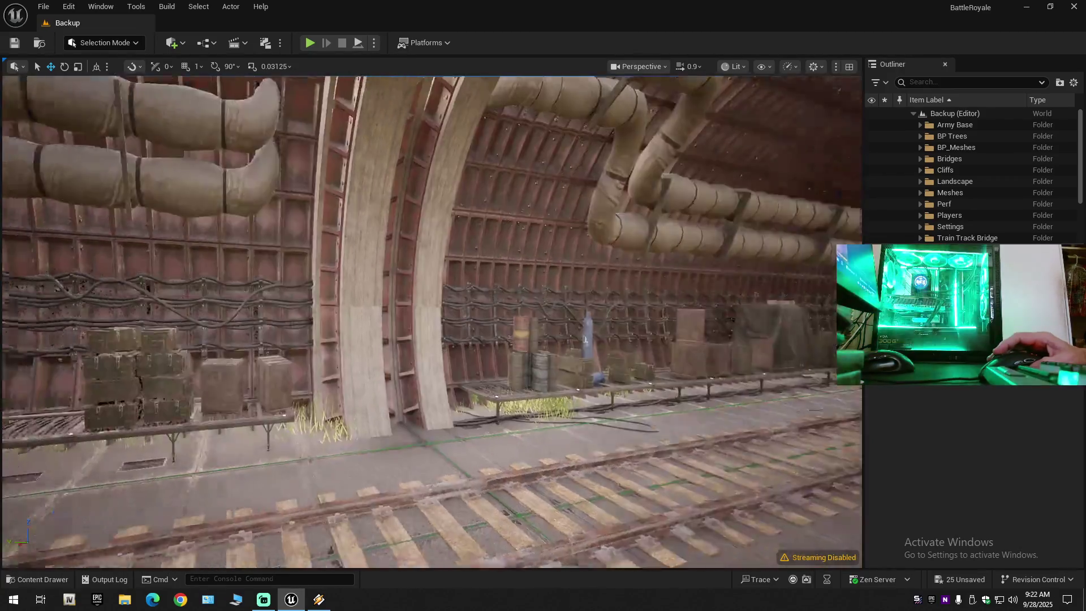
key("a")
left_click_drag(488, 344, 339, 341)
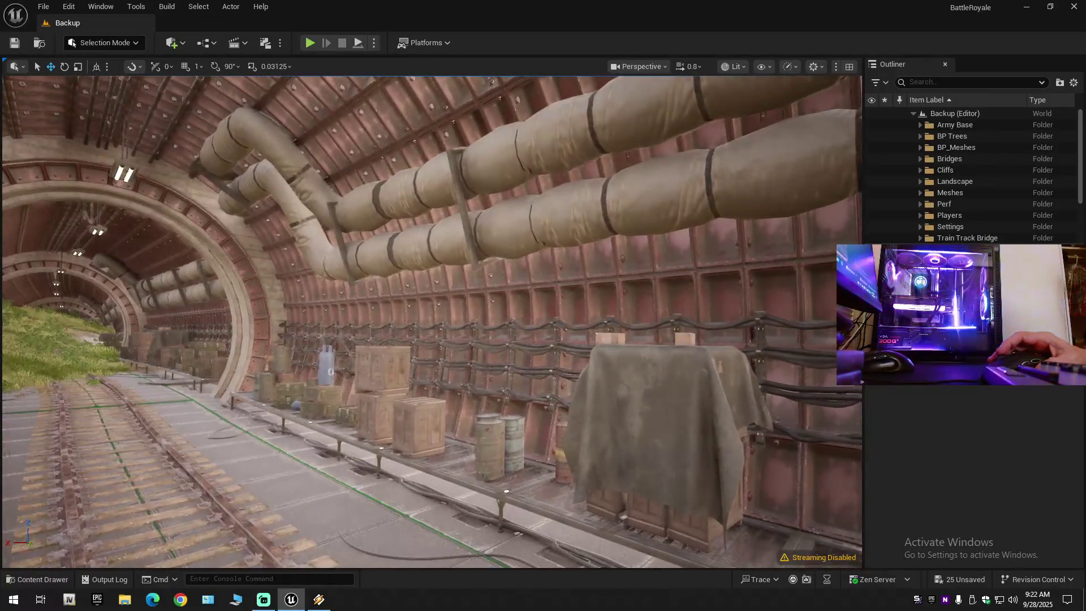
key("w")
scroll(431, 321, "up", 1)
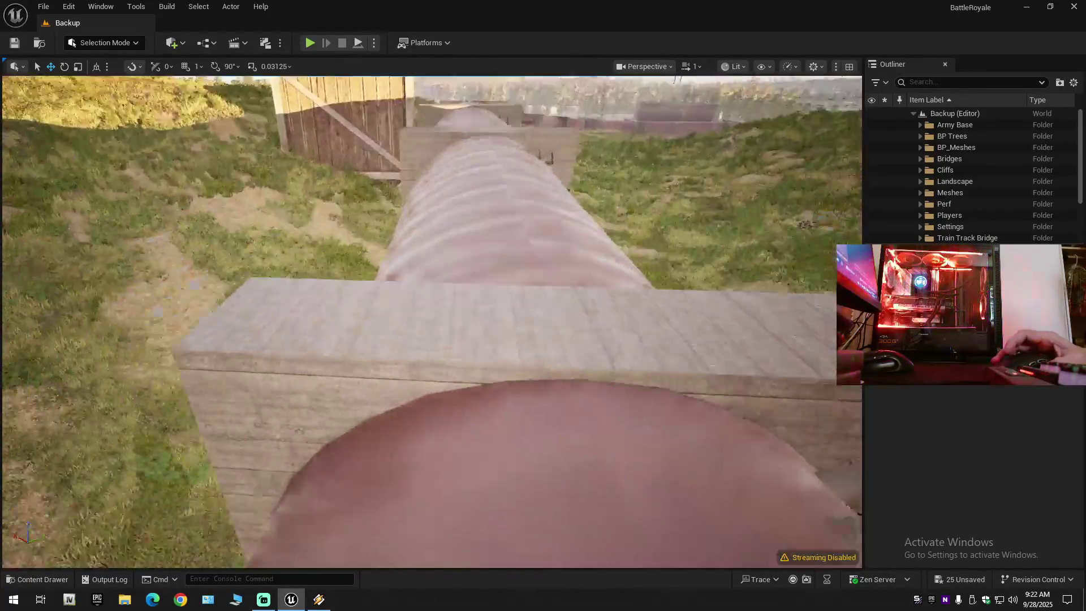
key("s")
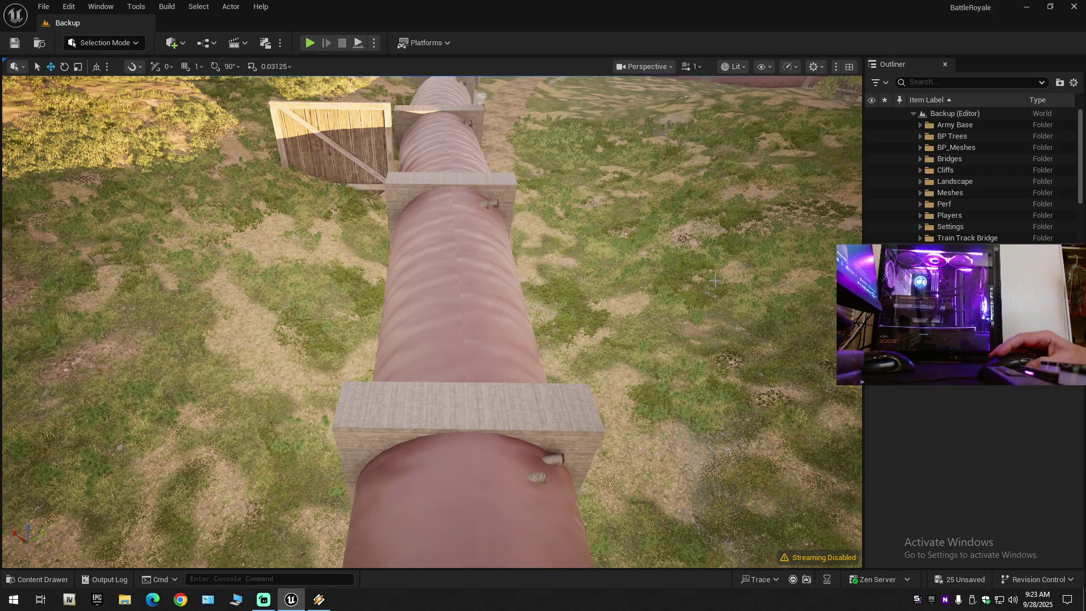
key("w")
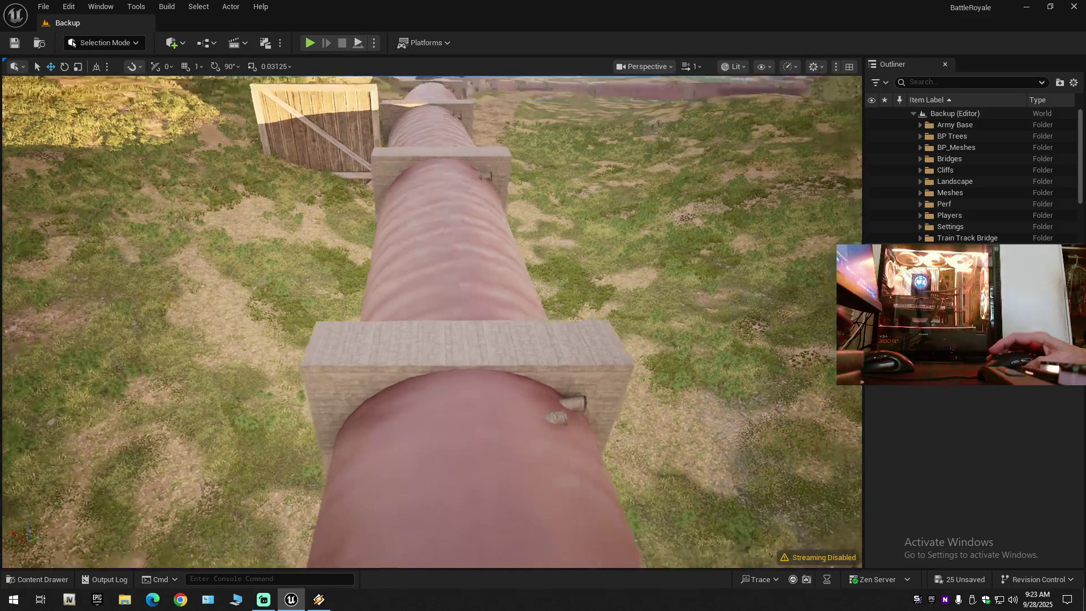
scroll(431, 321, "down", 1)
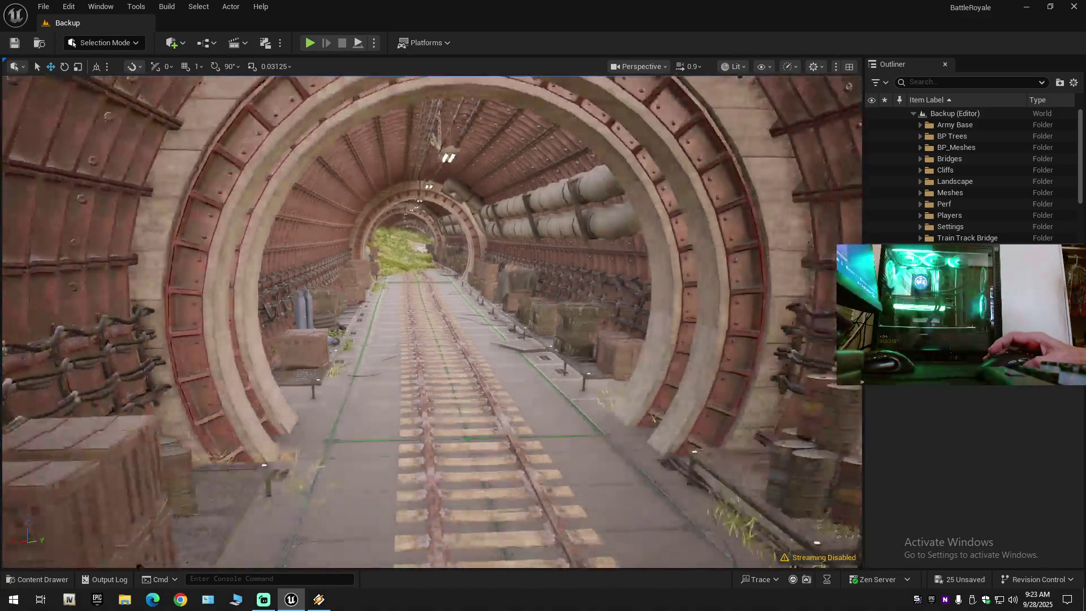
scroll(432, 321, "down", 1)
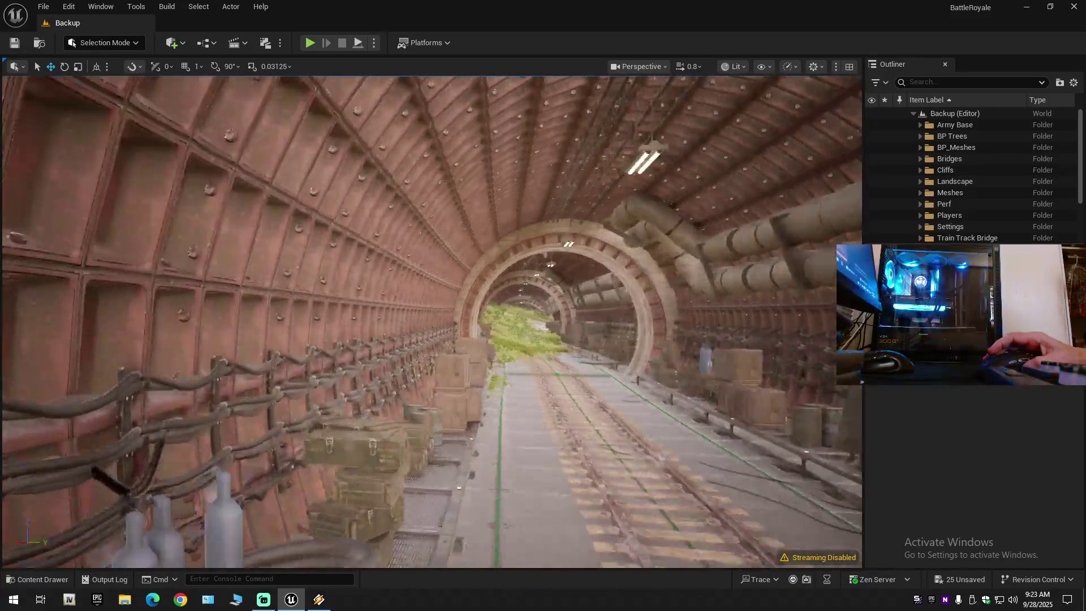
key("d")
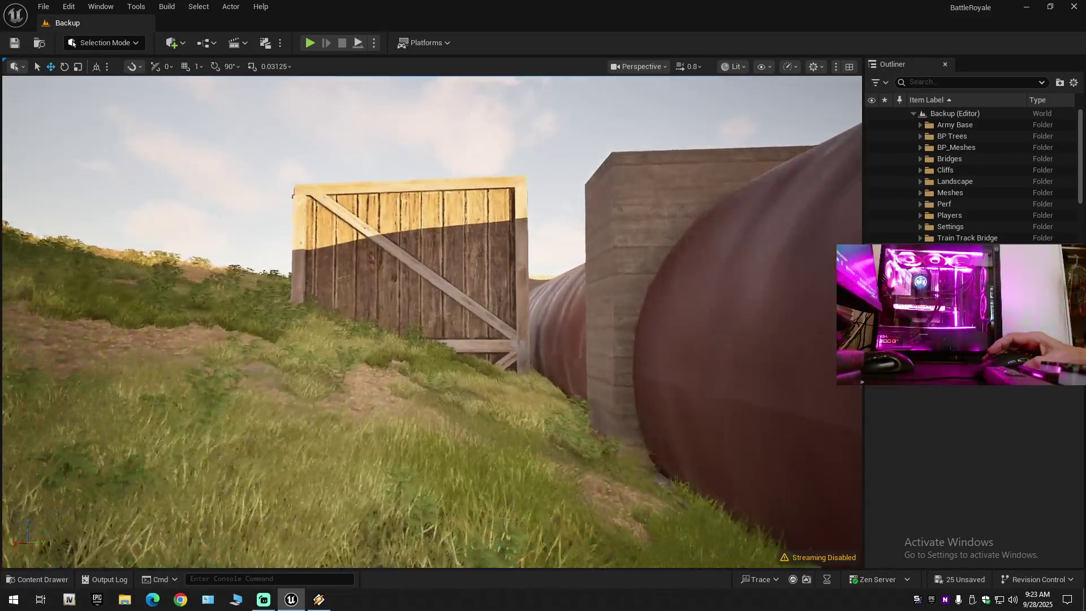
key("a")
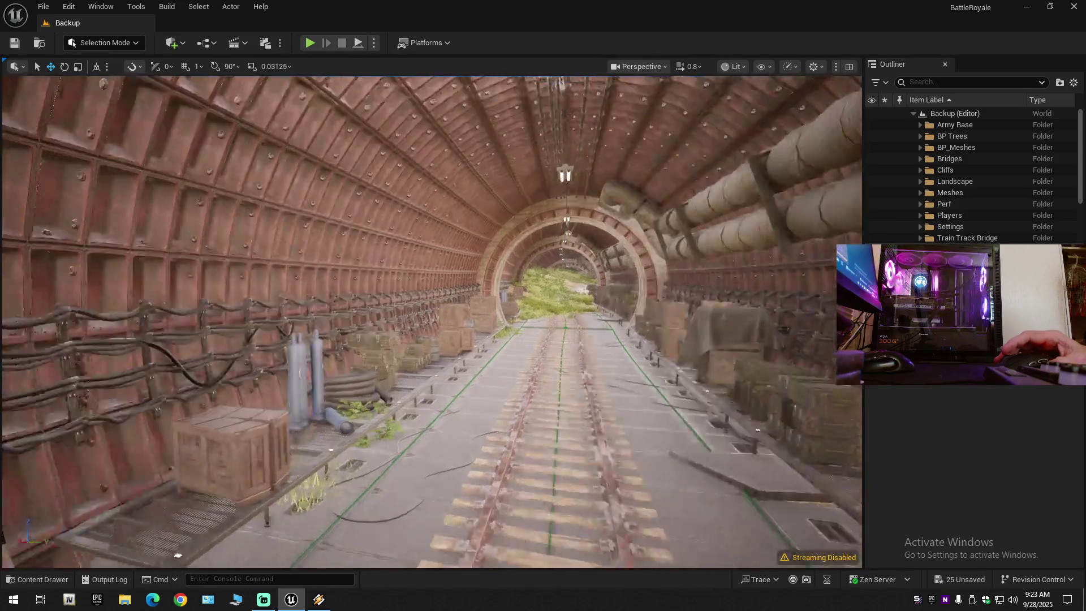
key("w")
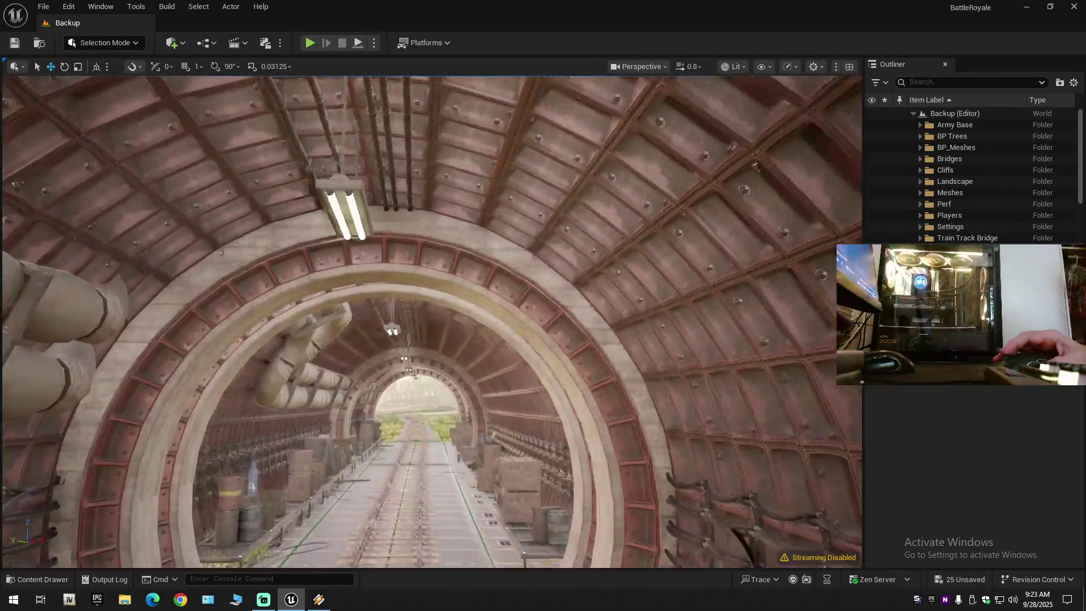
scroll(266, 265, "down", 3)
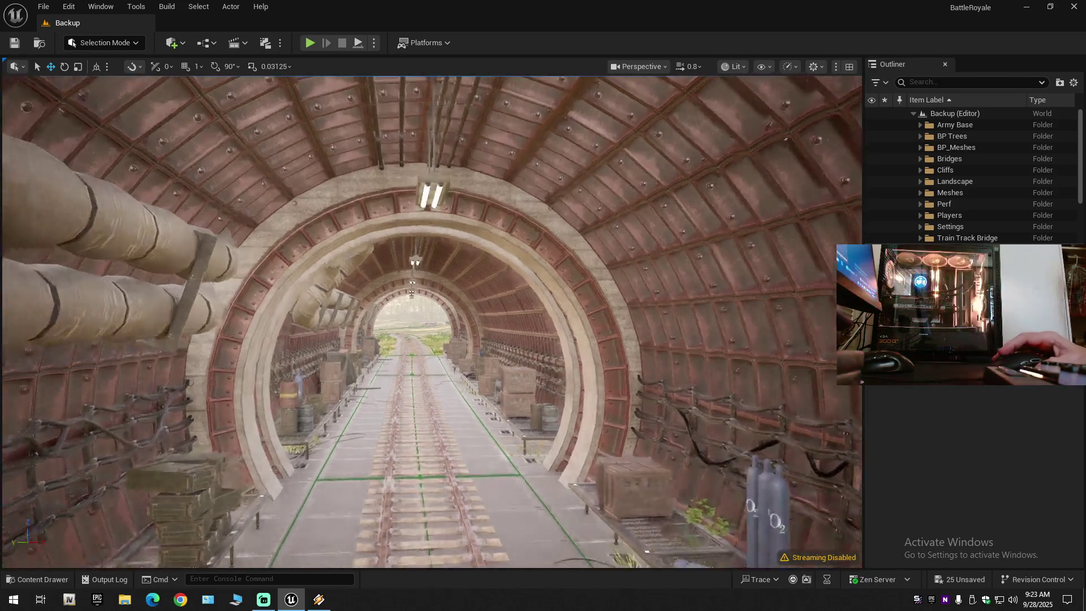
mouse_move(292, 442)
left_mouse_down()
mouse_move(292, 428)
mouse_move(293, 469)
mouse_move(543, 467)
mouse_move(396, 468)
mouse_move(473, 376)
left_mouse_up()
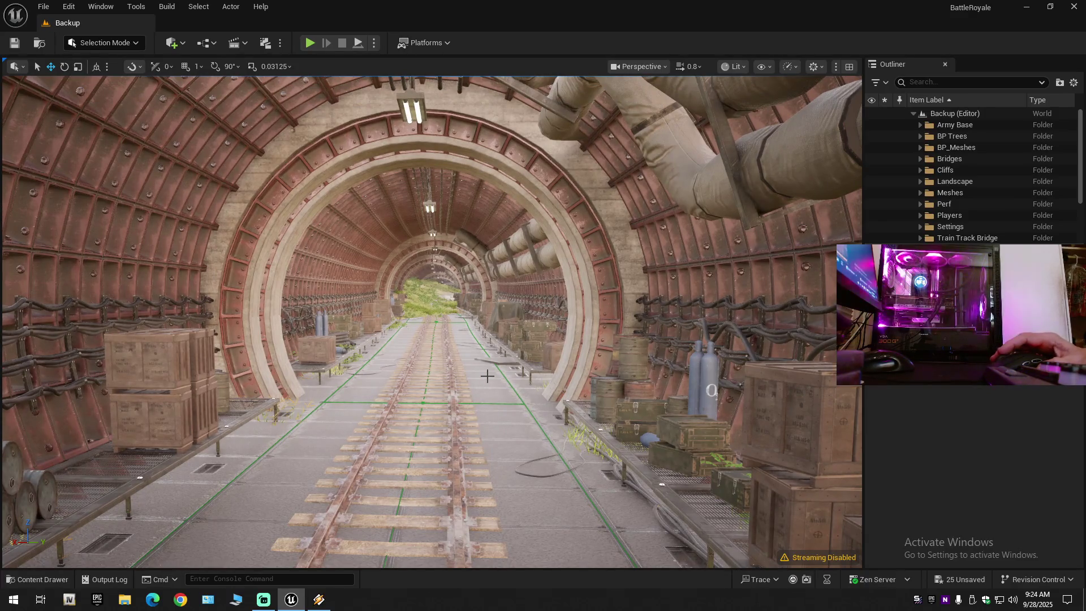
left_click(1074, 82)
left_click(1004, 142)
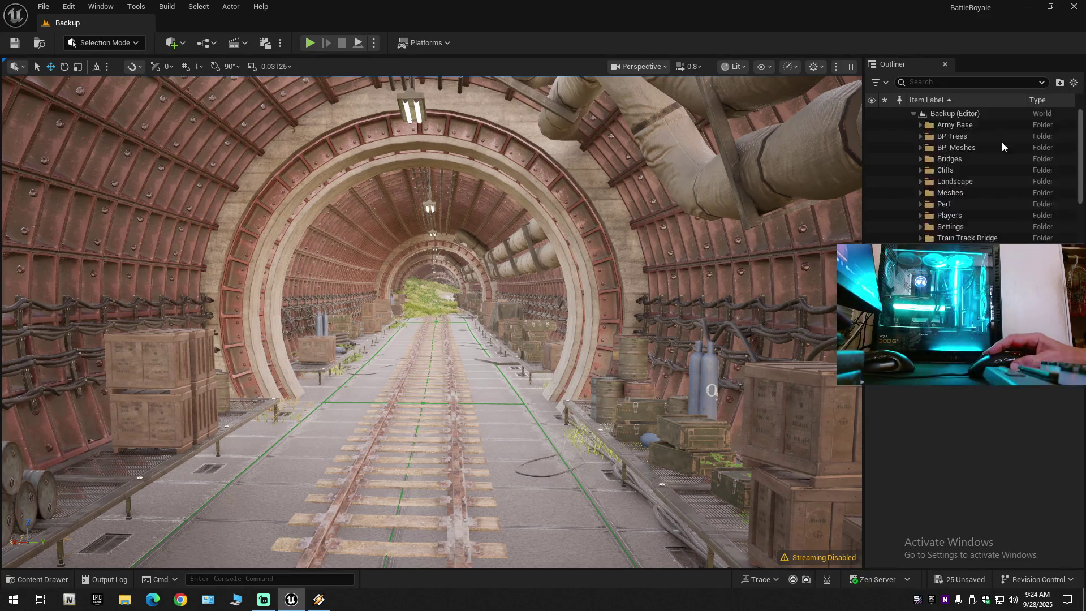
left_click(913, 114)
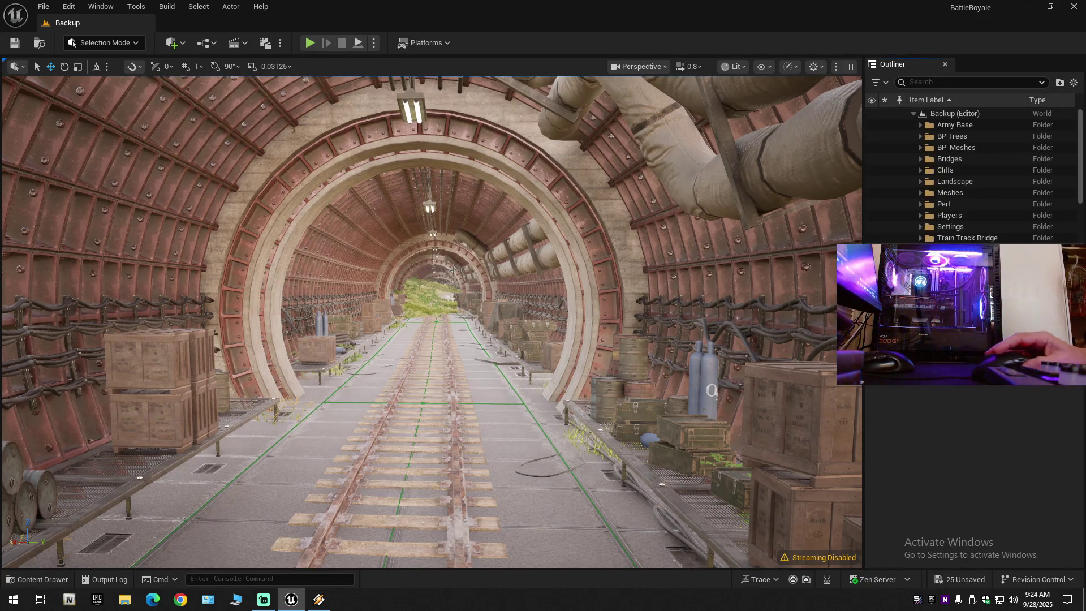
- Open the Content Drawer and save the current level from the toolbar and File menu
left_click(22, 579)
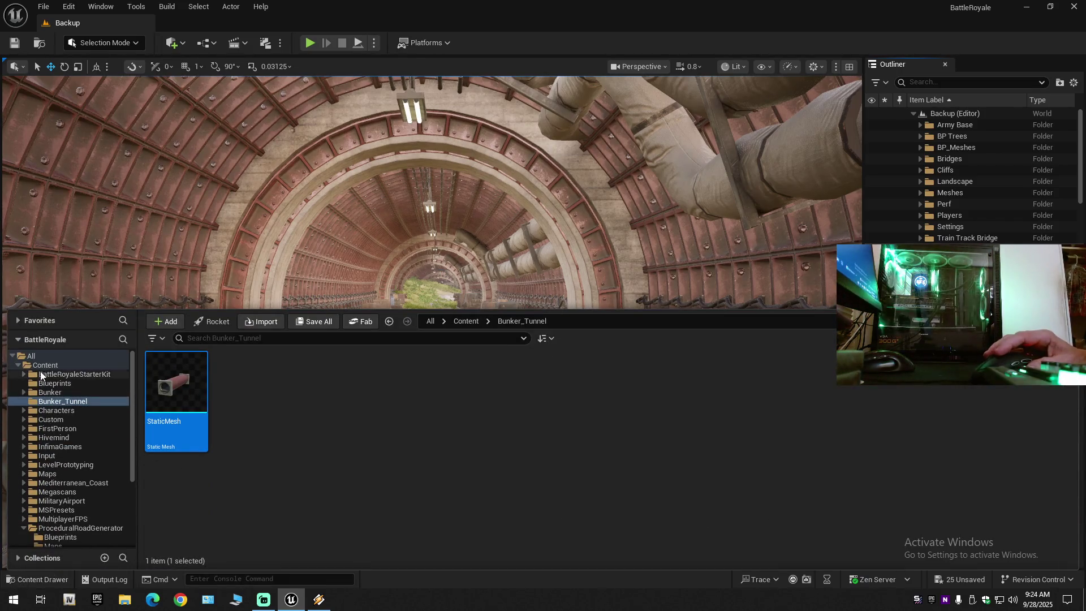
left_click(17, 44)
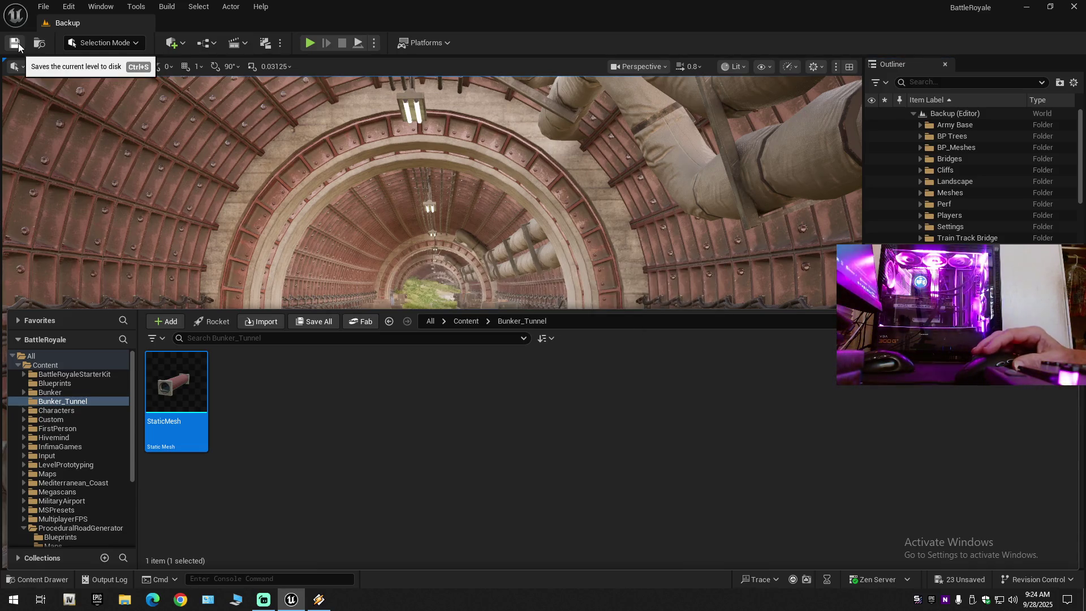
left_click(43, 7)
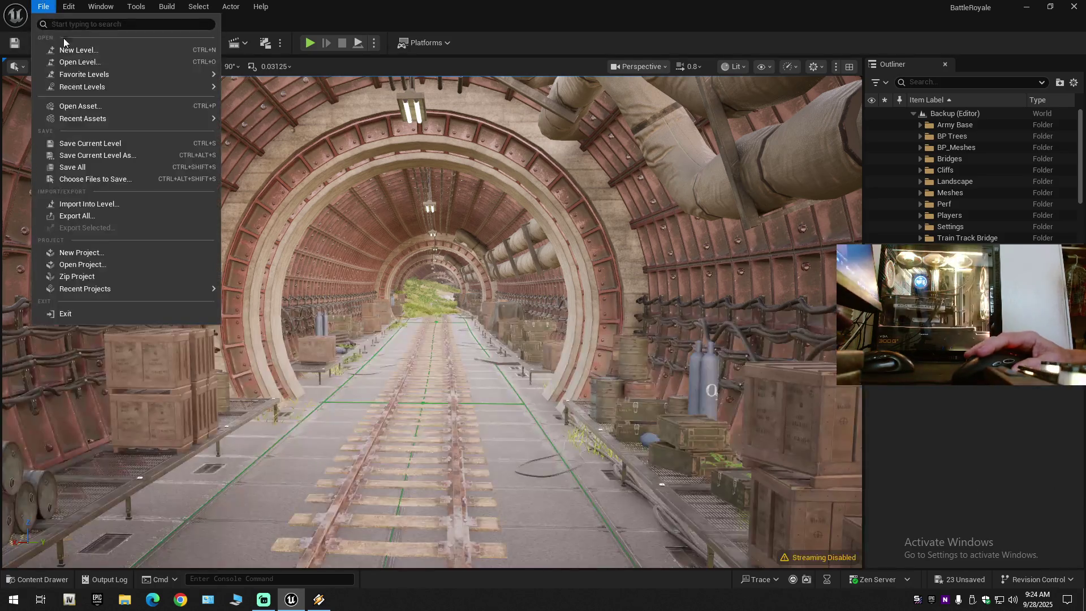
left_click(80, 139)
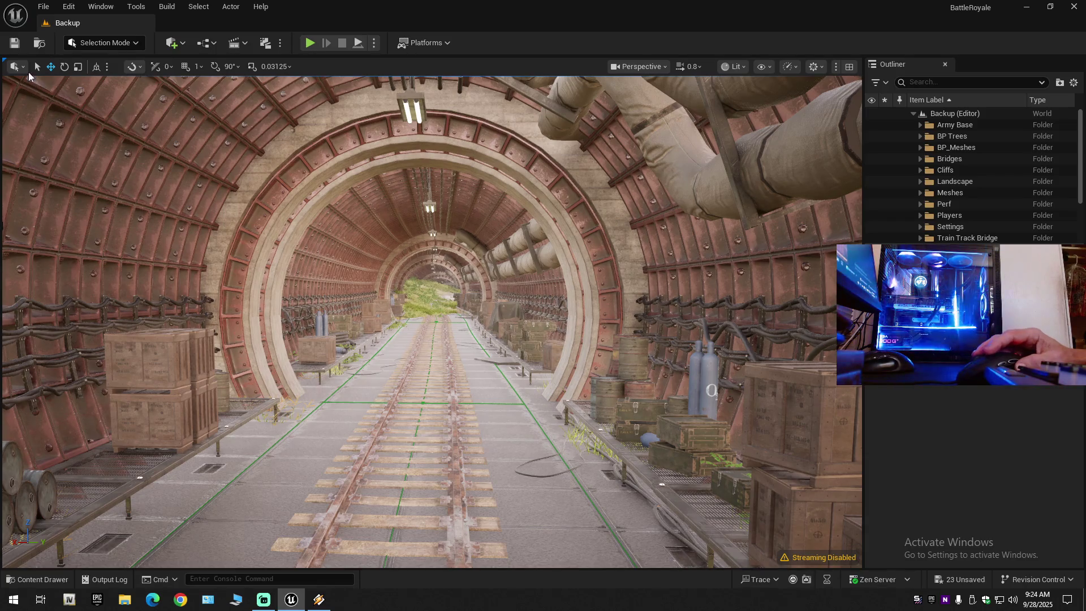
left_click(15, 43)
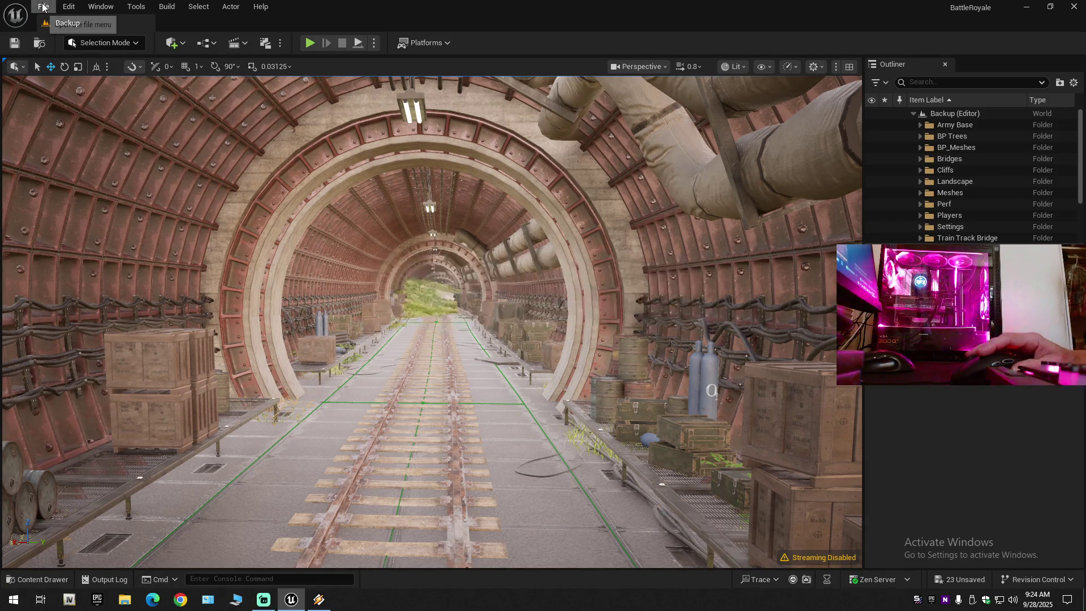
left_click(43, 7)
left_click(78, 142)
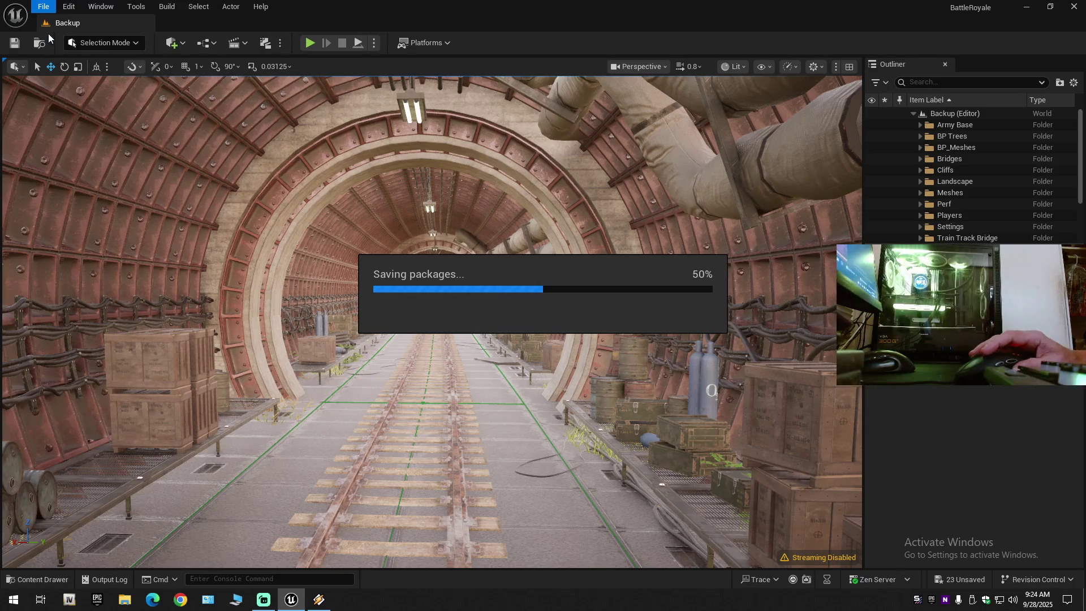
- Save the current level again, then use File > Save All for remaining assets
left_click(44, 7)
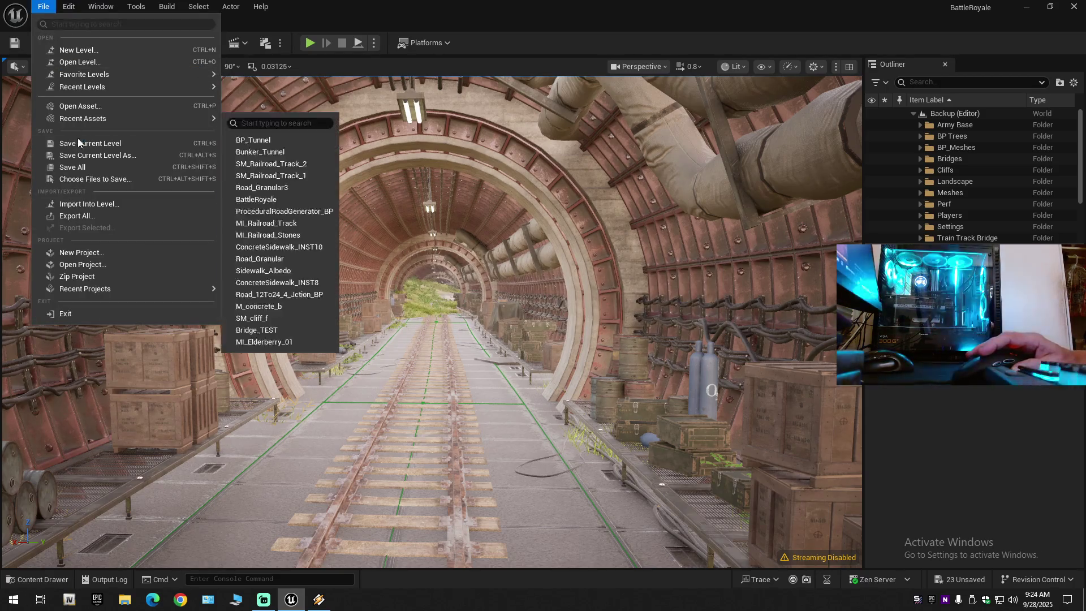
left_click(77, 173)
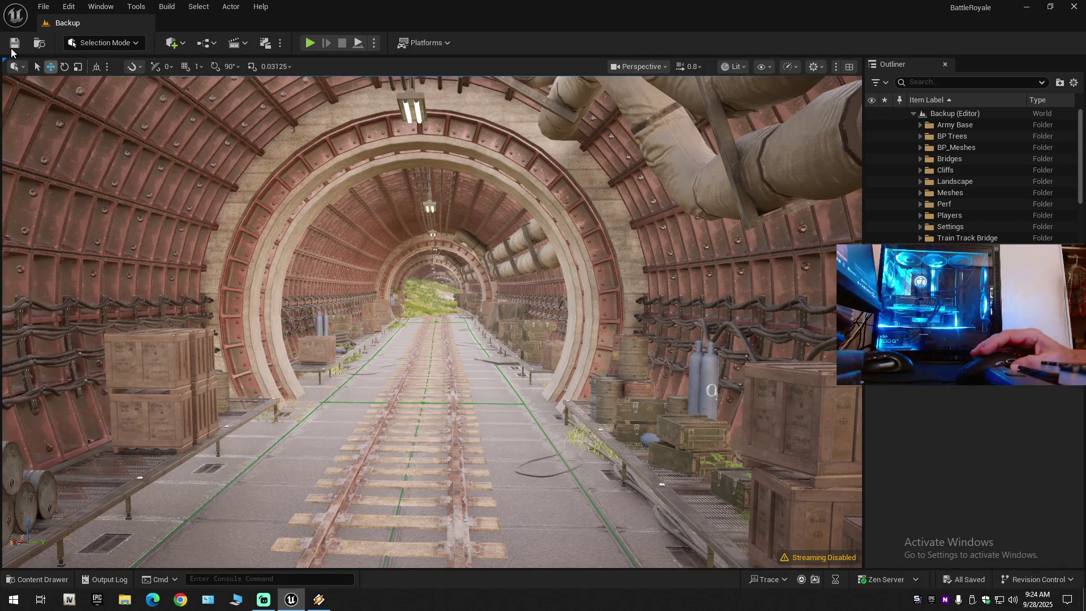
left_click(7, 45)
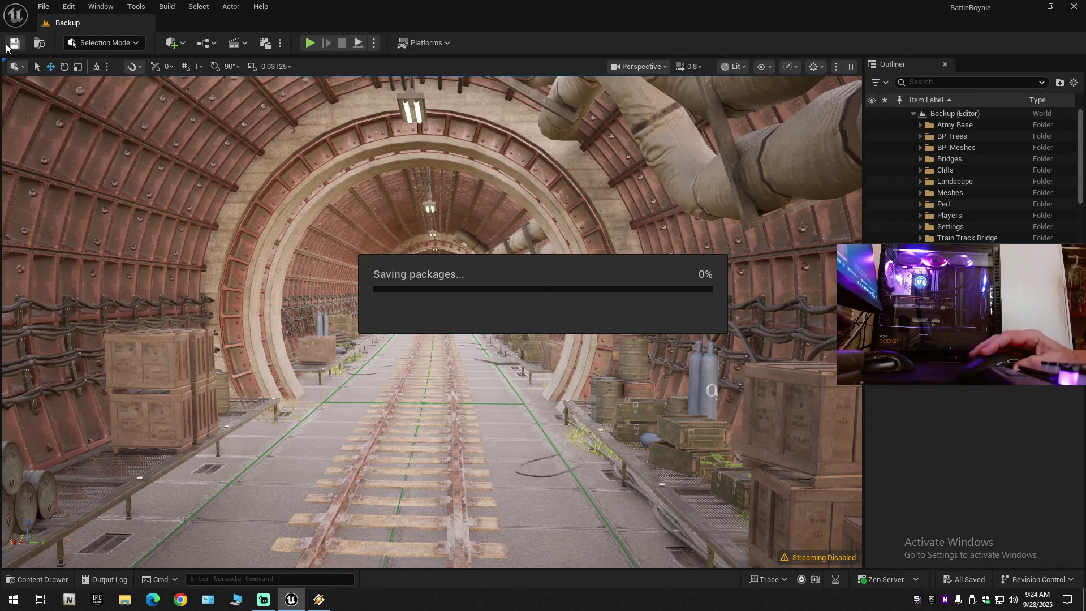
left_click(49, 10)
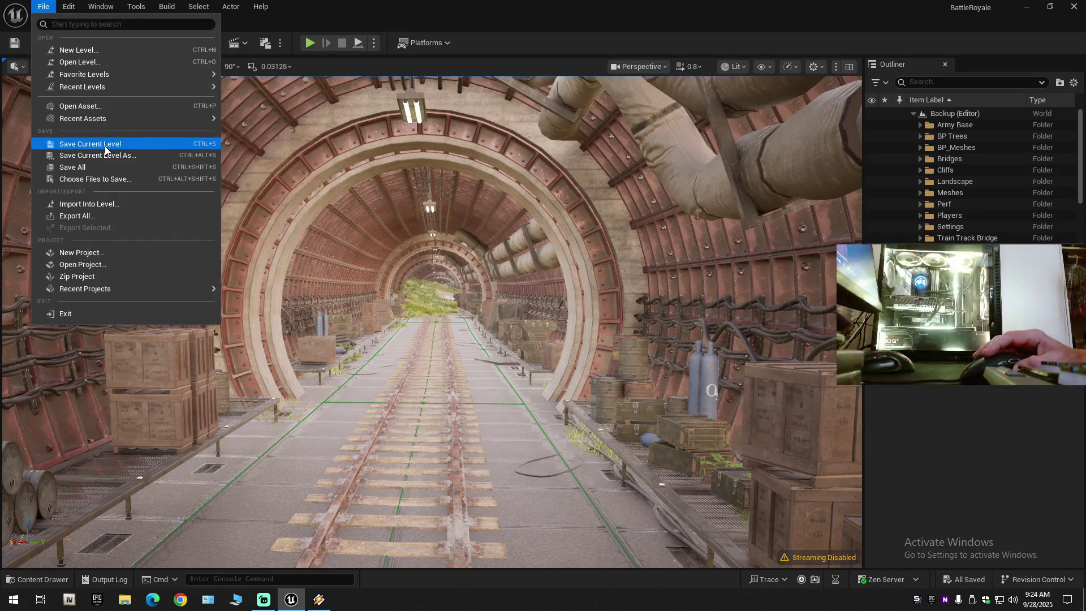
left_click(91, 143)
left_click(41, 5)
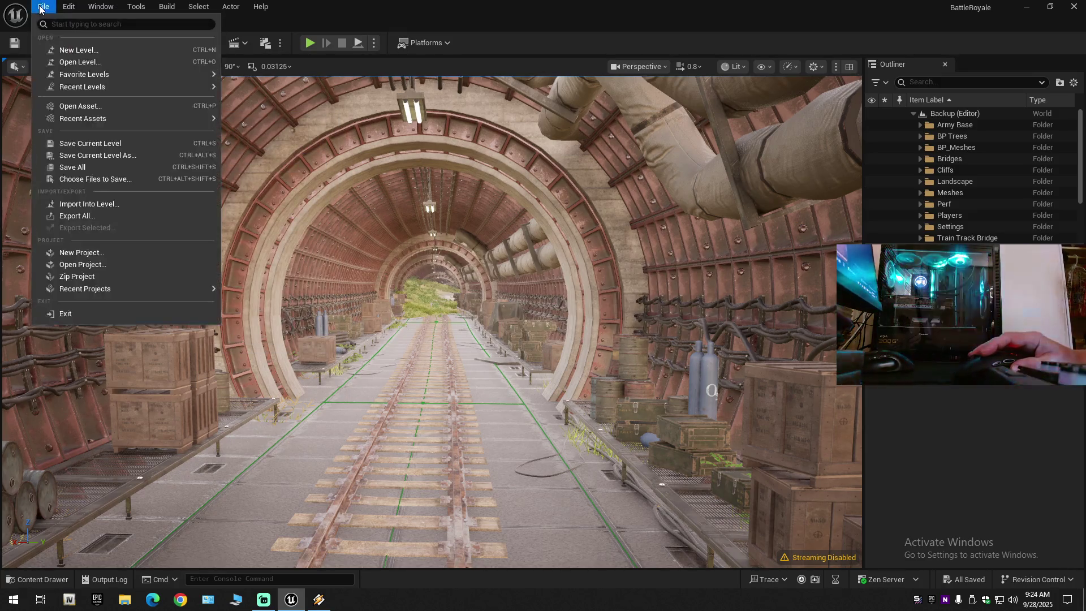
left_click(83, 169)
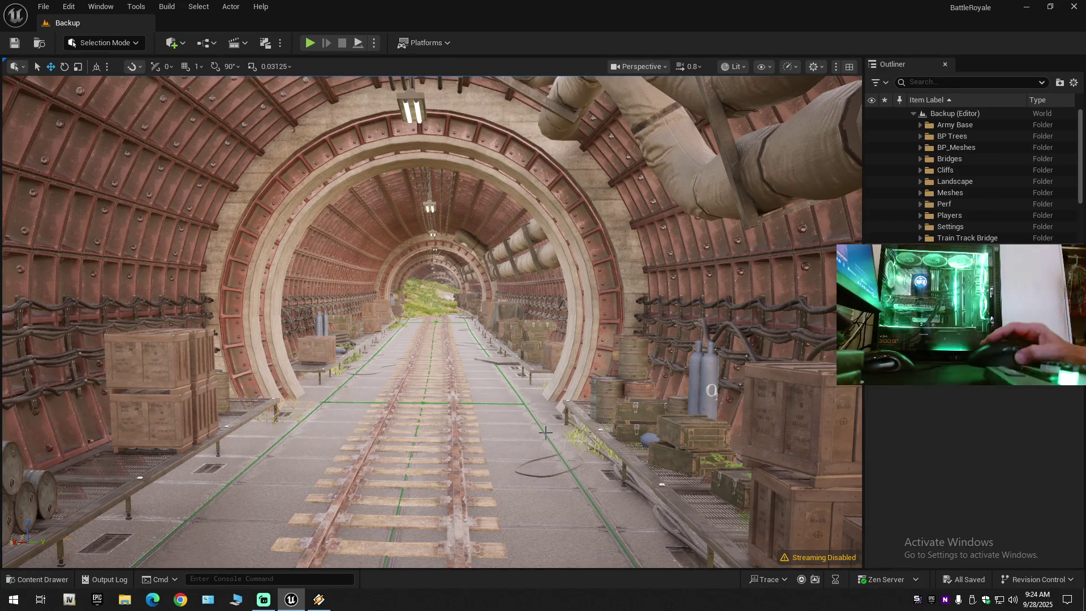
key("w")
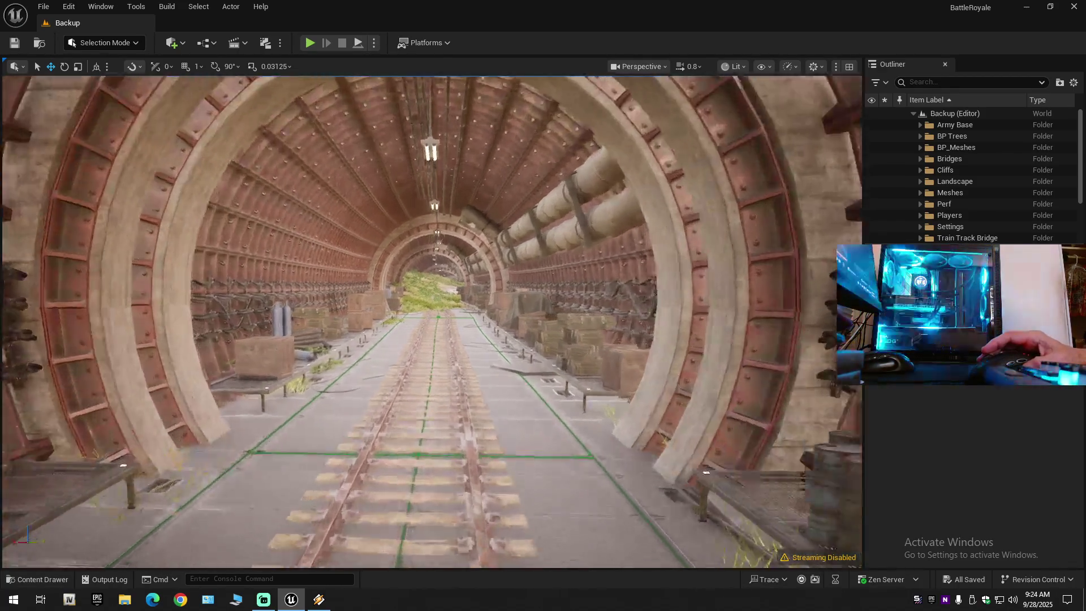
scroll(431, 321, "down", 1)
key("w")
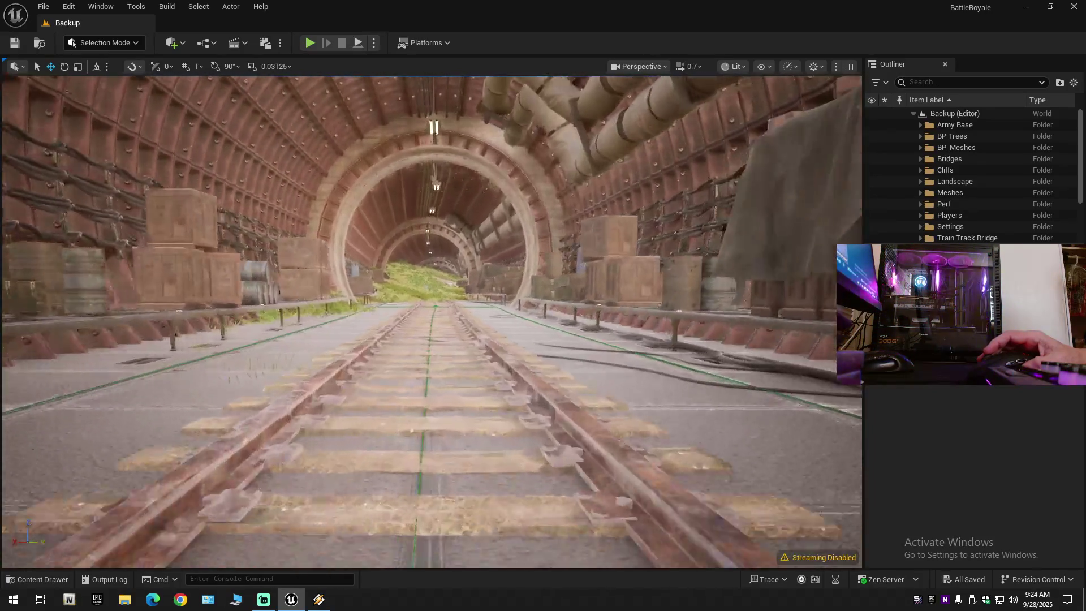
key("w")
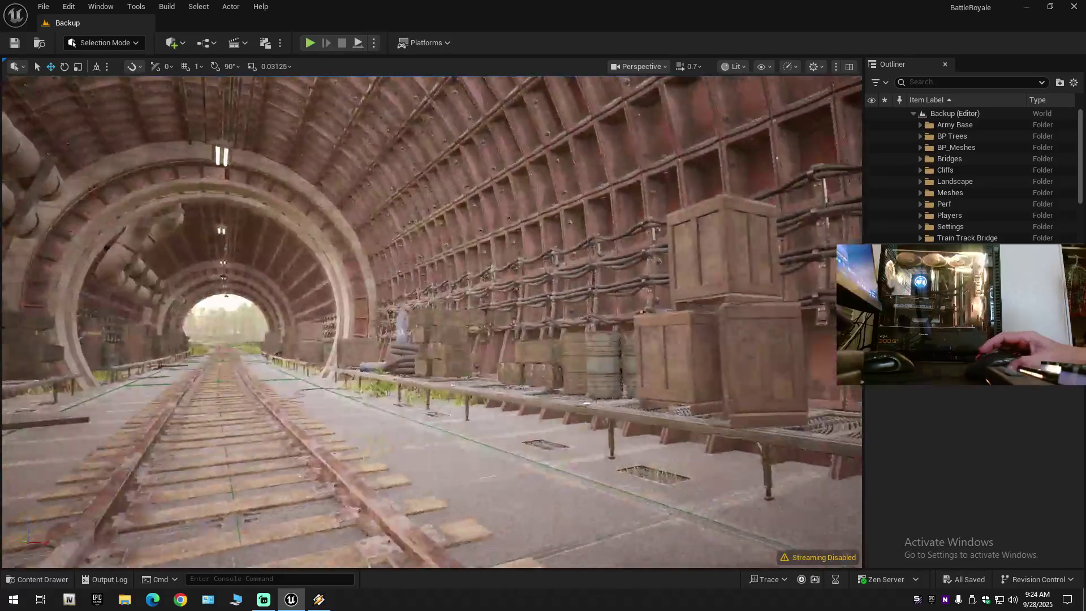
key("w")
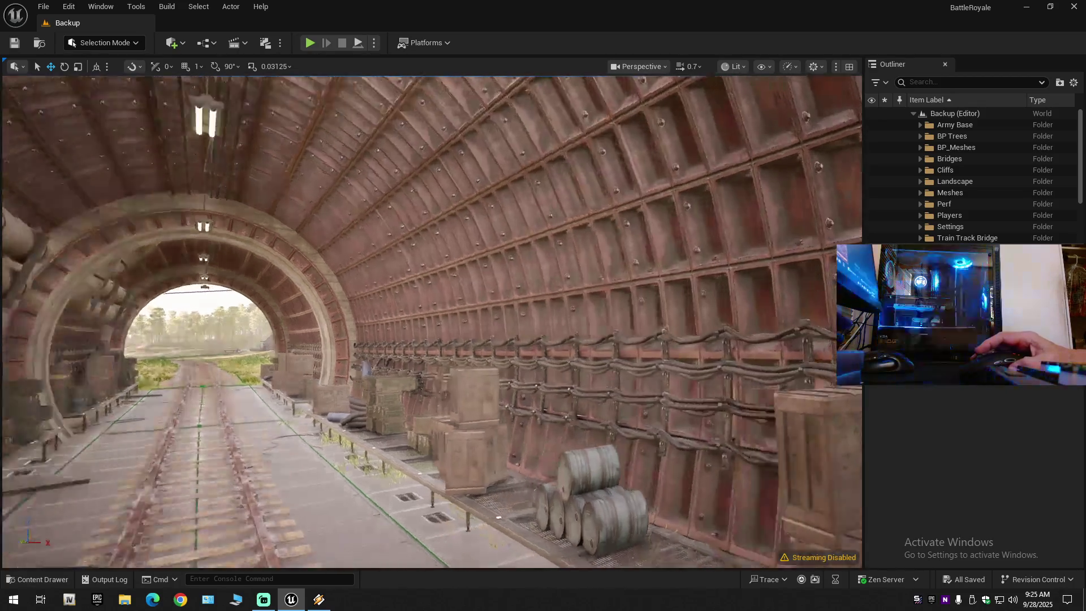
key("s")
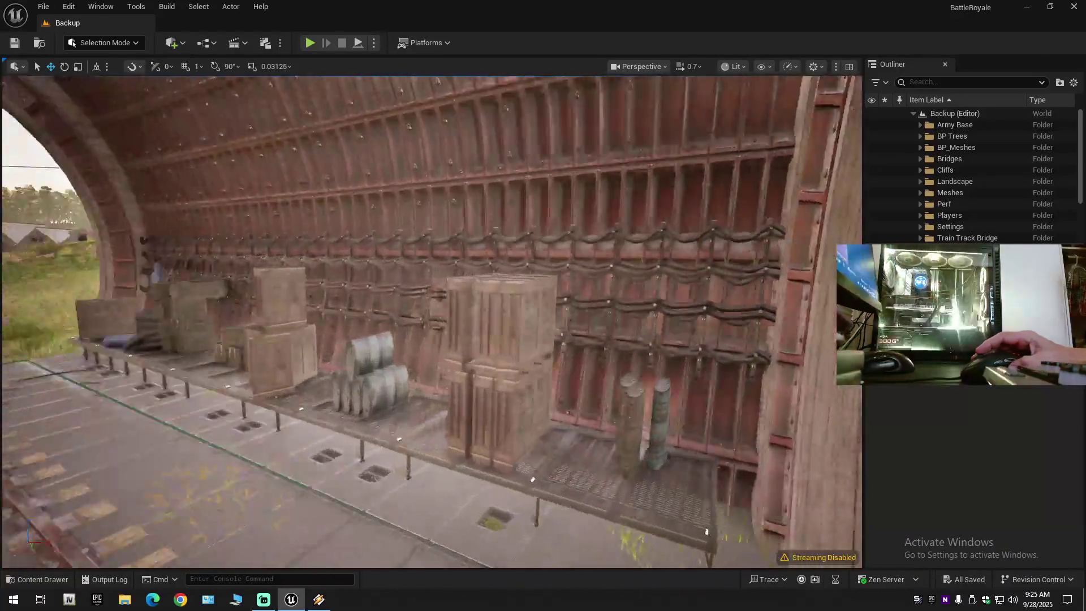
key("w")
key("a")
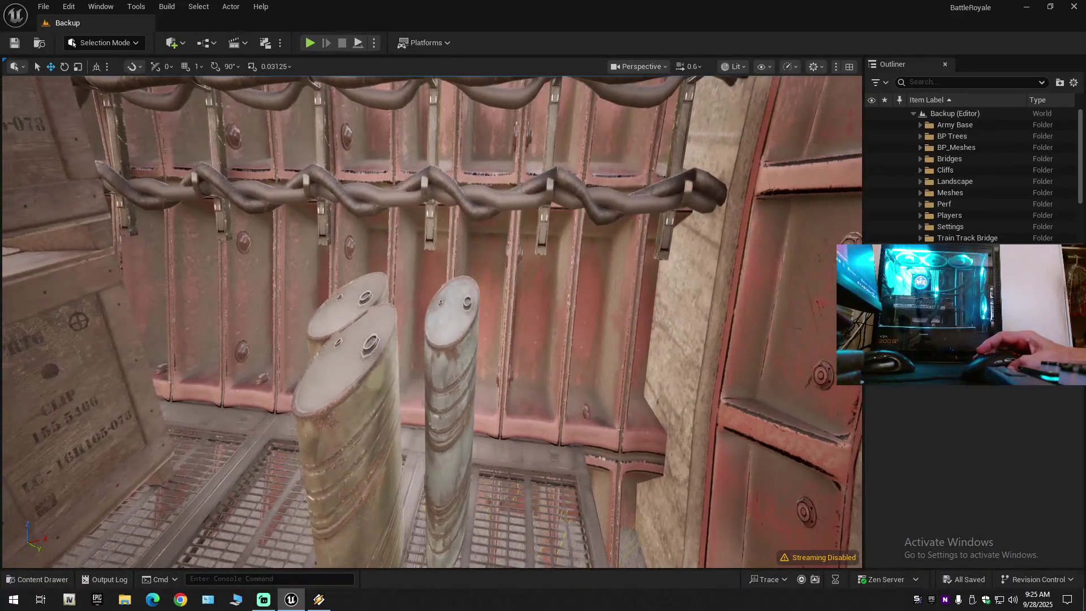
key("s")
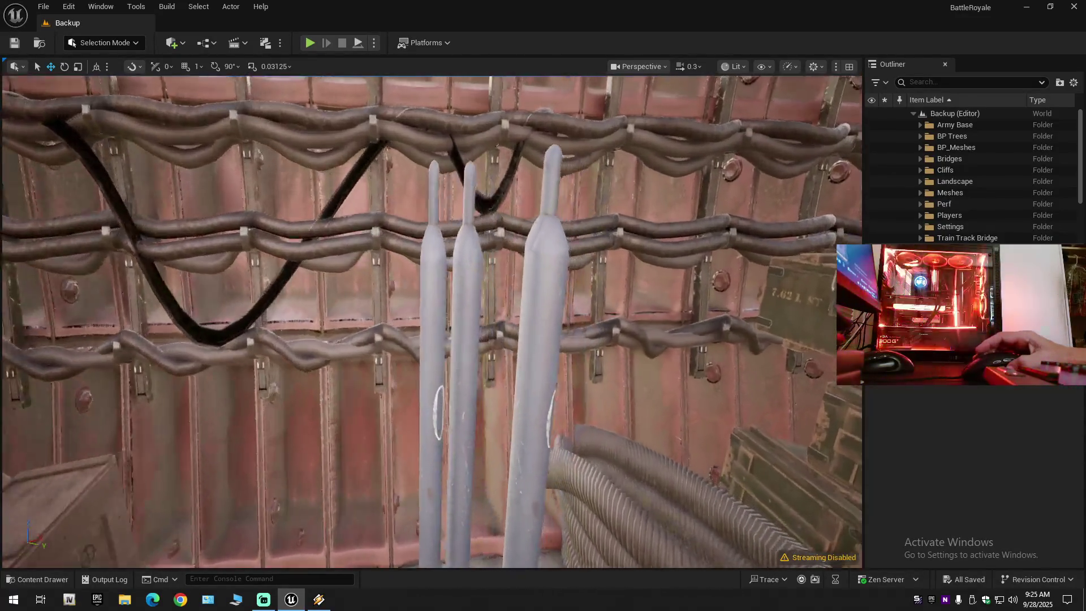
key("e")
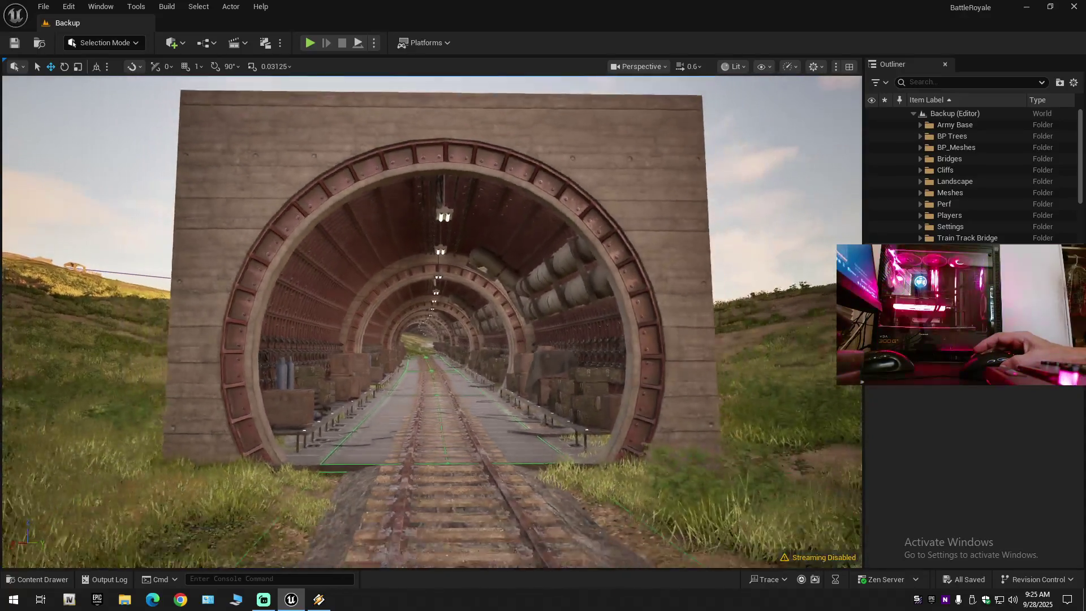
- Pull back up over the landscape, then fly back toward the tunnel entrance
scroll(432, 323, "up", 1)
key("s")
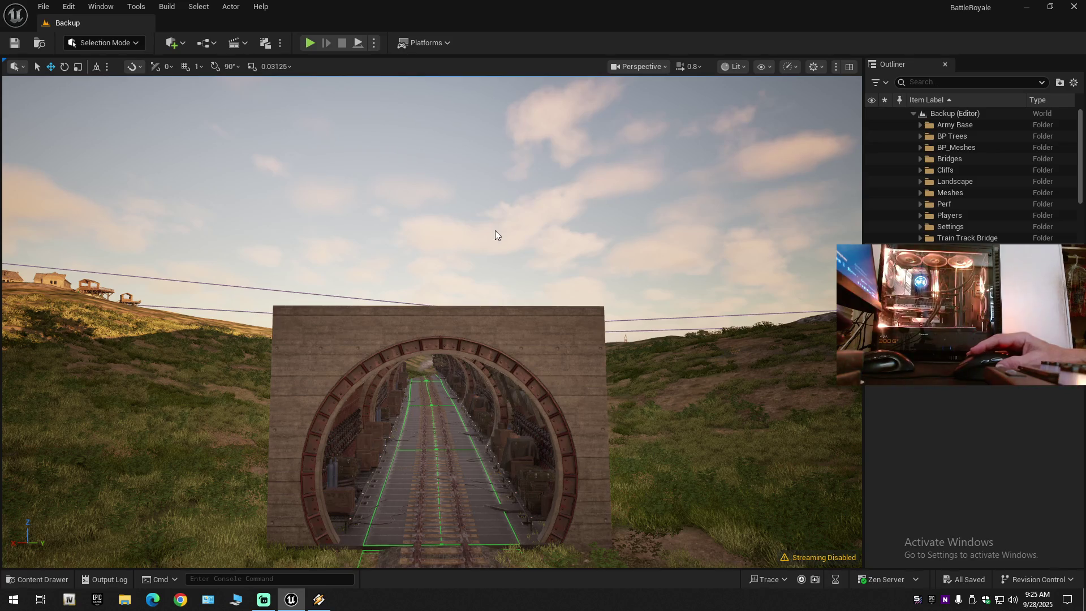
scroll(432, 322, "up", 3)
key("s")
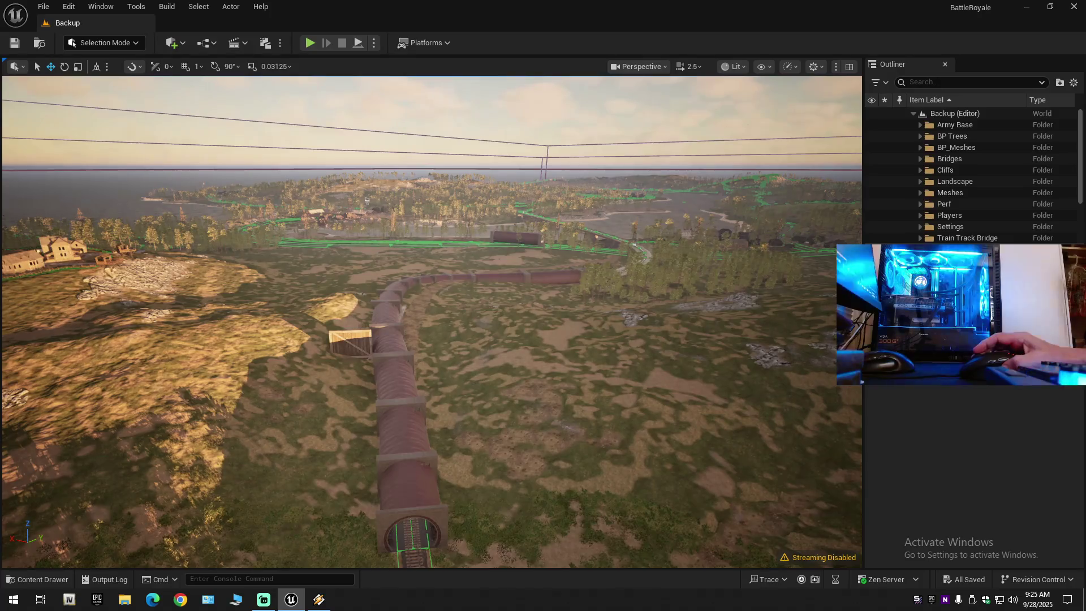
scroll(432, 322, "down", 1)
key("w")
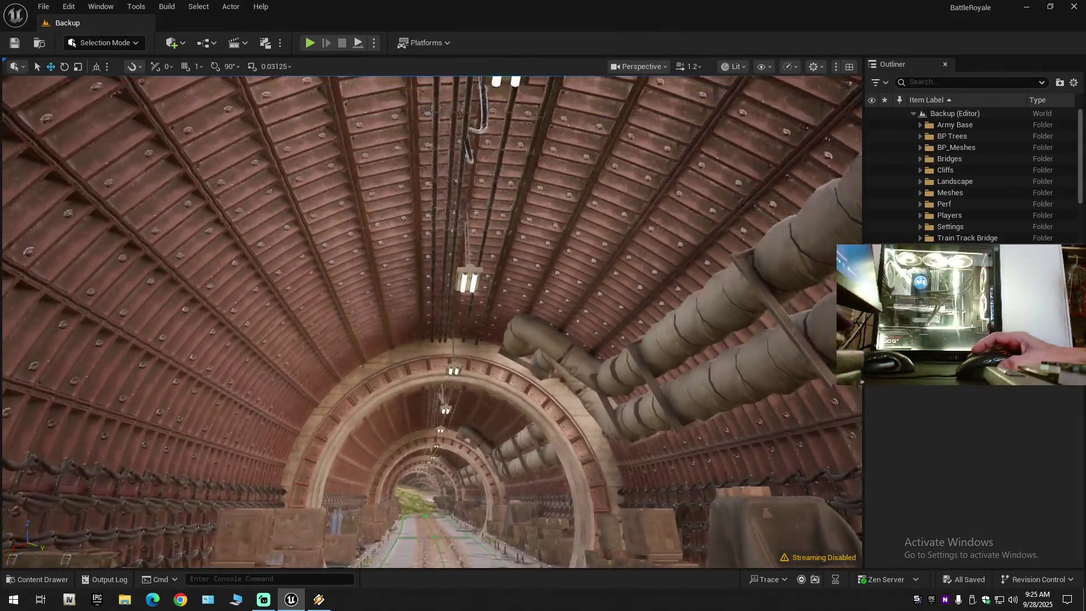
- Inspect the tunnel's ceiling pipes up close and select the BP_Tunnel actor
left_click_drag(432, 323, 432, 238)
key("w")
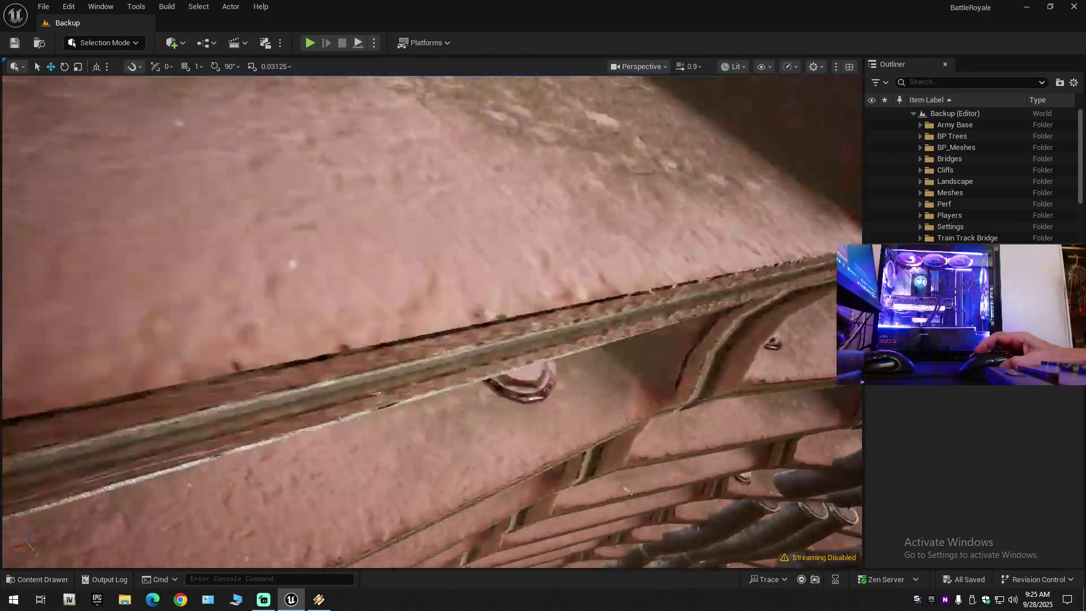
scroll(431, 323, "down", 1)
key("w")
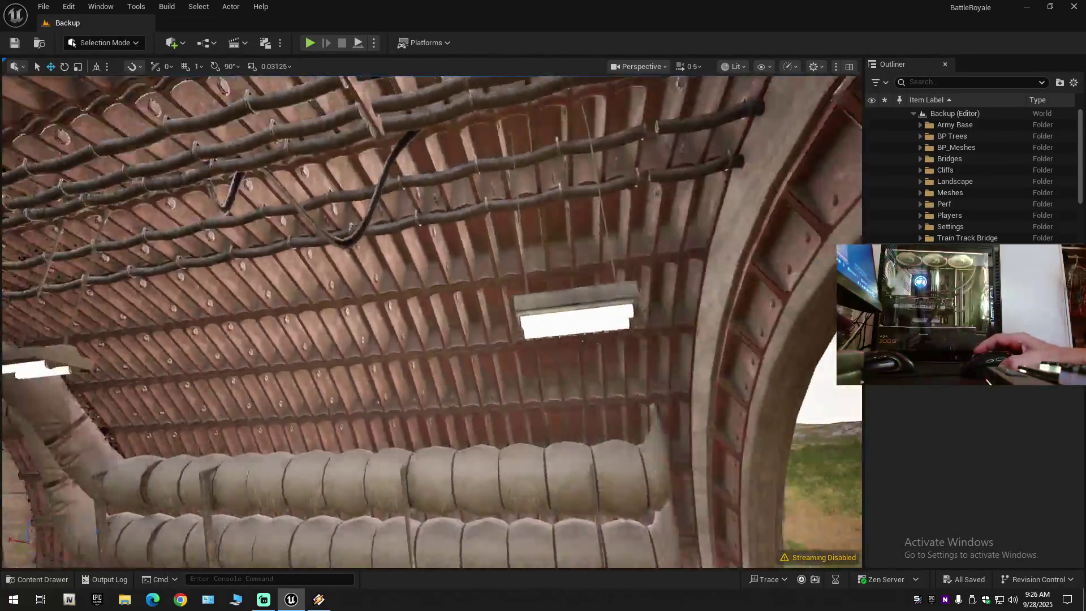
left_click_drag(432, 237, 432, 323)
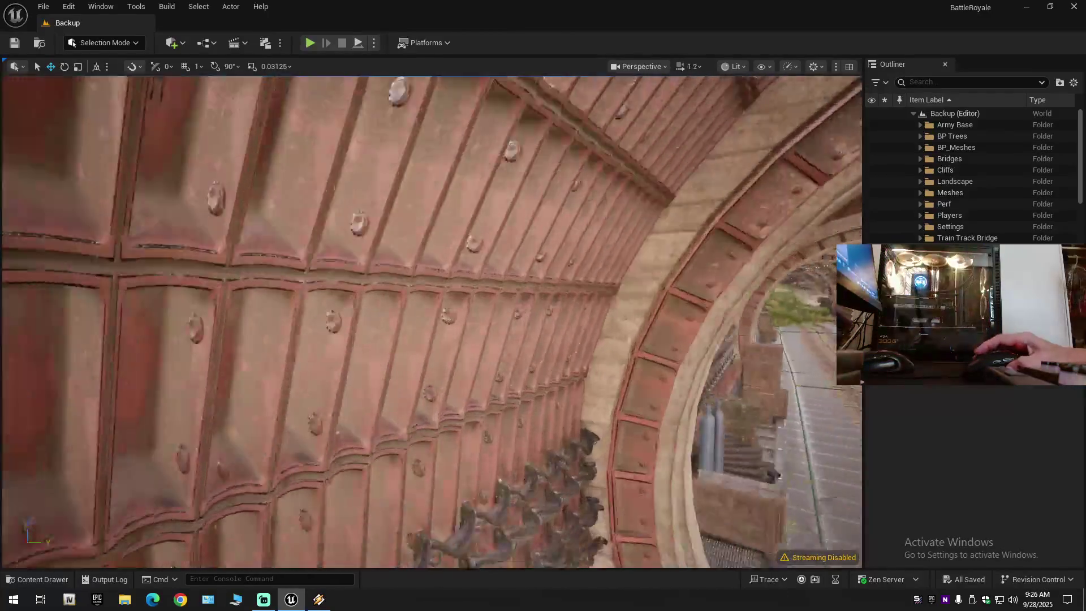
scroll(432, 323, "up", 3)
scroll(432, 322, "down", 3)
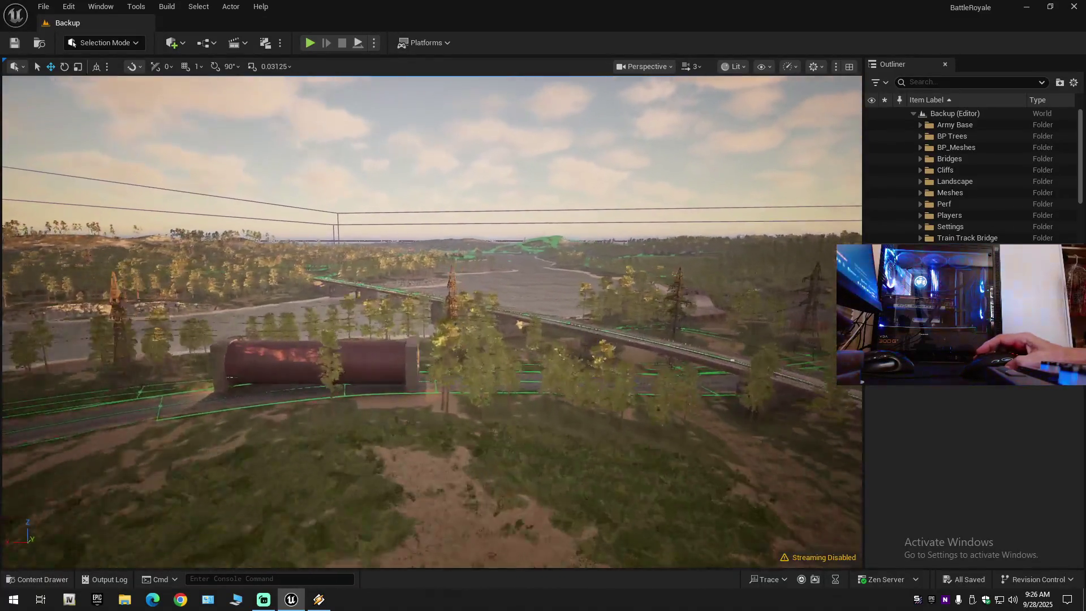
scroll(432, 322, "down", 2)
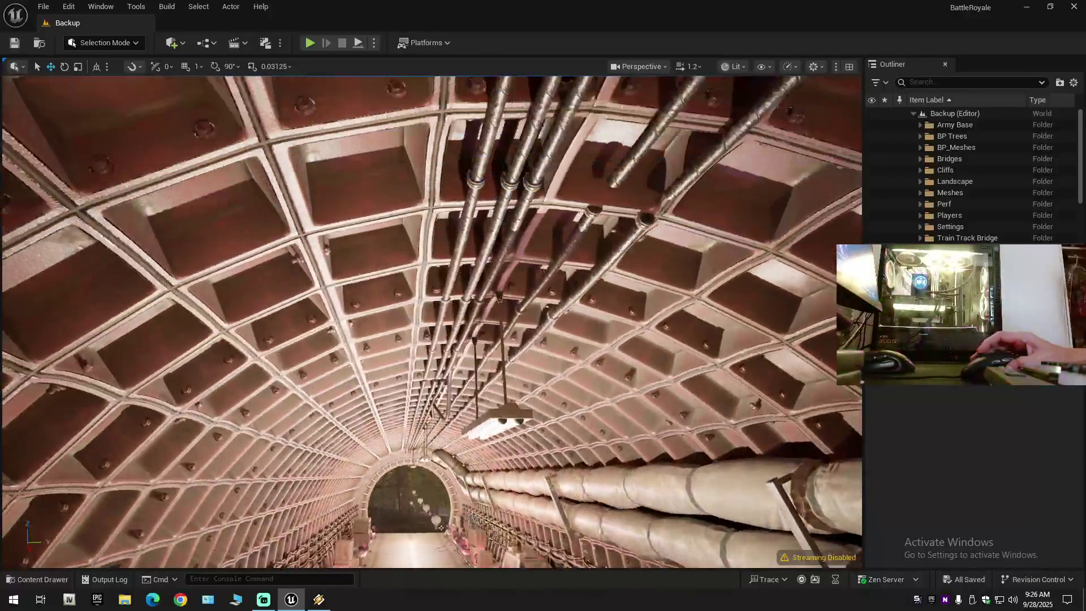
mouse_move(432, 322)
left_mouse_down()
mouse_move(431, 198)
mouse_move(408, 159)
mouse_move(408, 170)
mouse_move(408, 141)
mouse_move(408, 166)
left_mouse_up()
scroll(407, 169, "down", 1)
left_click(505, 283)
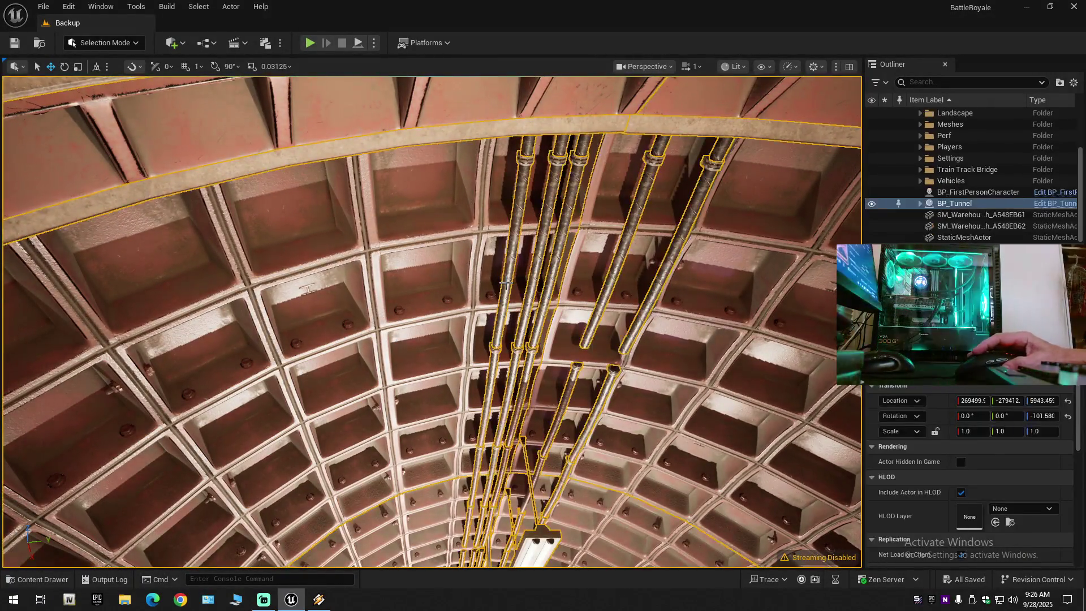
- Frame BP_Tunnel and open it in the Blueprint editor's viewport preview
key("f")
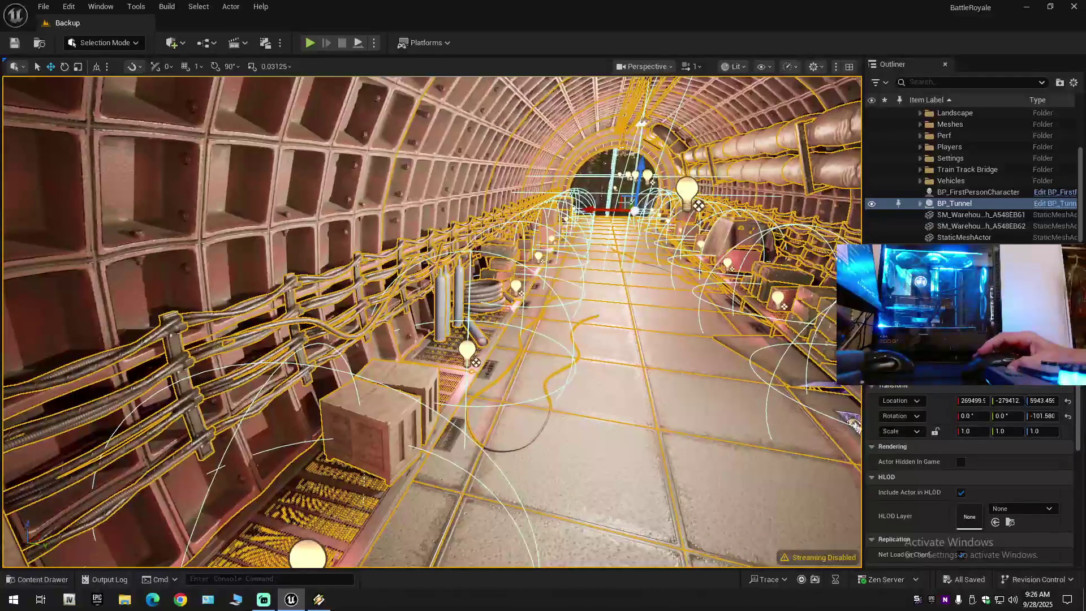
right_click(493, 148)
left_click(548, 203)
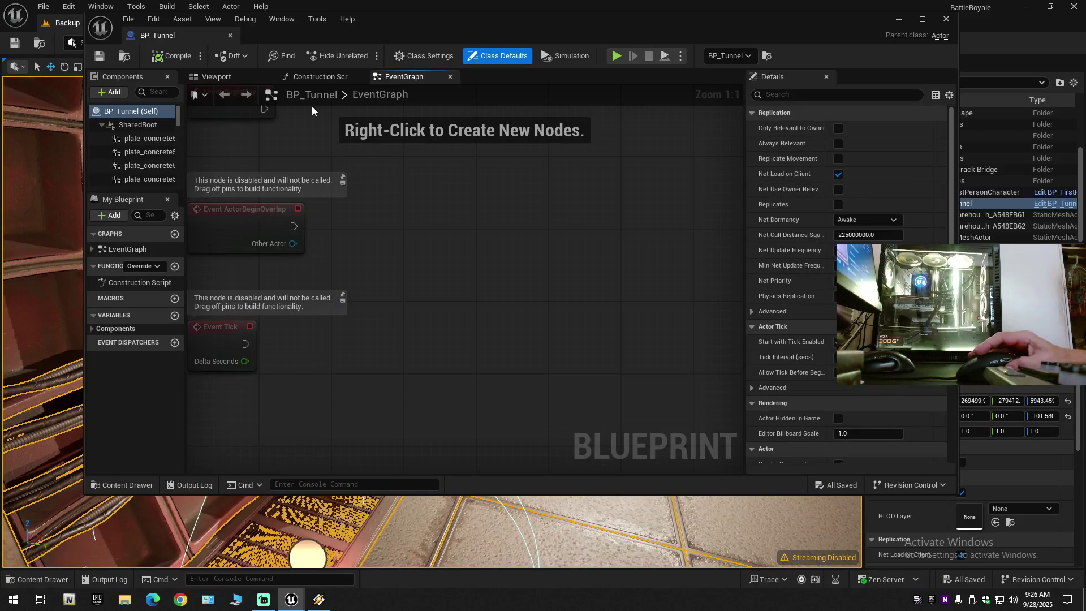
left_click(227, 78)
mouse_move(465, 288)
left_mouse_down()
mouse_move(465, 215)
mouse_move(400, 259)
left_mouse_up()
- Select several of the ceiling pipe components in the preview
left_click(389, 263)
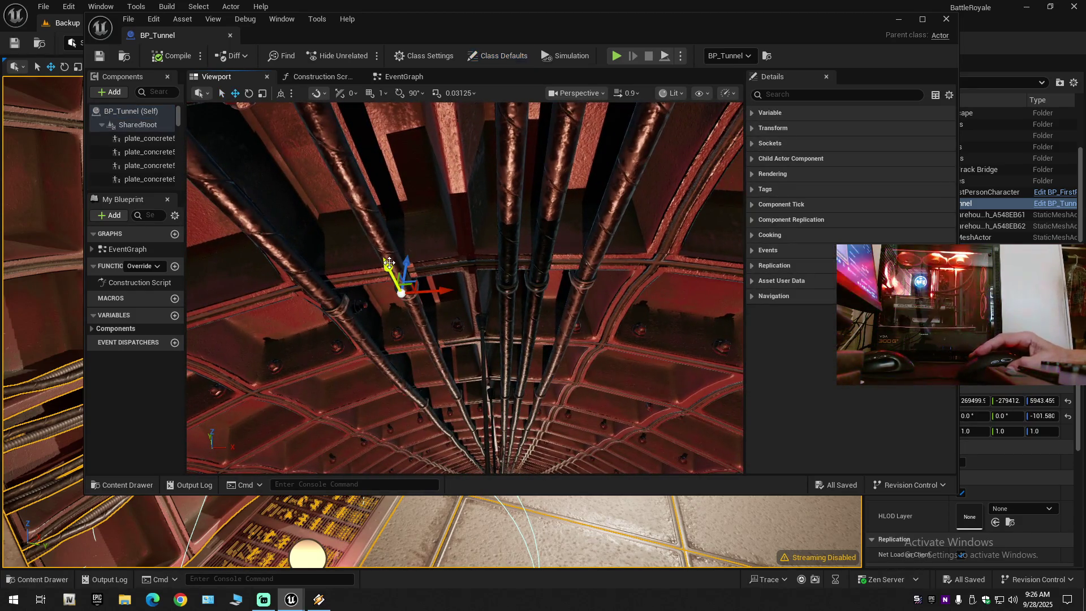
left_click(306, 277)
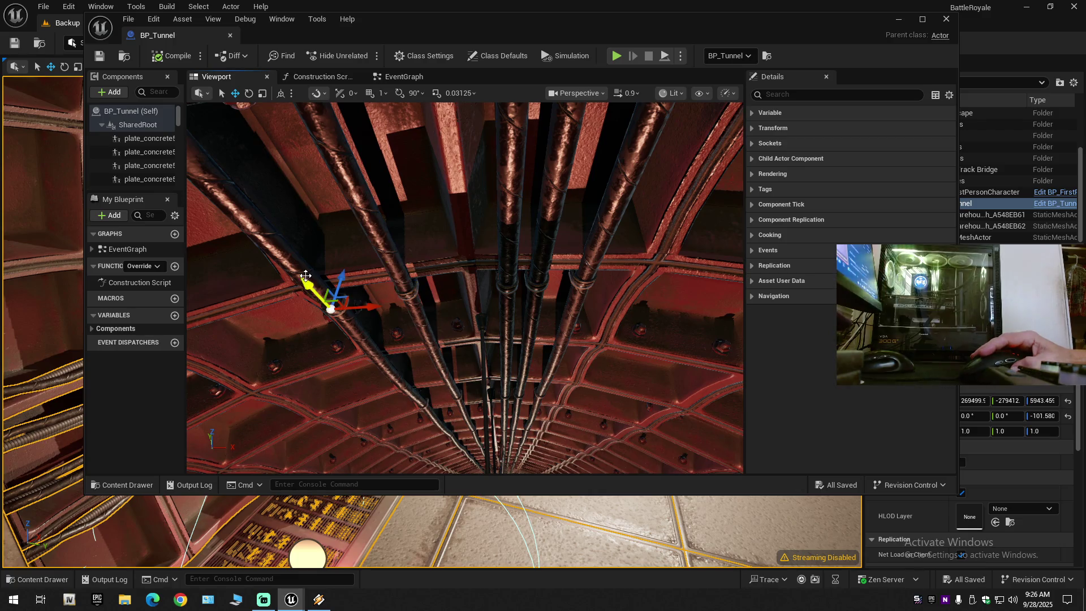
left_click(391, 255)
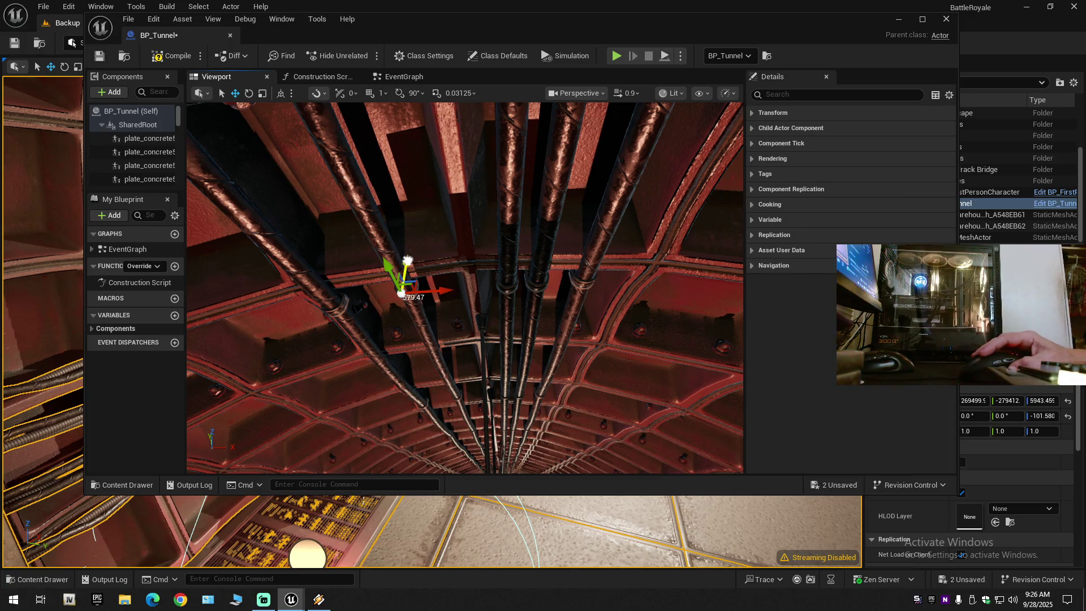
left_click(408, 261)
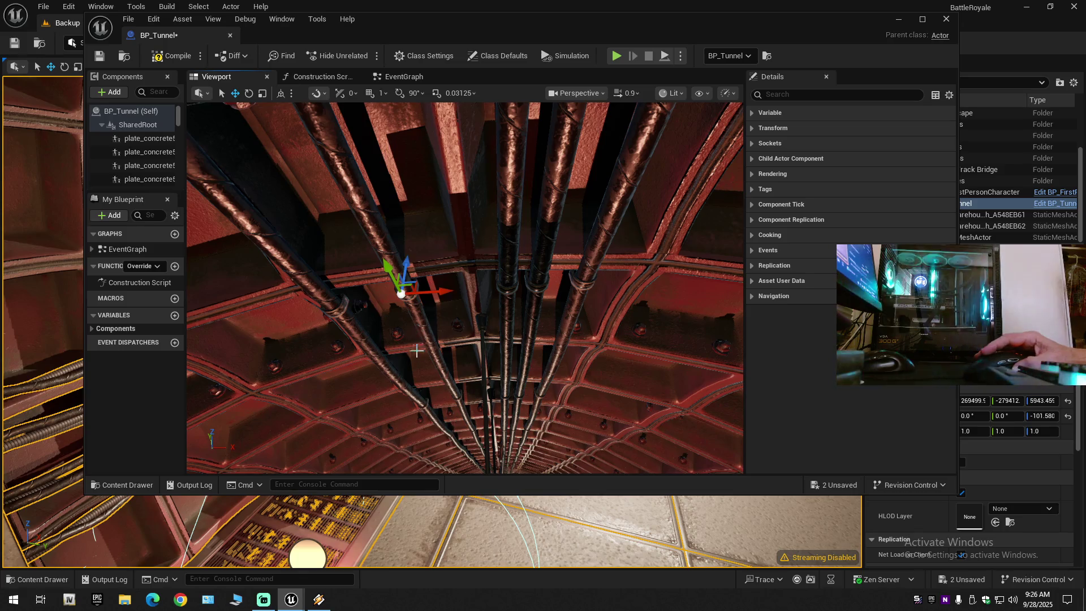
mouse_move(422, 371)
left_mouse_down()
mouse_move(442, 365)
mouse_move(453, 334)
mouse_move(428, 447)
mouse_move(411, 448)
mouse_move(378, 269)
left_mouse_up()
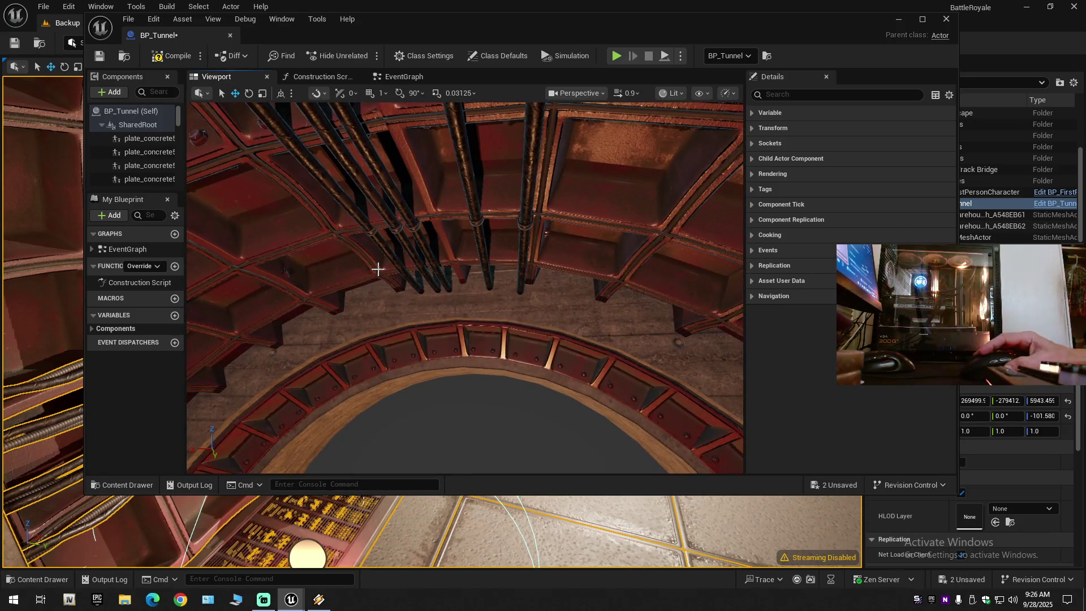
- Slide ceiling pipes sideways along the arch, undoing the last move
left_click(388, 251)
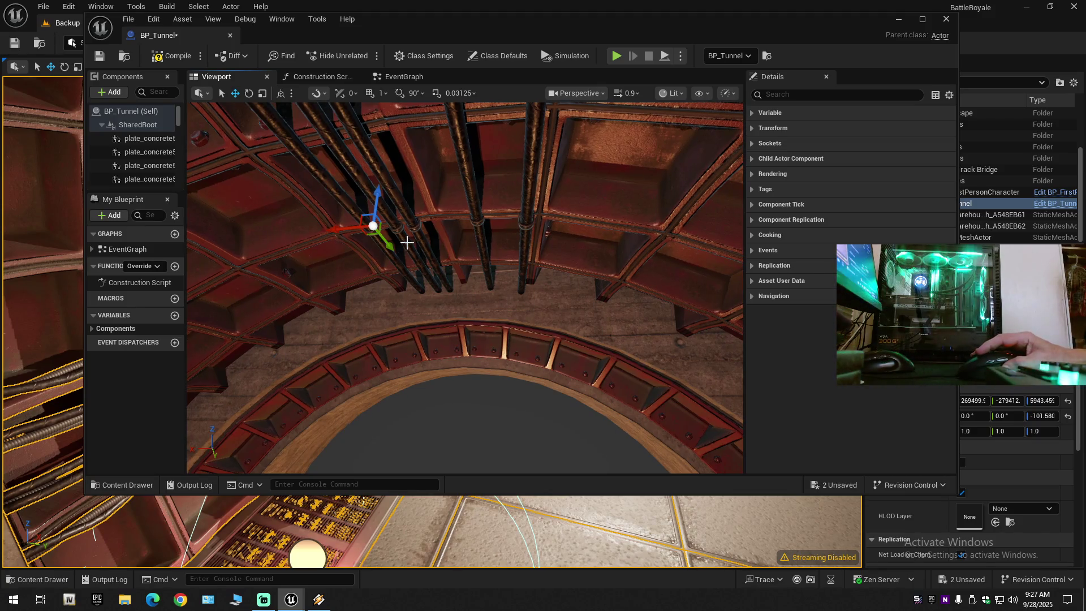
left_click_drag(421, 230, 481, 225)
left_click(515, 212)
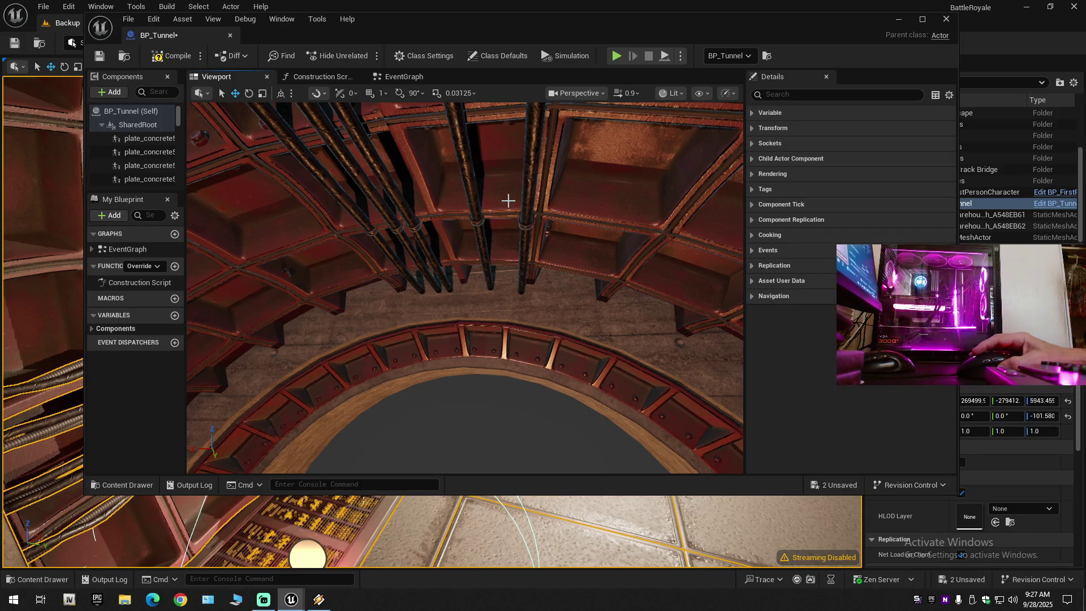
left_click_drag(483, 262, 482, 267)
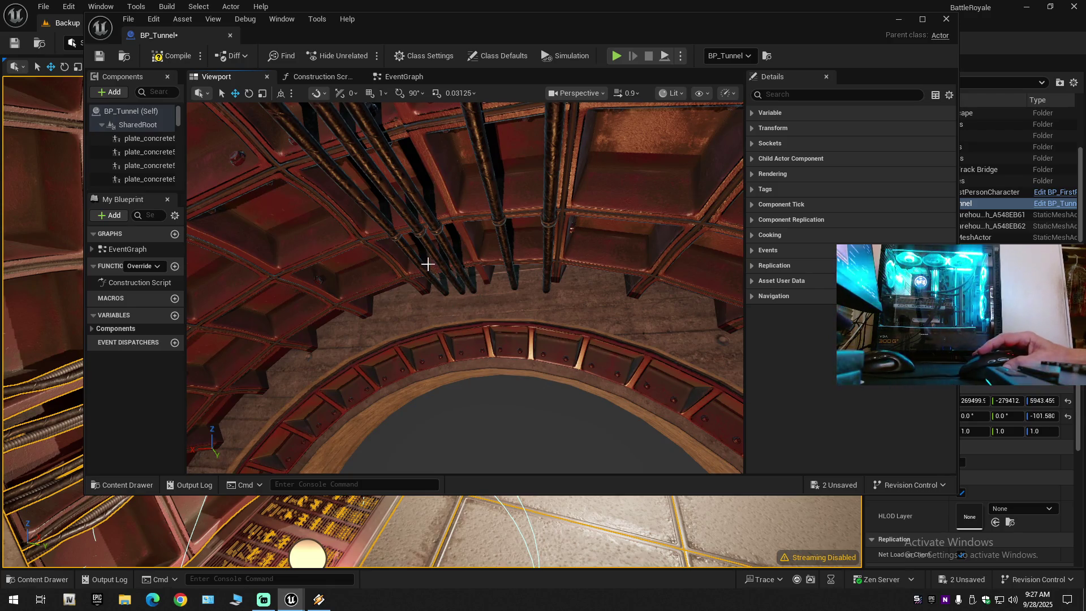
left_click(411, 254)
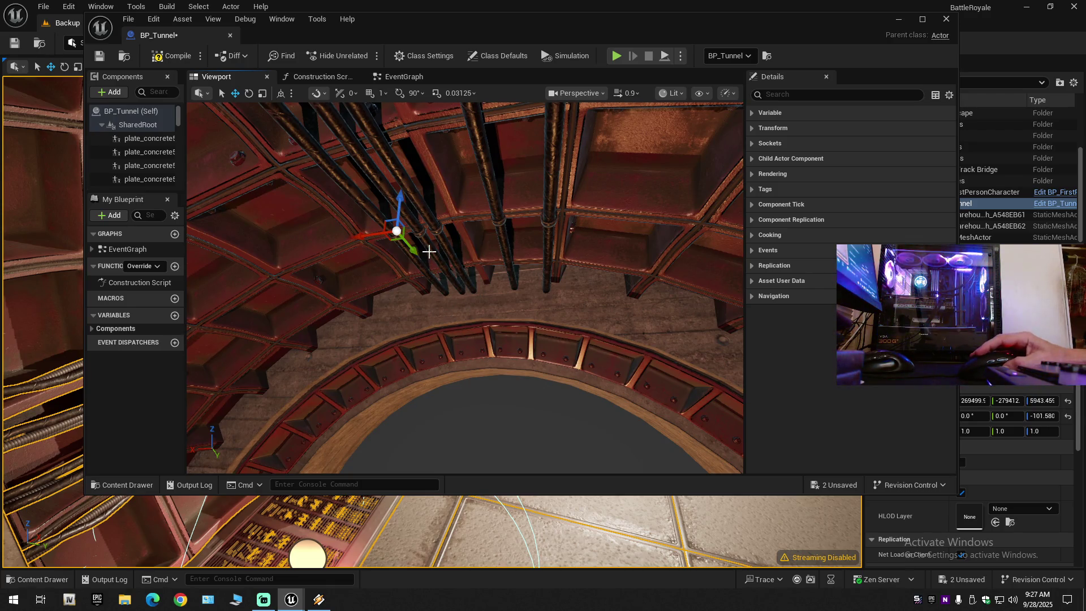
left_click_drag(432, 252, 544, 244)
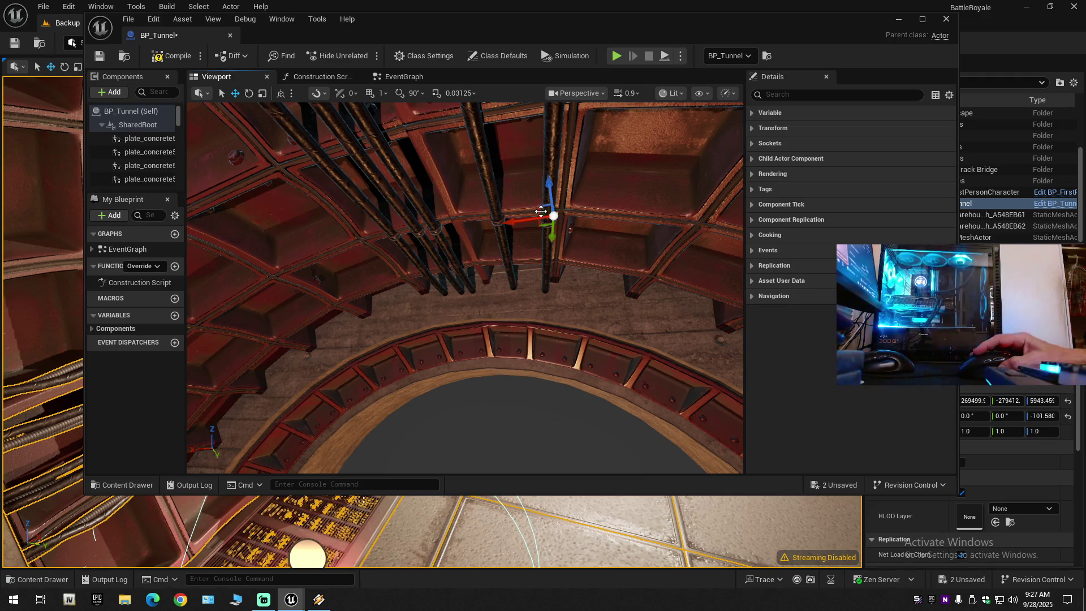
mouse_move(546, 186)
left_mouse_down()
mouse_move(553, 207)
mouse_move(467, 245)
left_mouse_up()
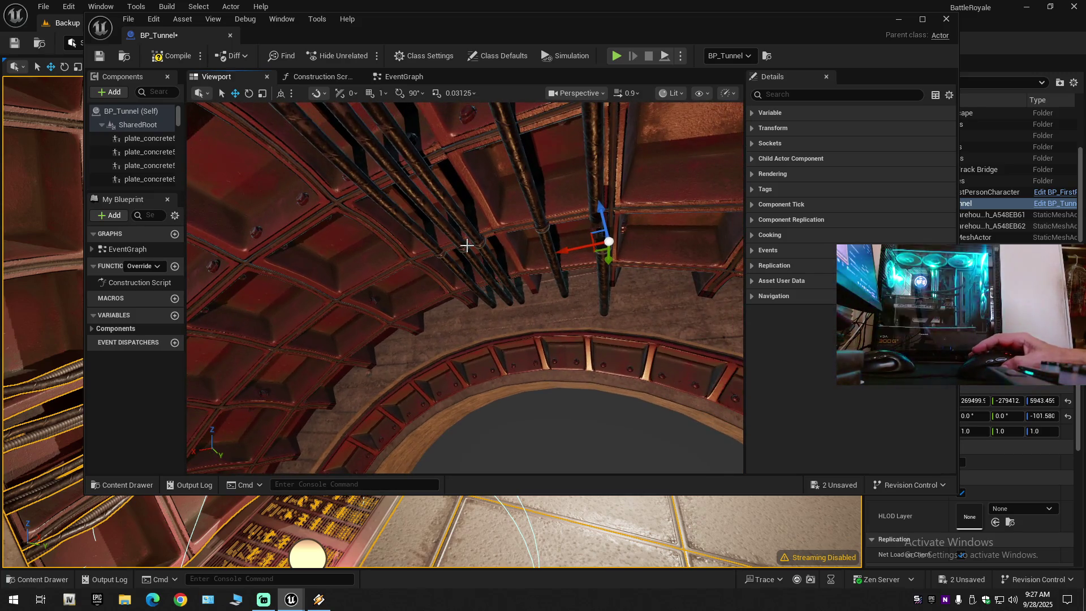
key("ctrl+z")
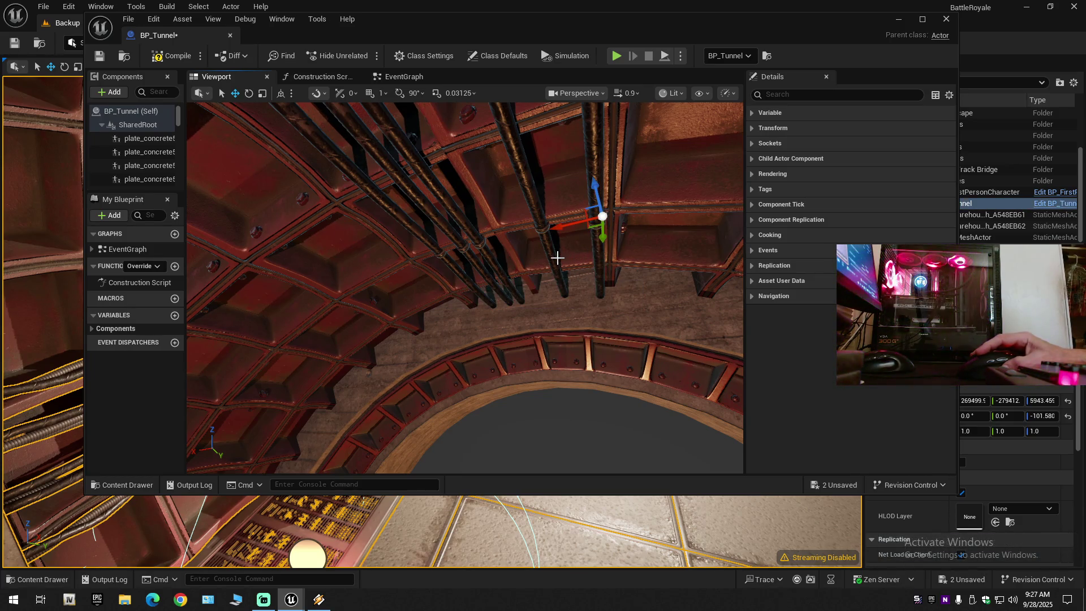
- Raise another pipe up toward the ceiling and view it looking down the tunnel
left_click(544, 258)
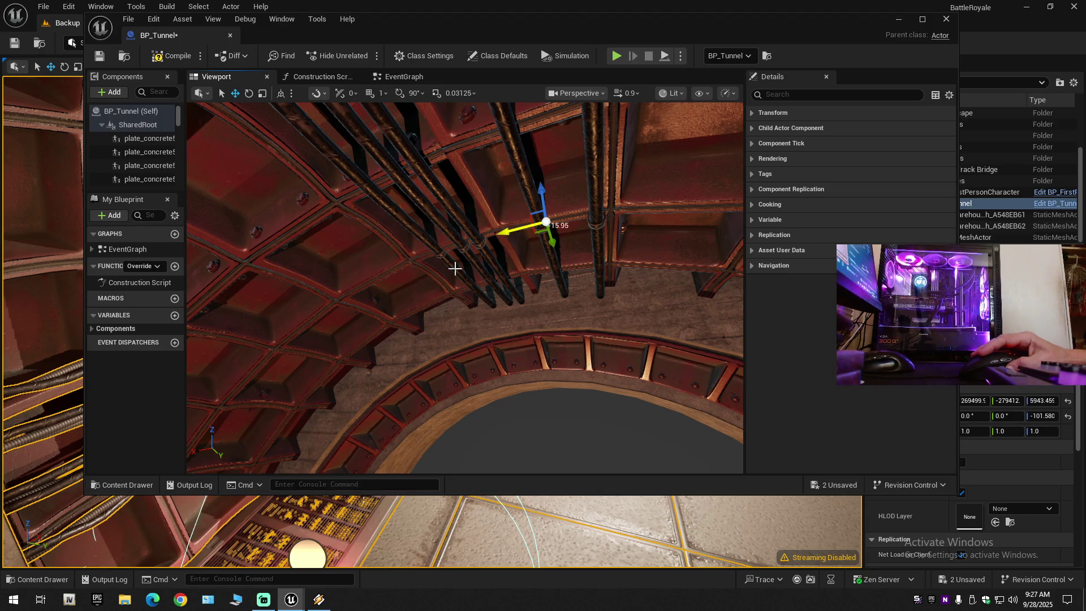
left_click_drag(542, 188, 542, 216)
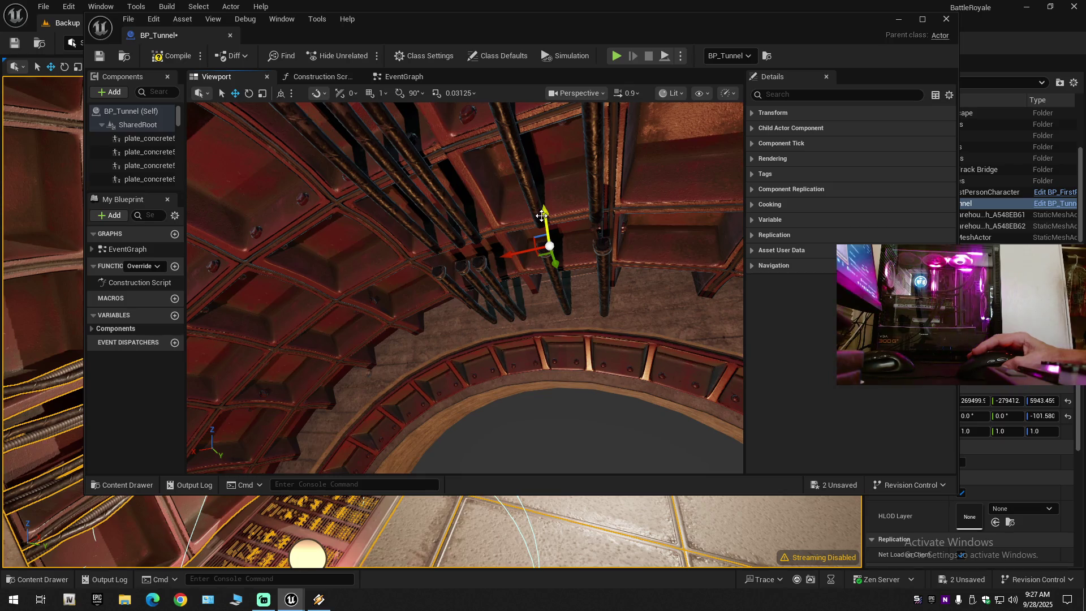
mouse_move(551, 405)
left_mouse_down()
mouse_move(561, 491)
mouse_move(562, 449)
mouse_move(577, 430)
mouse_move(555, 469)
mouse_move(201, 296)
mouse_move(608, 283)
left_mouse_up()
scroll(563, 449, "down", 2)
scroll(565, 450, "down", 1)
- Undo the last pipe adjustment and terrain edits, then compile and save BP_Tunnel
left_click_drag(396, 237, 427, 237)
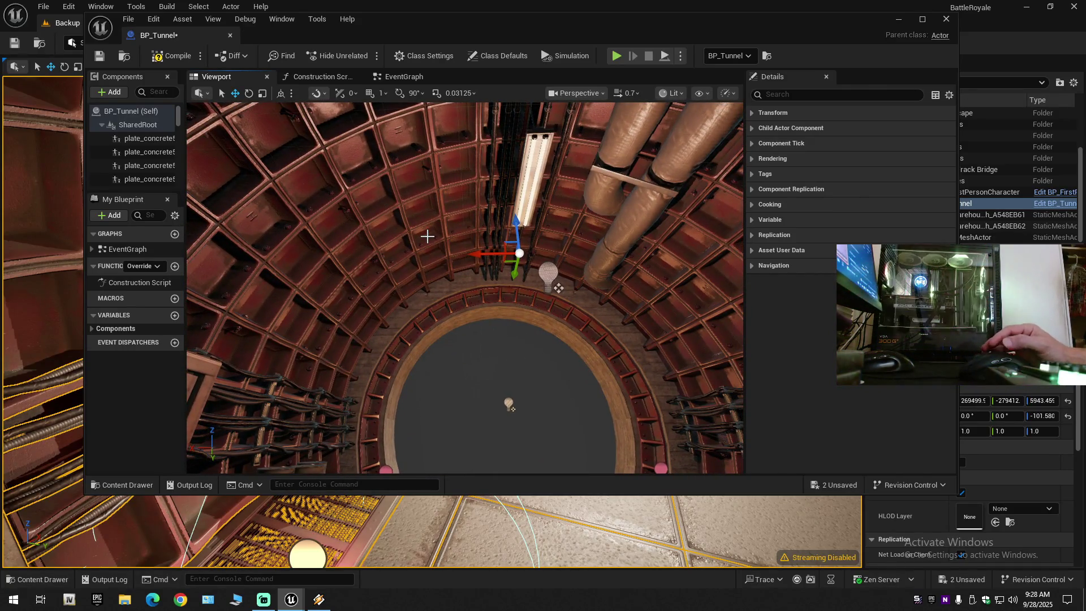
key("ctrl+z")
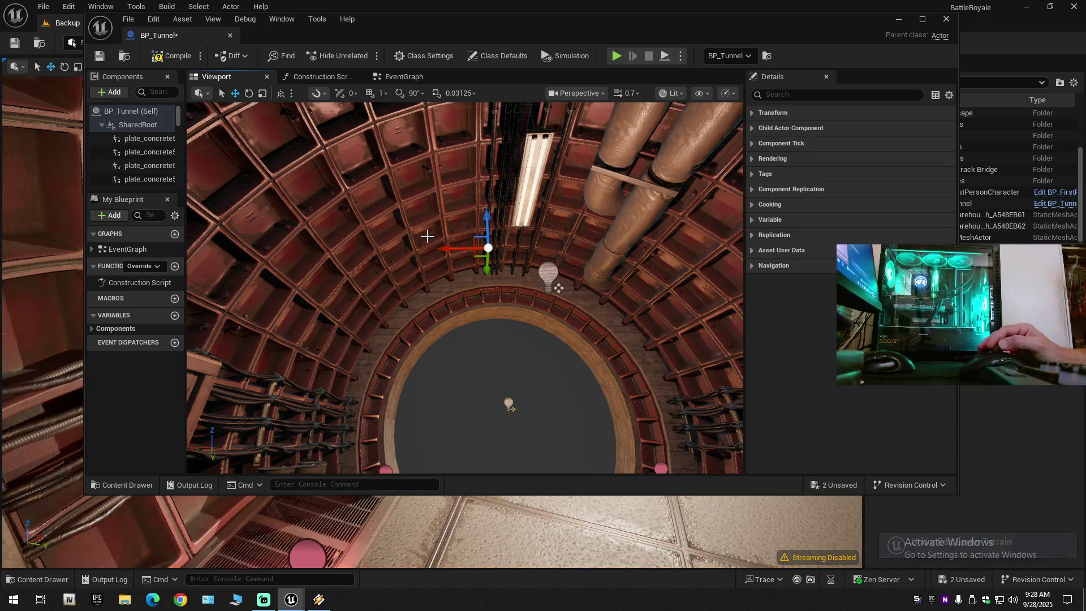
key("ctrl+z")
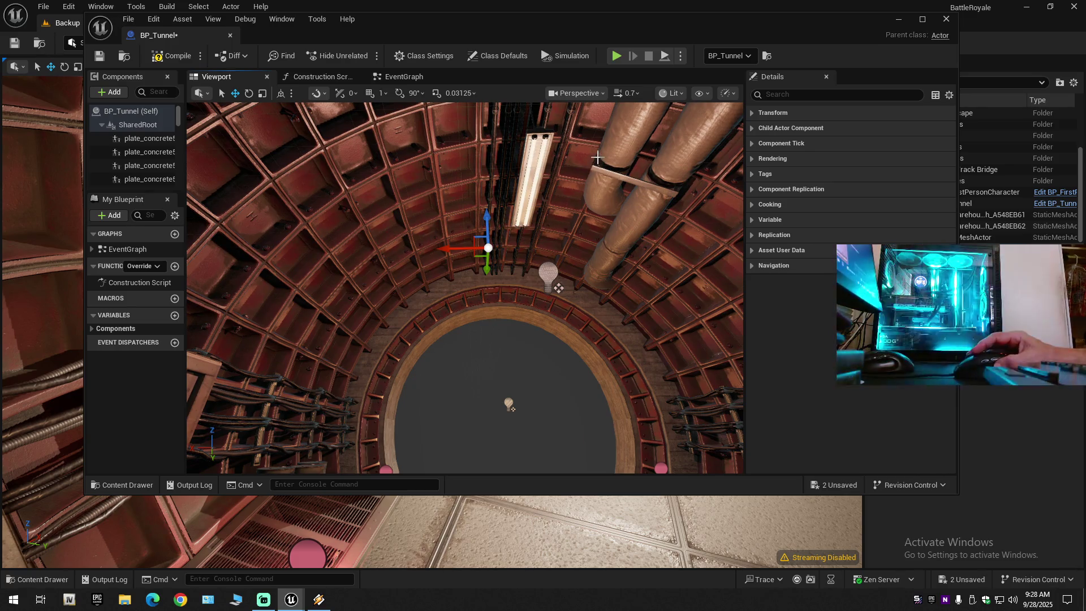
key("ctrl+z")
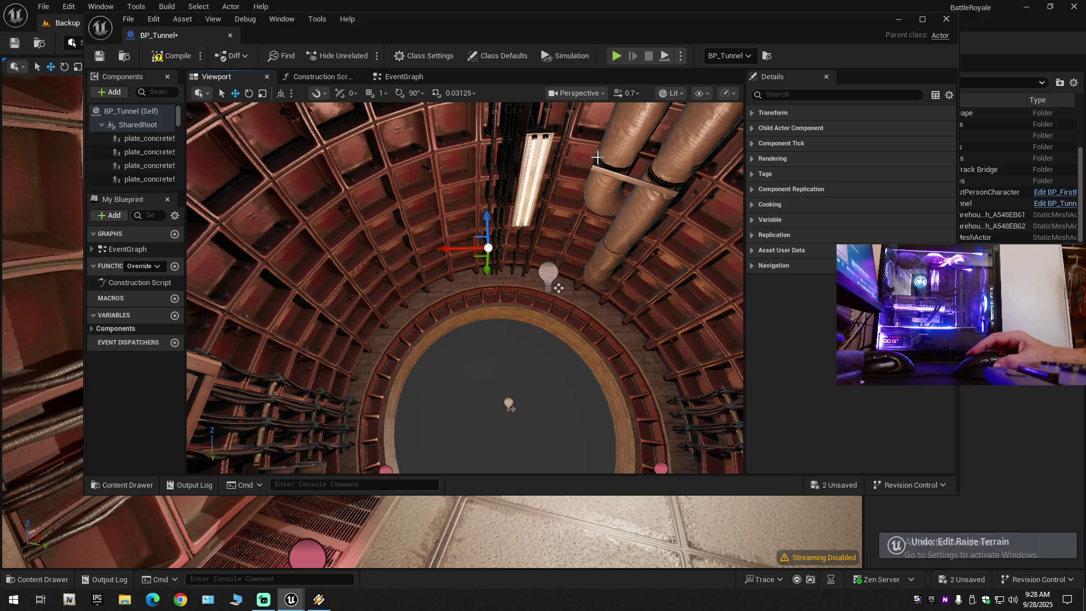
key("ctrl+z")
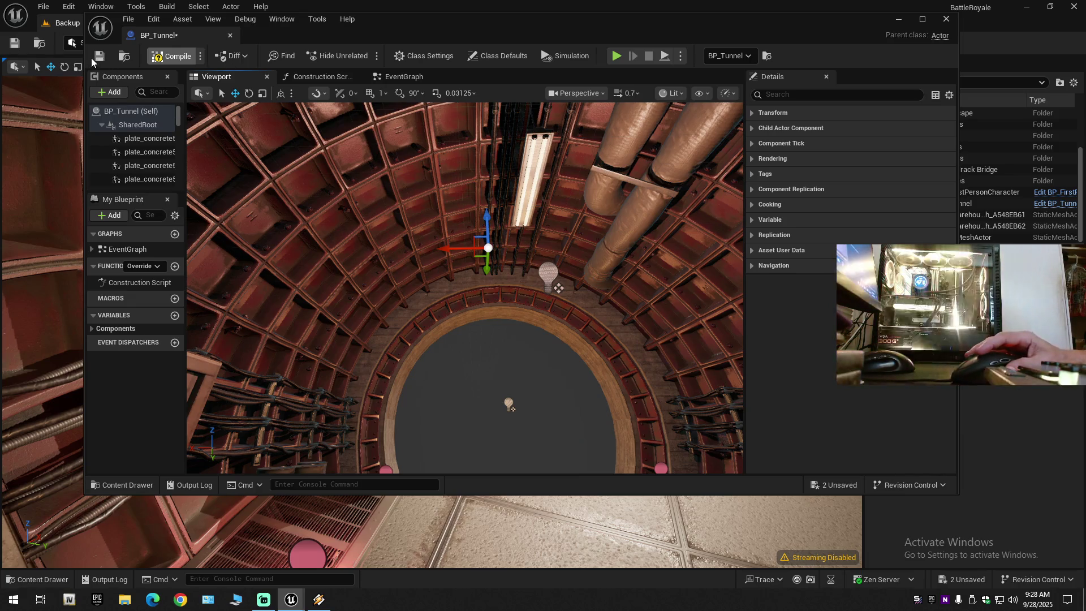
left_click(99, 59)
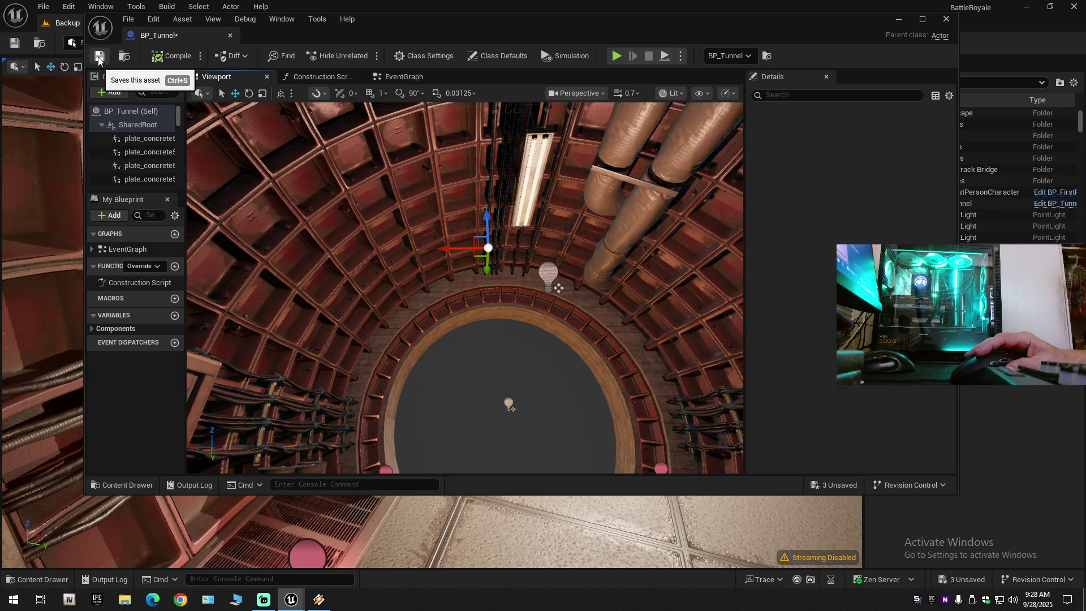
- Close the BP_Tunnel editor and fly to the tunnel portal on the bridge
left_click(229, 35)
key("w")
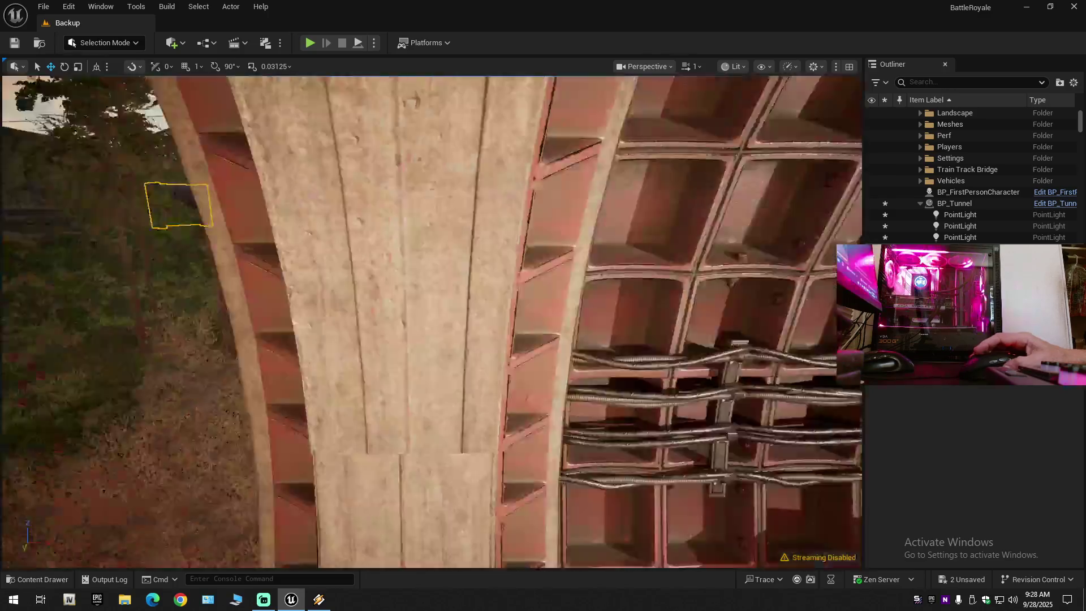
key("w")
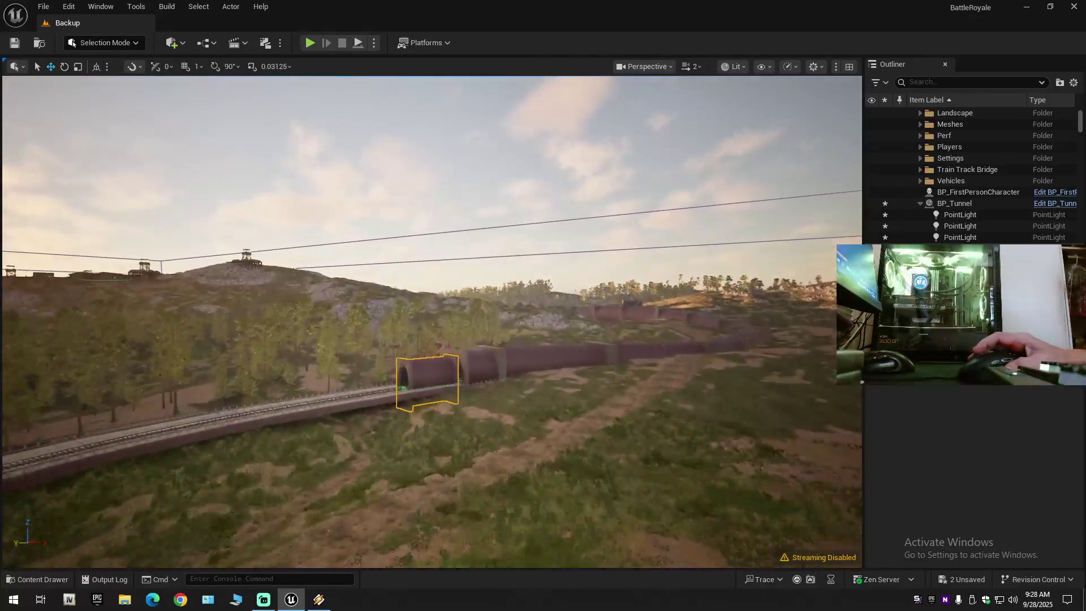
scroll(432, 321, "up", 1)
key("w")
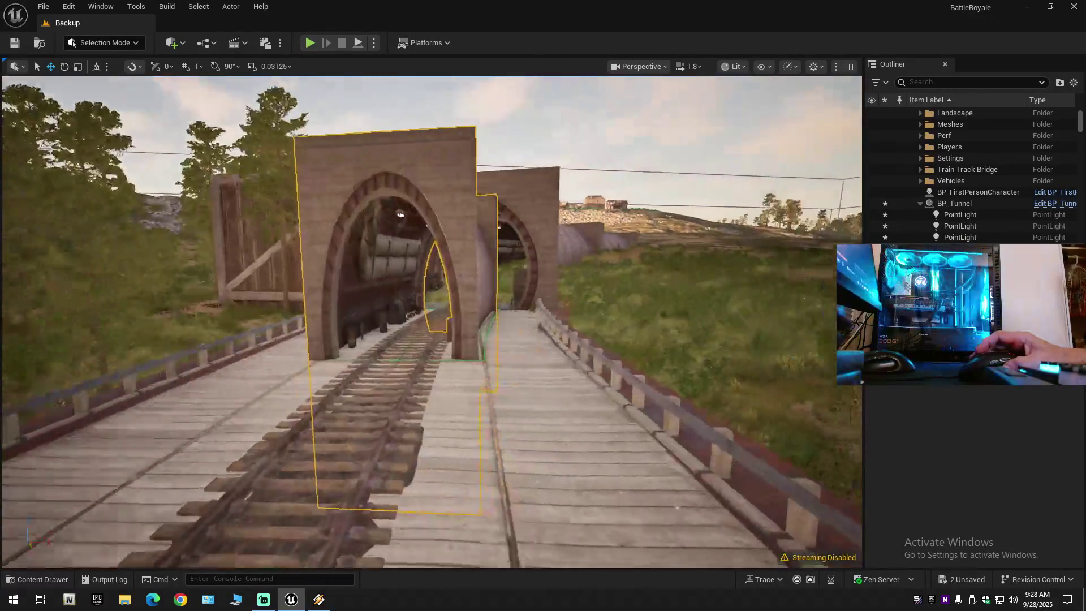
scroll(431, 321, "down", 1)
key("w")
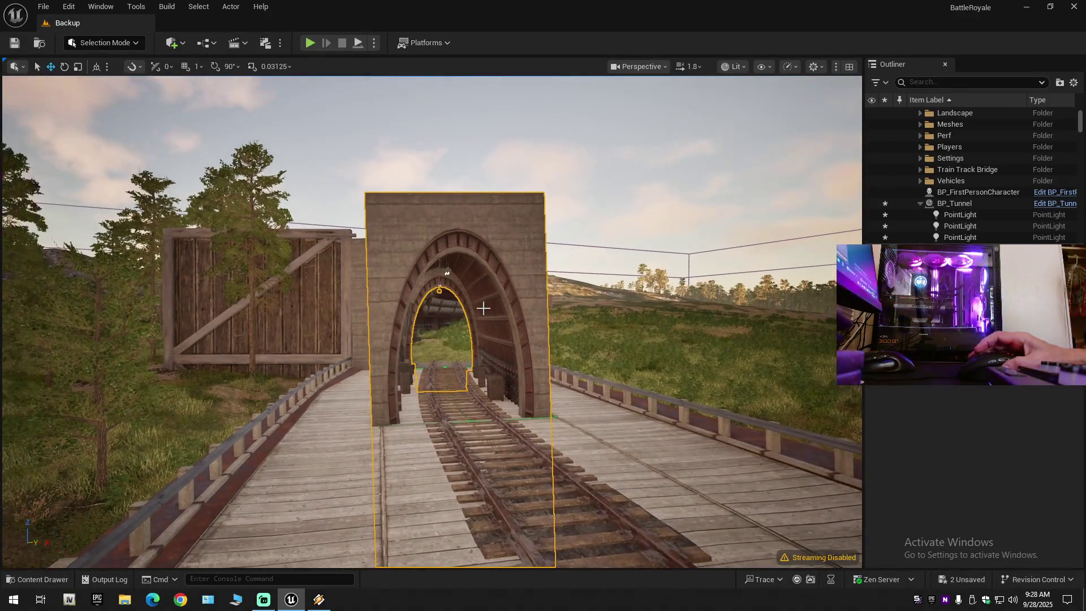
- Undo Scale to Width to restore the wide portal, then save the level
key("ctrl+z")
key("ctrl+z")
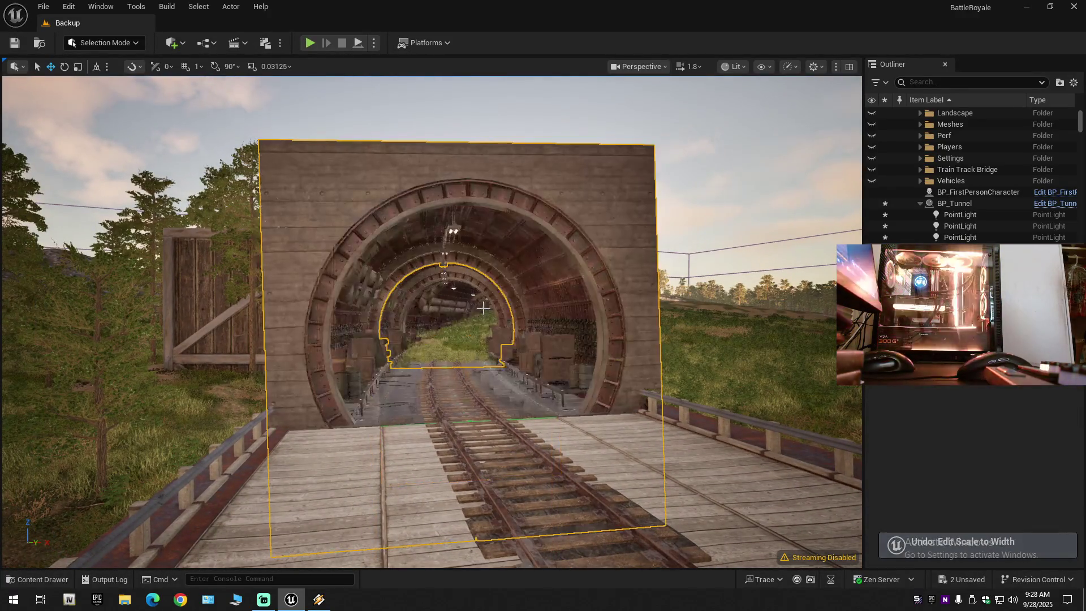
key("w")
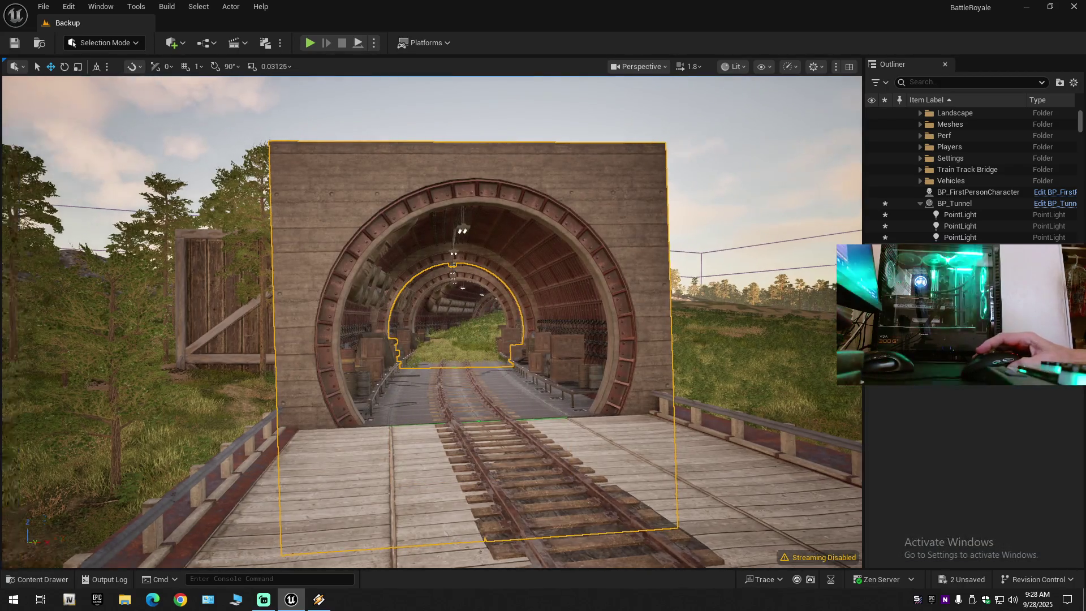
key("s")
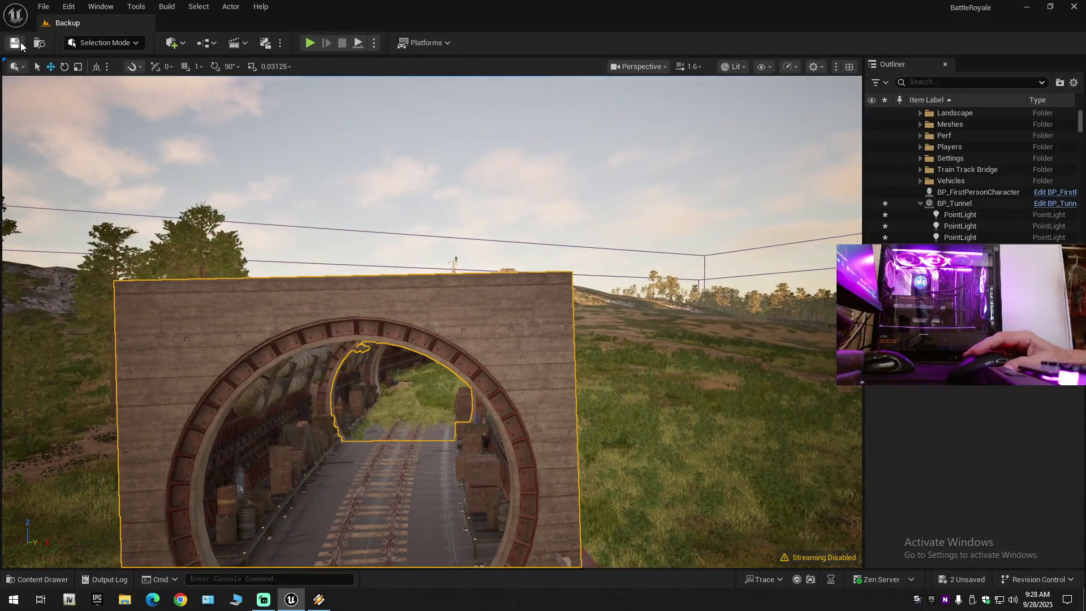
left_click(15, 43)
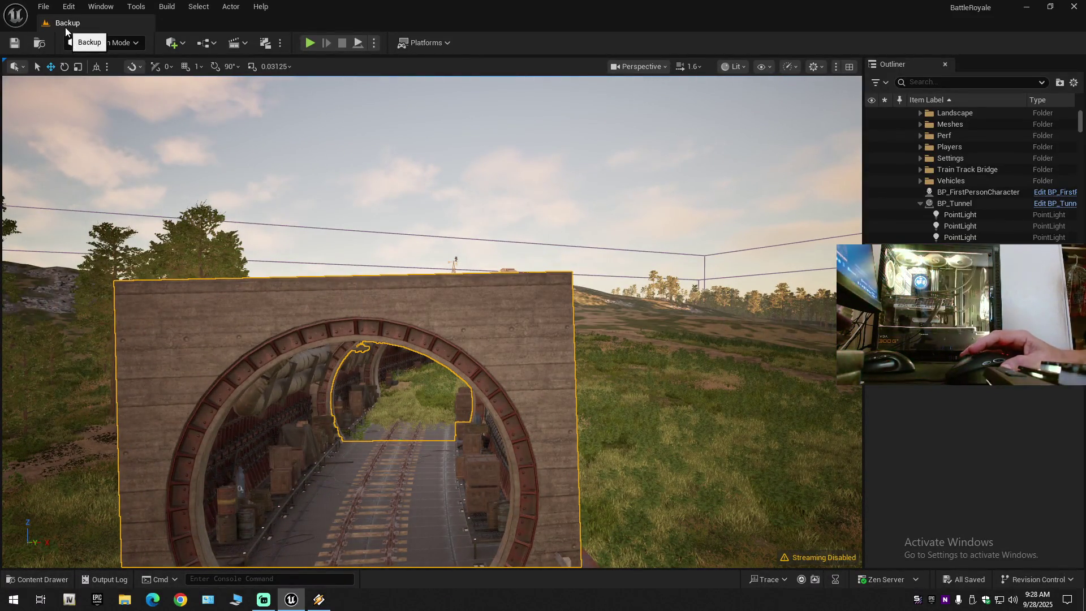
left_click(43, 7)
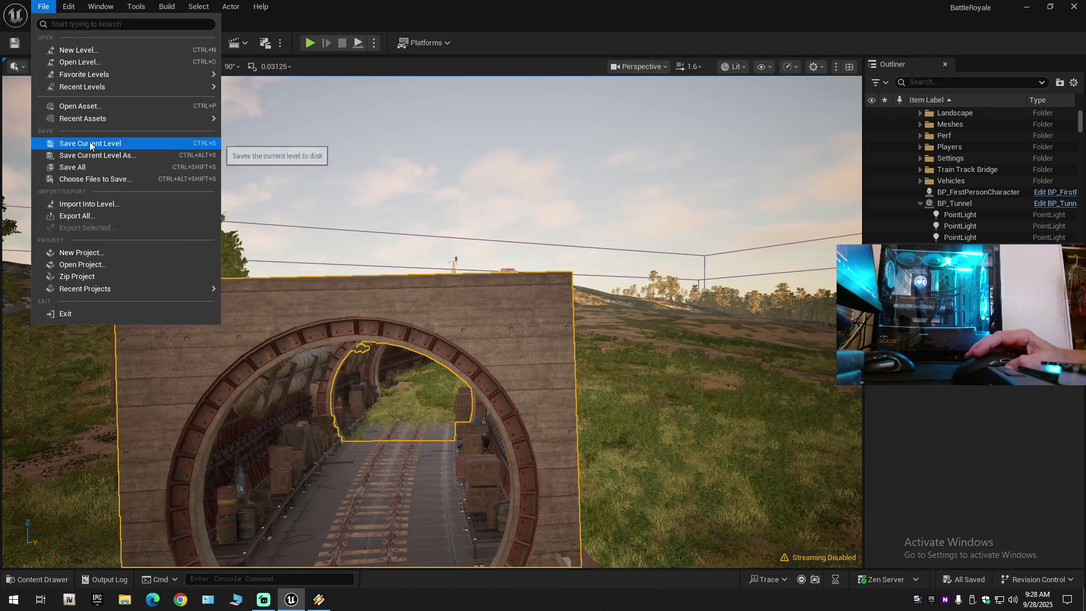
- Save the level with the toolbar Save button and File > Save All
left_click(89, 141)
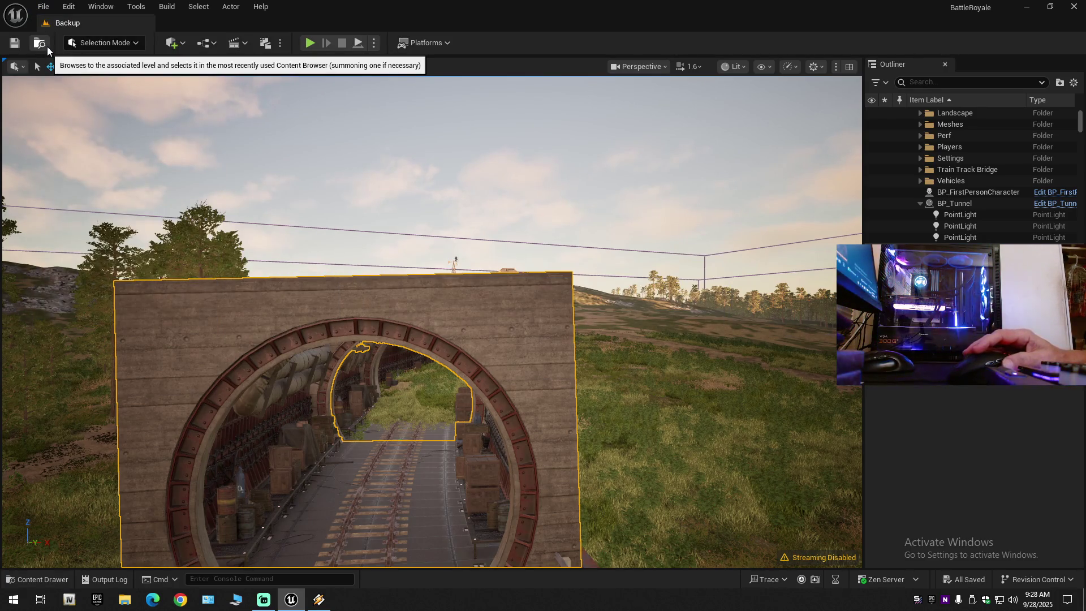
left_click(43, 7)
left_click(77, 167)
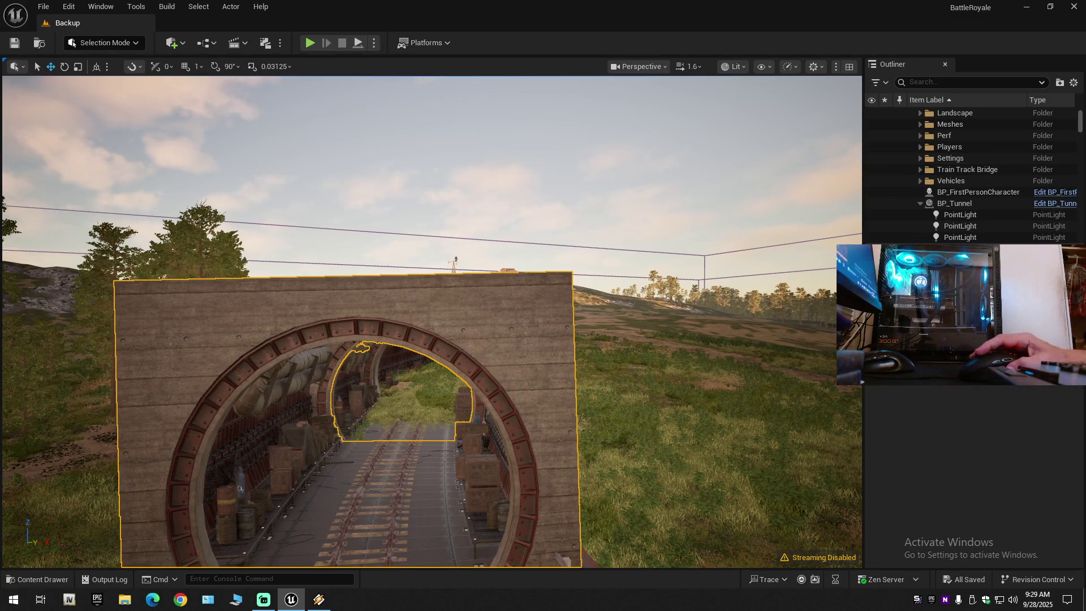
- Frame BP_Tunnel and survey the surrounding terrain landscape from above
key("f")
scroll(519, 271, "down", 5)
mouse_move(514, 252)
left_mouse_down()
mouse_move(518, 226)
mouse_move(517, 246)
left_mouse_up()
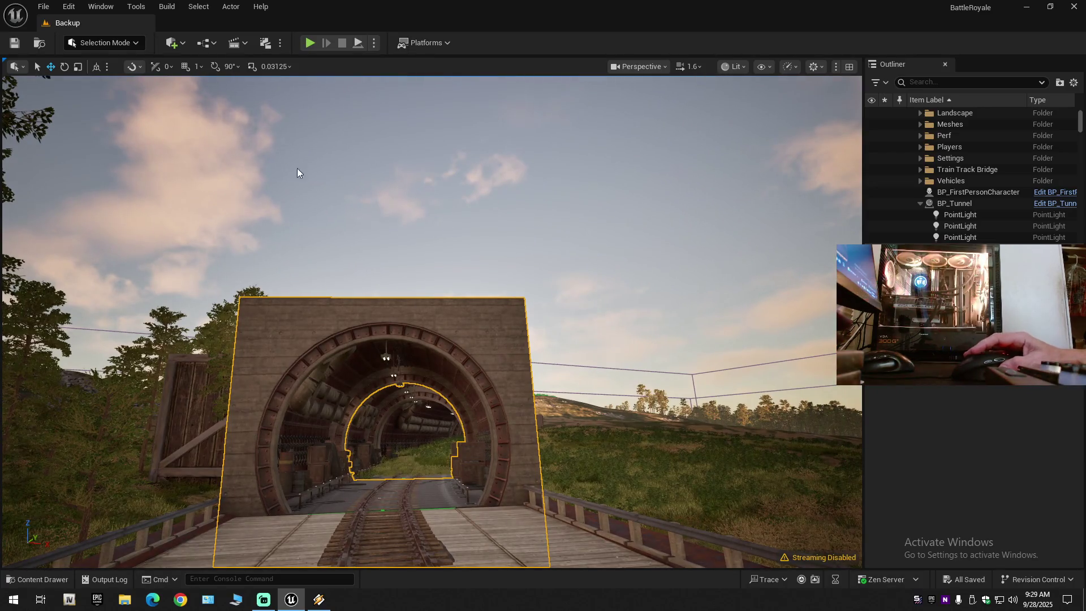
left_click(454, 241)
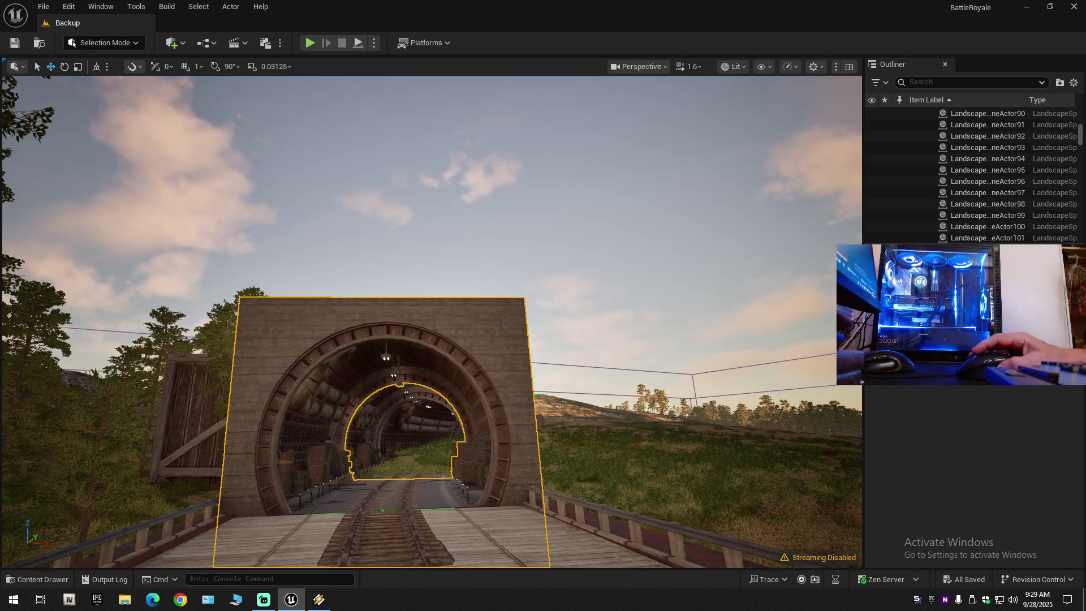
left_click_drag(463, 252, 509, 227)
mouse_move(574, 177)
left_mouse_down()
mouse_move(575, 193)
mouse_move(575, 176)
left_mouse_up()
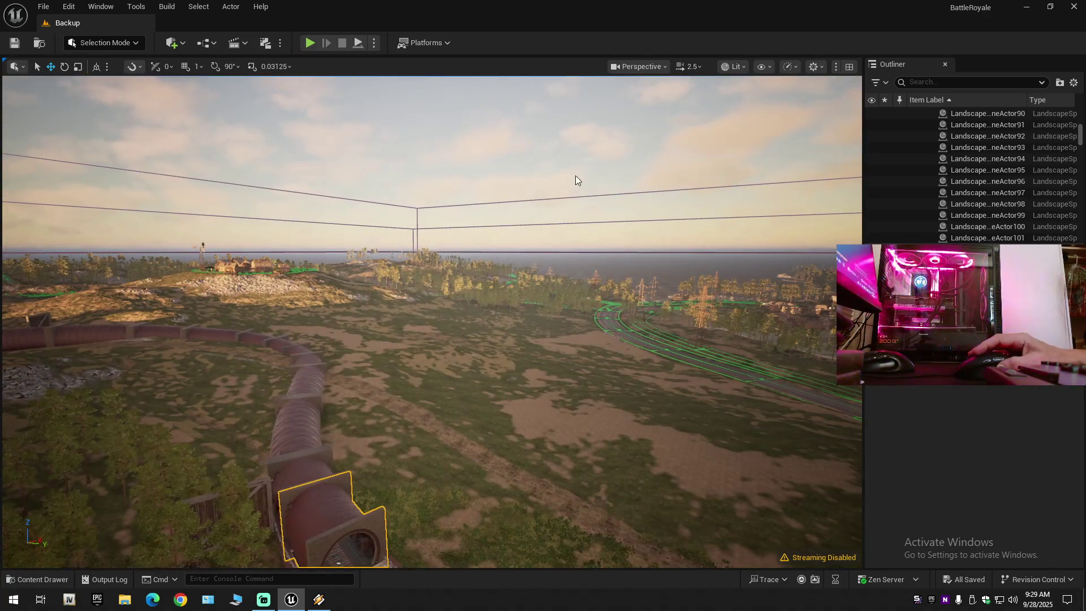
left_click(538, 340)
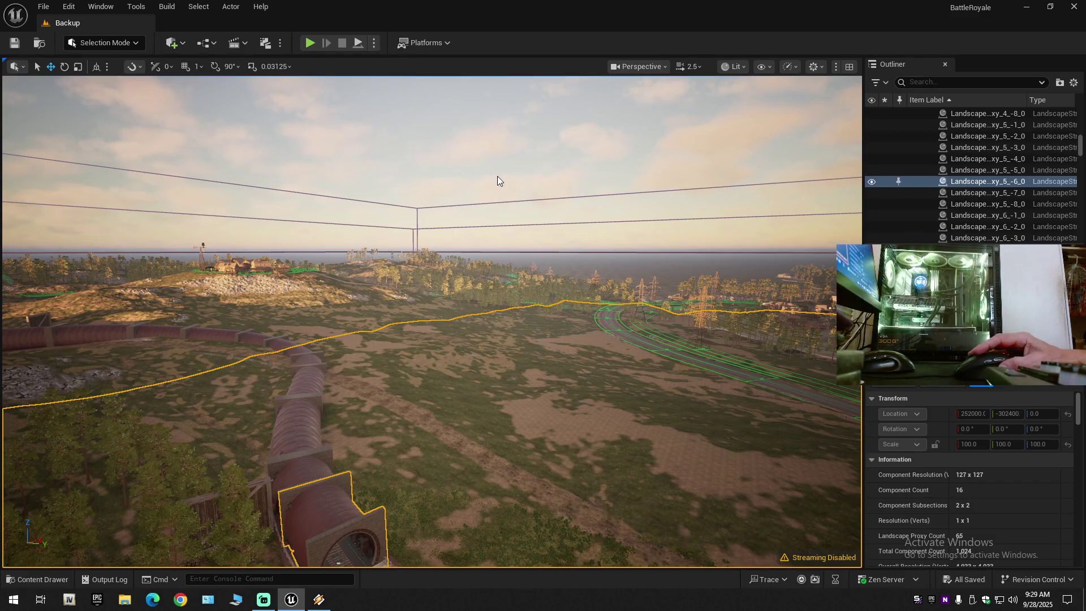
- Toggle selection between the whole tunnel spline and its bottom segment, focusing on it
left_click(315, 490)
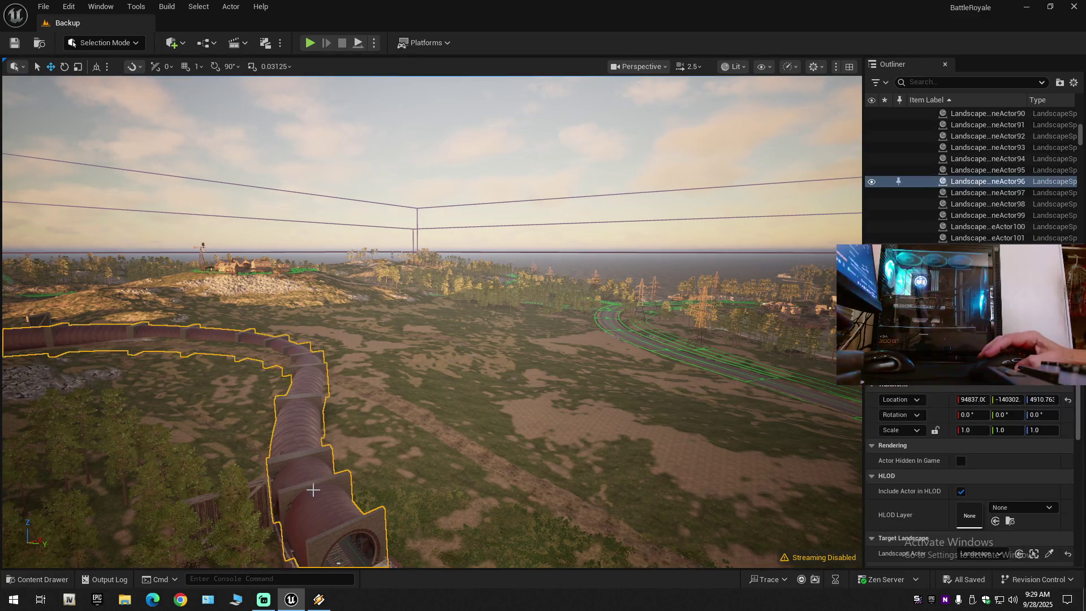
left_click(514, 197)
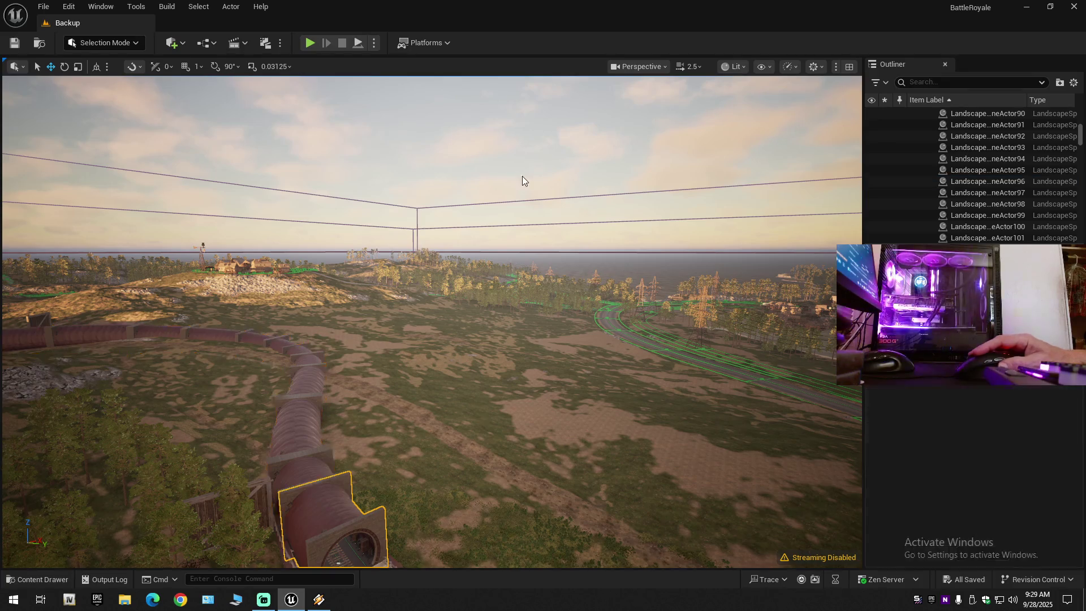
key("f")
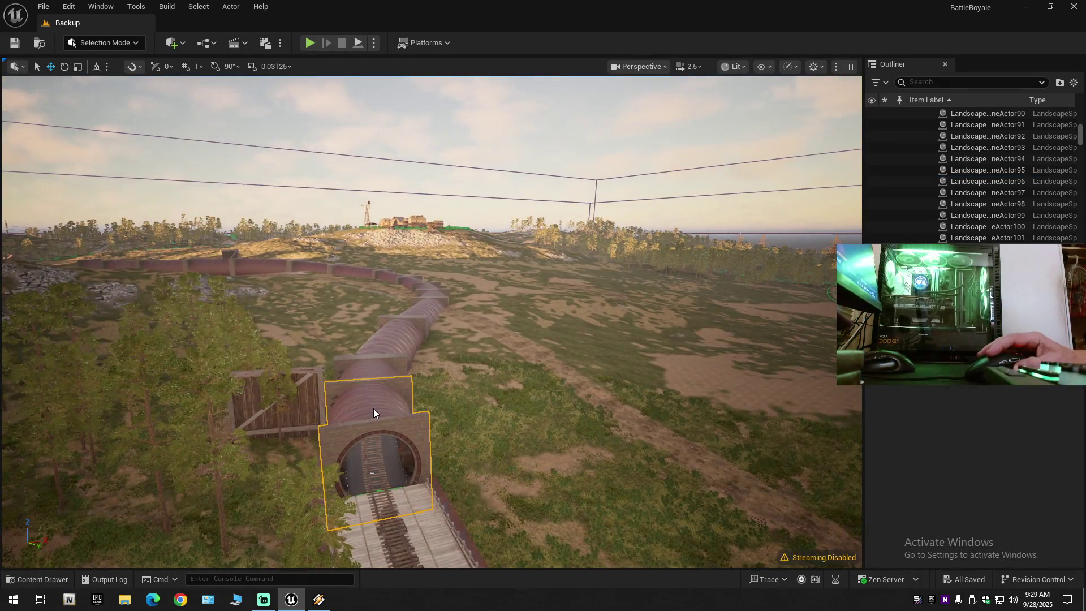
left_click(373, 409)
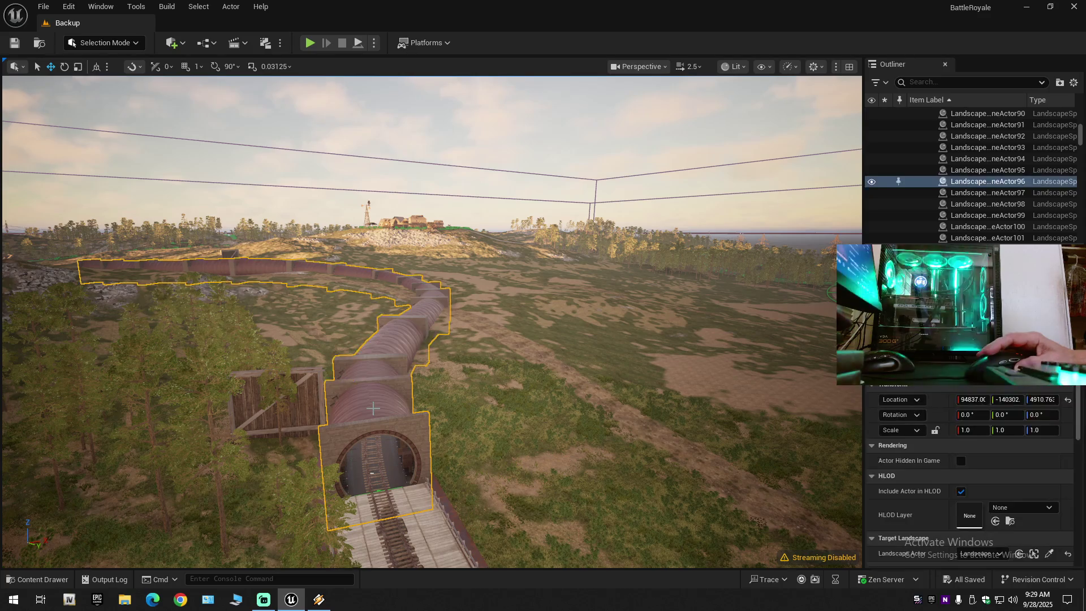
left_click(373, 408)
left_click(386, 405)
left_click(380, 402)
left_click(369, 403)
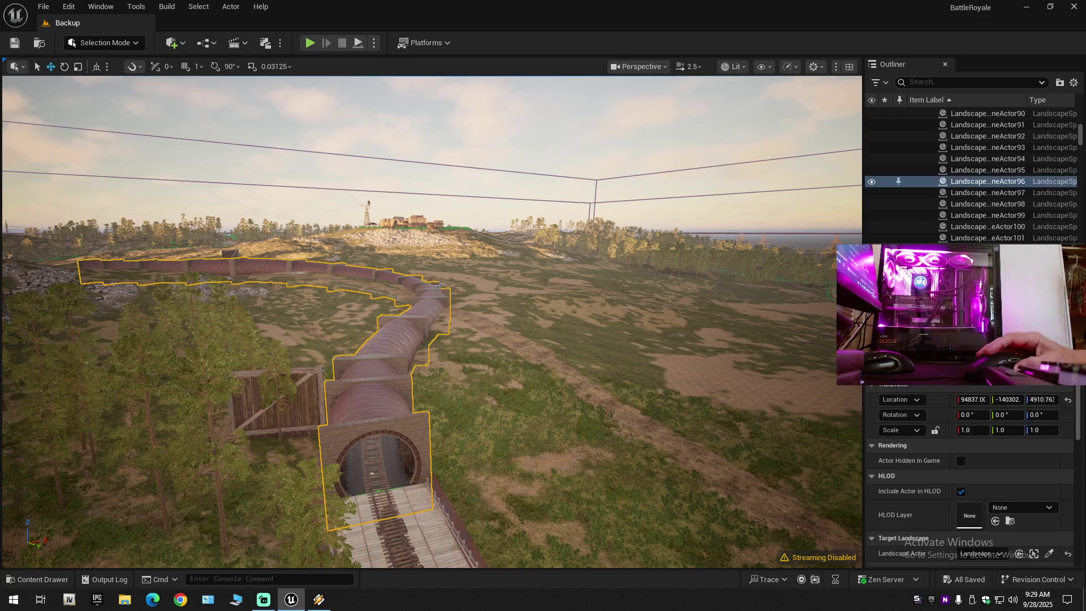
left_click(369, 403)
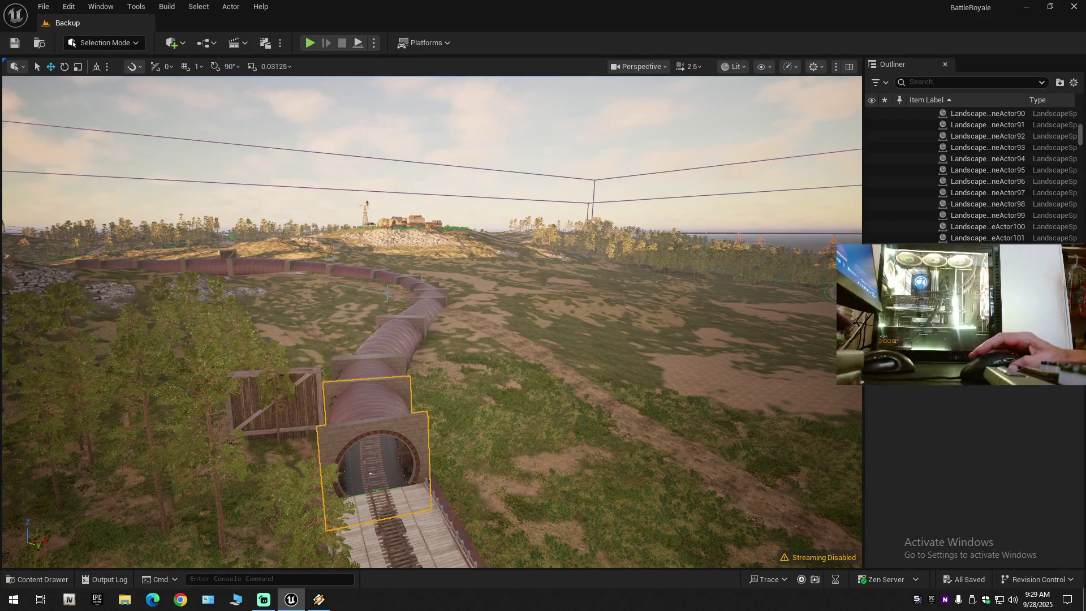
- Save again with the toolbar, File > Save Current Level and File > Save All
left_click(14, 43)
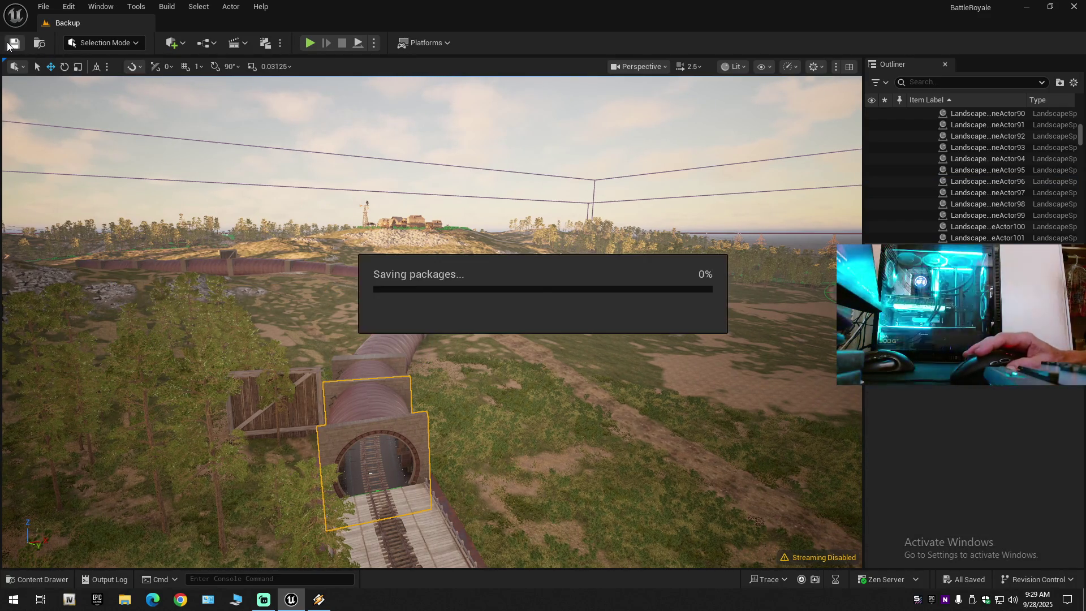
left_click(43, 6)
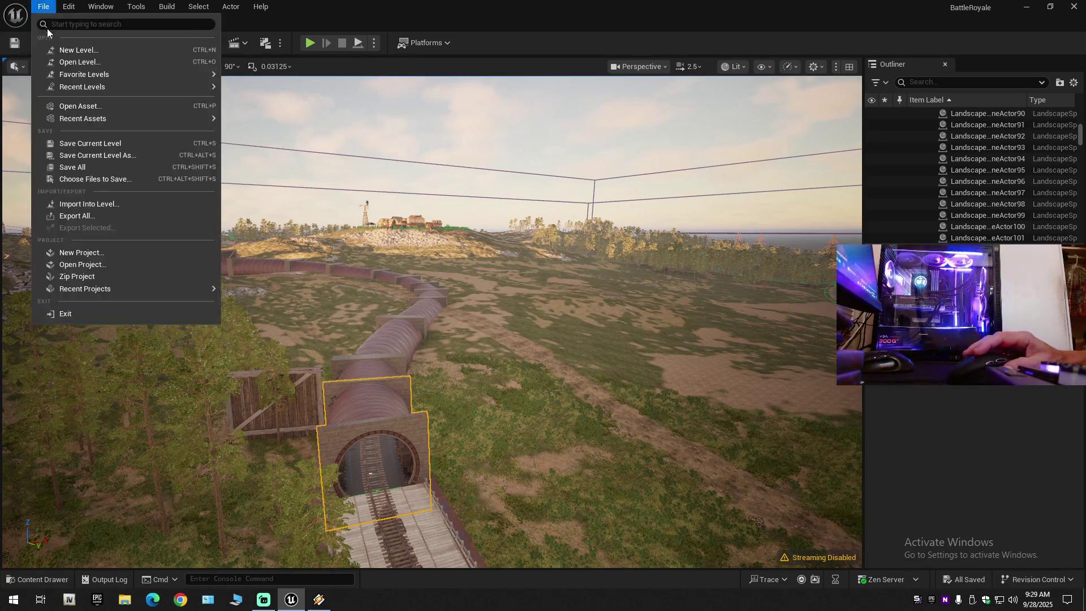
left_click(76, 143)
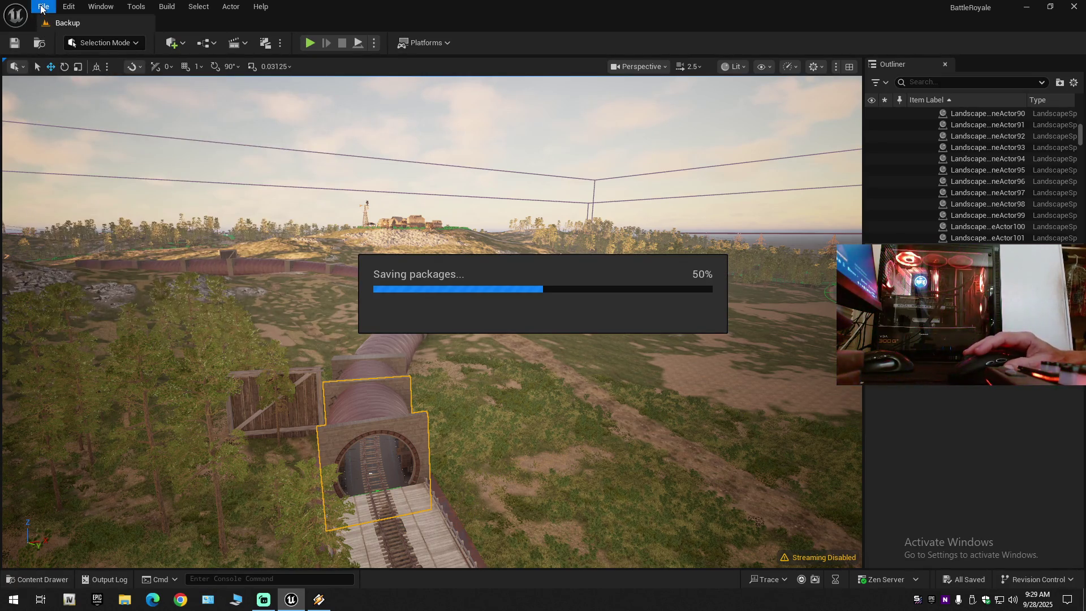
left_click(43, 6)
left_click(85, 167)
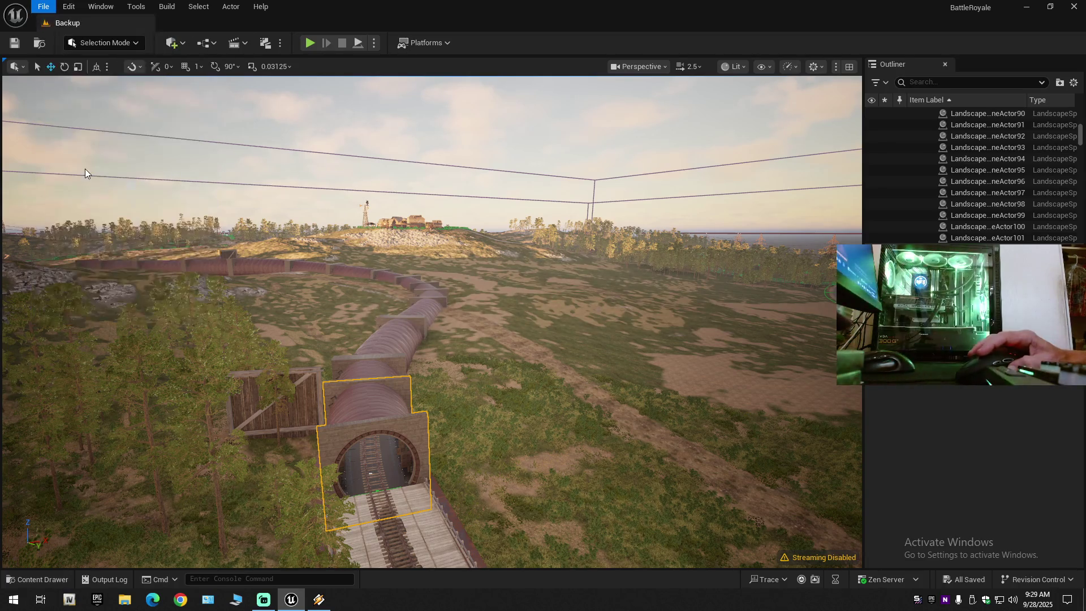
- Collapse the Outliner, expand the Backup world and hide then reshow the Landscape folder
left_click(1074, 82)
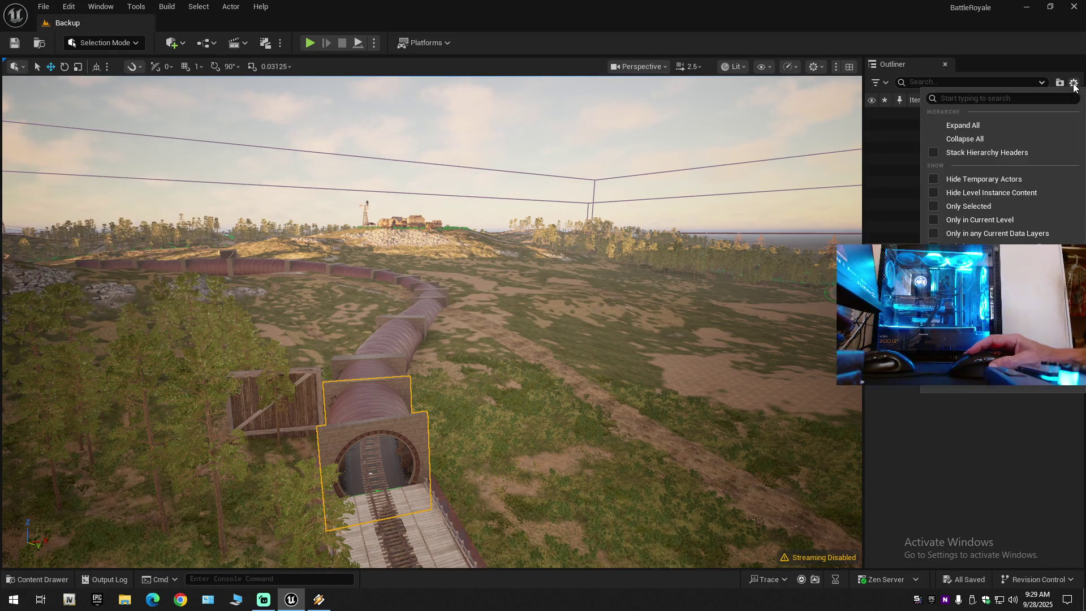
left_click(1014, 138)
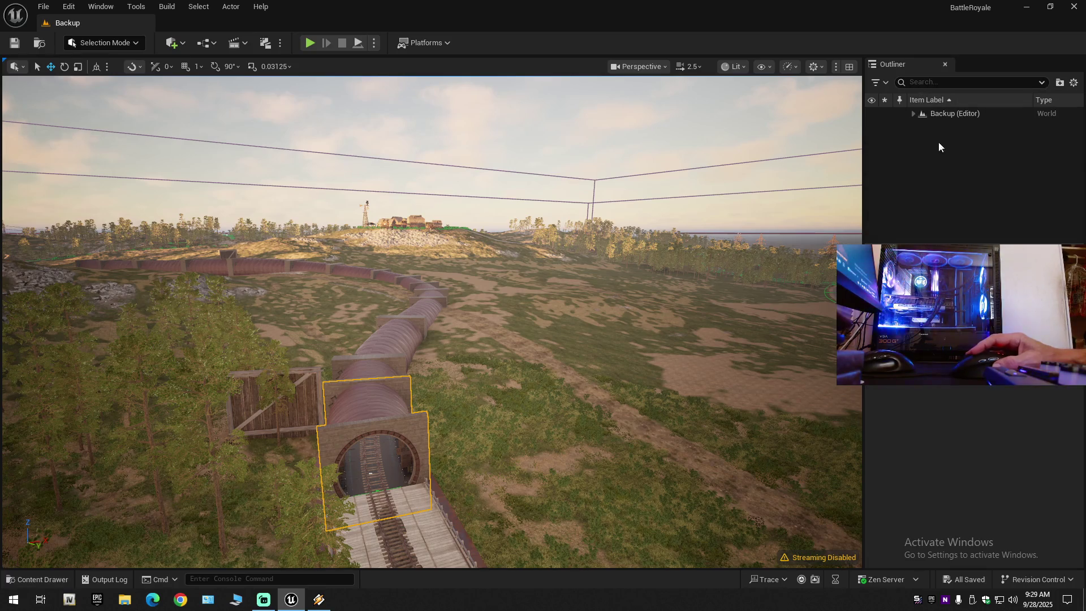
left_click(914, 114)
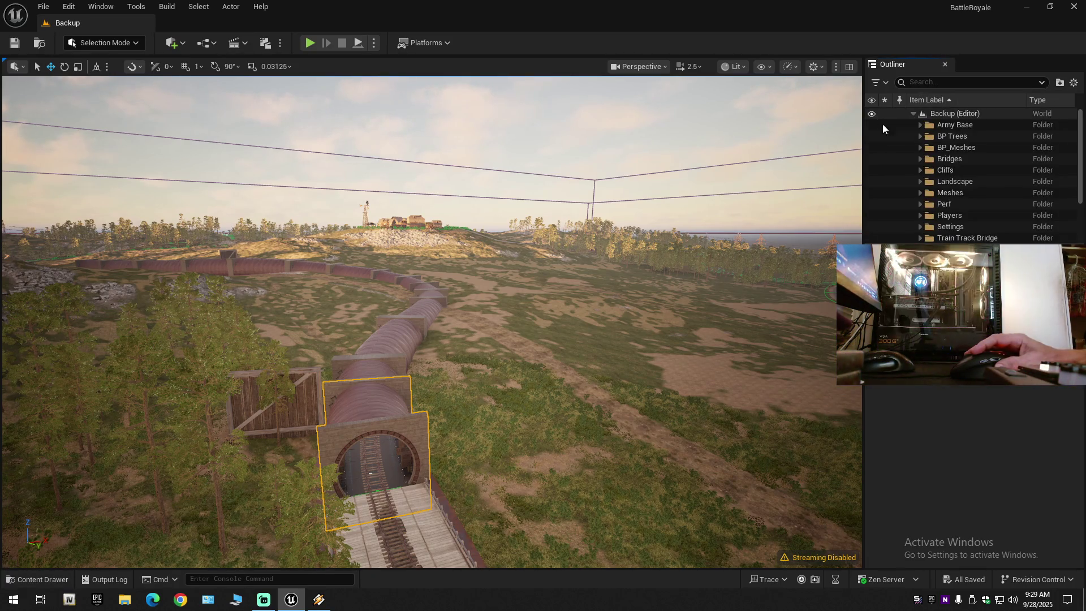
left_click(871, 181)
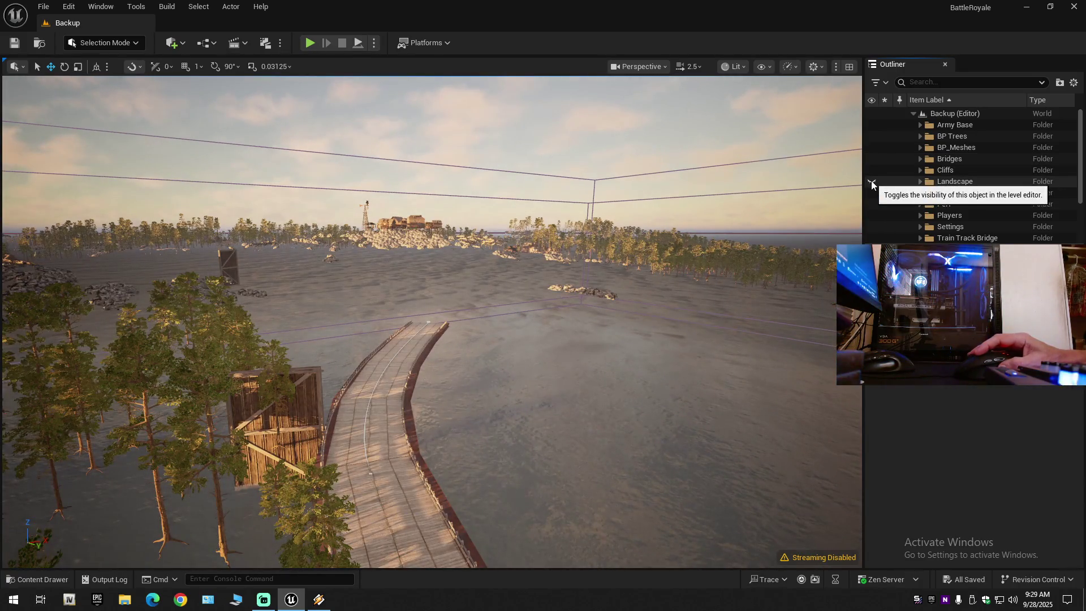
left_click(871, 181)
- Focus the tunnel entrance, undo the visibility change, then hide the tunnel wall mesh
key("f")
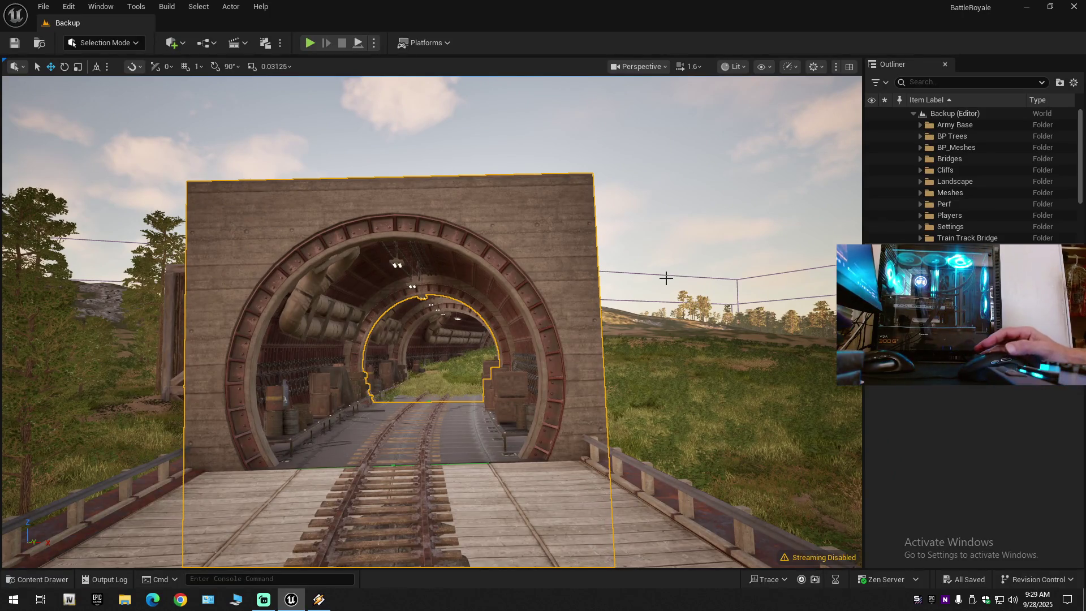
key("ctrl+z")
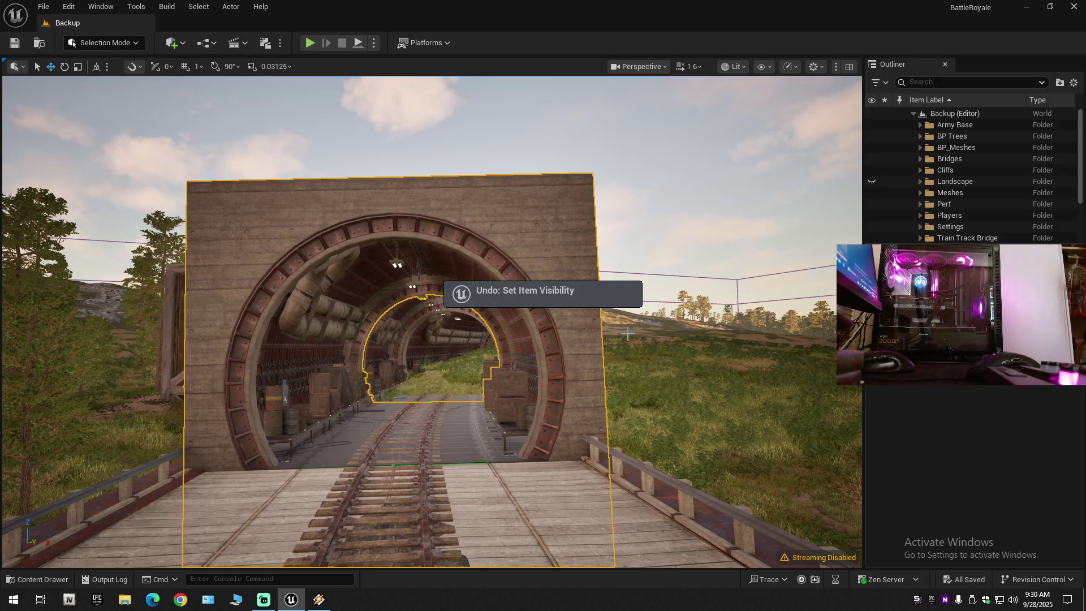
key("ctrl+y")
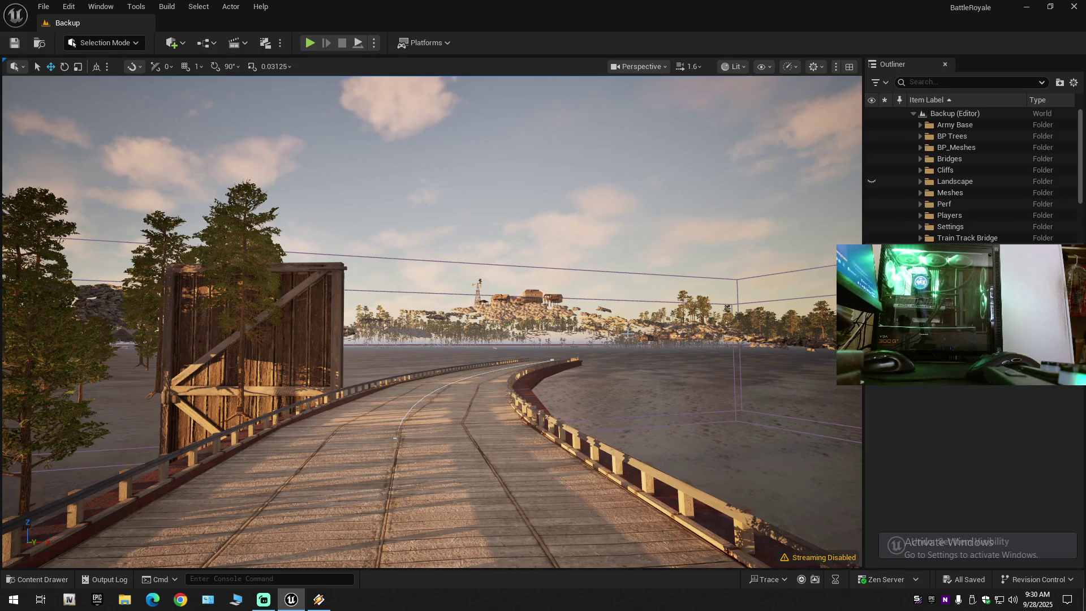
- Unhide the tunnel wall, frame the whole tunnel spline actor, then revert to the bottom segment
key("ctrl+z")
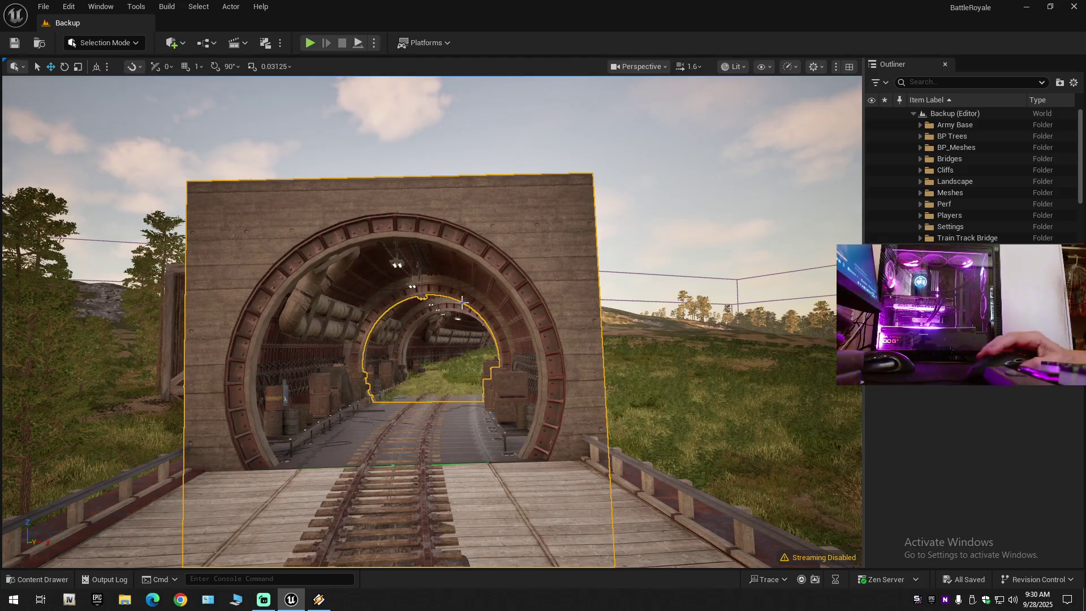
left_click(419, 341)
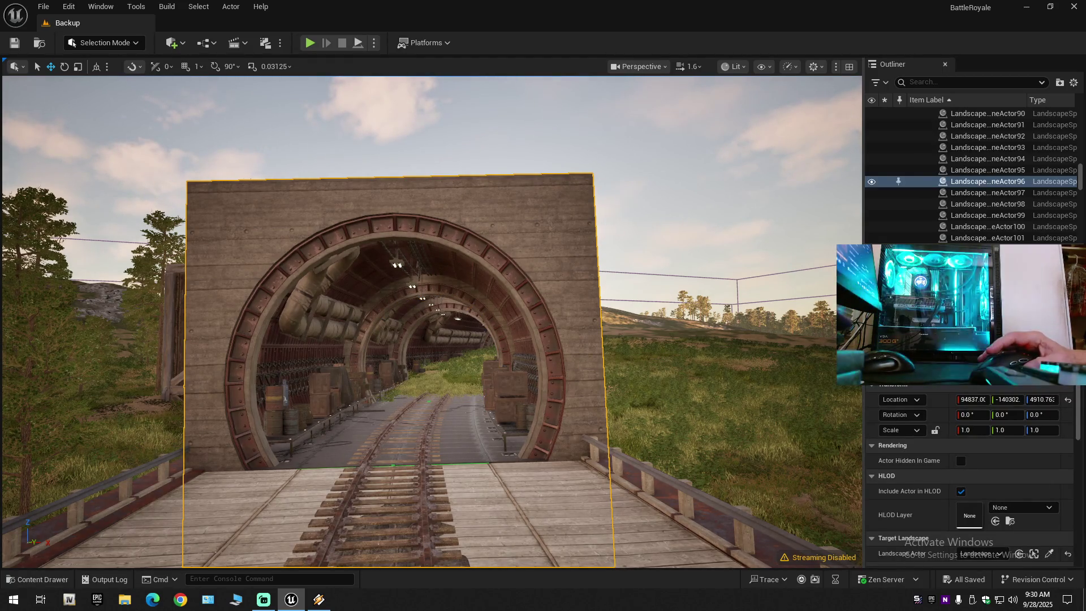
key("f")
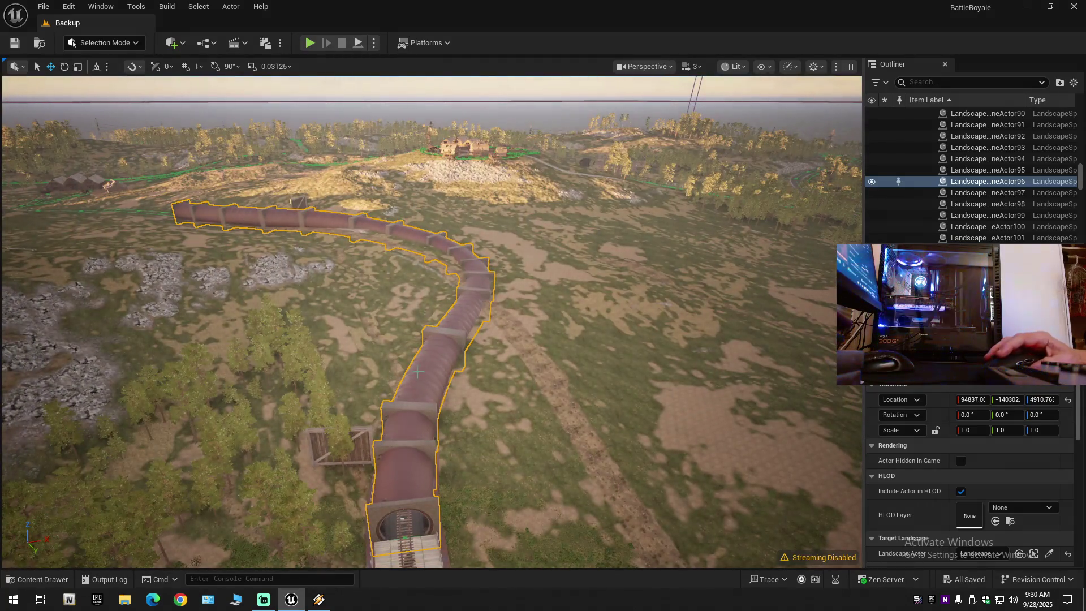
key("ctrl+z")
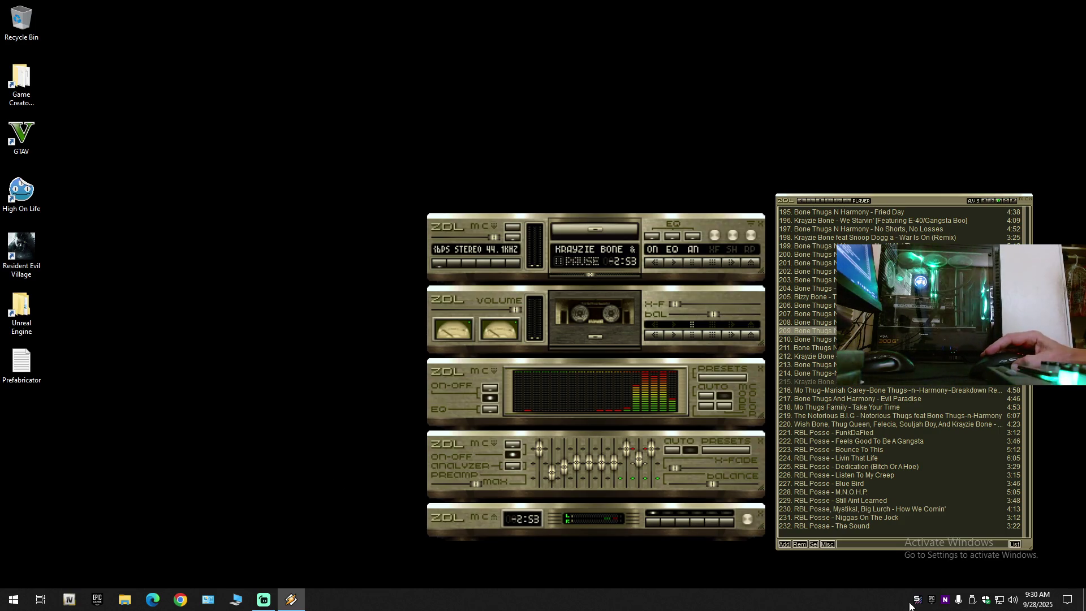
- In the Library, review engine 5.6.1's installed plugins, then launch the BattleRoyale project
left_click(932, 599)
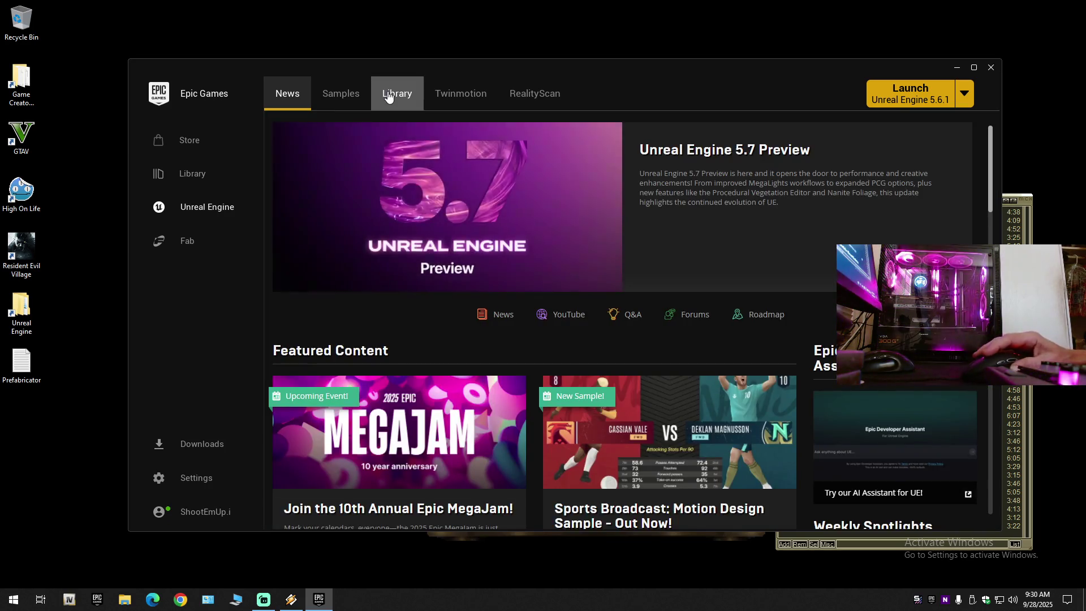
left_click(388, 97)
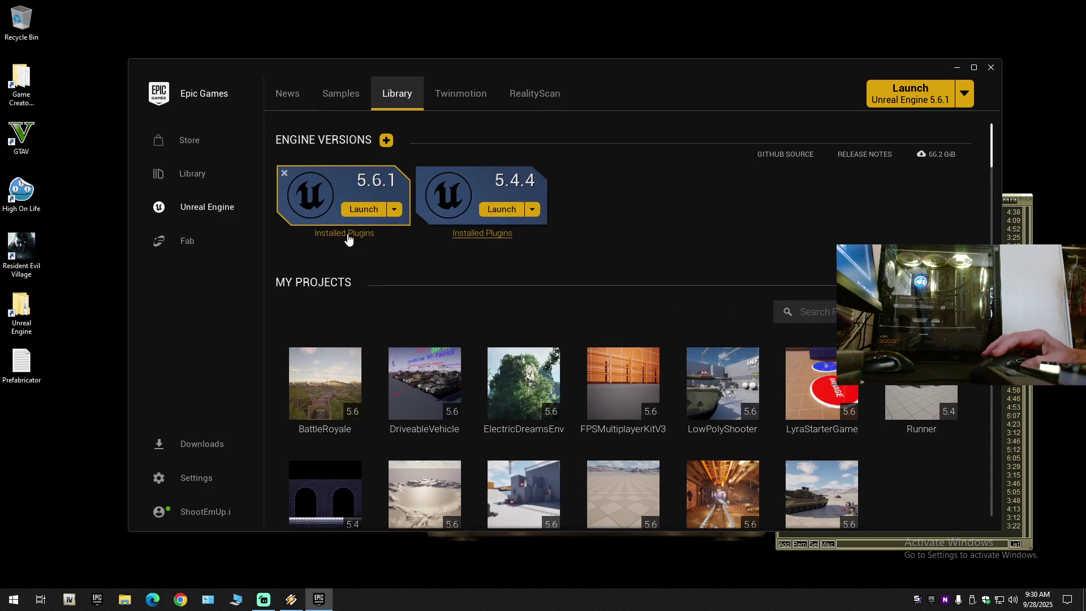
left_click(346, 235)
left_click(564, 421)
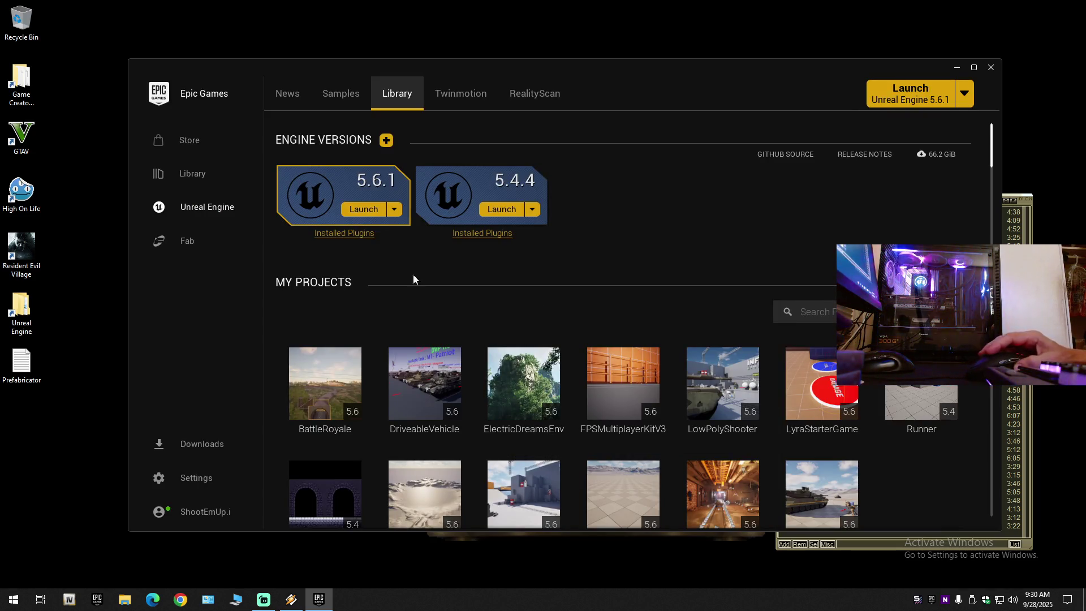
double_click(325, 388)
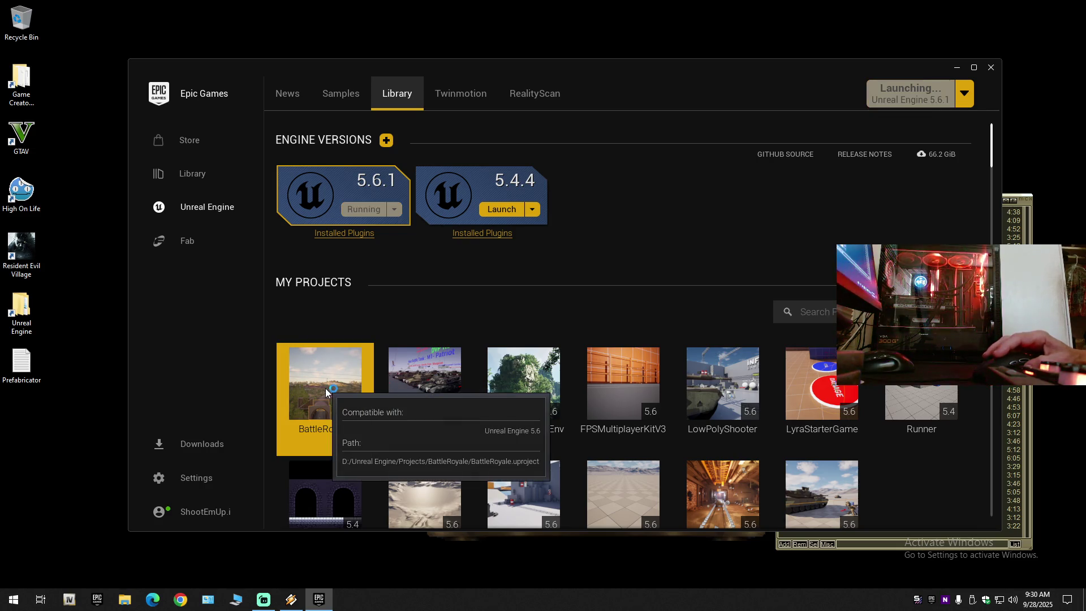
- Close the Epic Games Launcher while BattleRoyale loads, then open a new browser window
left_click(993, 67)
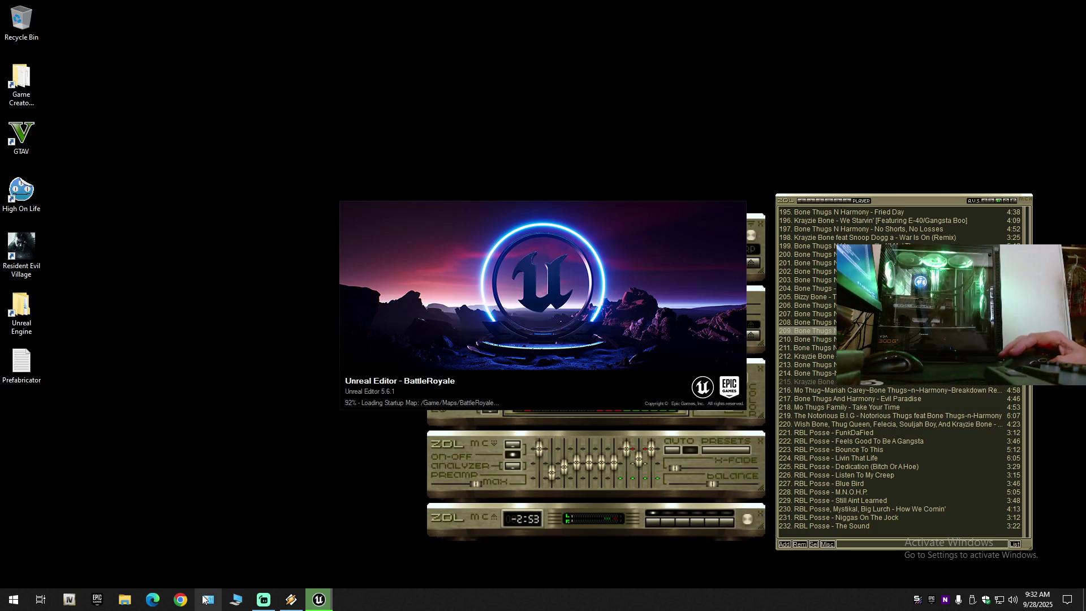
left_click(186, 601)
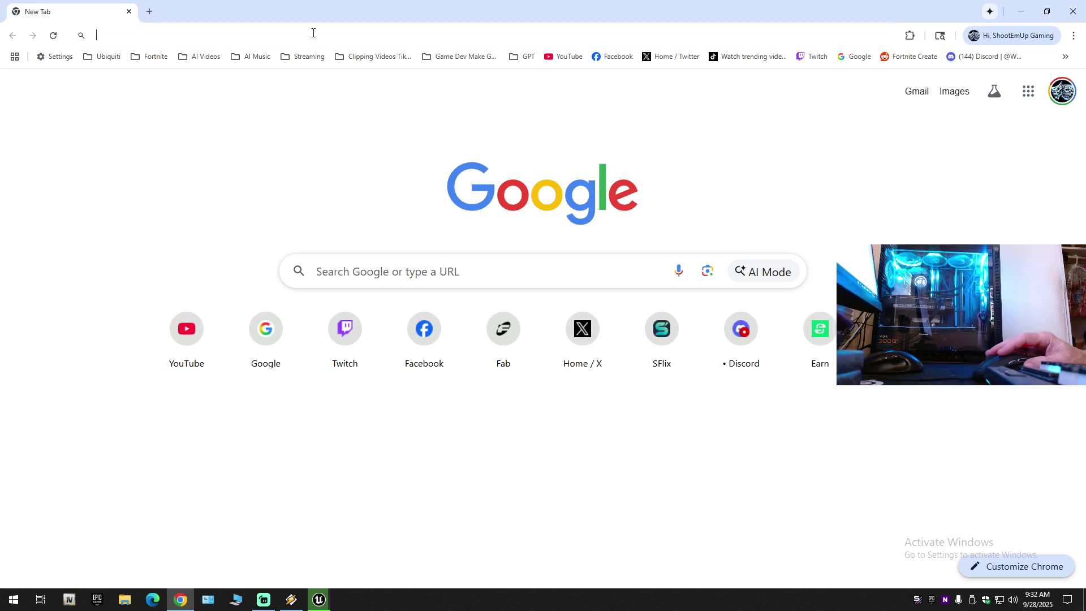
- Go to fab.com, open Procedural Road Generator from My Library and advance its gallery
left_click(313, 33)
type("fa")
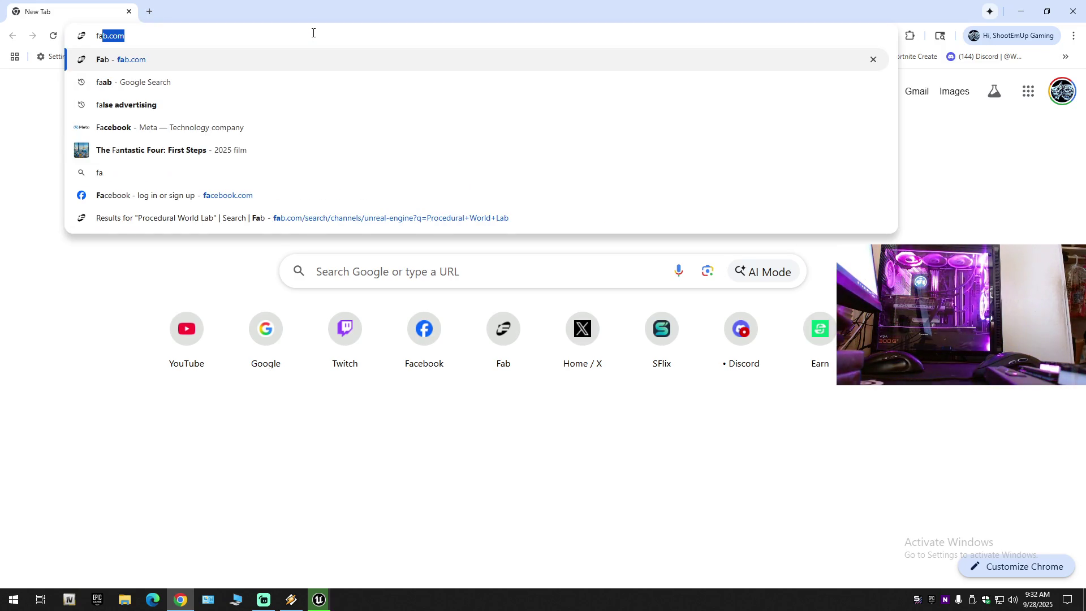
key("Return")
left_click(175, 95)
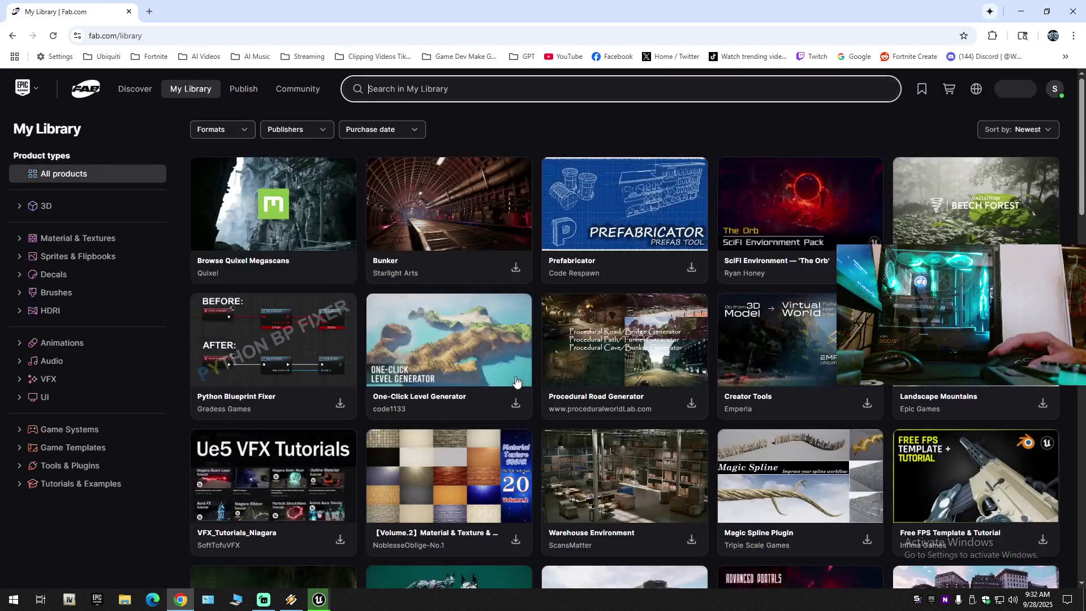
left_click(443, 229)
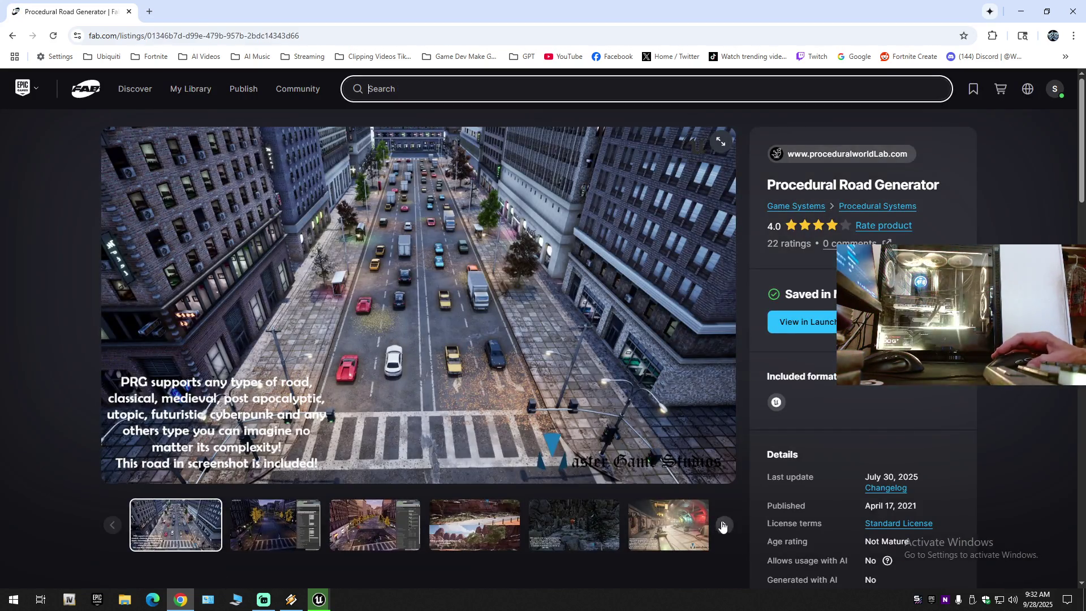
left_click(724, 526)
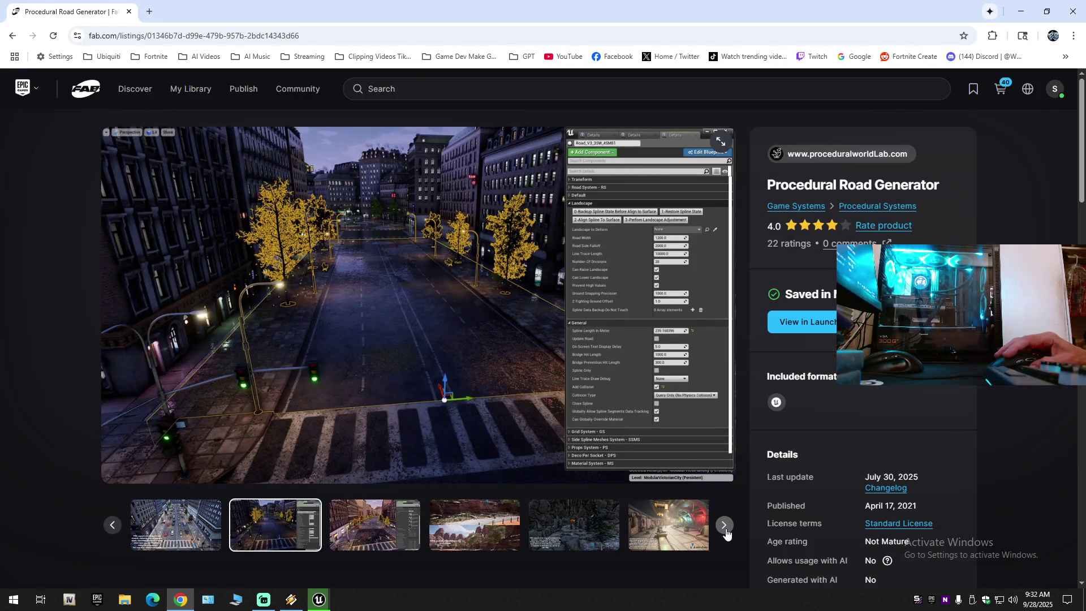
- Advance the gallery through the canyon, cave and yellow tunnel images, then scroll to technical details
left_click(726, 528)
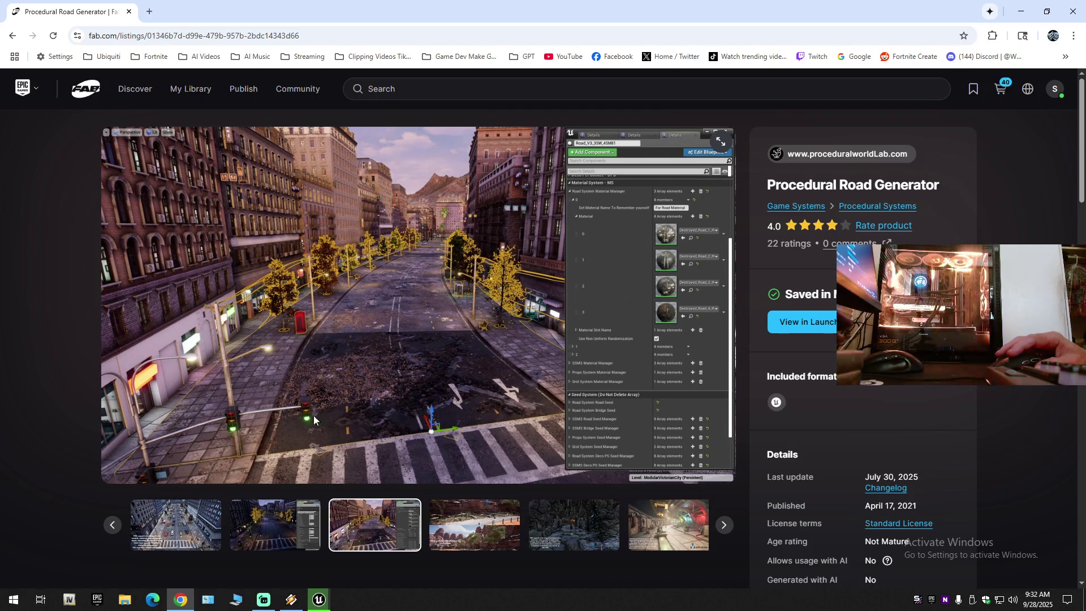
left_click(724, 526)
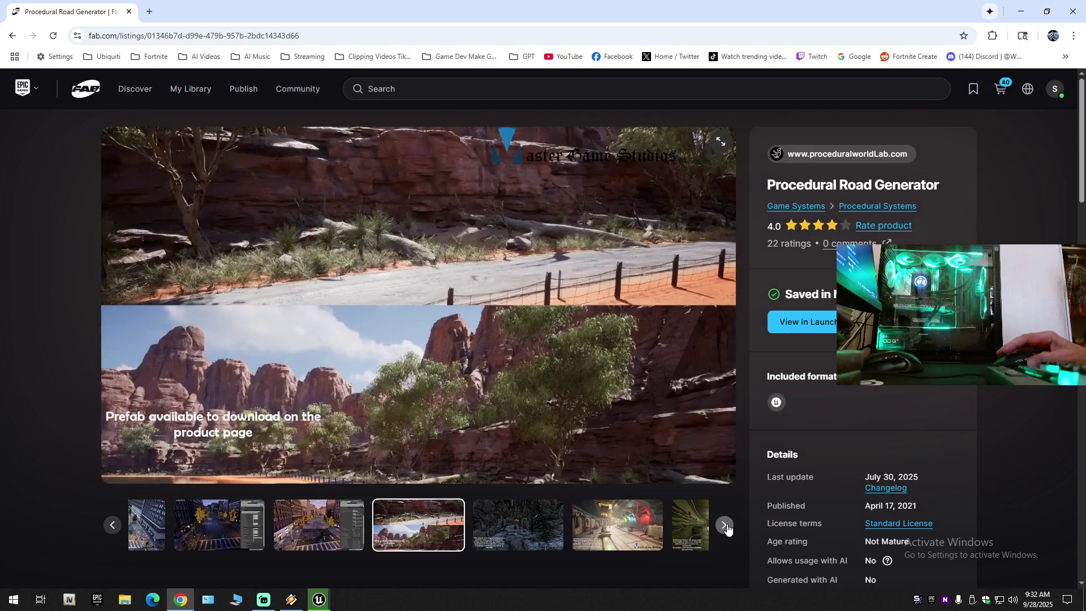
left_click(725, 526)
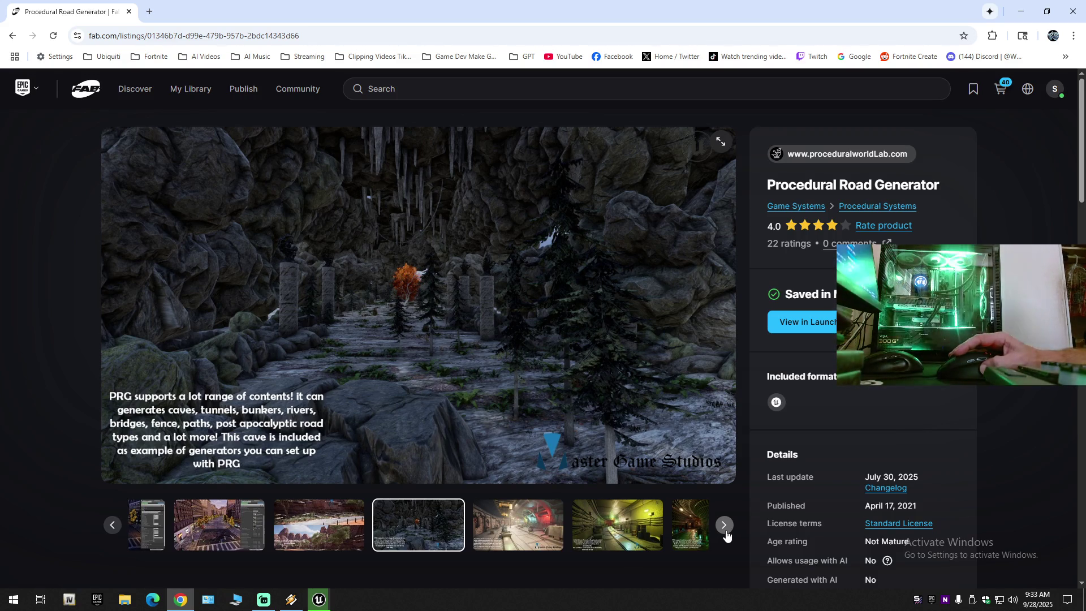
left_click(724, 525)
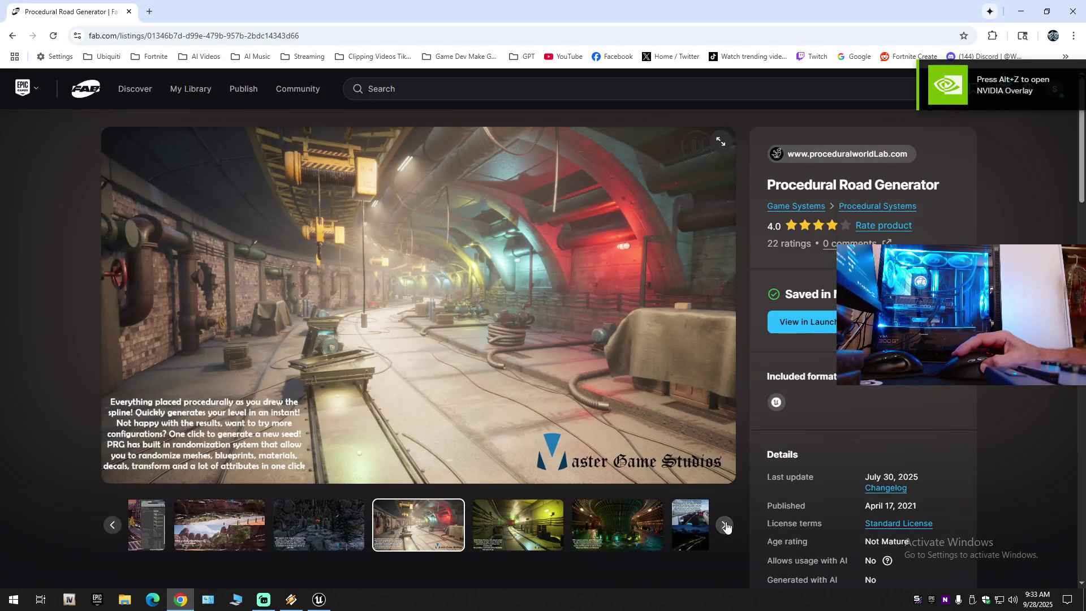
left_click(726, 526)
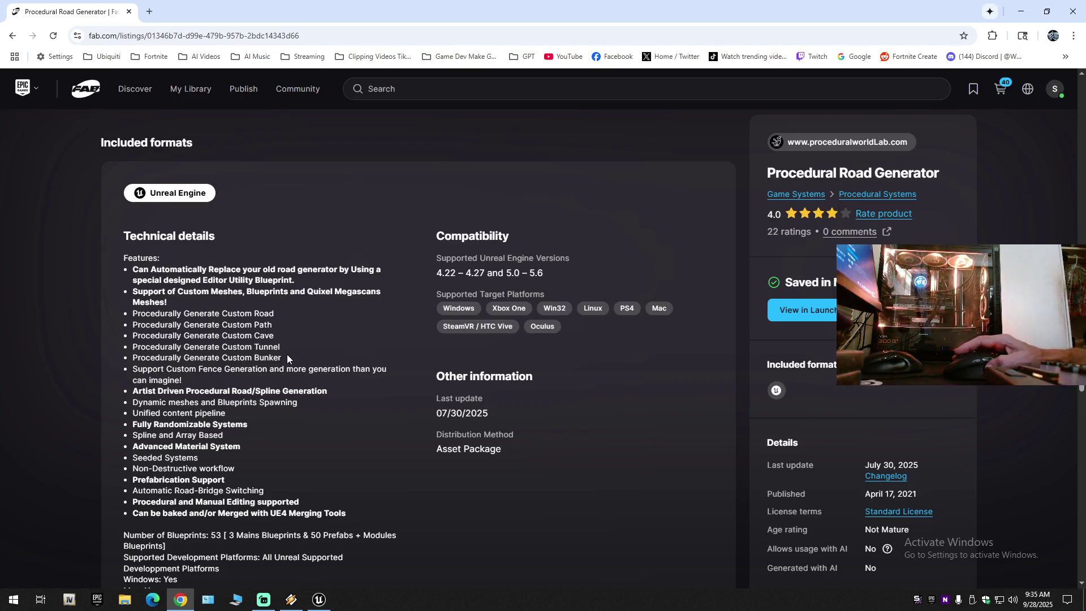
scroll(287, 358, "down", 4)
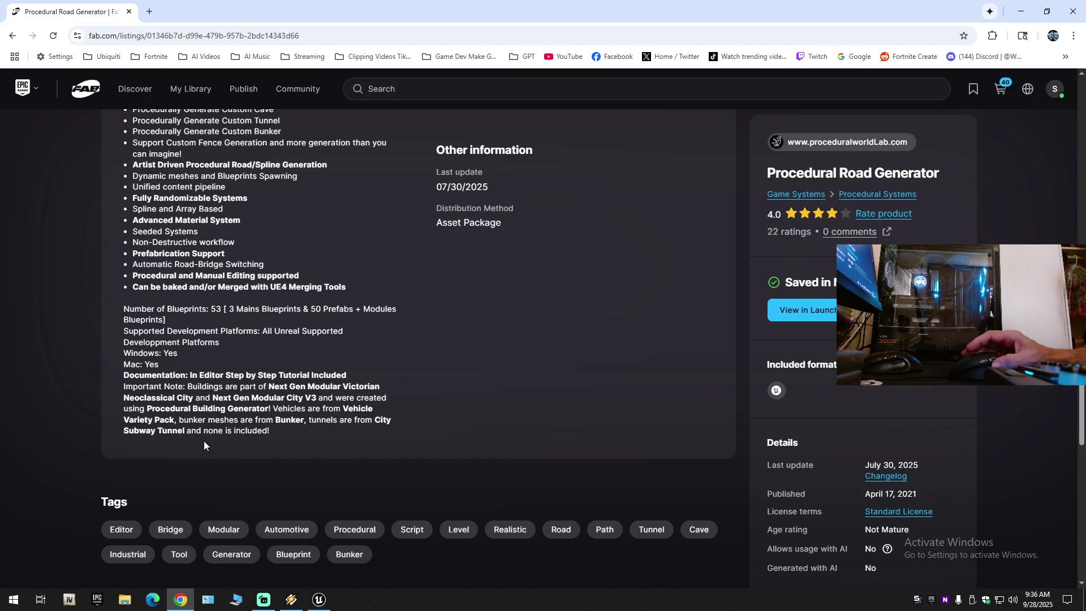
- Scroll through the description, tags and details, then show the second, orange tunnel image
scroll(216, 420, "up", 15)
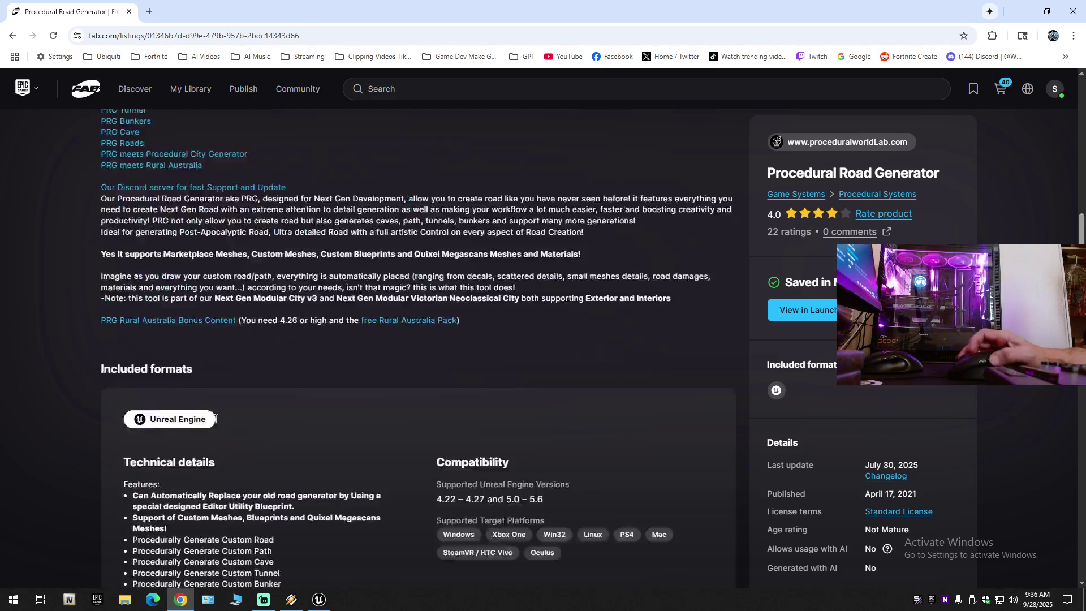
scroll(216, 422, "down", 8)
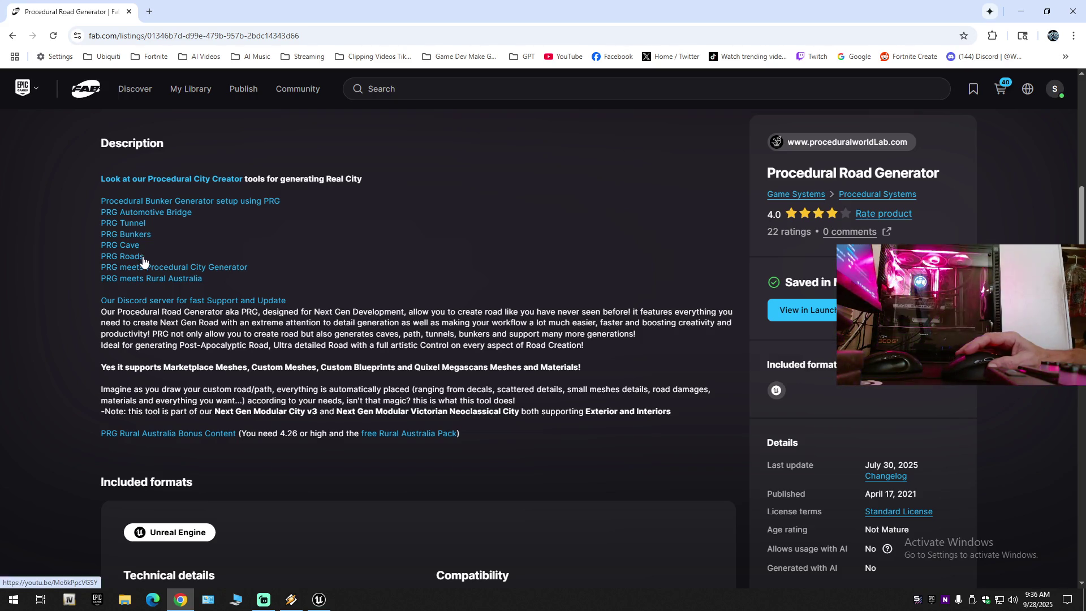
scroll(263, 360, "down", 5)
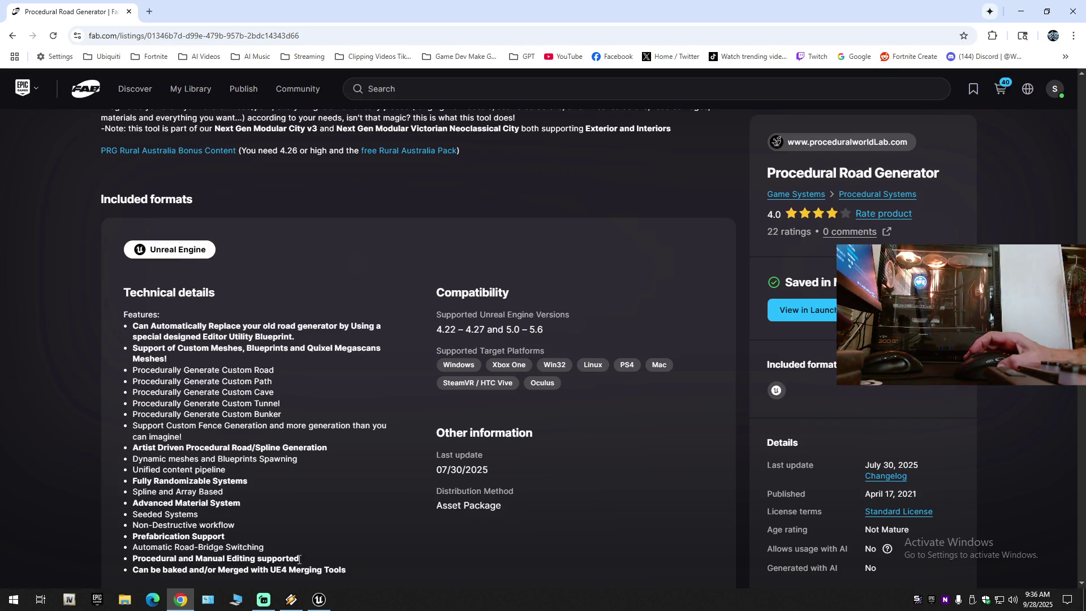
scroll(294, 549, "up", 10)
left_click(263, 514)
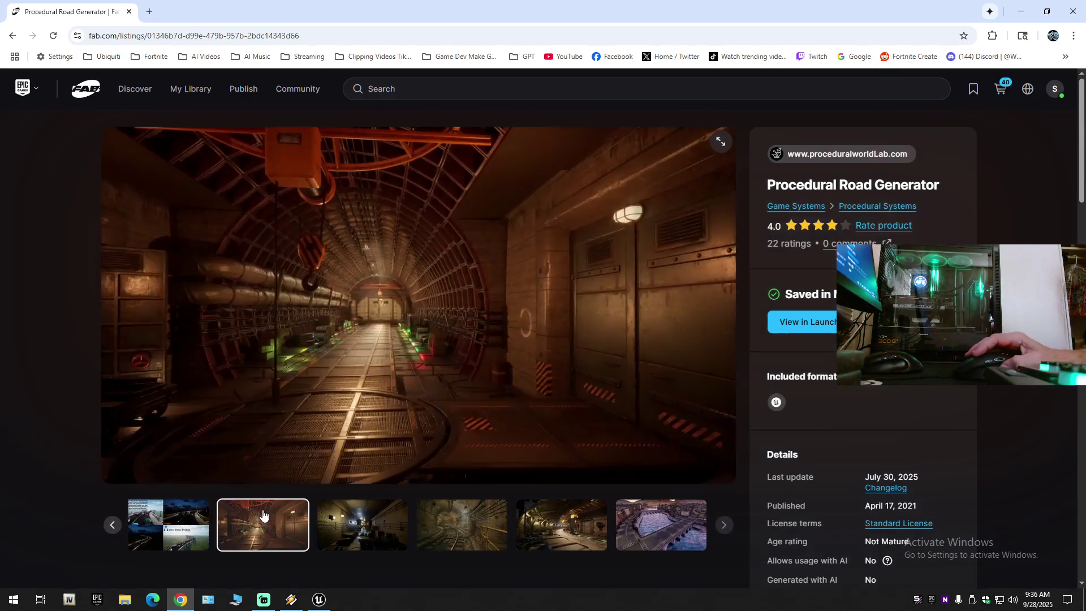
- Step forward to the river bridge image, back to the bridge collage, then wrap to later images
left_click(335, 515)
left_click(460, 520)
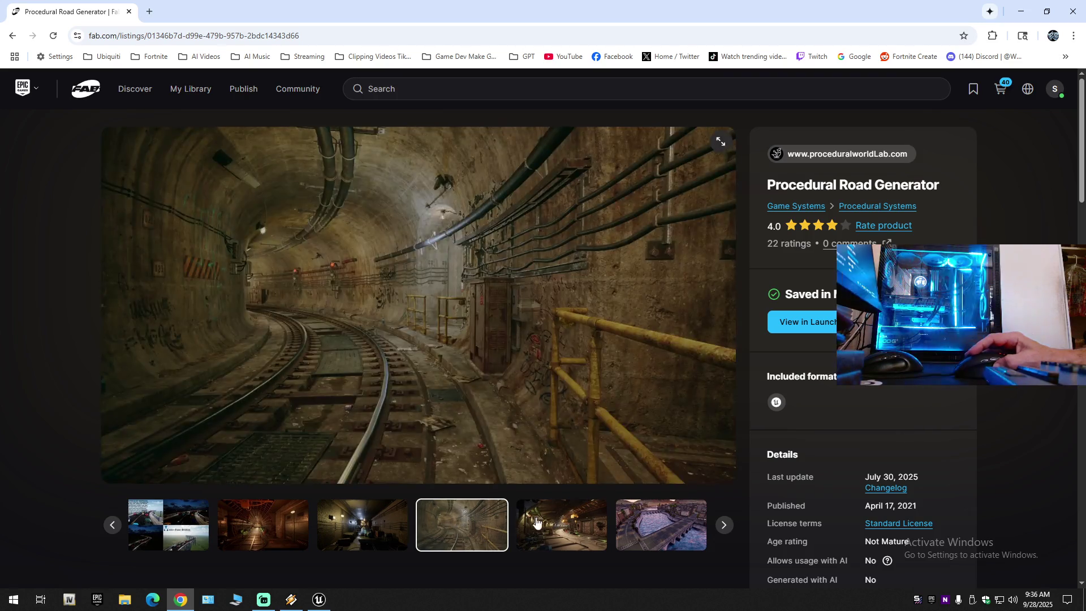
left_click(530, 522)
left_click(628, 520)
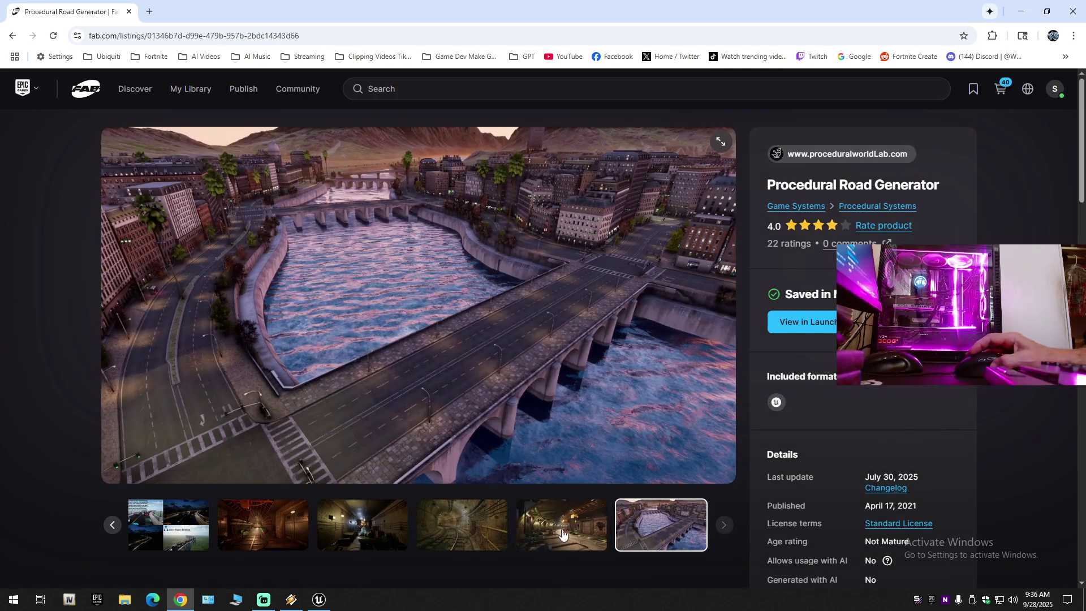
left_click(570, 533)
left_click(468, 534)
left_click(374, 533)
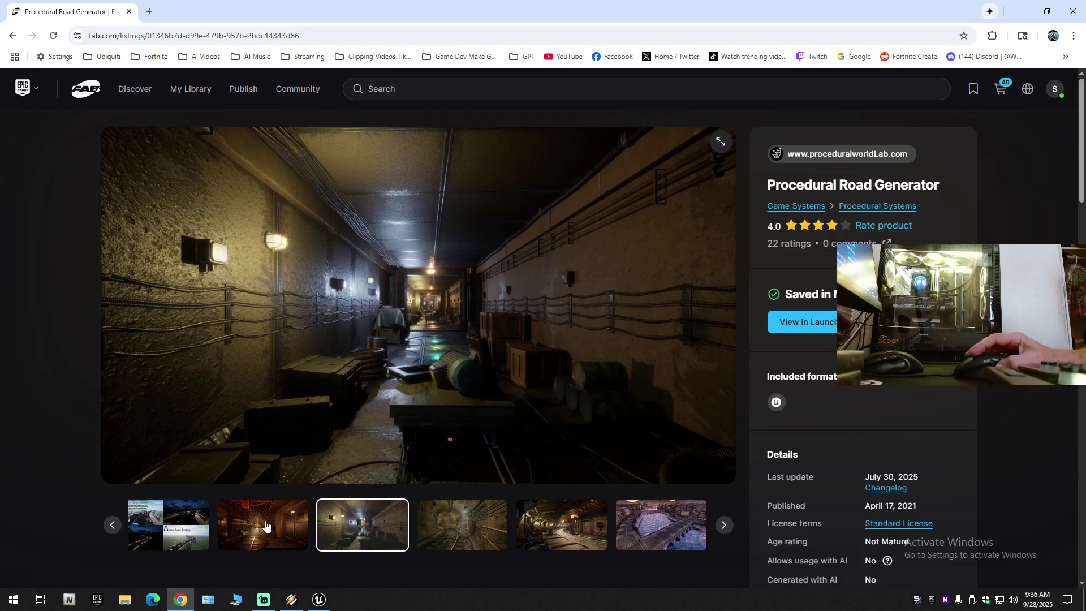
left_click(275, 527)
left_click(147, 523)
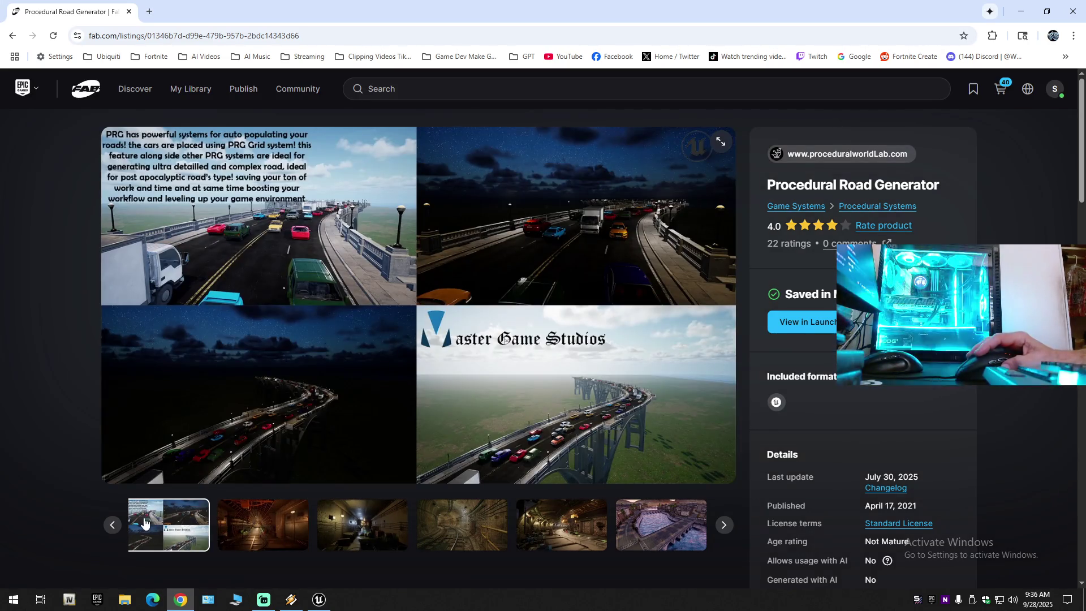
left_click(113, 525)
left_click(114, 525)
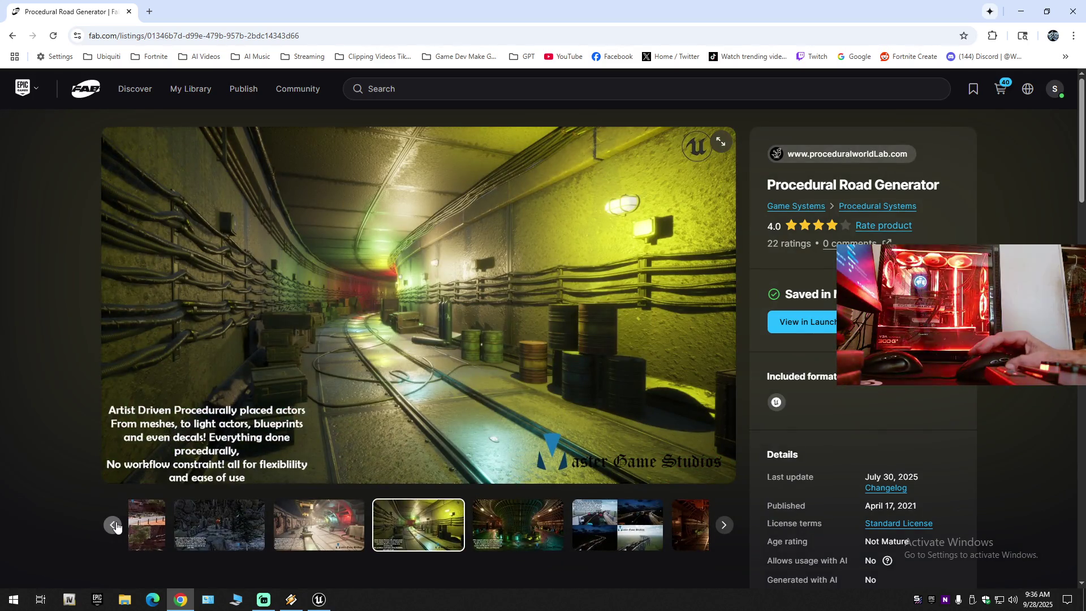
left_click(115, 526)
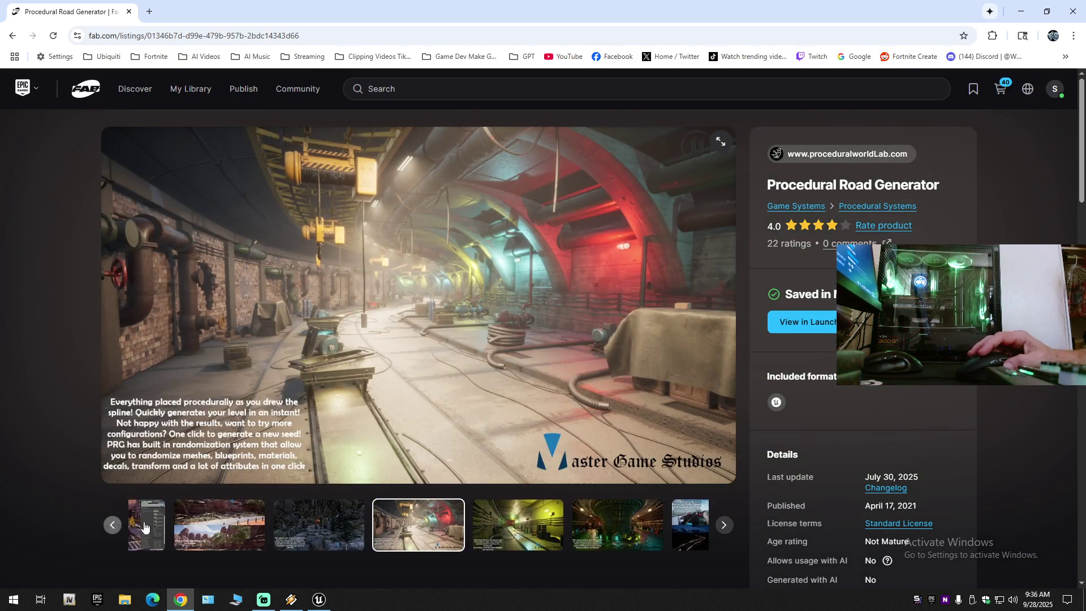
left_click(146, 526)
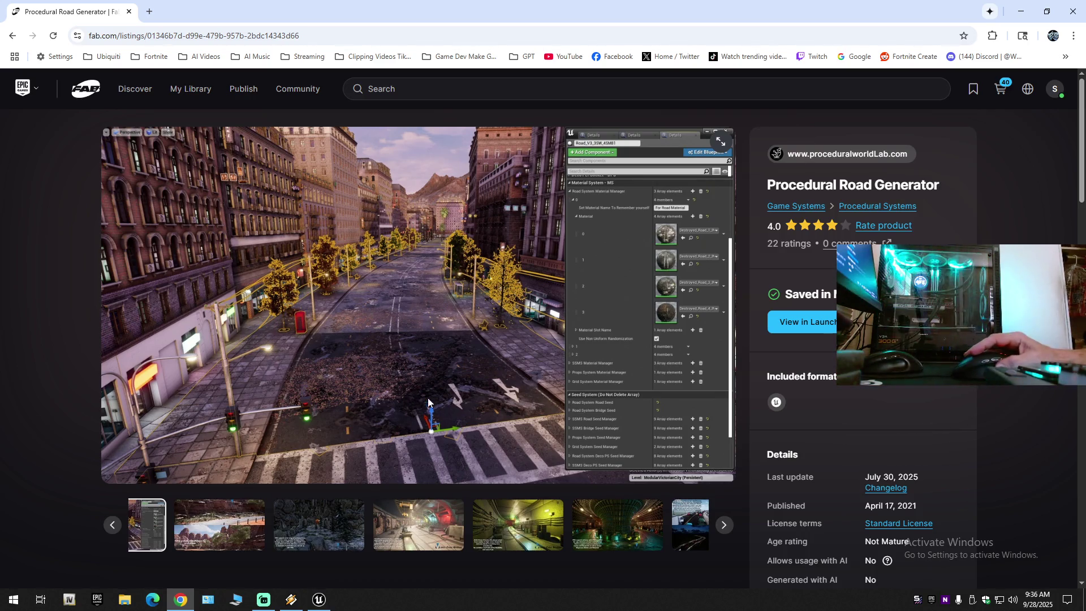
- Advance through the canyon, cave, red and yellow tunnel and hall images, then scroll to the description
left_click(724, 526)
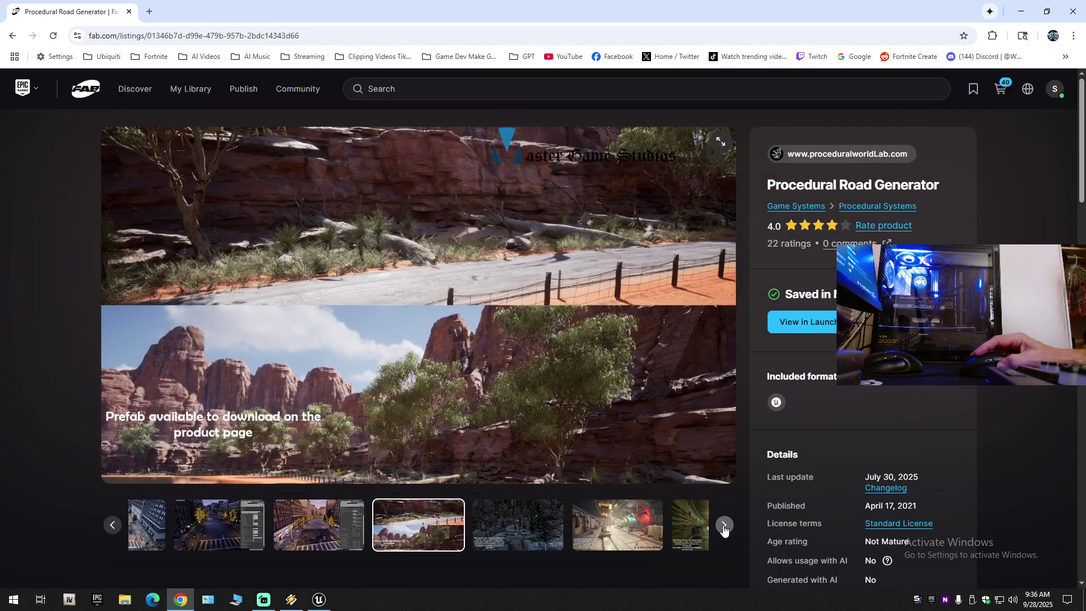
left_click(724, 526)
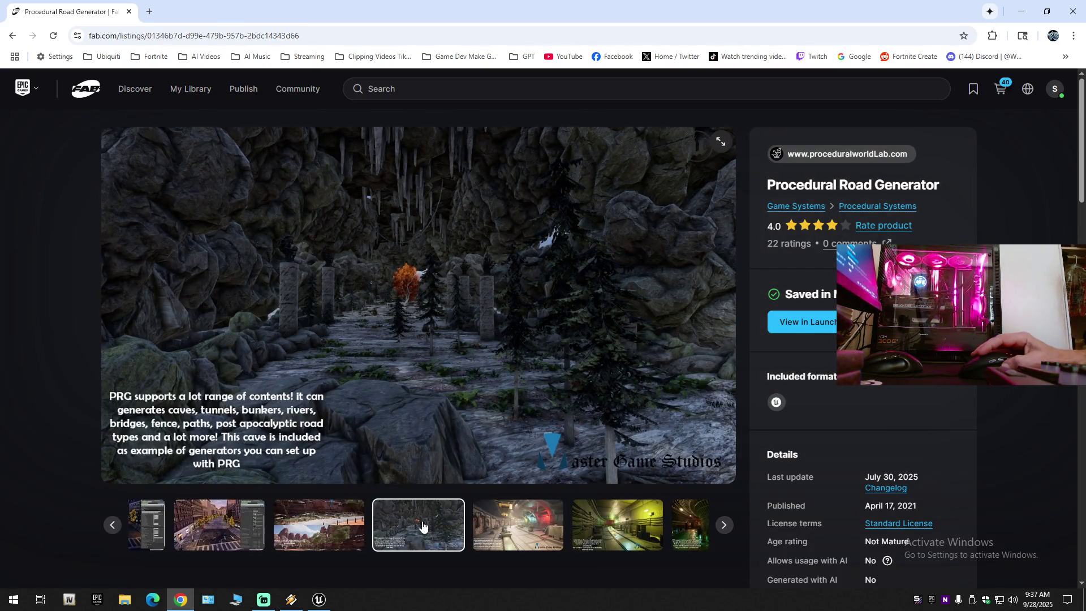
left_click(493, 522)
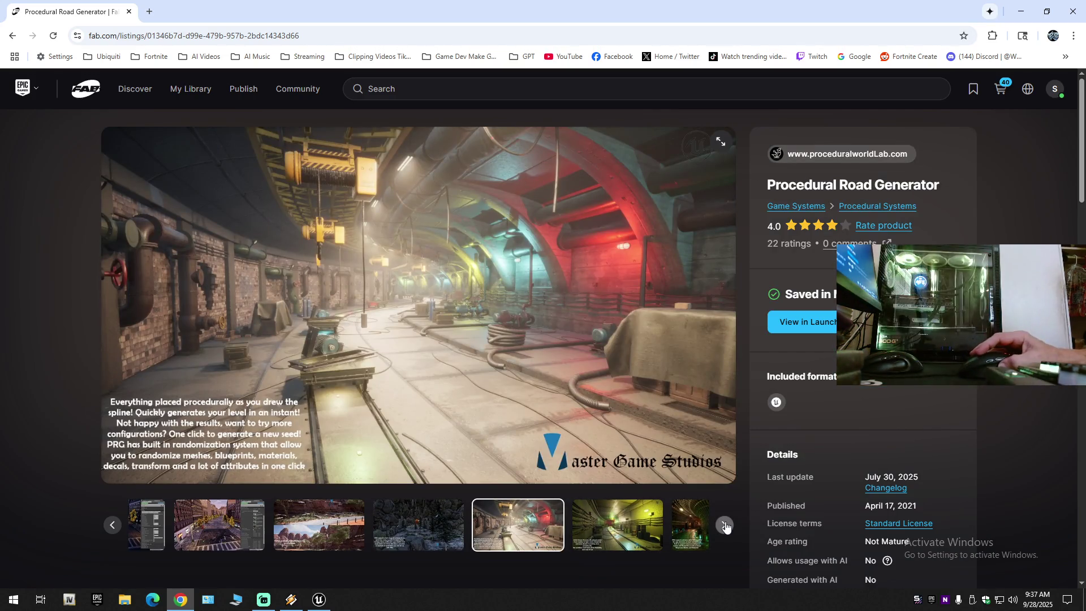
left_click(725, 526)
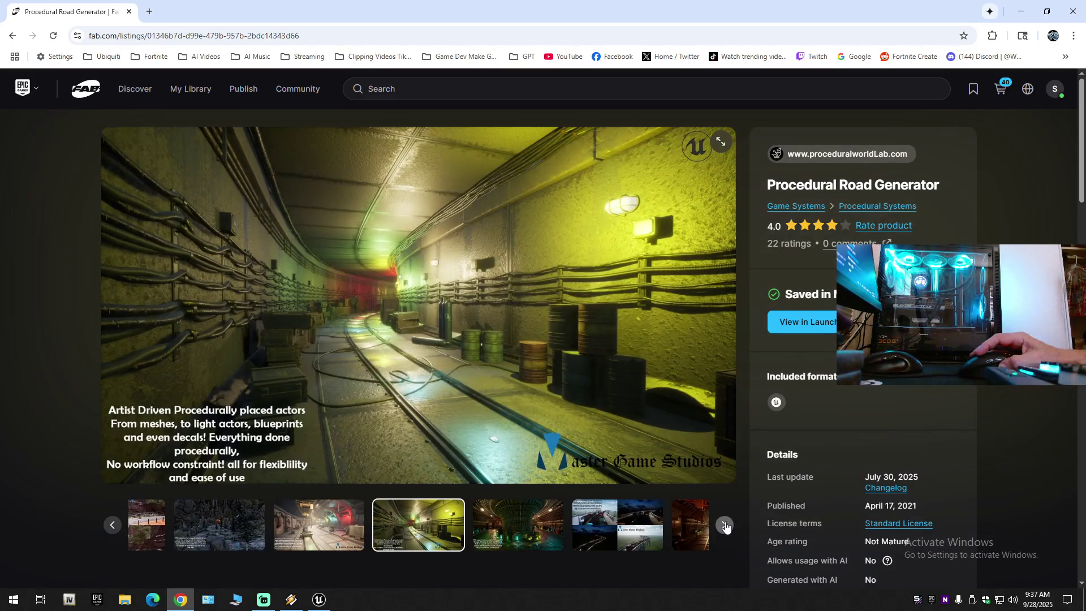
left_click(727, 528)
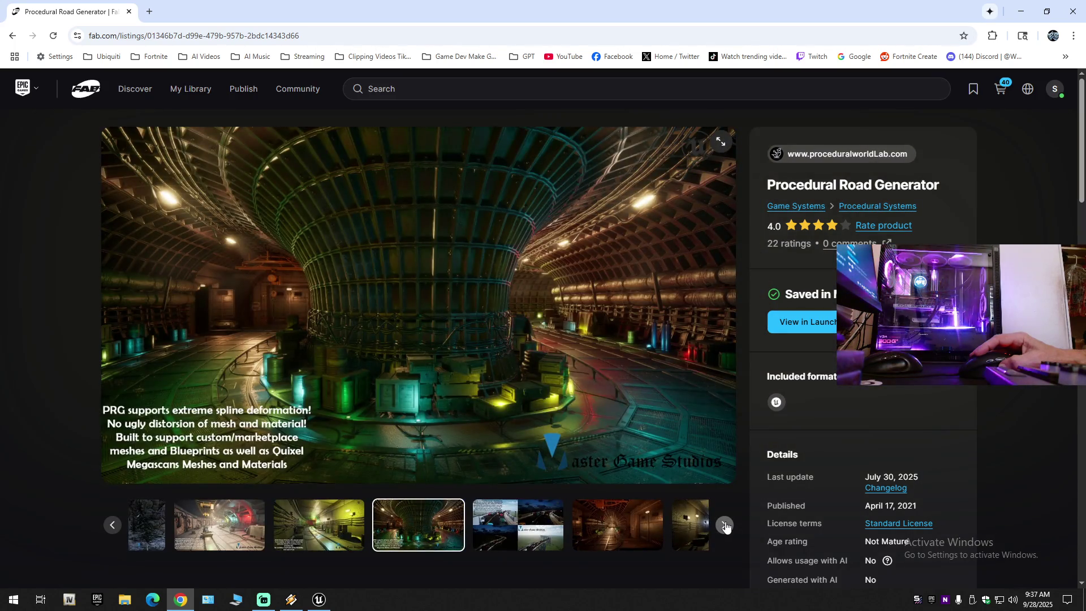
left_click(727, 527)
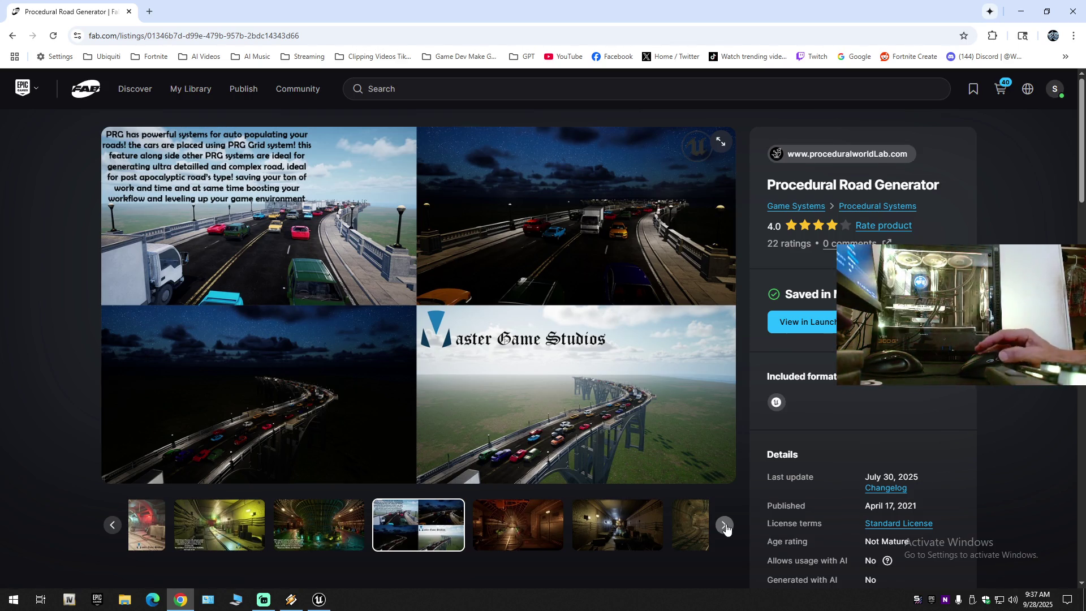
left_click(725, 526)
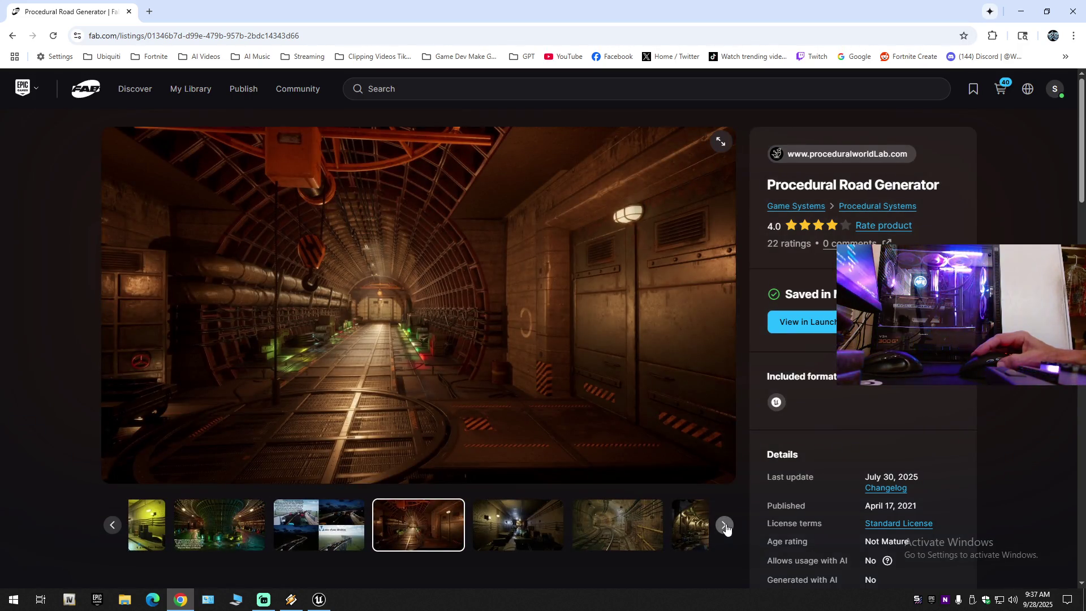
left_click(725, 526)
left_click(725, 526)
scroll(719, 526, "down", 5)
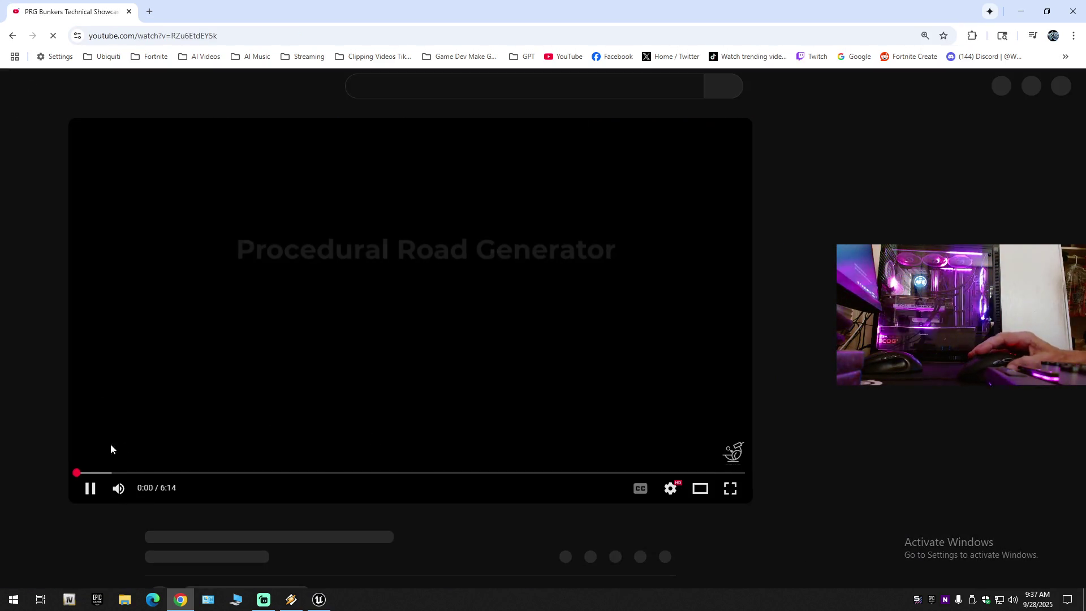
- Jump to about 0:11 in the PRG Bunkers showcase, mute it and go full screen
left_click(92, 472)
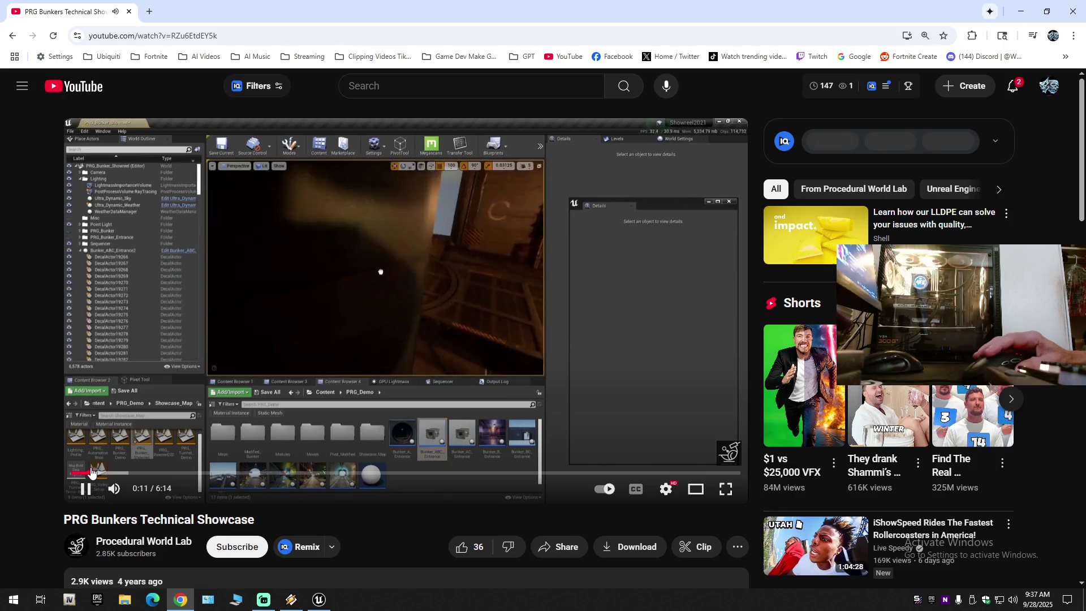
left_click(114, 488)
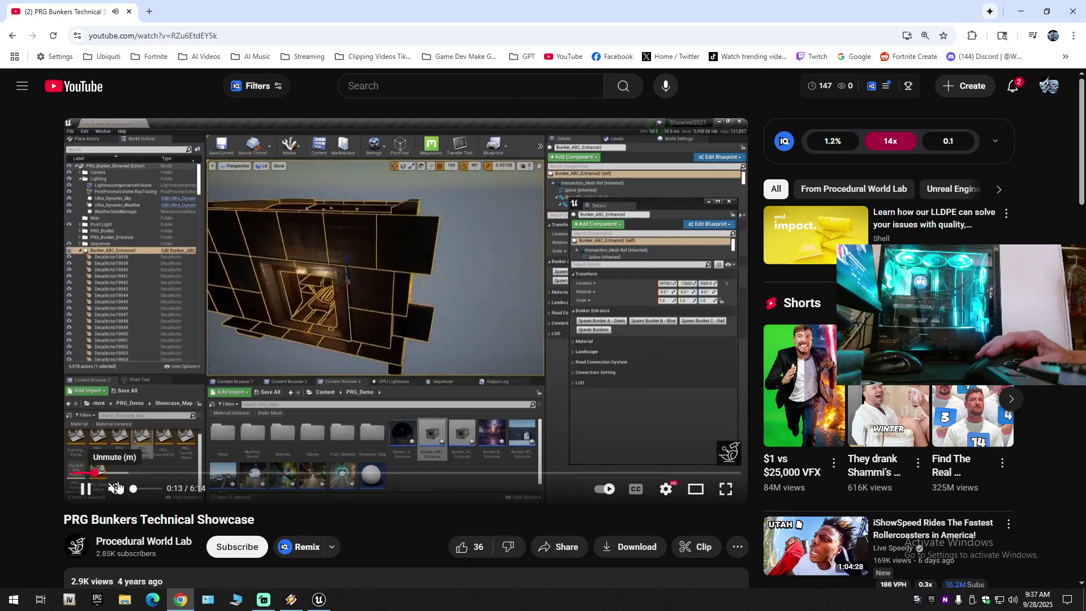
double_click(266, 303)
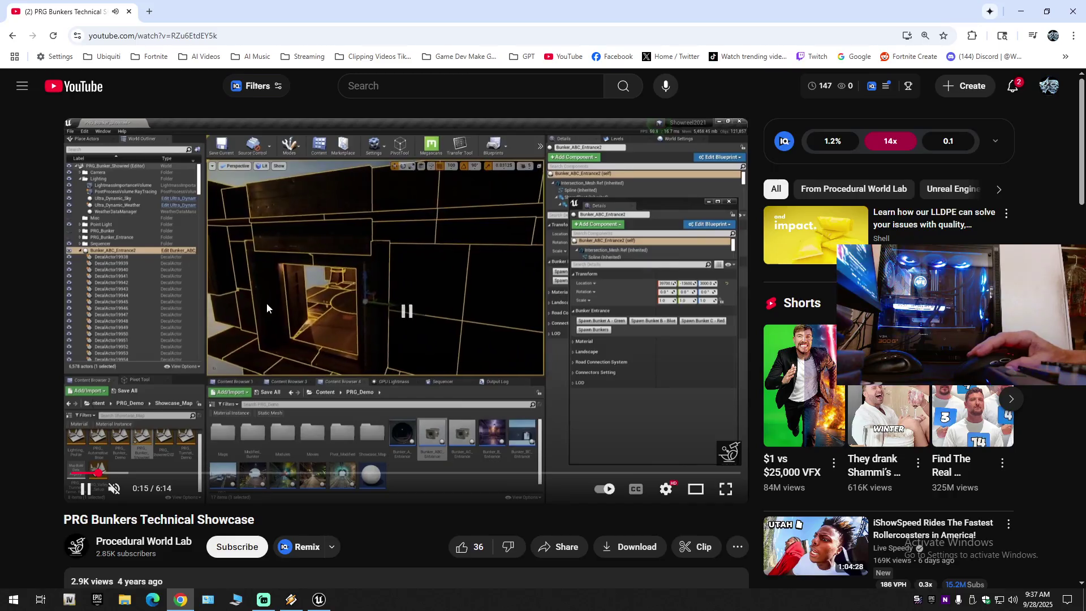
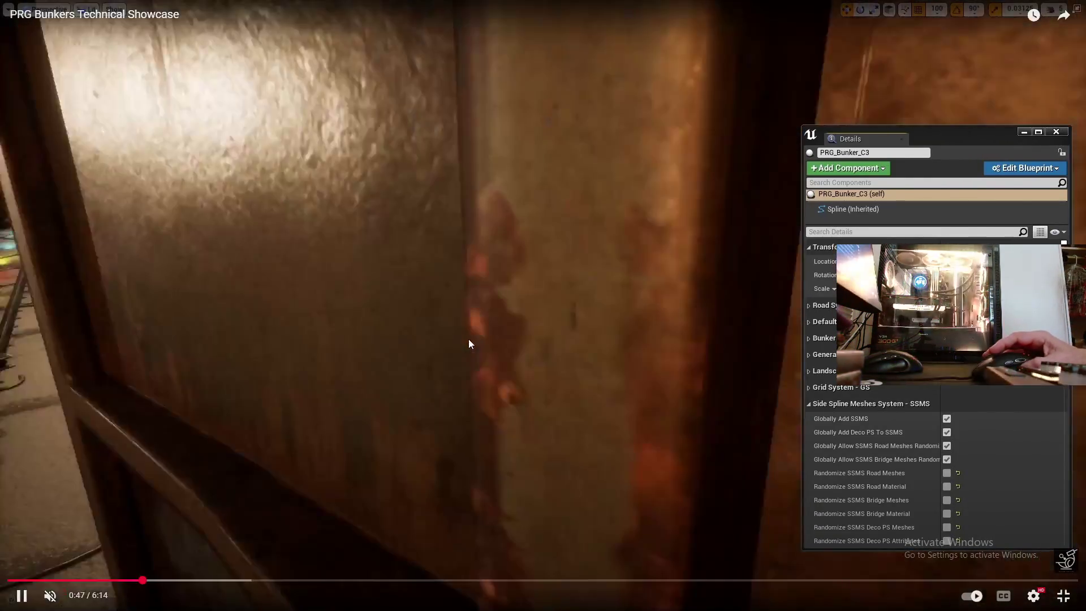
- Skim the PRG Bunkers showcase video through 2:06, 3:00, 3:52 and 4:41
left_click_drag(226, 583, 370, 584)
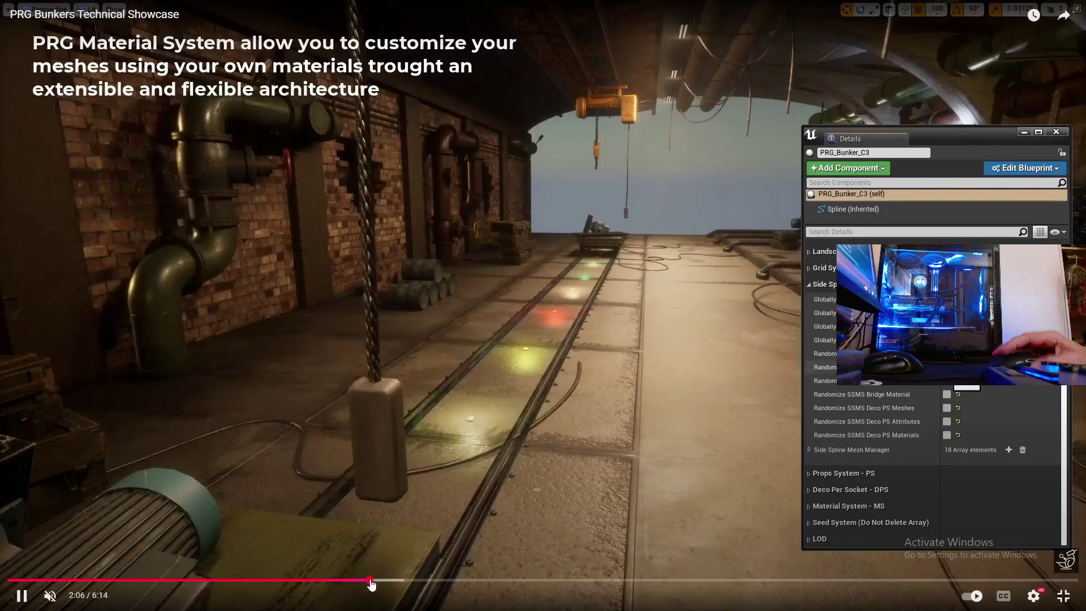
left_click(521, 581)
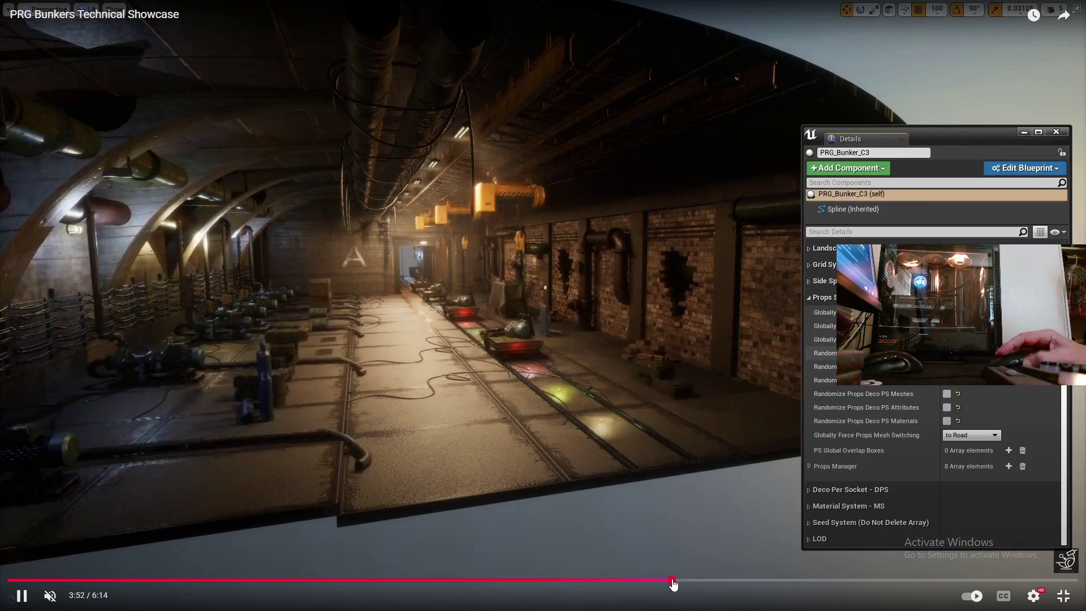
left_click(672, 581)
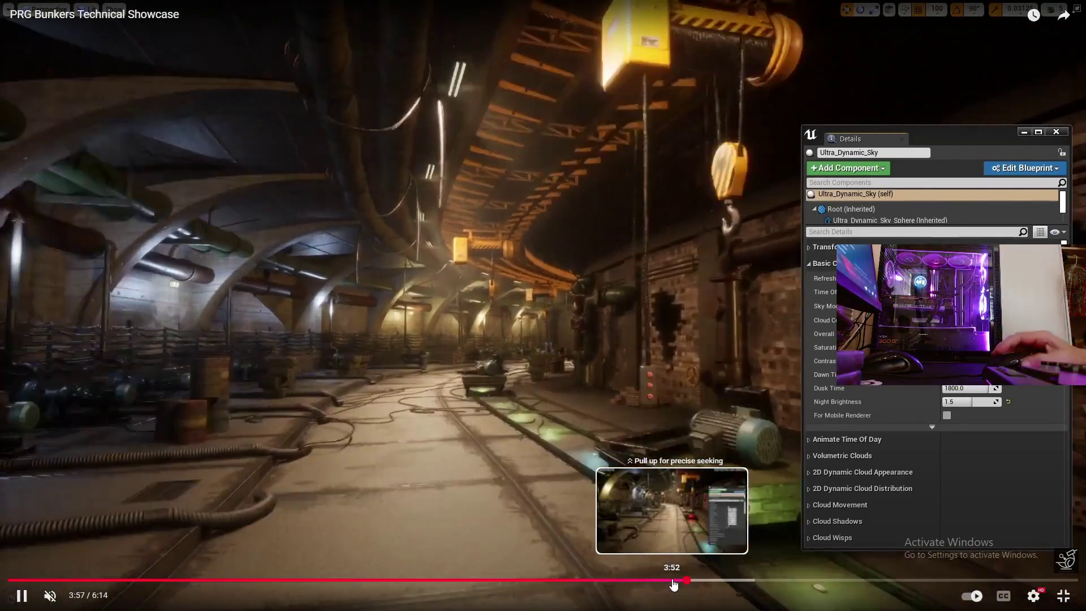
left_click_drag(677, 581, 813, 583)
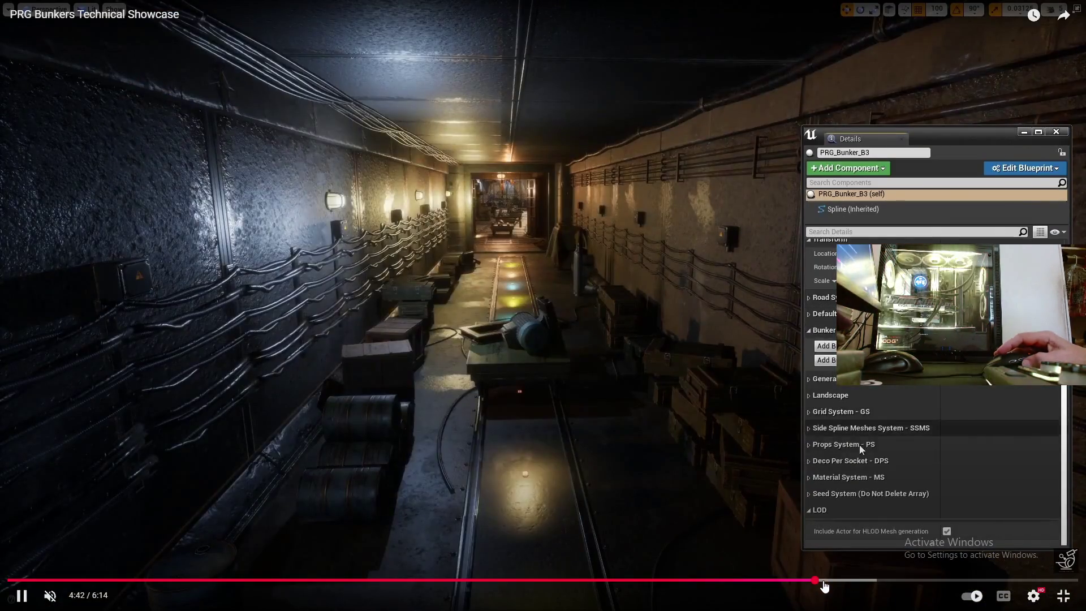
- Seek past the 5:08 tunnel scene to a later door scene, exit fullscreen and return to Unreal Editor
left_click(889, 581)
left_click(993, 581)
left_click(1064, 596)
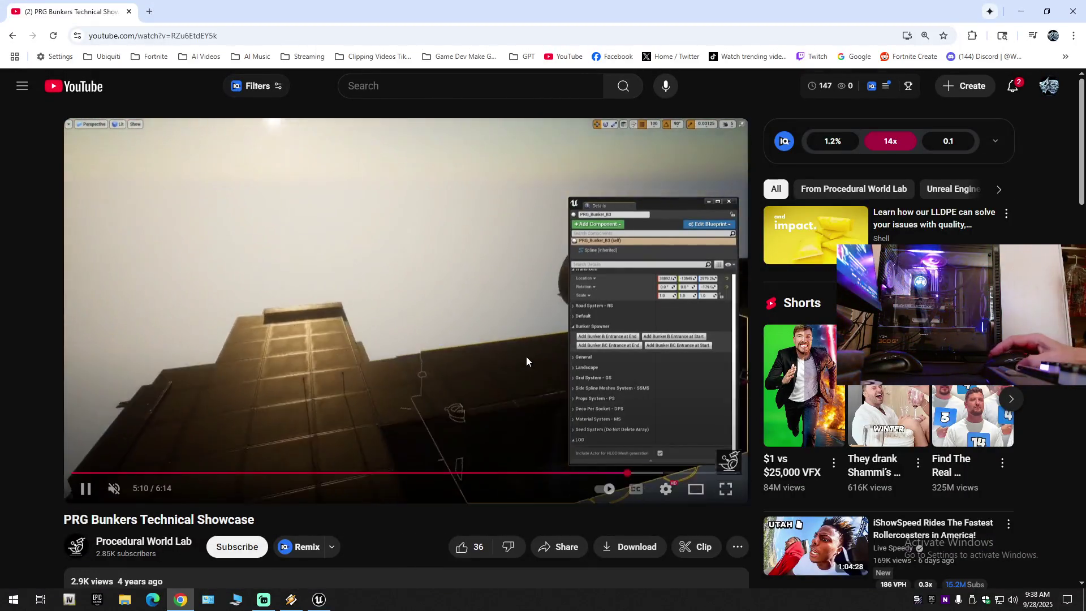
key("alt+Tab")
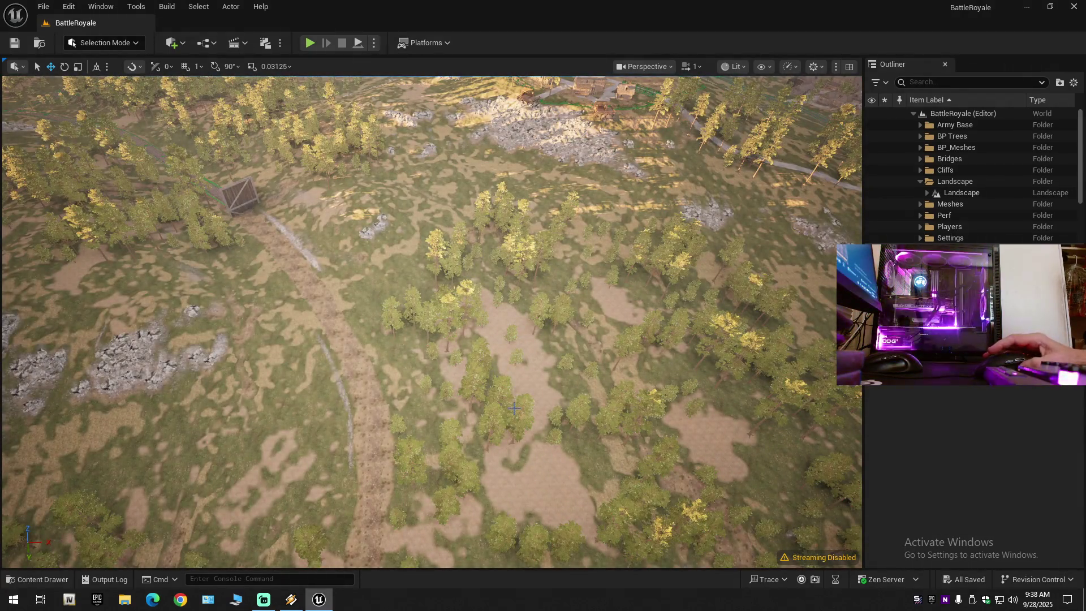
- Survey the forest and bridge, briefly checking the Bunker_Tunnel folder in the Content Drawer
left_click_drag(527, 401, 523, 295)
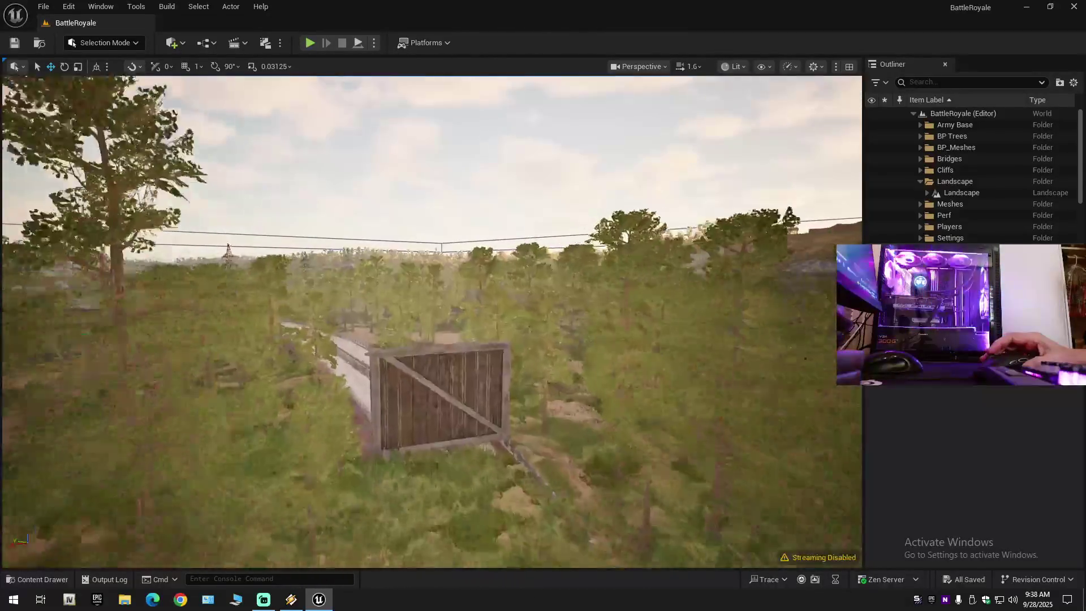
mouse_move(523, 294)
left_mouse_down()
mouse_move(523, 351)
mouse_move(523, 283)
mouse_move(489, 271)
mouse_move(489, 350)
left_mouse_up()
scroll(489, 288, "up", 1)
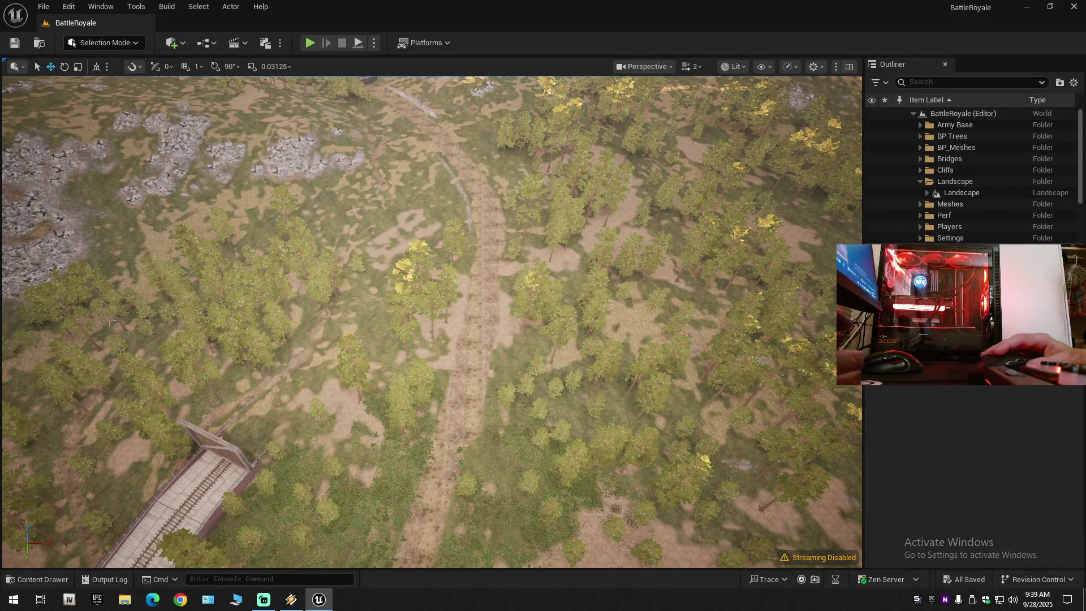
left_click(41, 582)
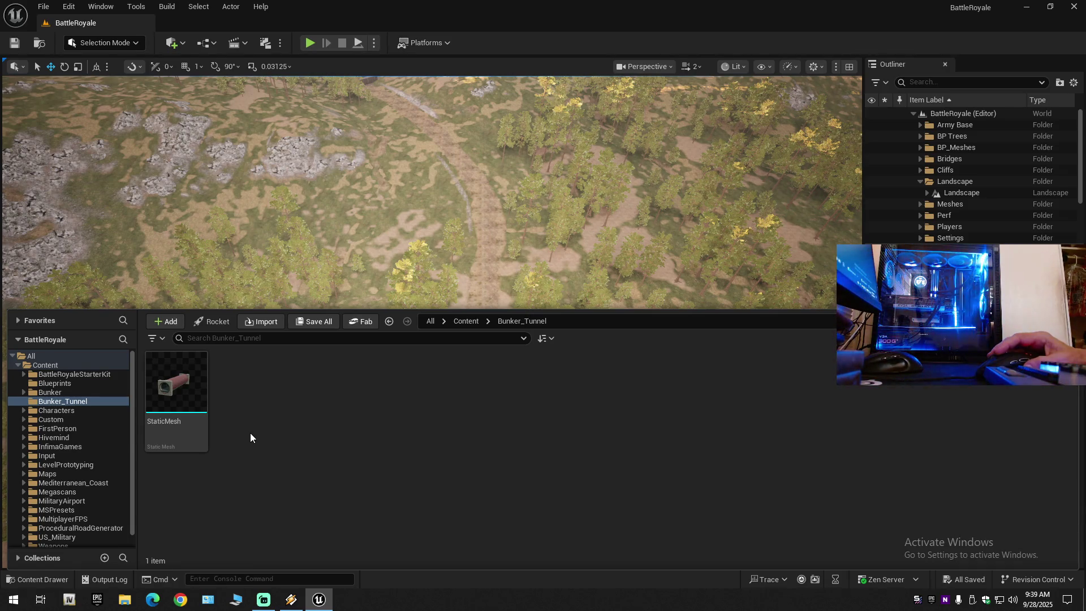
left_click(402, 232)
- Fly along the wooden bridge toward the pylon and select the railway track spline
mouse_move(492, 337)
left_mouse_down()
mouse_move(453, 337)
mouse_move(492, 337)
mouse_move(470, 331)
mouse_move(471, 290)
mouse_move(470, 346)
left_mouse_up()
scroll(471, 290, "down", 2)
mouse_move(470, 289)
left_mouse_down()
mouse_move(439, 240)
mouse_move(495, 246)
mouse_move(481, 249)
mouse_move(478, 295)
left_mouse_up()
left_click(392, 372)
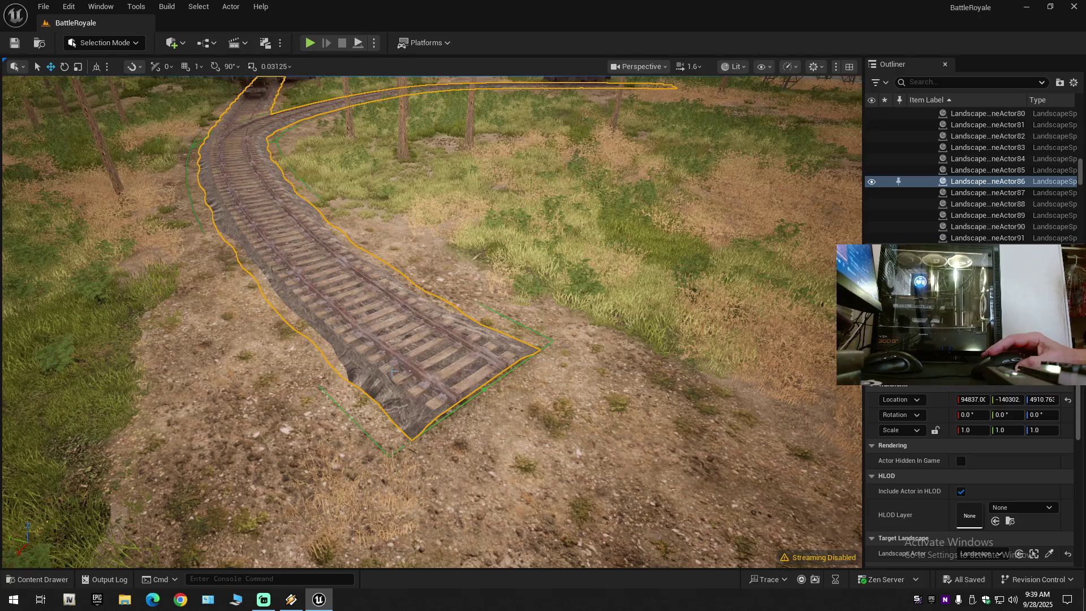
- Hide LandscapeSplineActor86 and LandscapeSplineActor92, then undo hiding and selecting 92
left_click(872, 182)
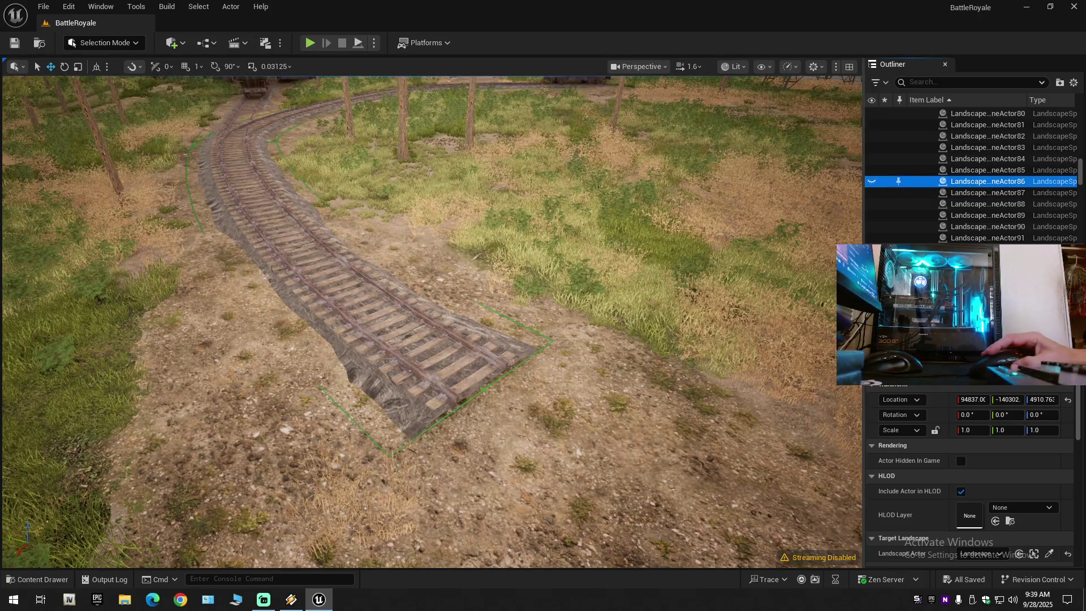
left_click(505, 321)
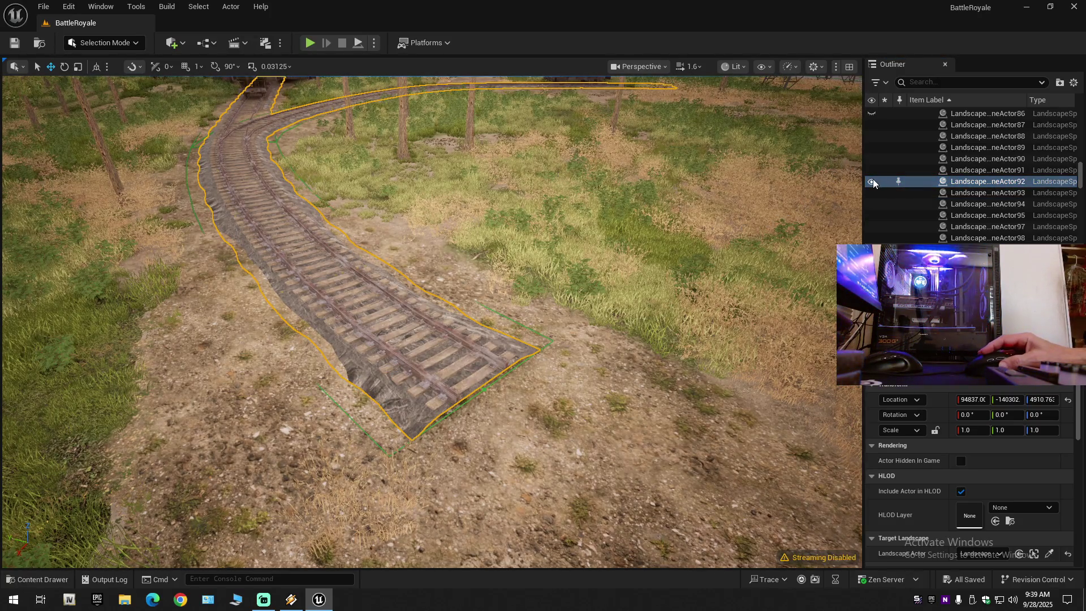
left_click(872, 181)
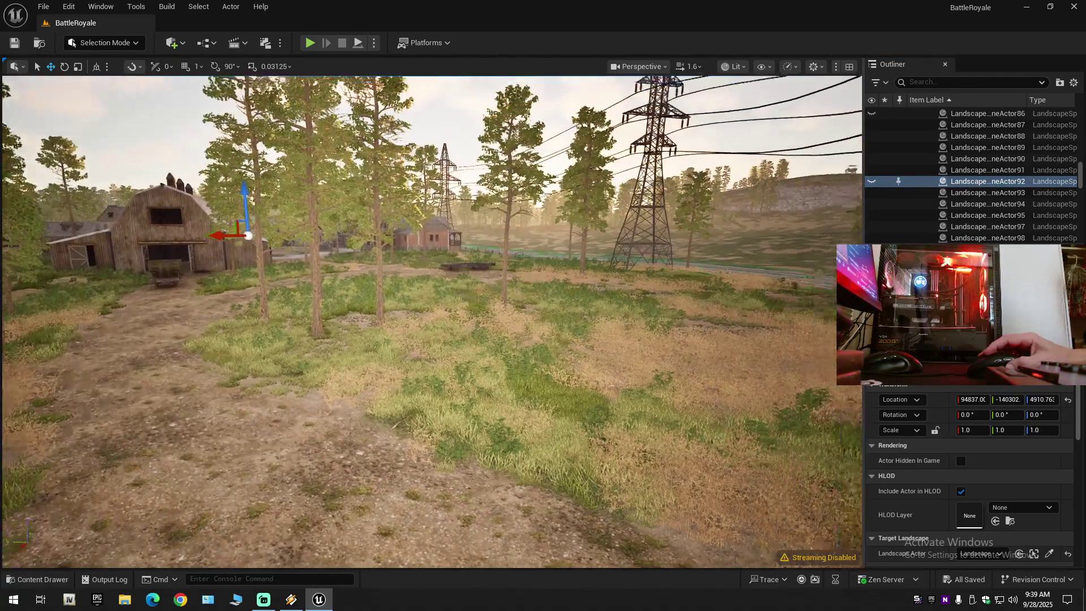
left_click_drag(510, 329, 530, 329)
key("ctrl+z")
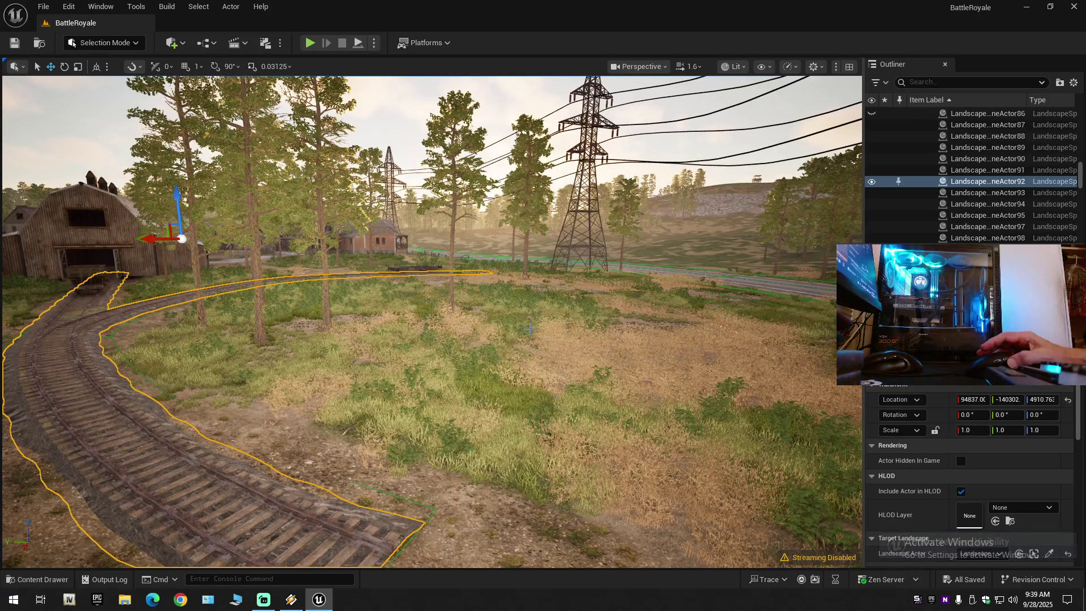
key("ctrl+z")
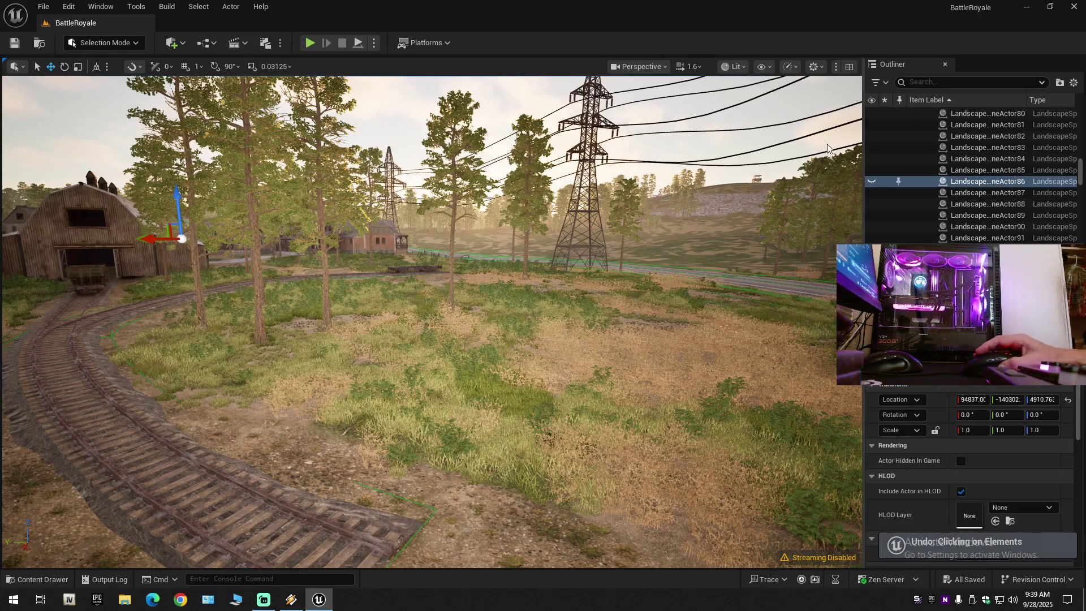
- Unhide LandscapeSplineActor86 and collapse the Outliner to BattleRoyale's top-level folders
left_click(913, 181)
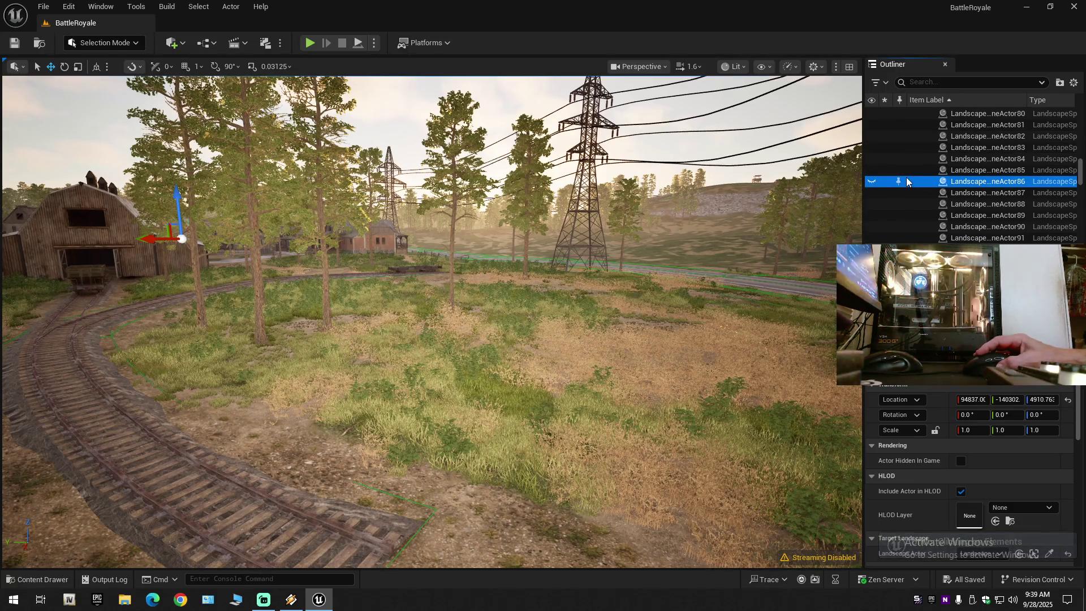
left_click(872, 181)
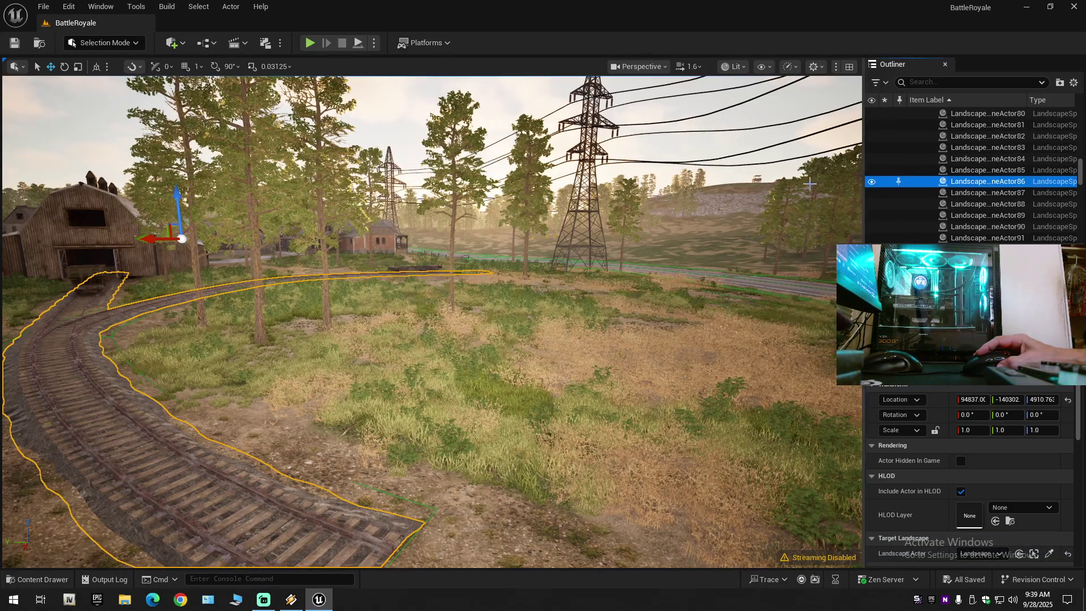
left_click(1074, 82)
left_click(951, 145)
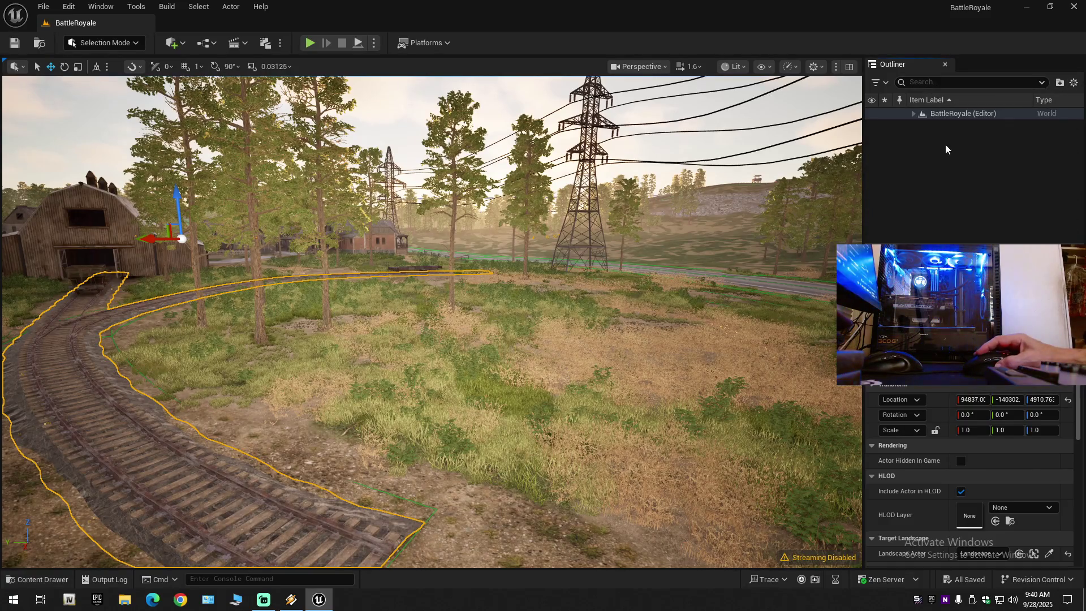
left_click(913, 114)
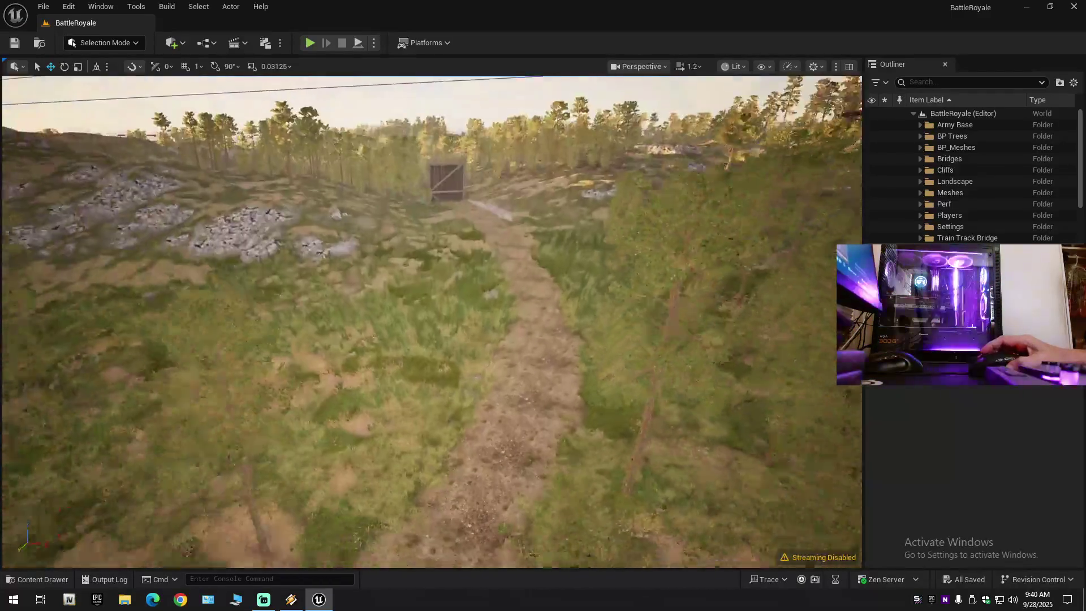
- Fly past the hillside power lines to an aerial view of the railway bridge, then open the Content Drawer
left_click_drag(501, 305, 500, 323)
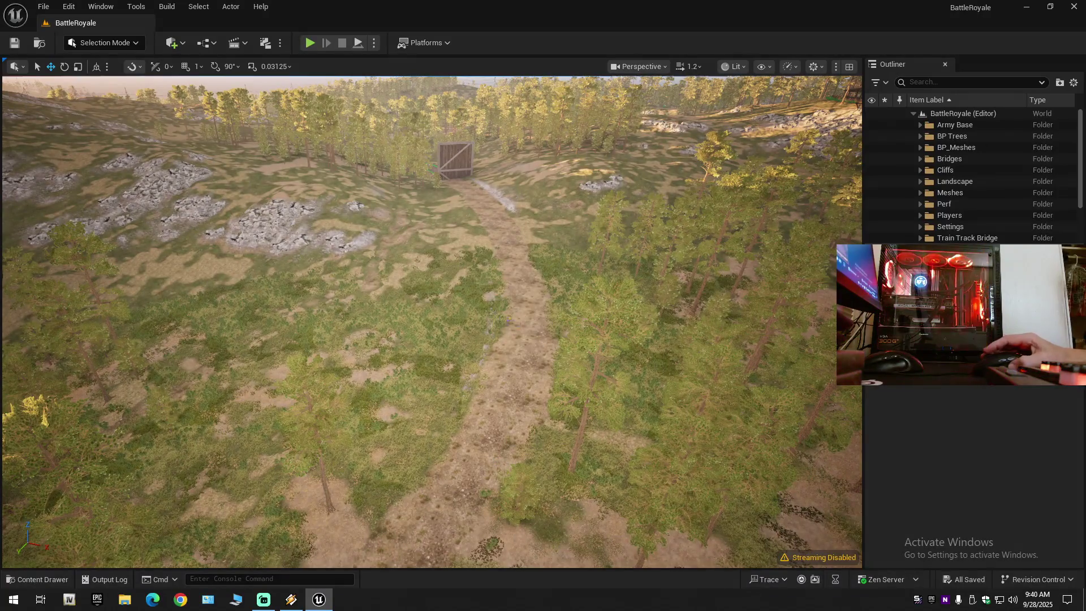
left_click_drag(562, 340, 562, 306)
scroll(431, 322, "up", 2)
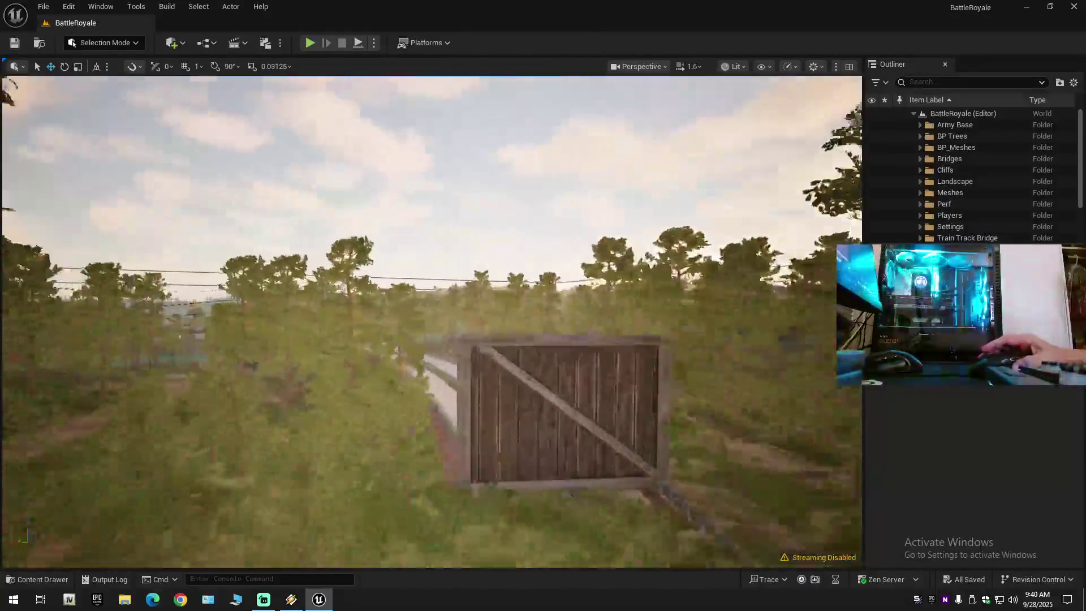
mouse_move(431, 321)
left_mouse_down()
mouse_move(431, 367)
mouse_move(431, 334)
mouse_move(431, 368)
mouse_move(475, 357)
mouse_move(469, 294)
mouse_move(421, 278)
left_mouse_up()
scroll(431, 334, "up", 3)
scroll(475, 323, "down", 2)
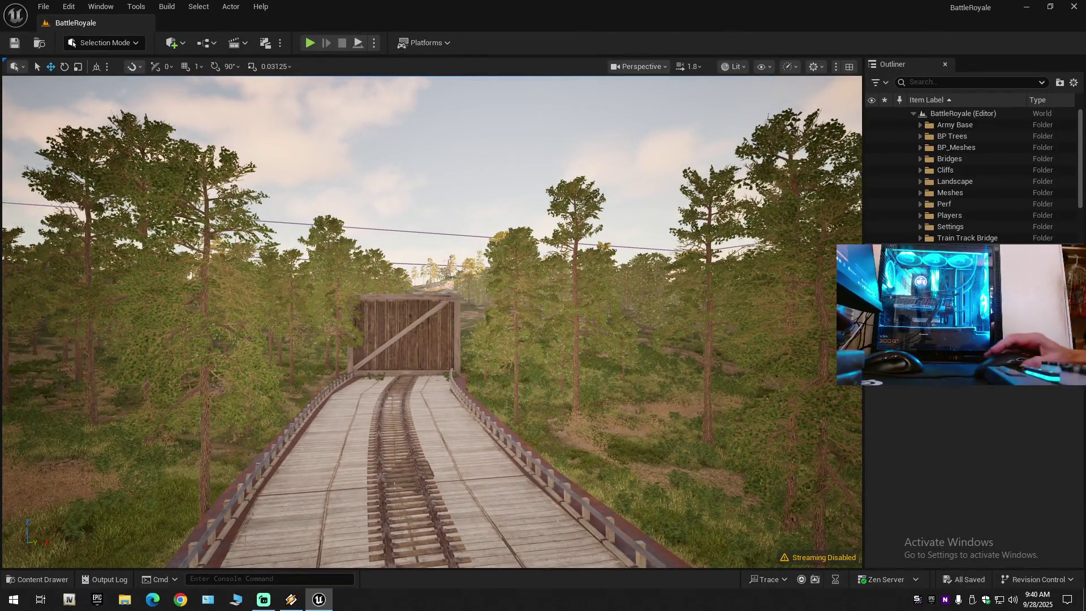
left_click(44, 584)
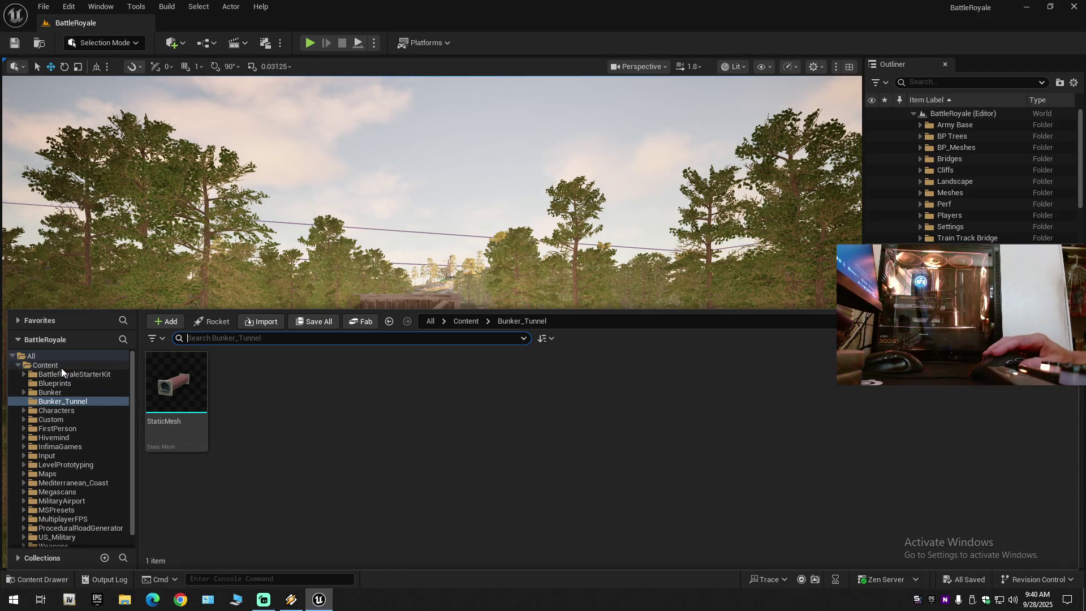
- Load the demonstration_BUNKER map from the Bunker > Maps folder
left_click(44, 394)
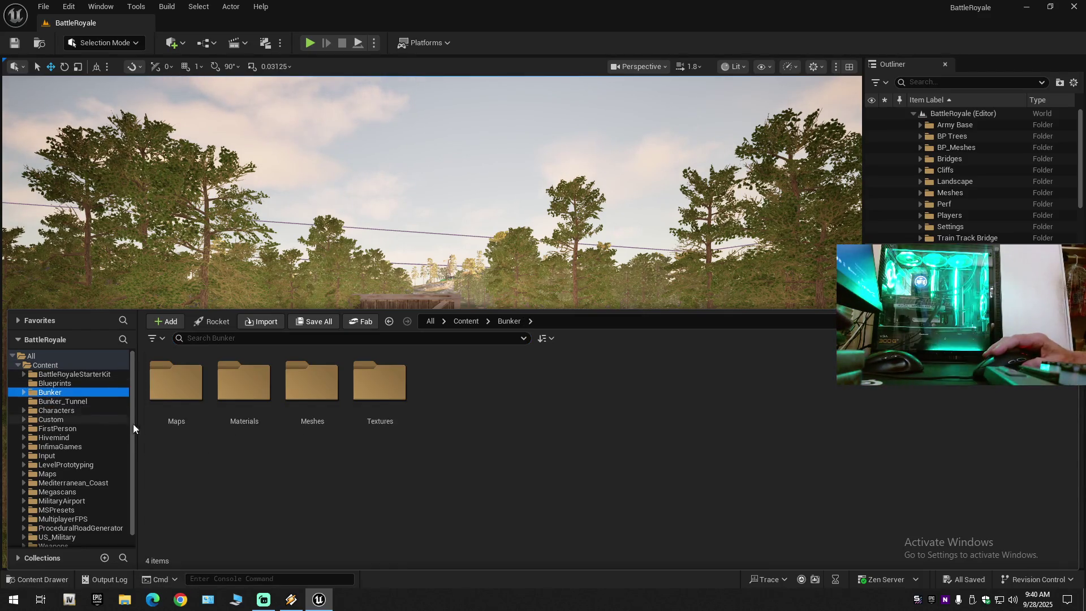
double_click(166, 388)
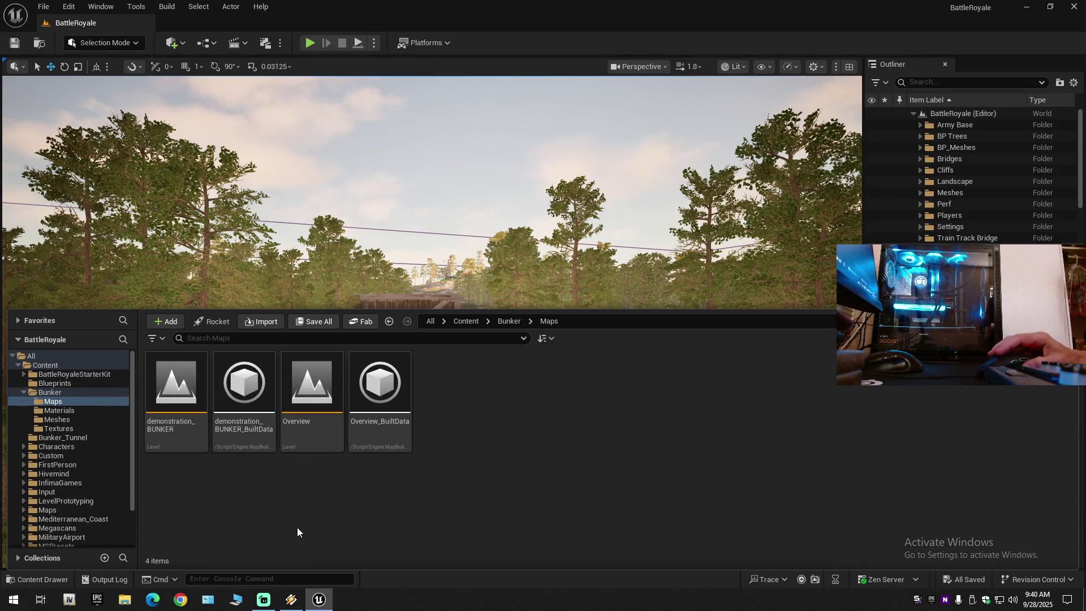
double_click(180, 403)
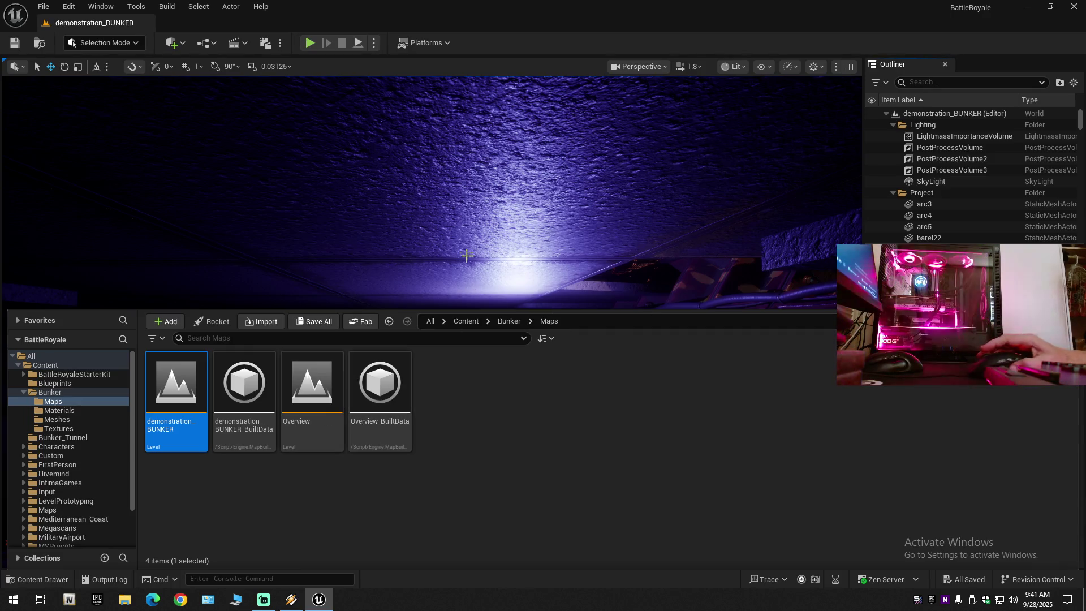
- Close the Content Drawer, fly down the tunnel and select the arched tunnel48 piece
left_click_drag(526, 260, 550, 220)
scroll(431, 322, "down", 2)
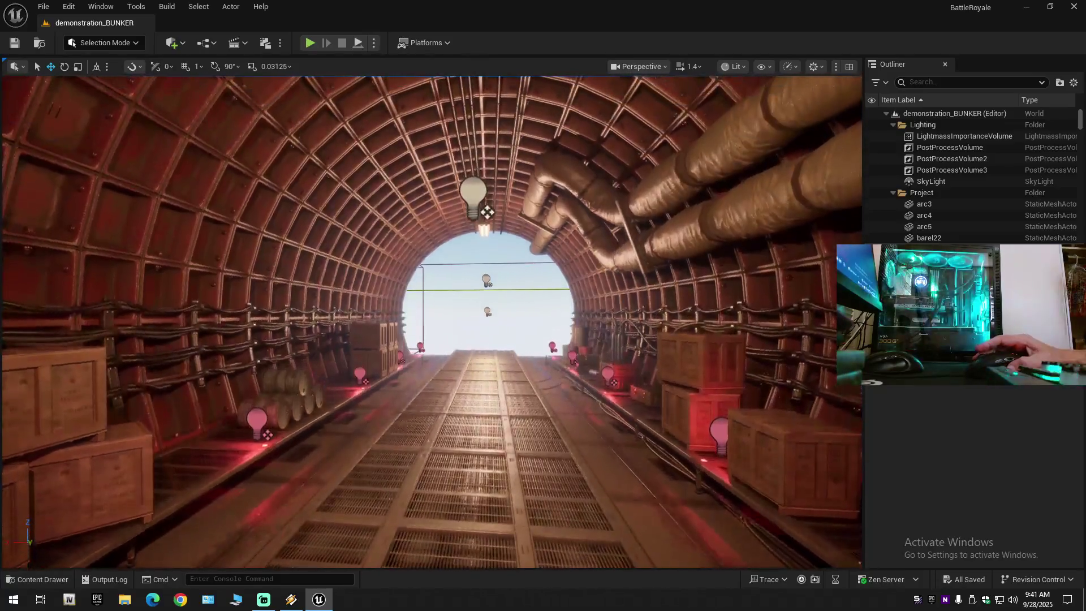
mouse_move(430, 323)
left_mouse_down()
mouse_move(351, 314)
mouse_move(373, 319)
mouse_move(399, 304)
mouse_move(444, 177)
left_mouse_up()
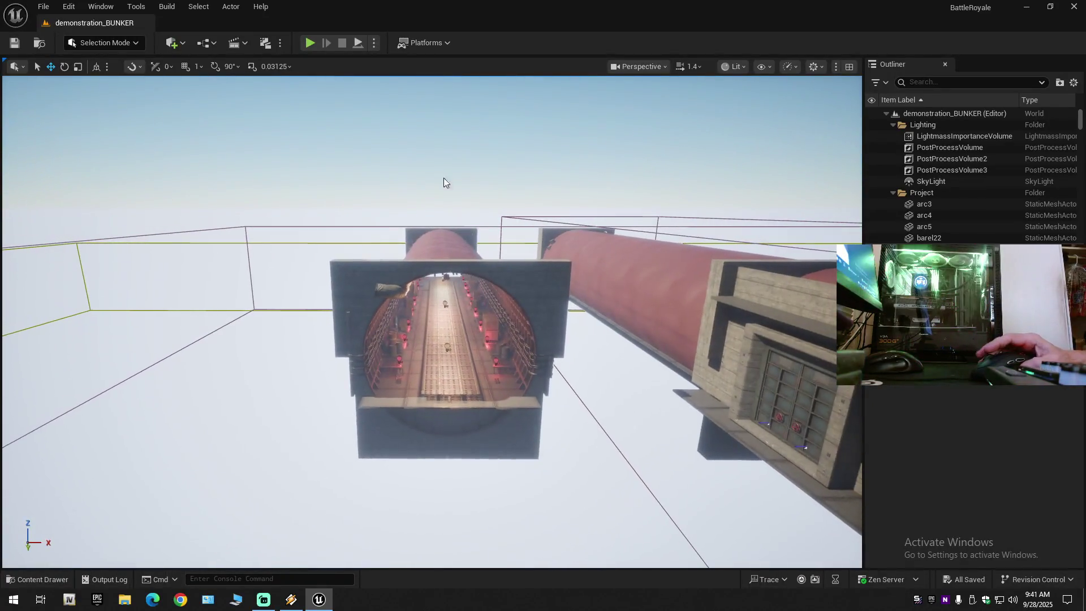
left_click(442, 265)
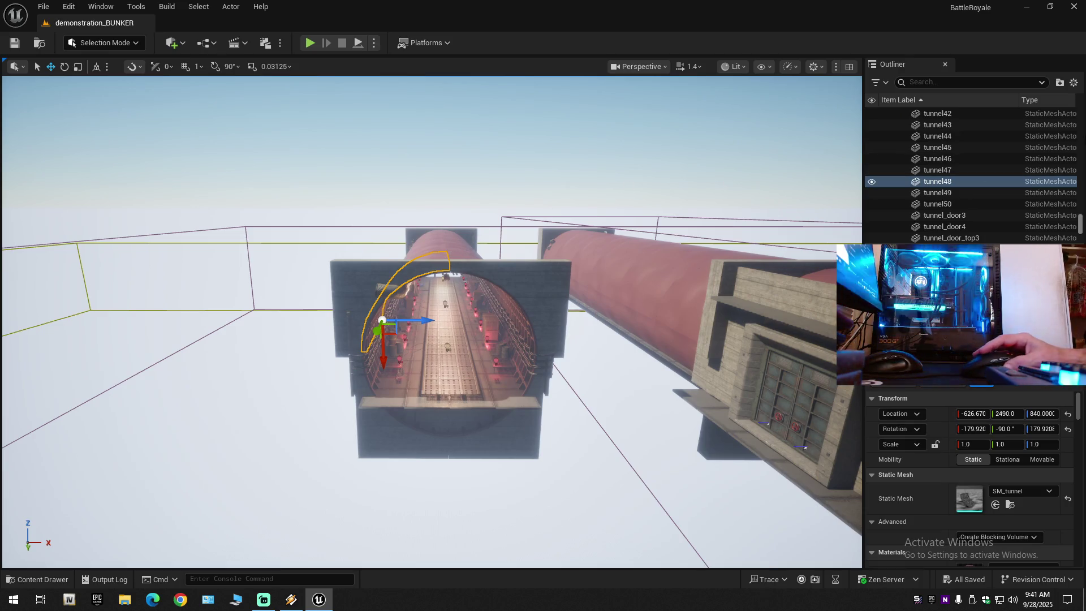
- Collapse the Outliner to the level's four folders and toggle the Tunnel folder's visibility off and on
left_click(1074, 83)
left_click(956, 138)
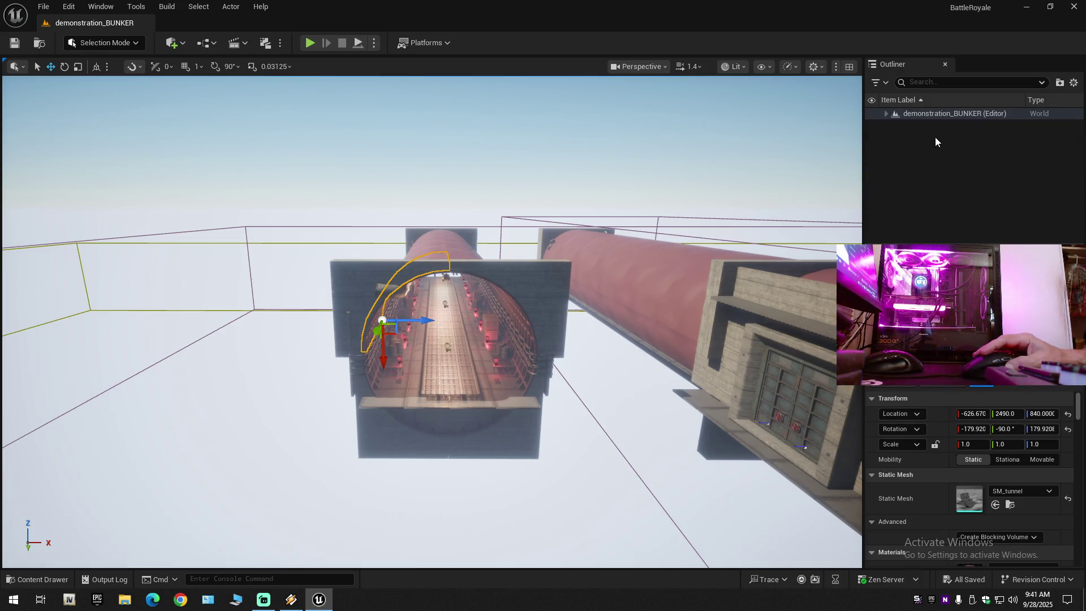
left_click(886, 114)
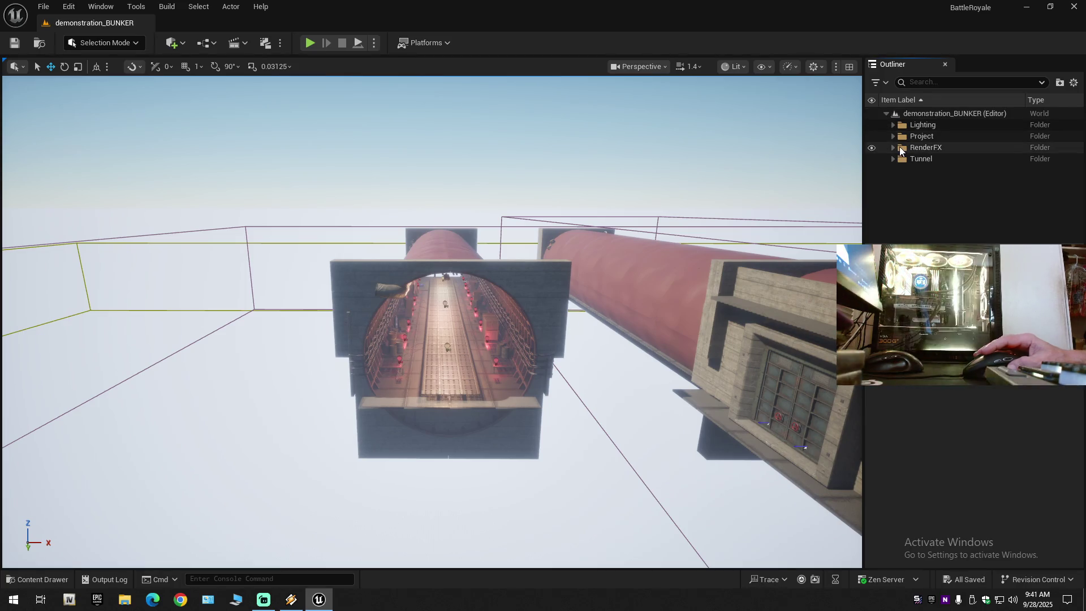
left_click(871, 159)
left_click(871, 159)
- Fly through the bunker corridor toward the crates and cylinders
mouse_move(596, 242)
left_mouse_down()
mouse_move(679, 246)
mouse_move(531, 267)
mouse_move(596, 242)
left_mouse_up()
scroll(537, 265, "down", 1)
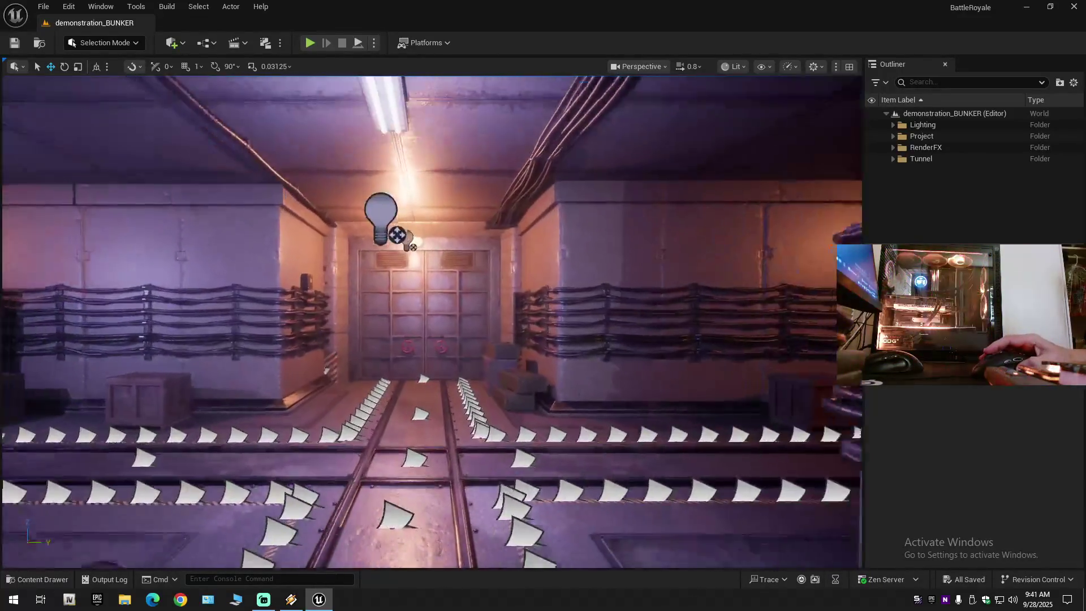
key("d")
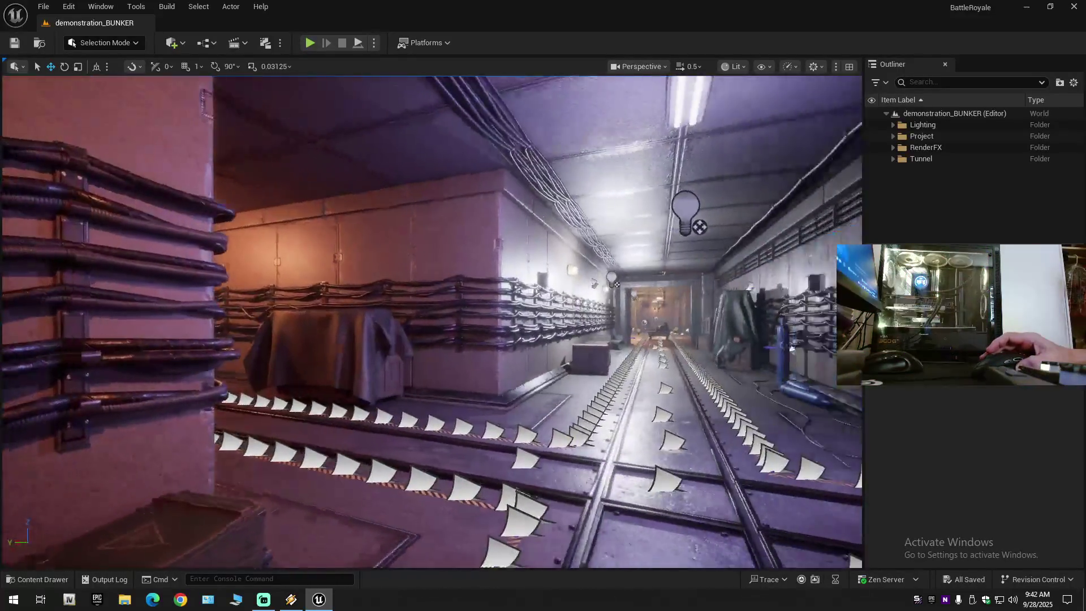
key("w")
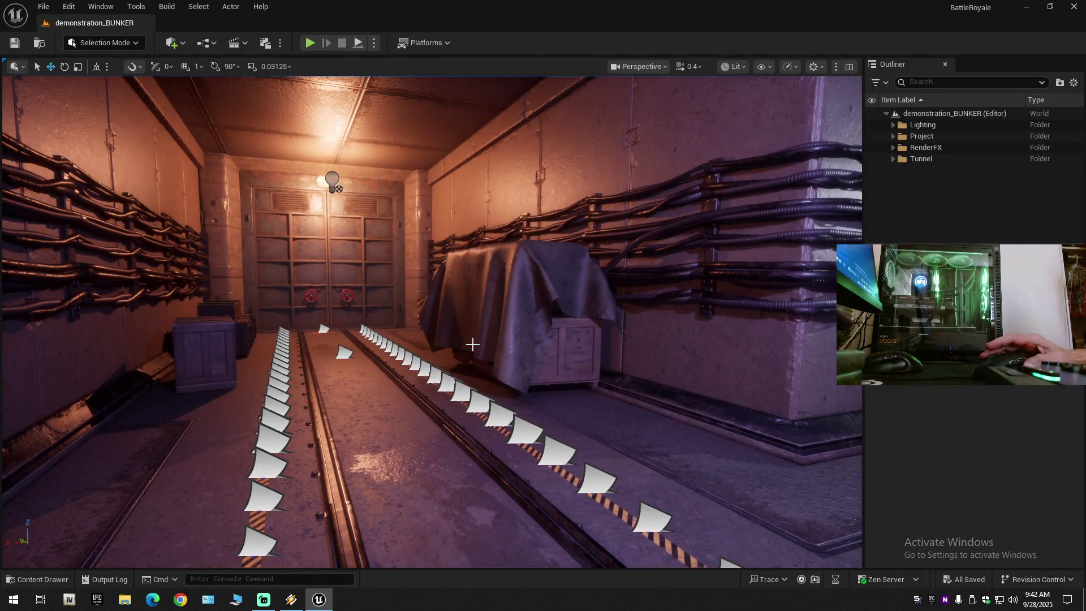
key("s")
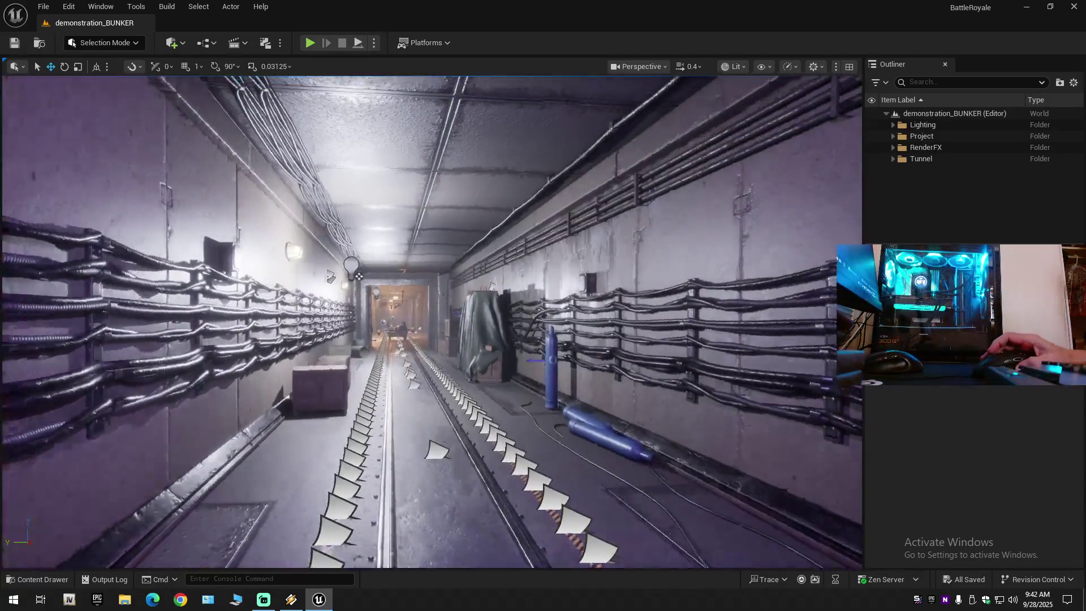
scroll(429, 323, "up", 2)
key("w")
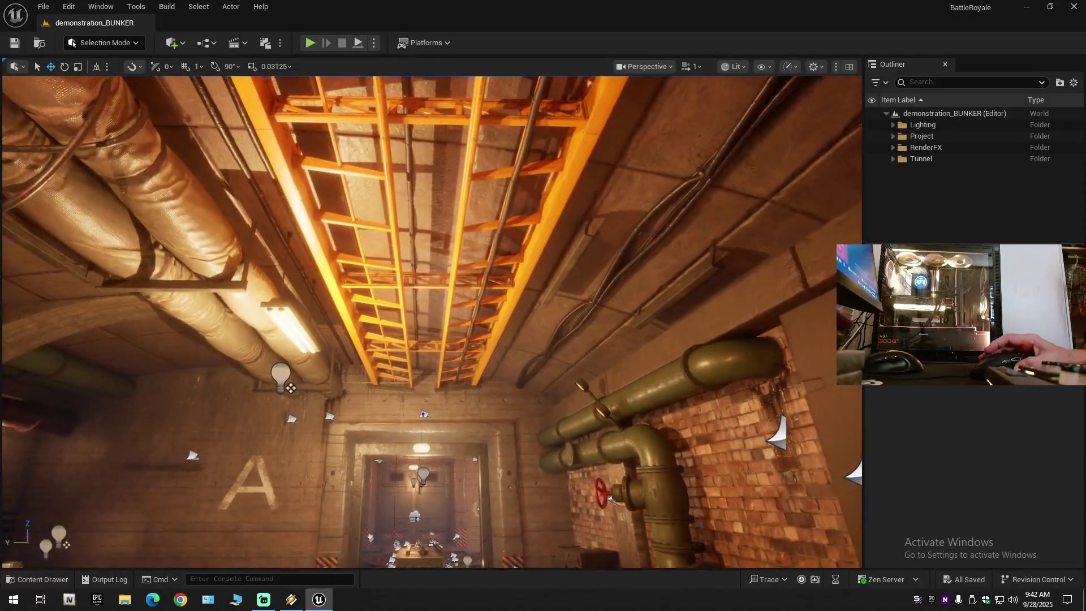
scroll(430, 323, "down", 1)
- Rise through the brick-wall hole to the row of pumps, then head back into the tunnel
key("w")
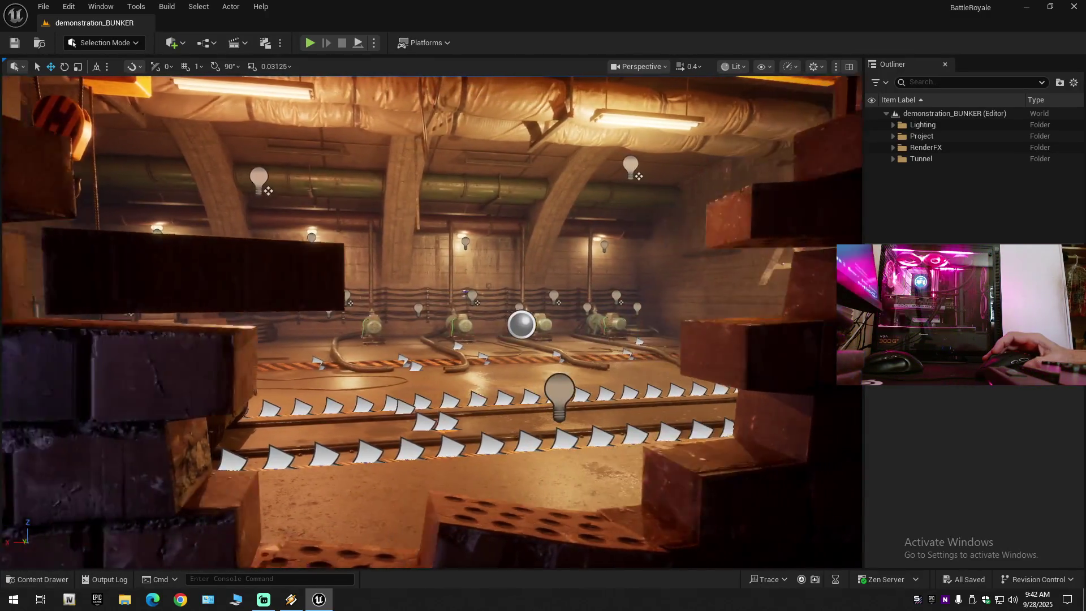
key("e")
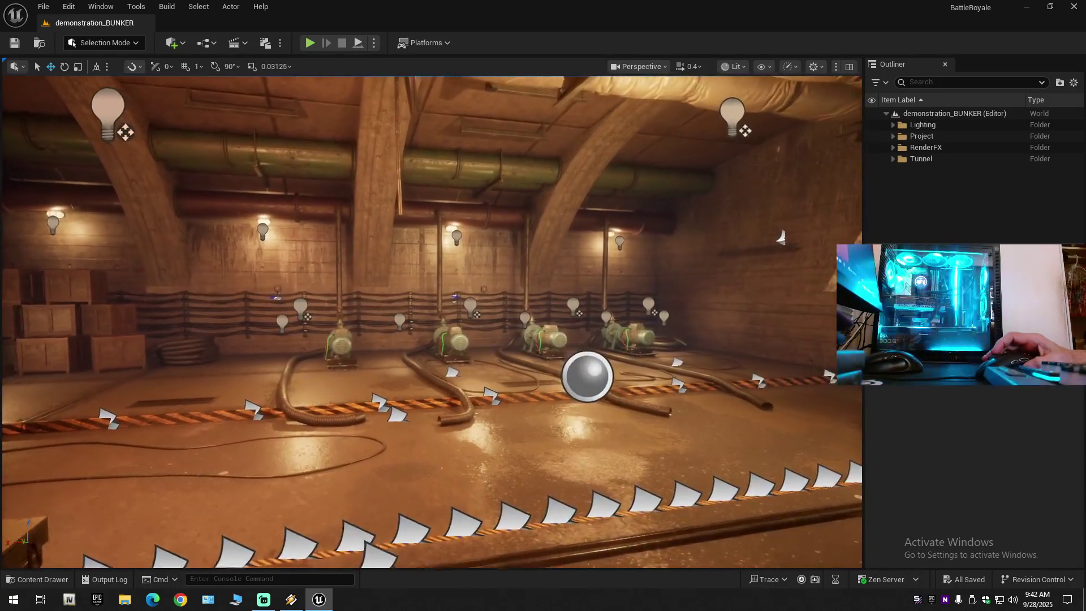
key("w")
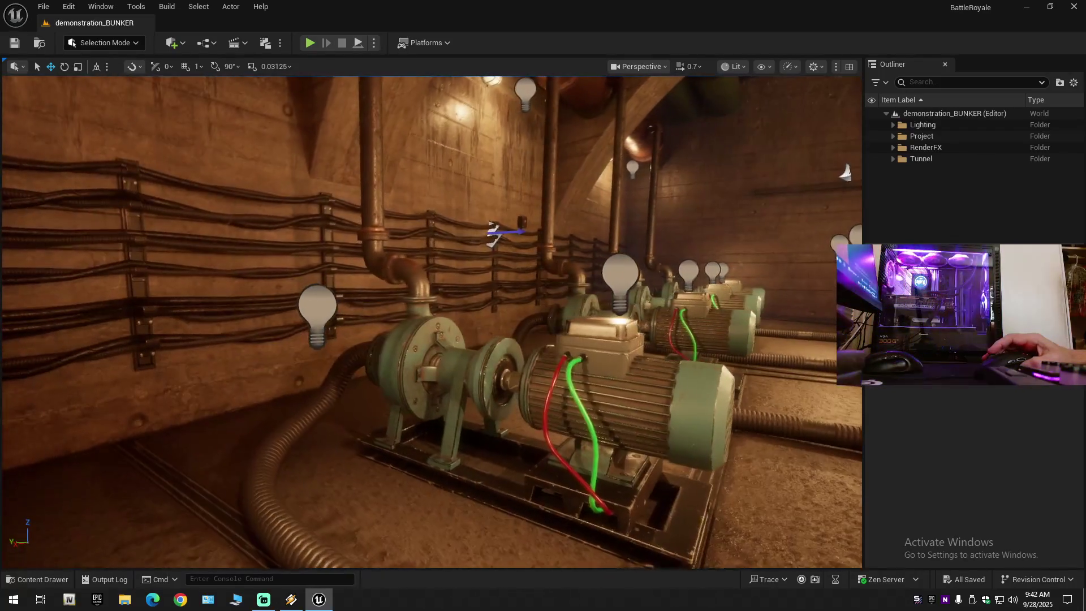
scroll(431, 321, "up", 1)
scroll(431, 321, "up", 2)
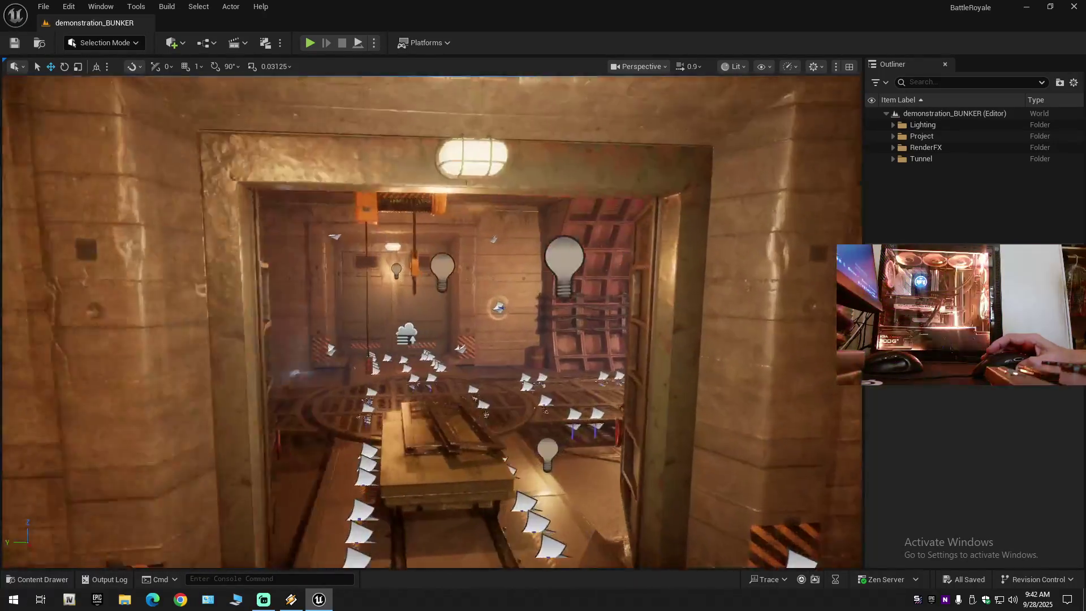
key("w")
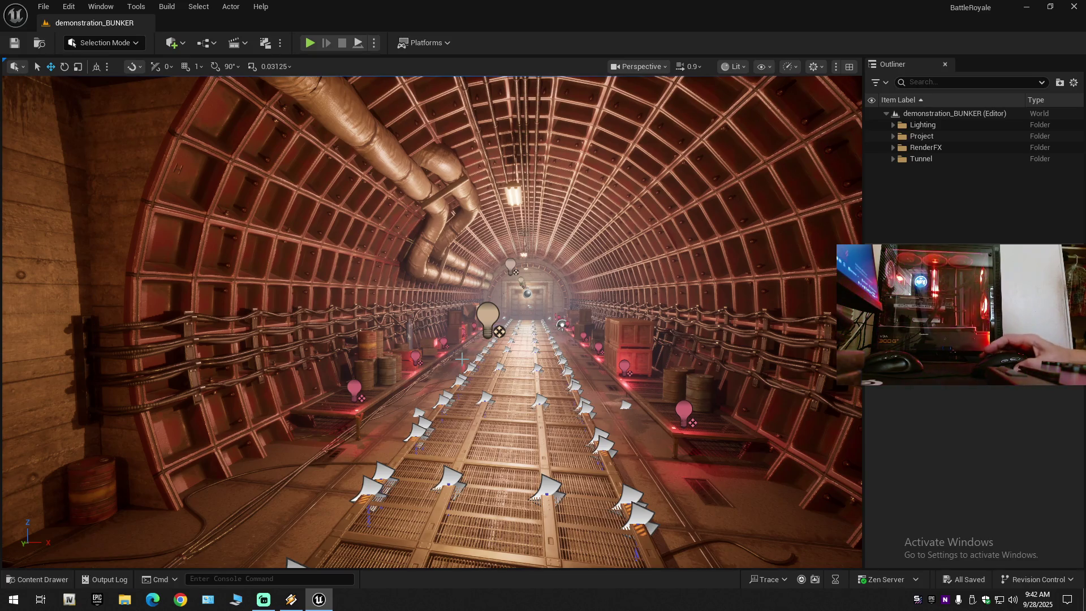
- Fly past the barrels and mine cart, then through the round bunker door into the grey tunnel
key("w")
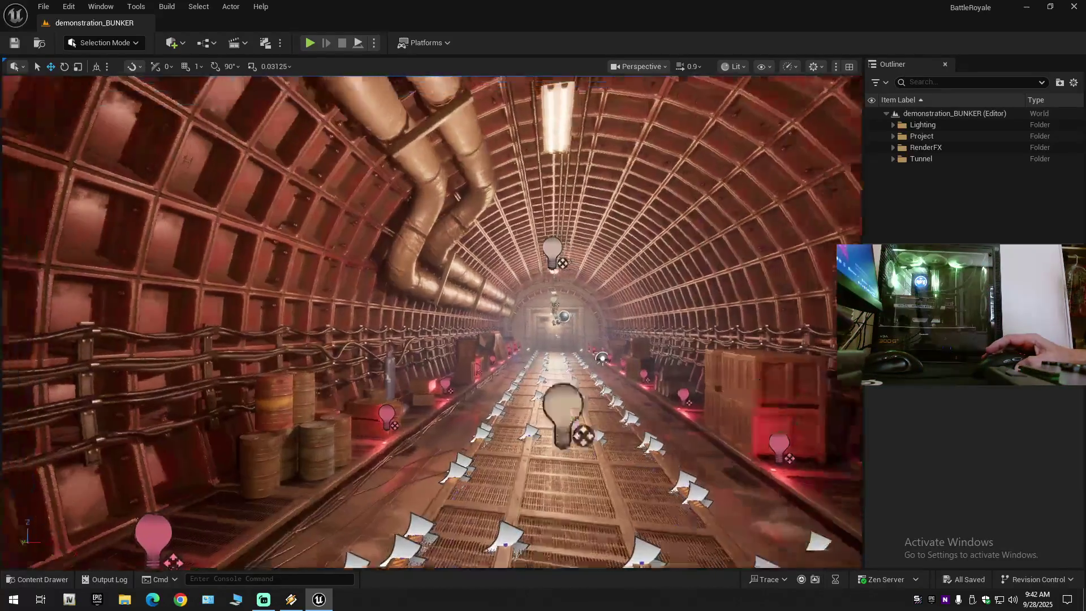
scroll(228, 331, "down", 5)
key("s")
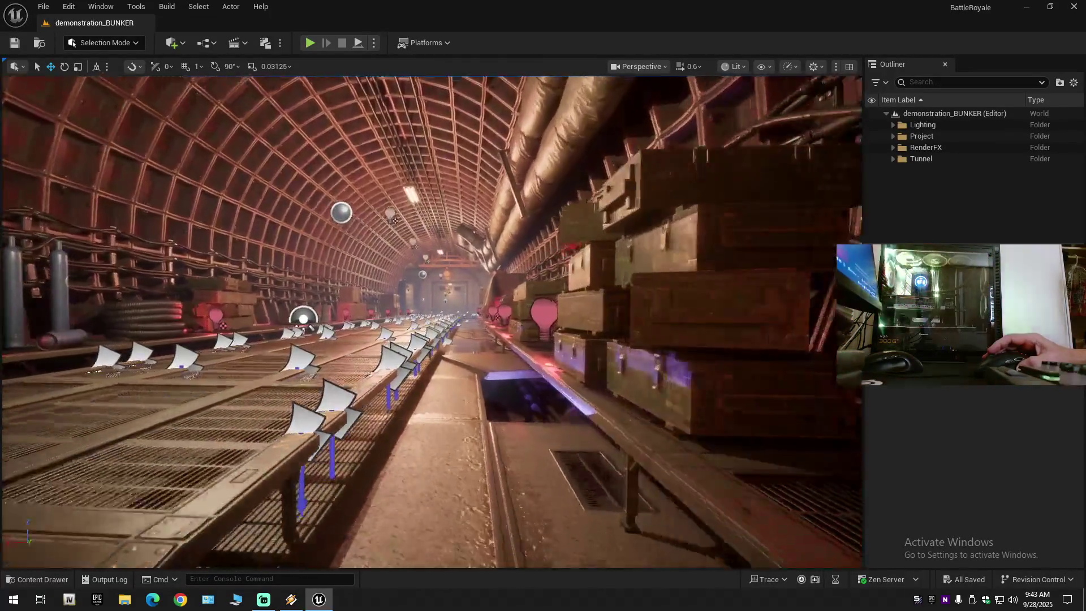
key("w")
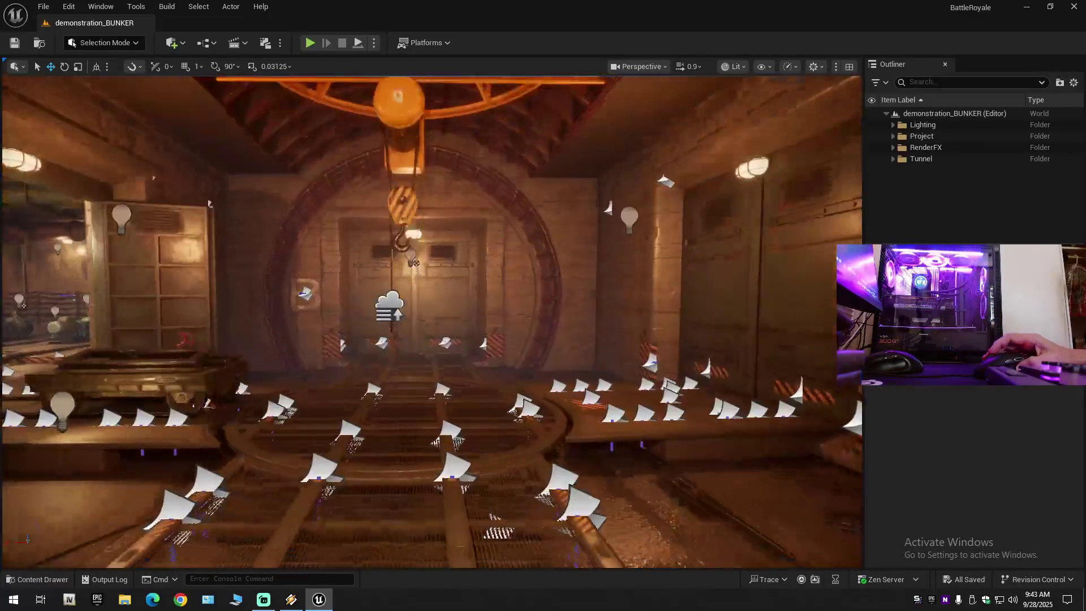
key("w")
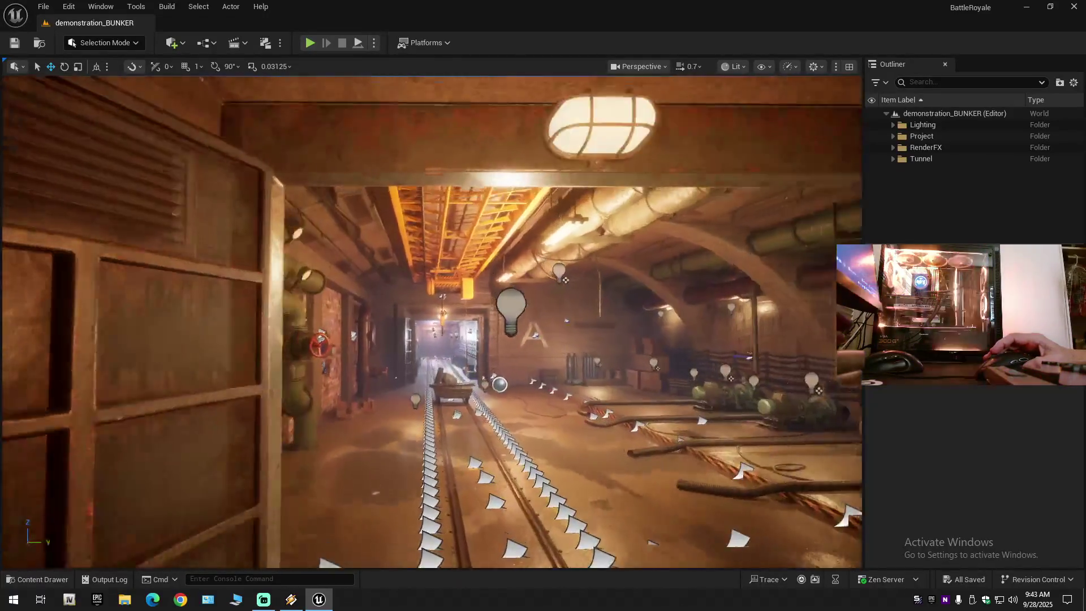
key("w")
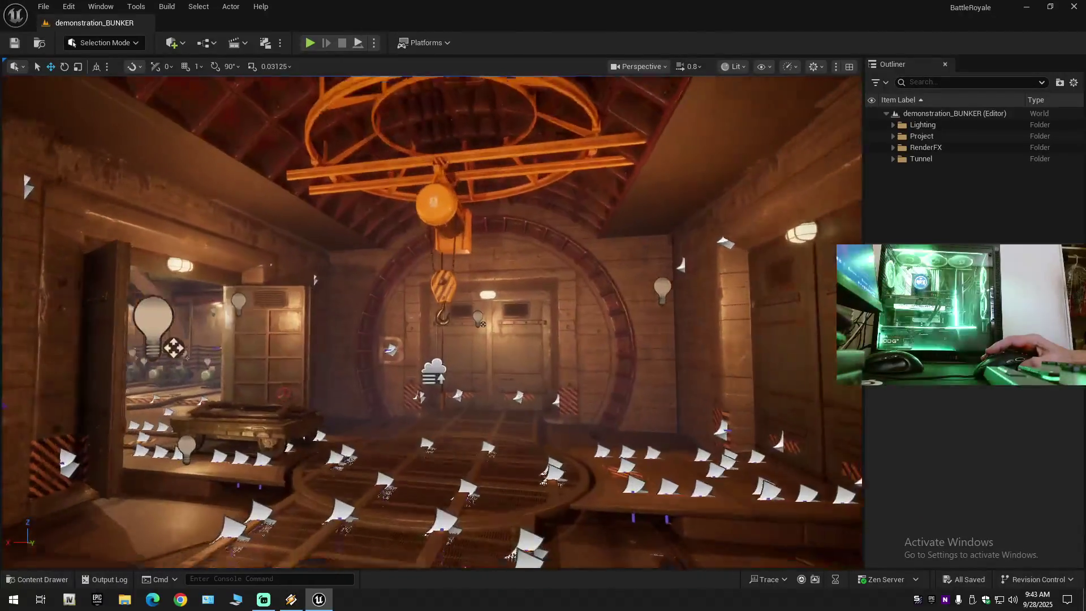
key("w")
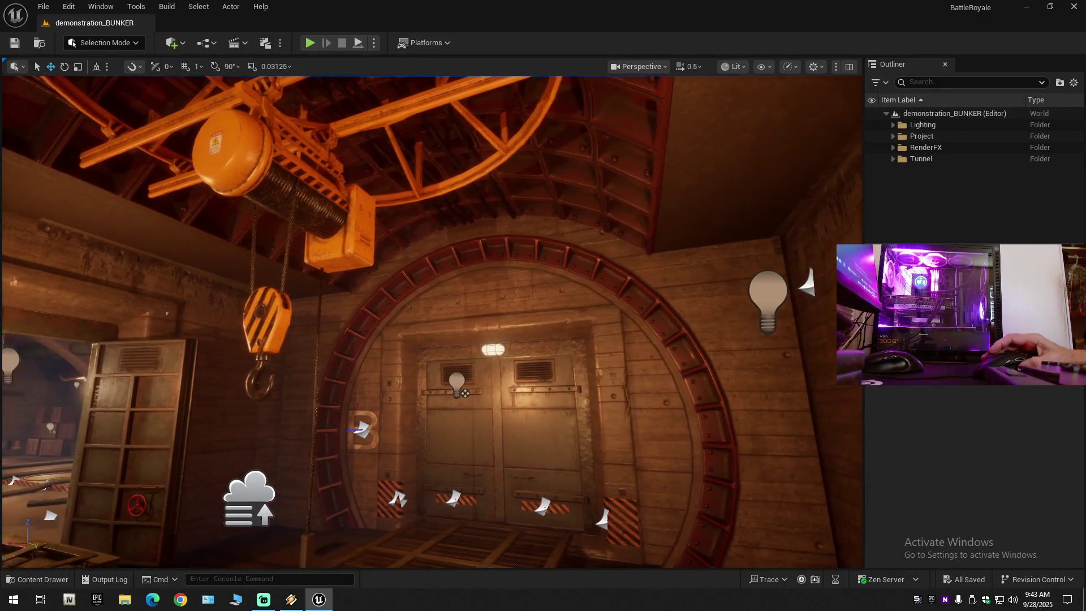
key("w")
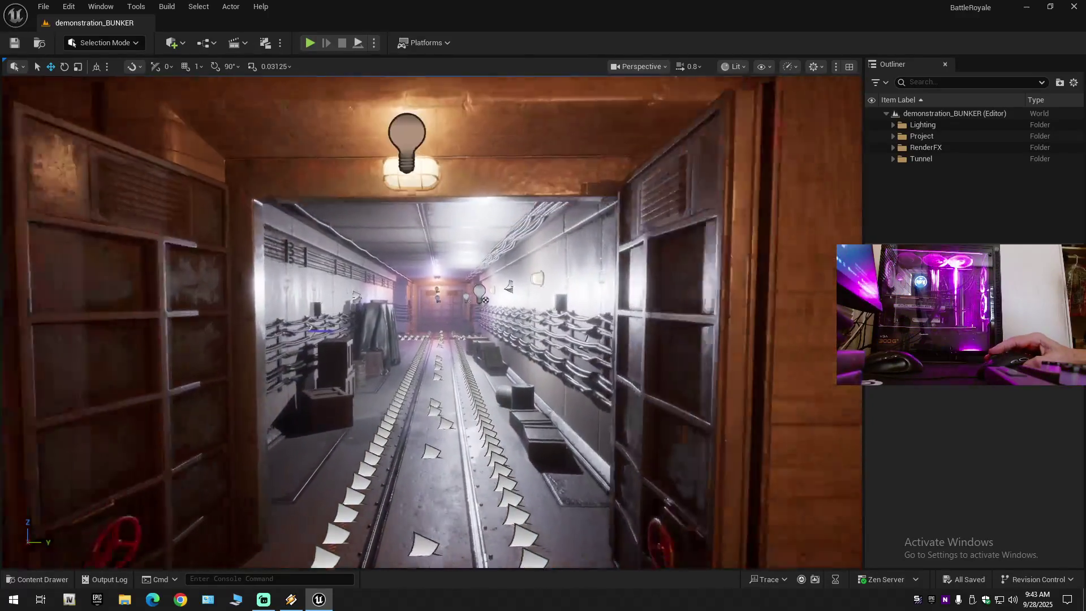
- Fly down the grey tunnel branches past the crates toward the far door
key("w")
scroll(431, 321, "up", 1)
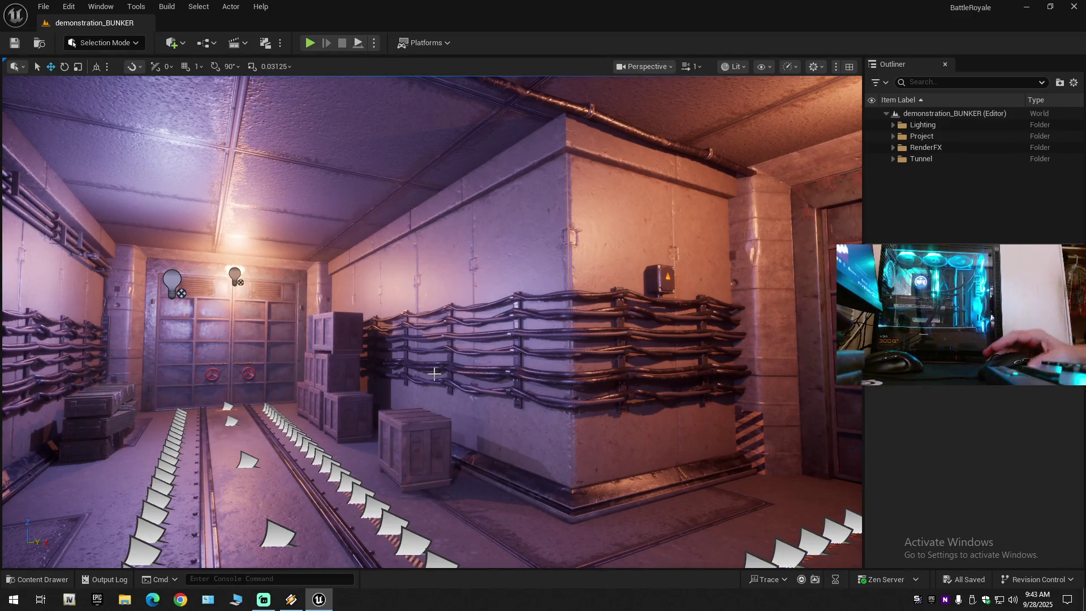
key("w")
scroll(434, 425, "down", 2)
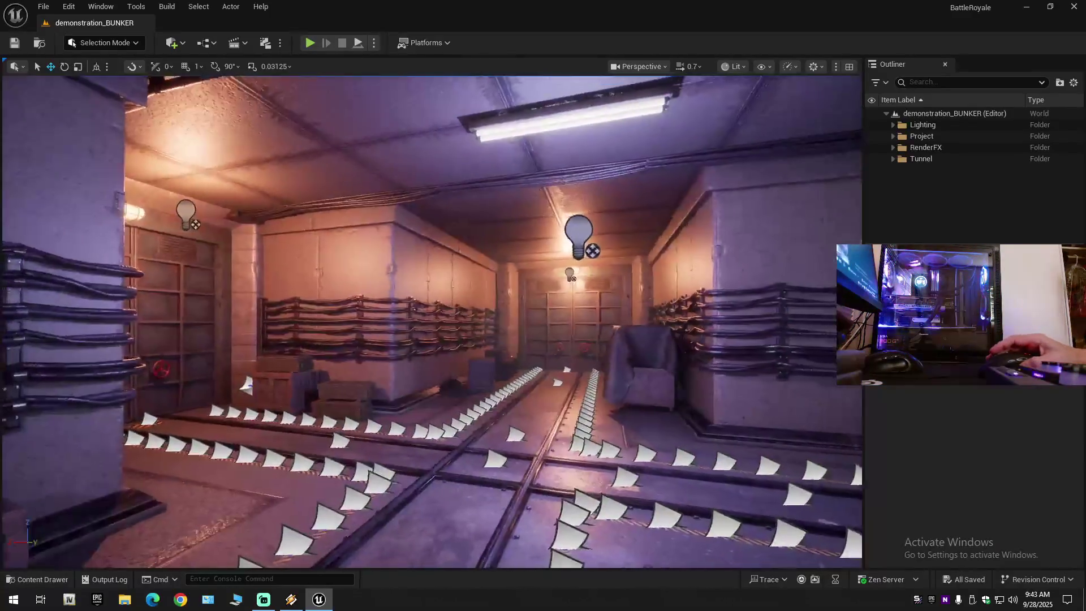
key("w")
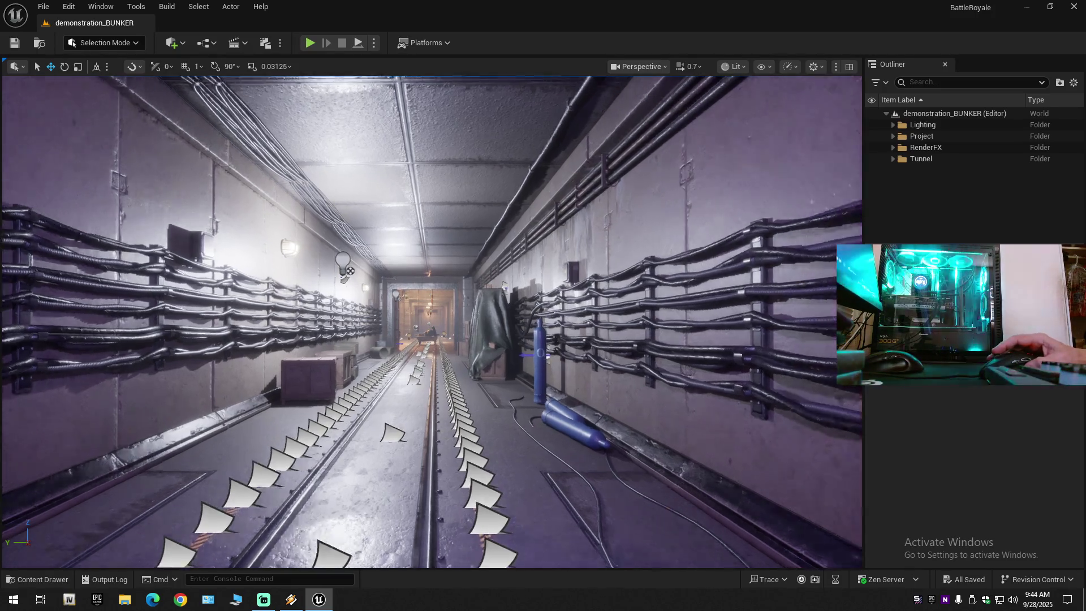
scroll(431, 321, "down", 1)
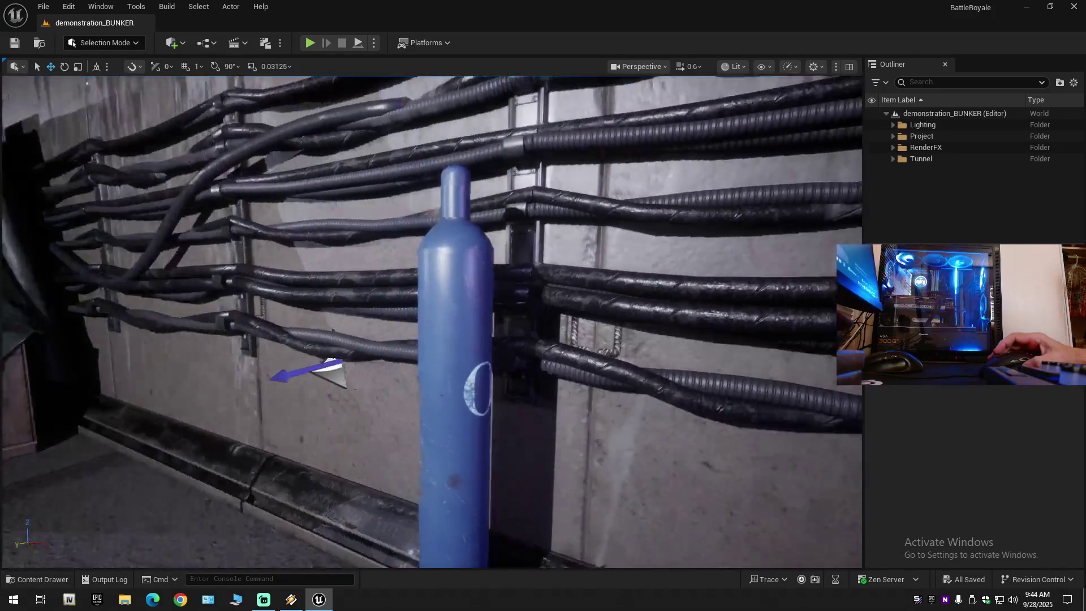
key("w")
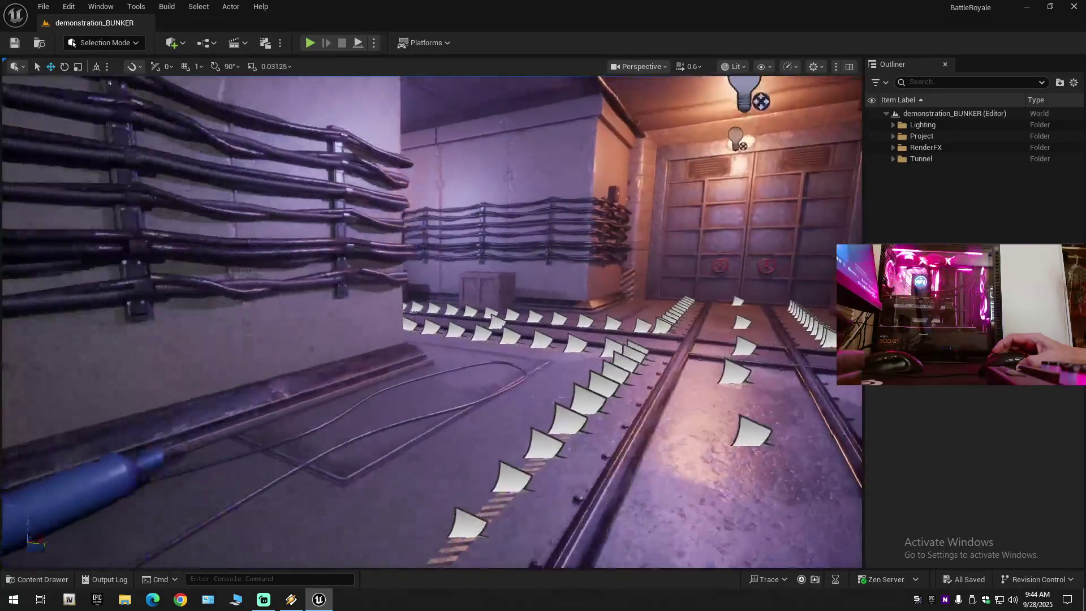
- Follow the cable-lined corridor through the lit doorway into the pump room
key("w")
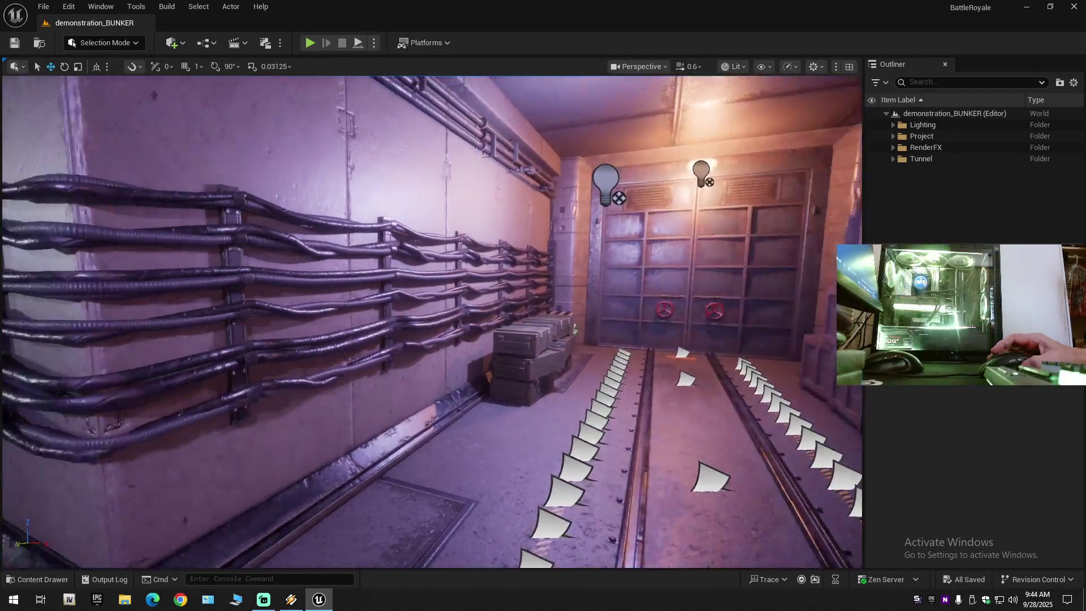
key("w")
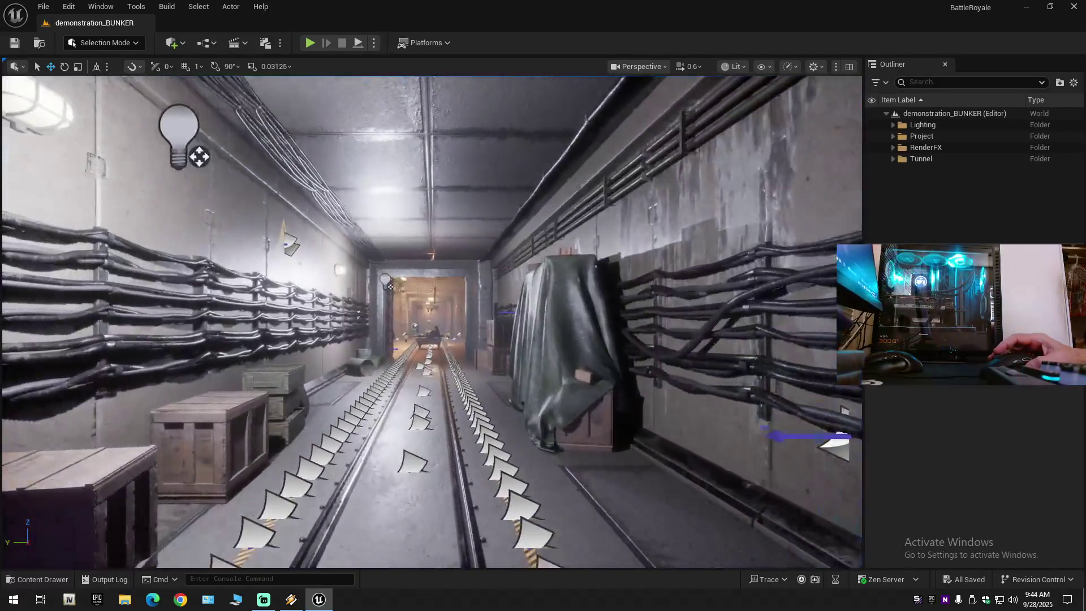
scroll(432, 321, "up", 1)
key("w")
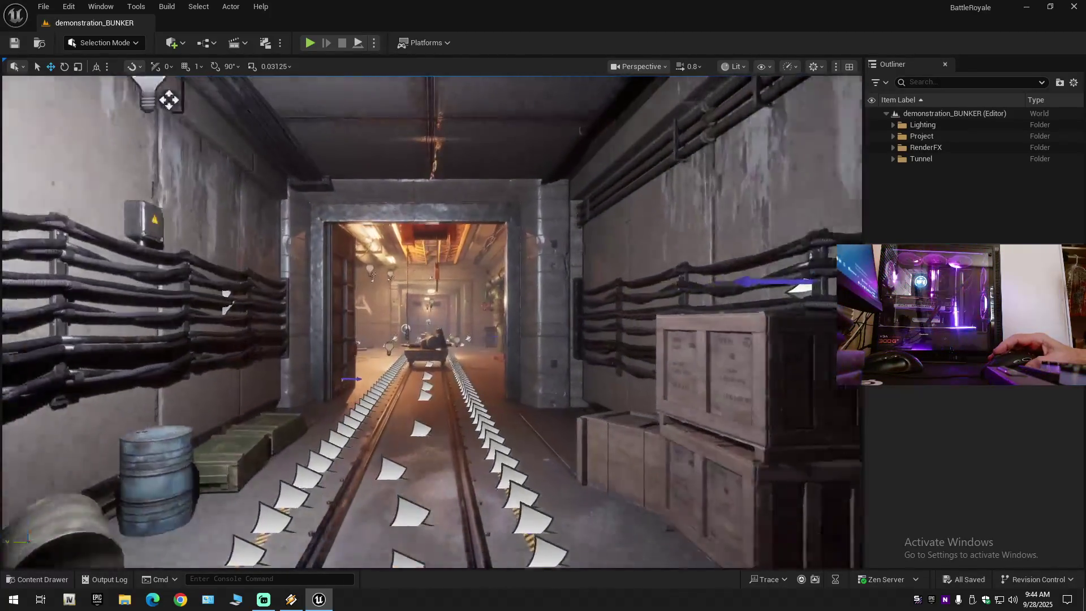
scroll(432, 321, "up", 1)
key("w")
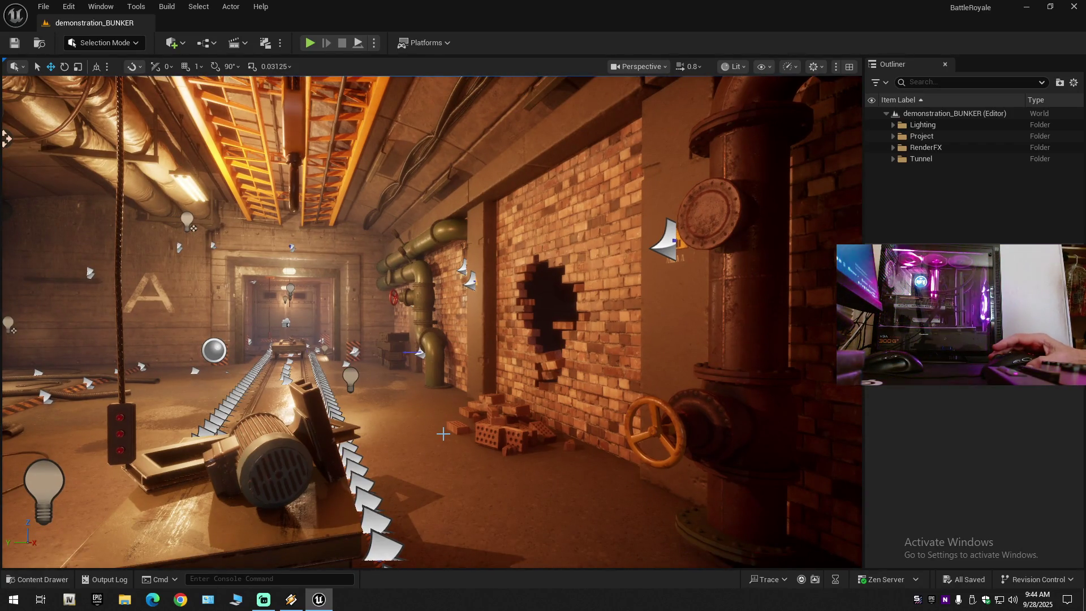
- Look over the stacked crates and cylinders in the storeroom, then back into the motor room
key("w")
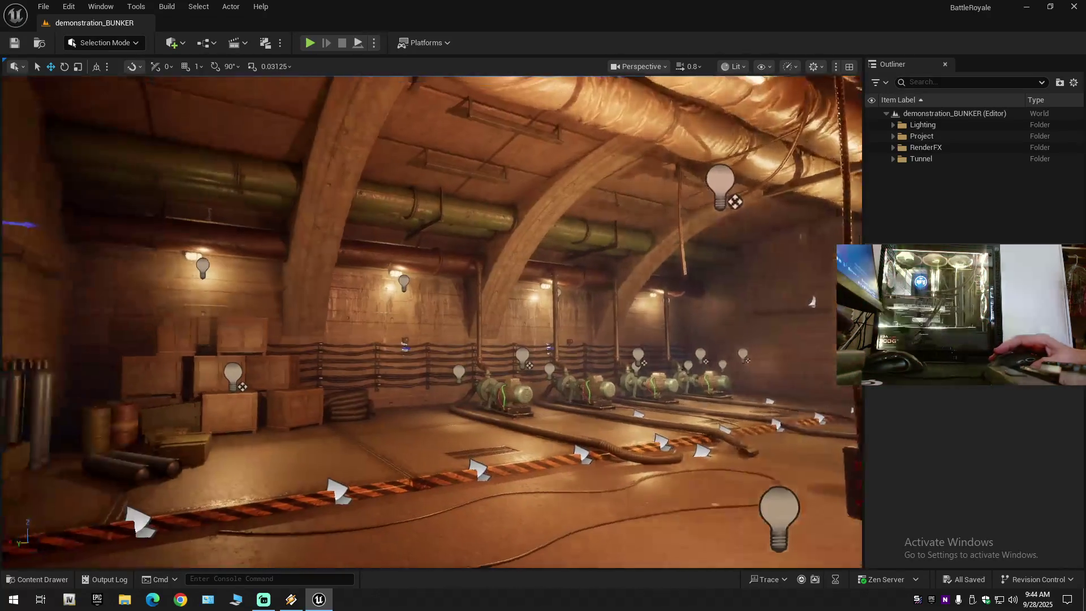
key("w")
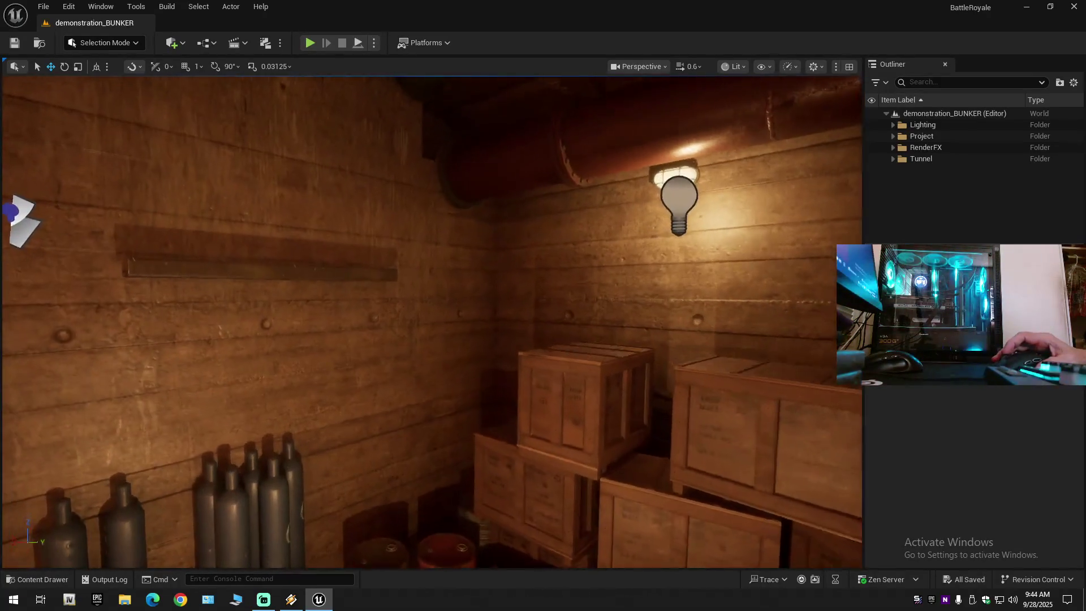
scroll(187, 441, "down", 2)
key("s")
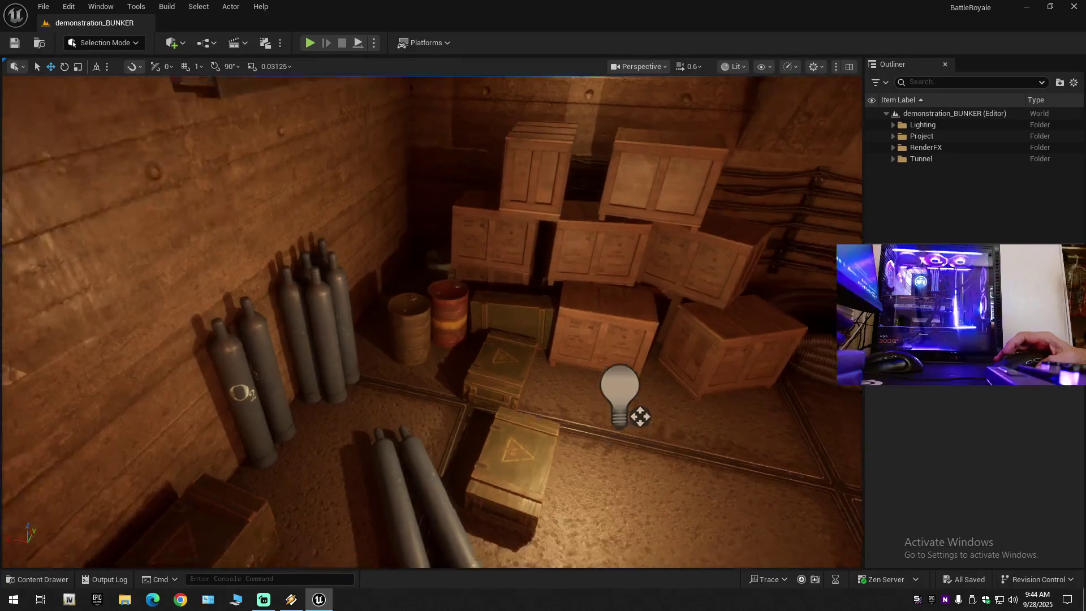
- Cross into the round hoist chamber, face its two doors, then look down the pipe-lined tunnel
key("w")
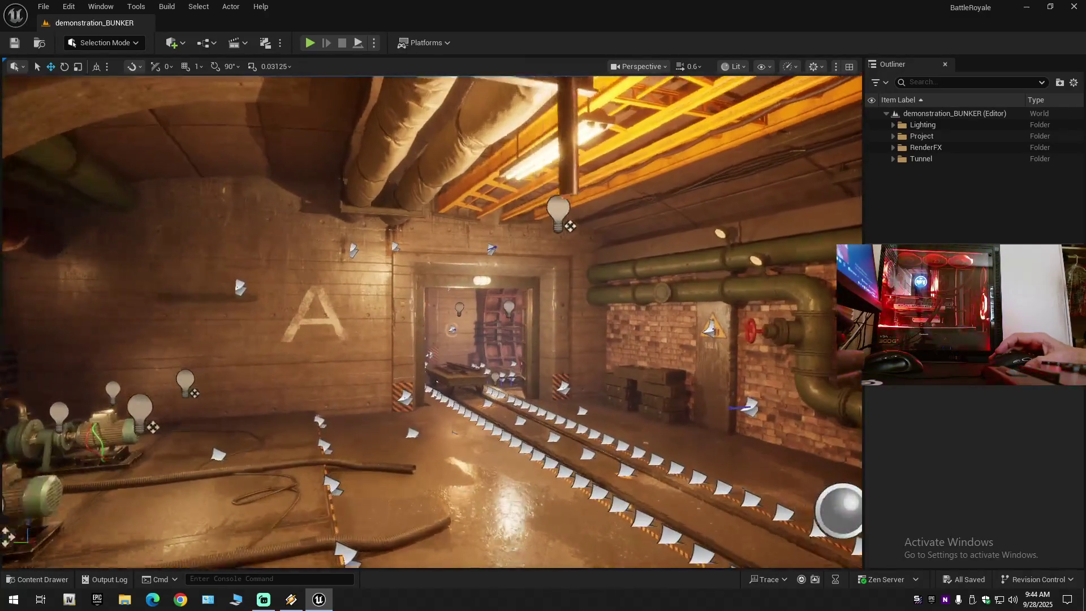
key("w")
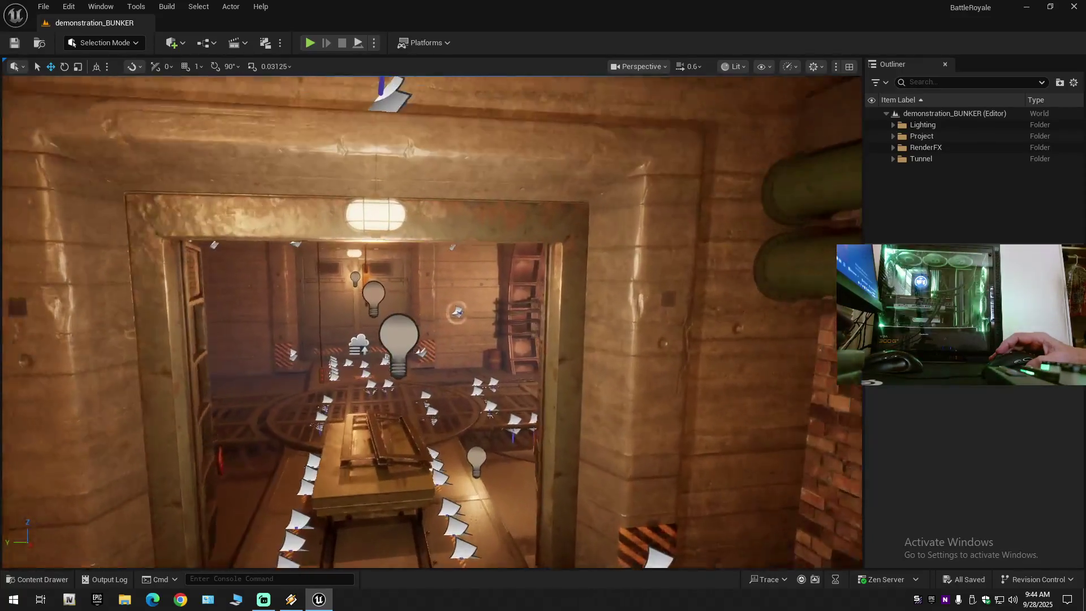
left_click_drag(830, 477, 280, 331)
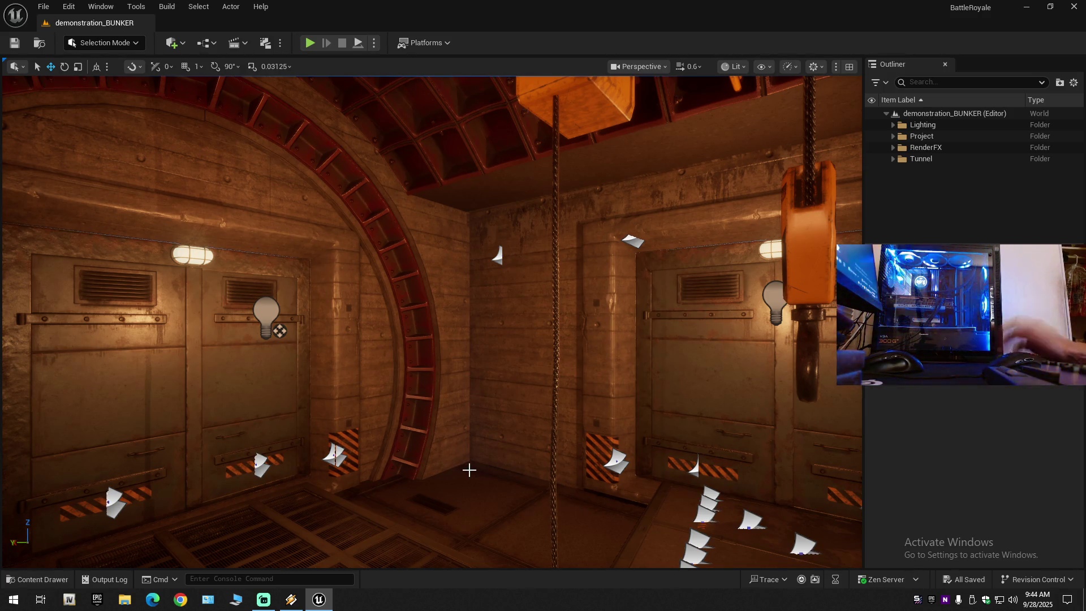
left_click_drag(469, 470, 808, 425)
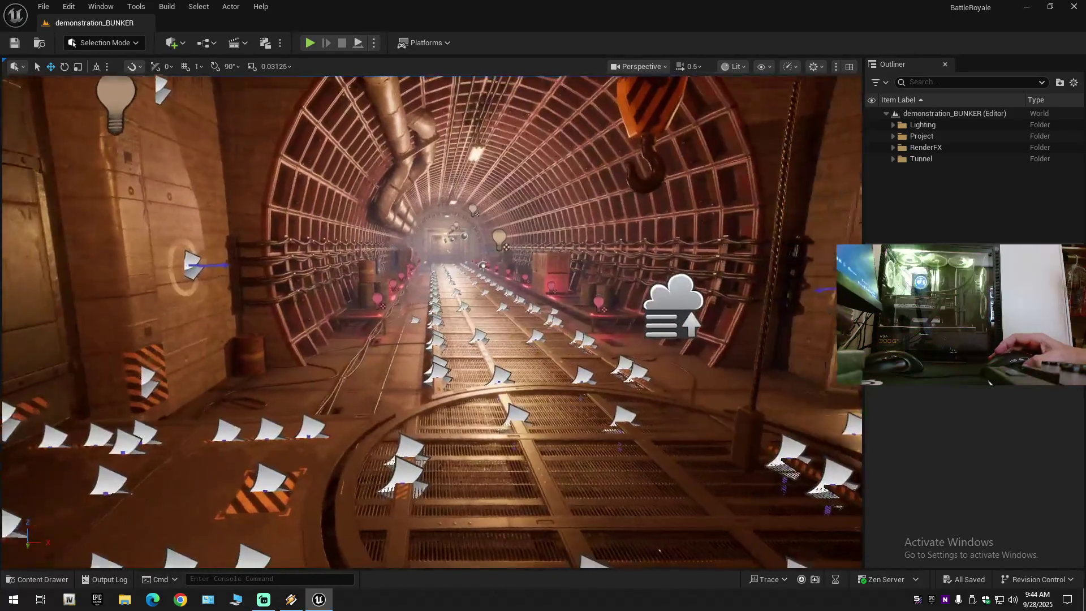